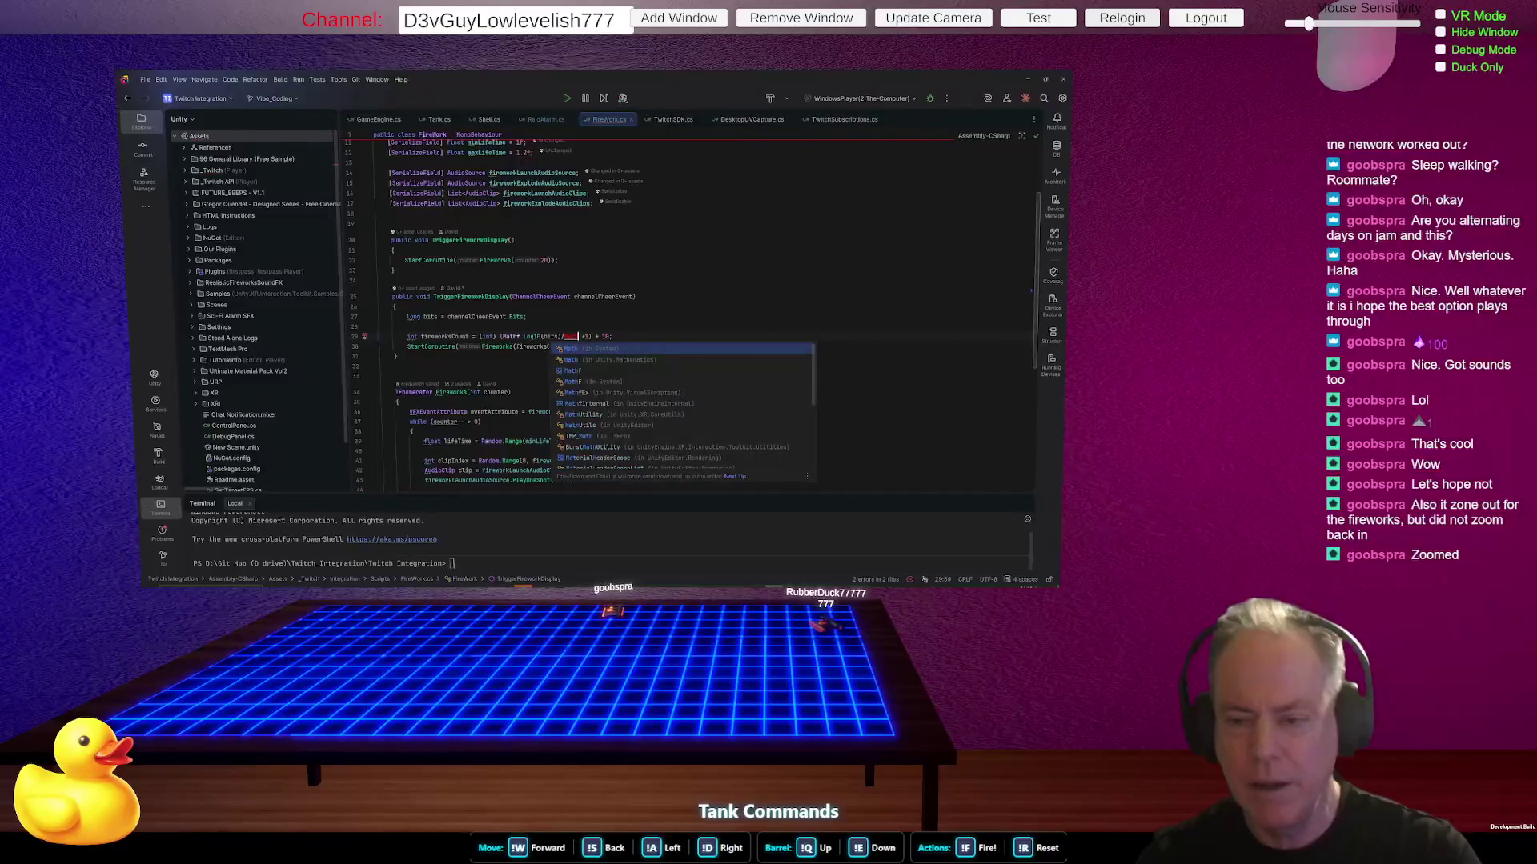
# - Complete line 29 as (Mathf.Log10(bits)/Mathf.Log10(1.5f) +1) * 10 and save so Unity refreshes
pyautogui.write('.')
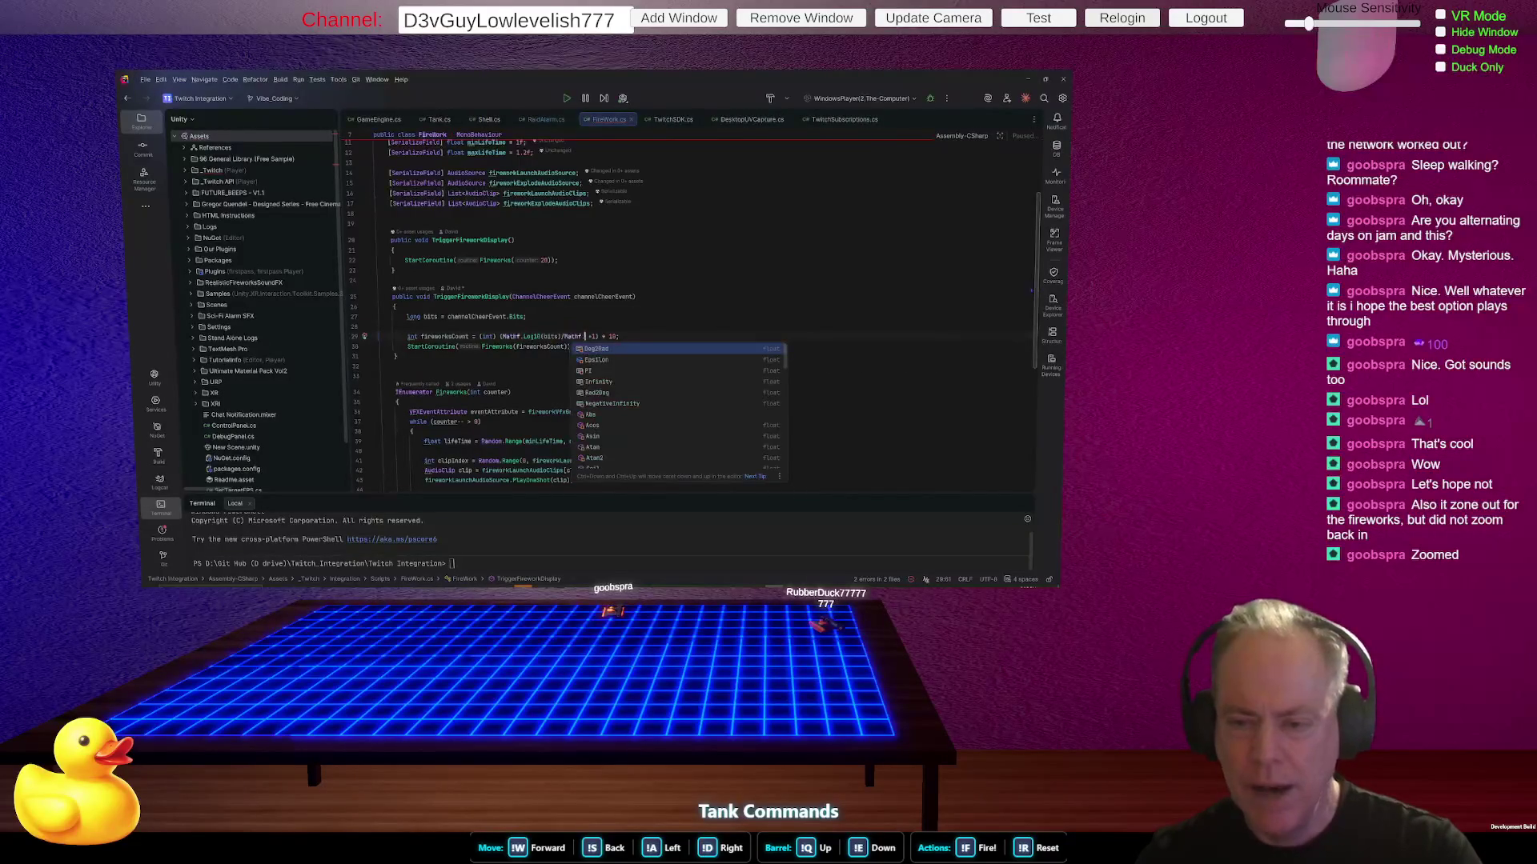
pyautogui.write('Log10')
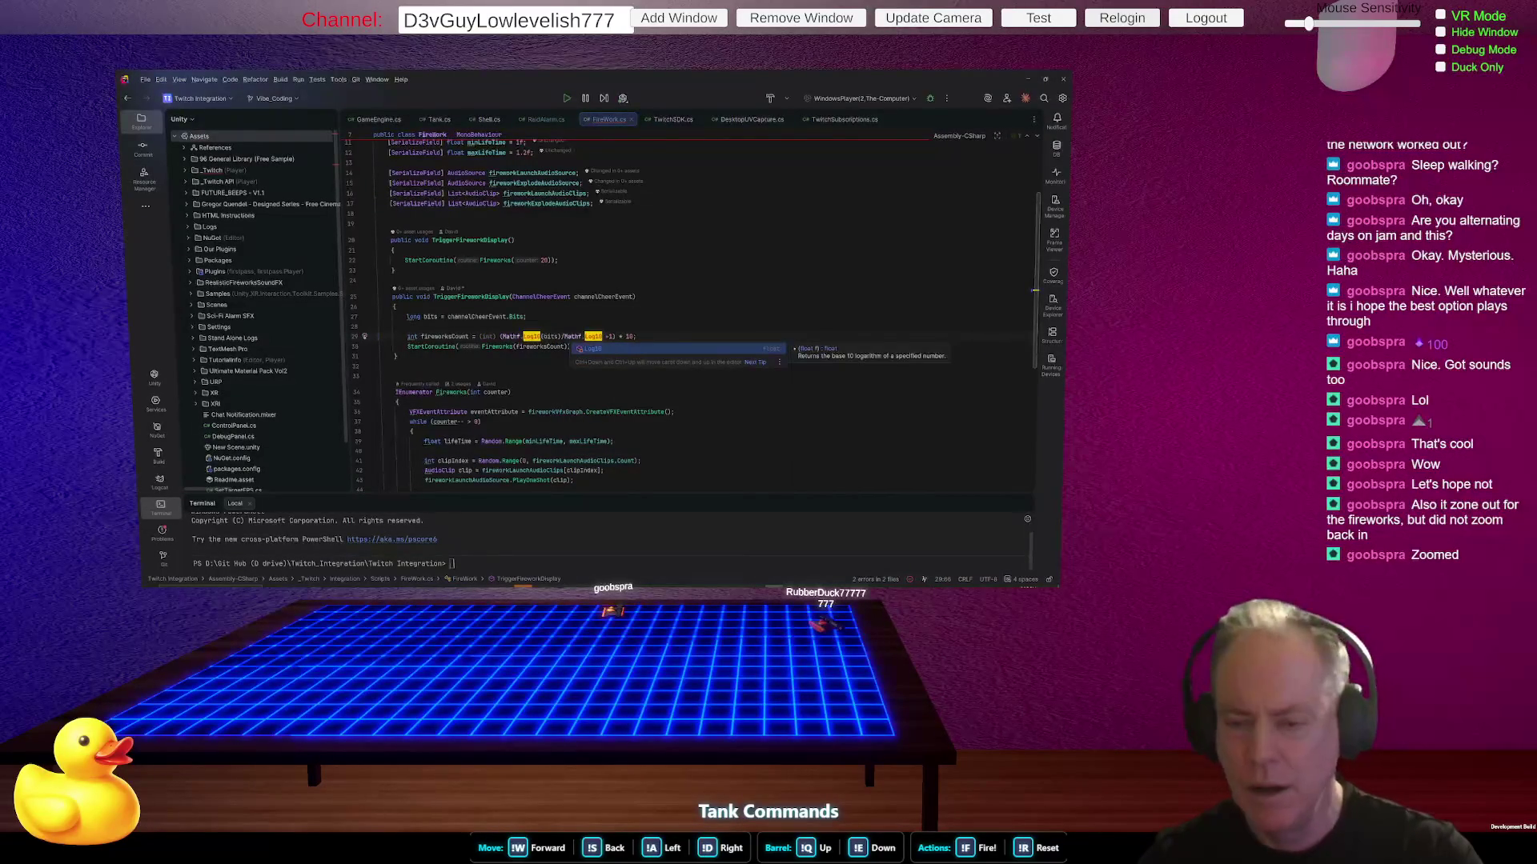
pyautogui.write('(1.5')
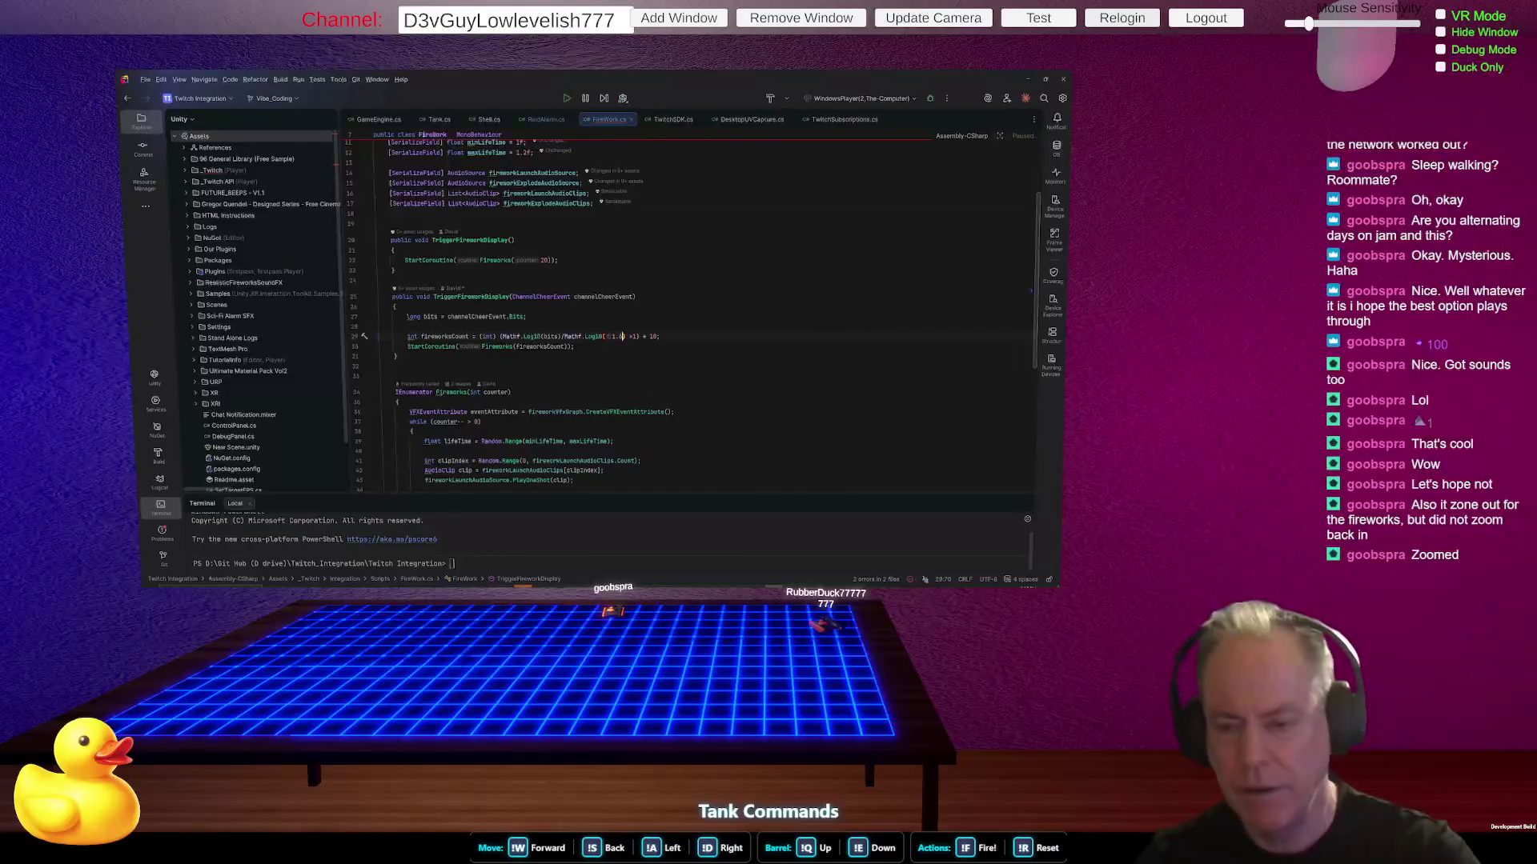
pyautogui.write('f')
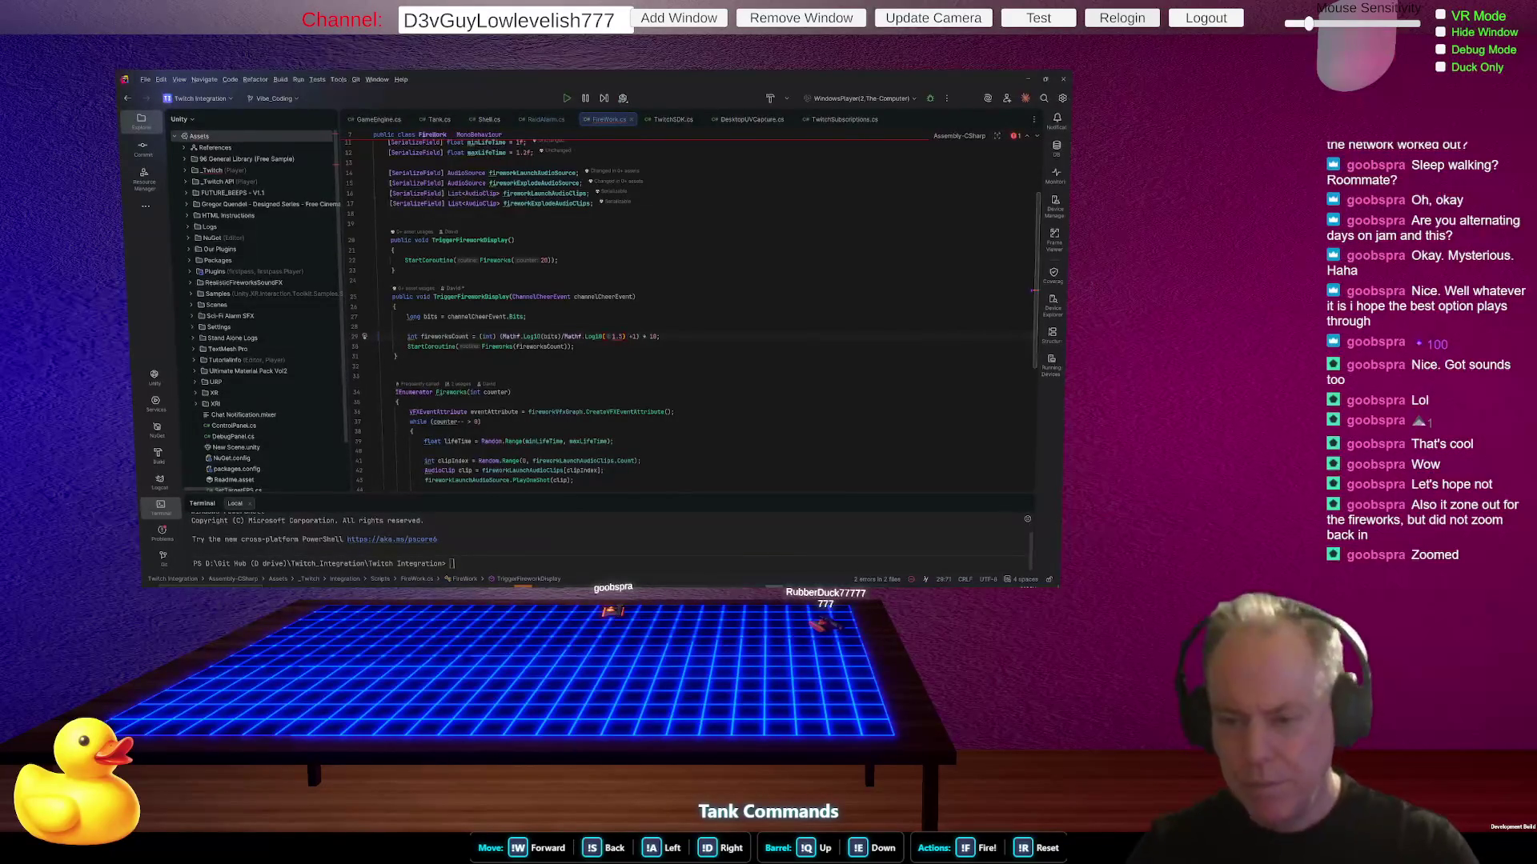
pyautogui.press('Left')
pyautogui.click(397, 356)
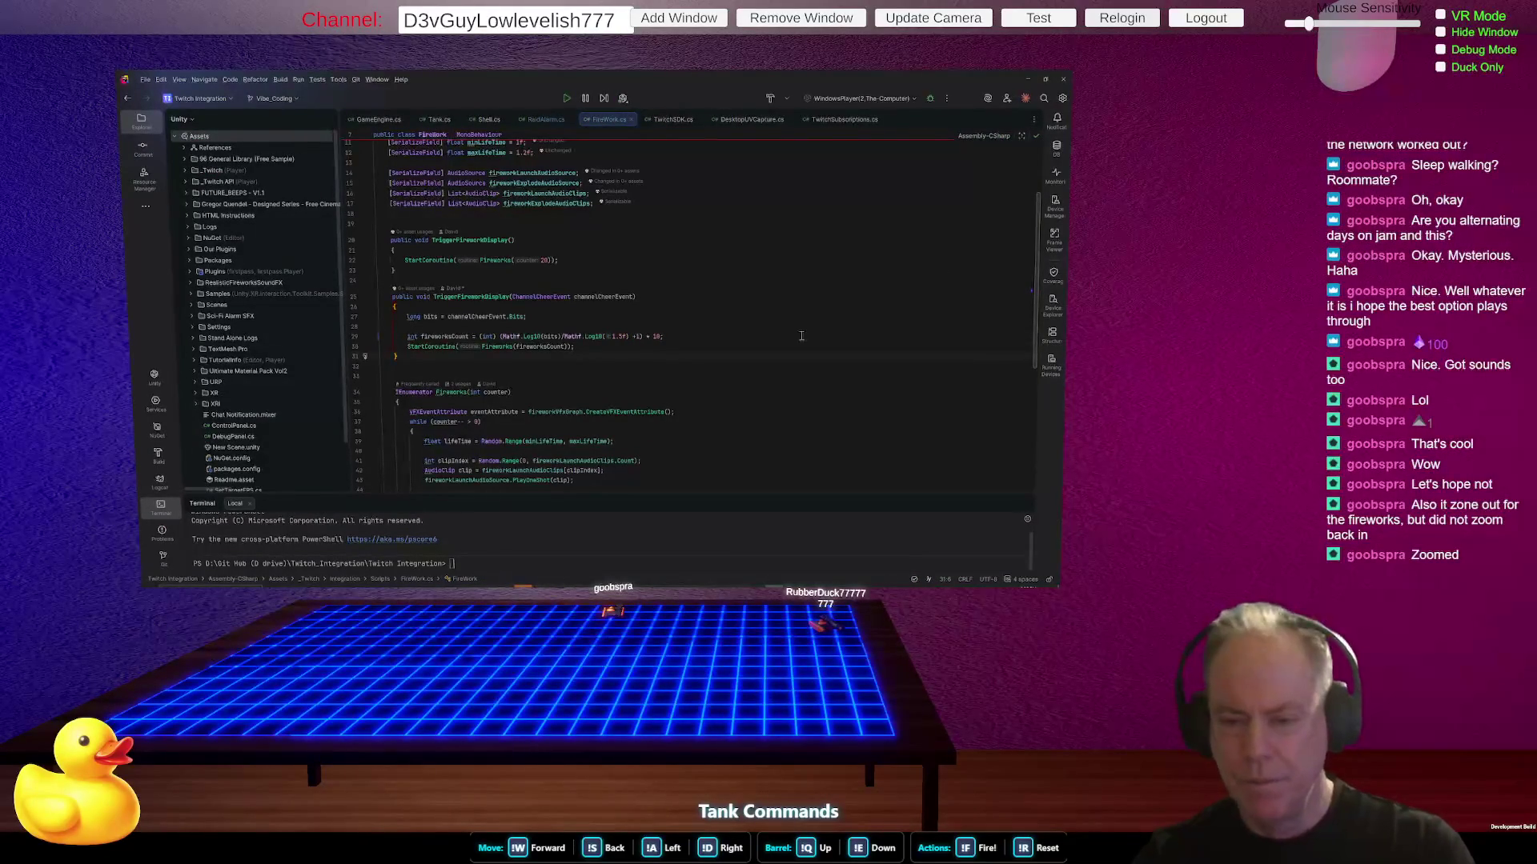
pyautogui.moveTo(502, 336); pyautogui.dragTo(625, 339)
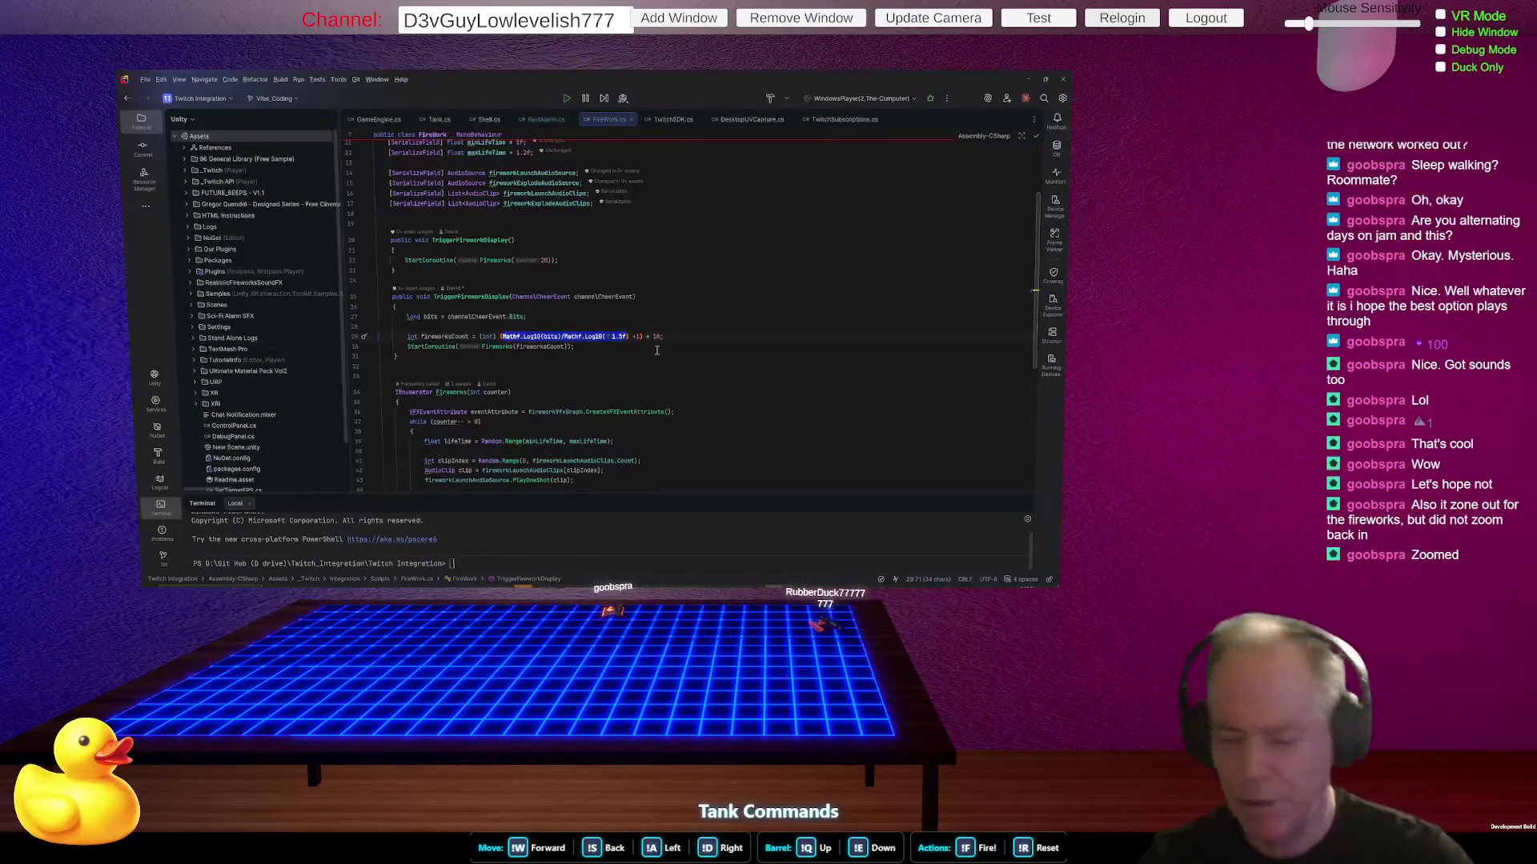
pyautogui.hotkey('ctrl', 's')
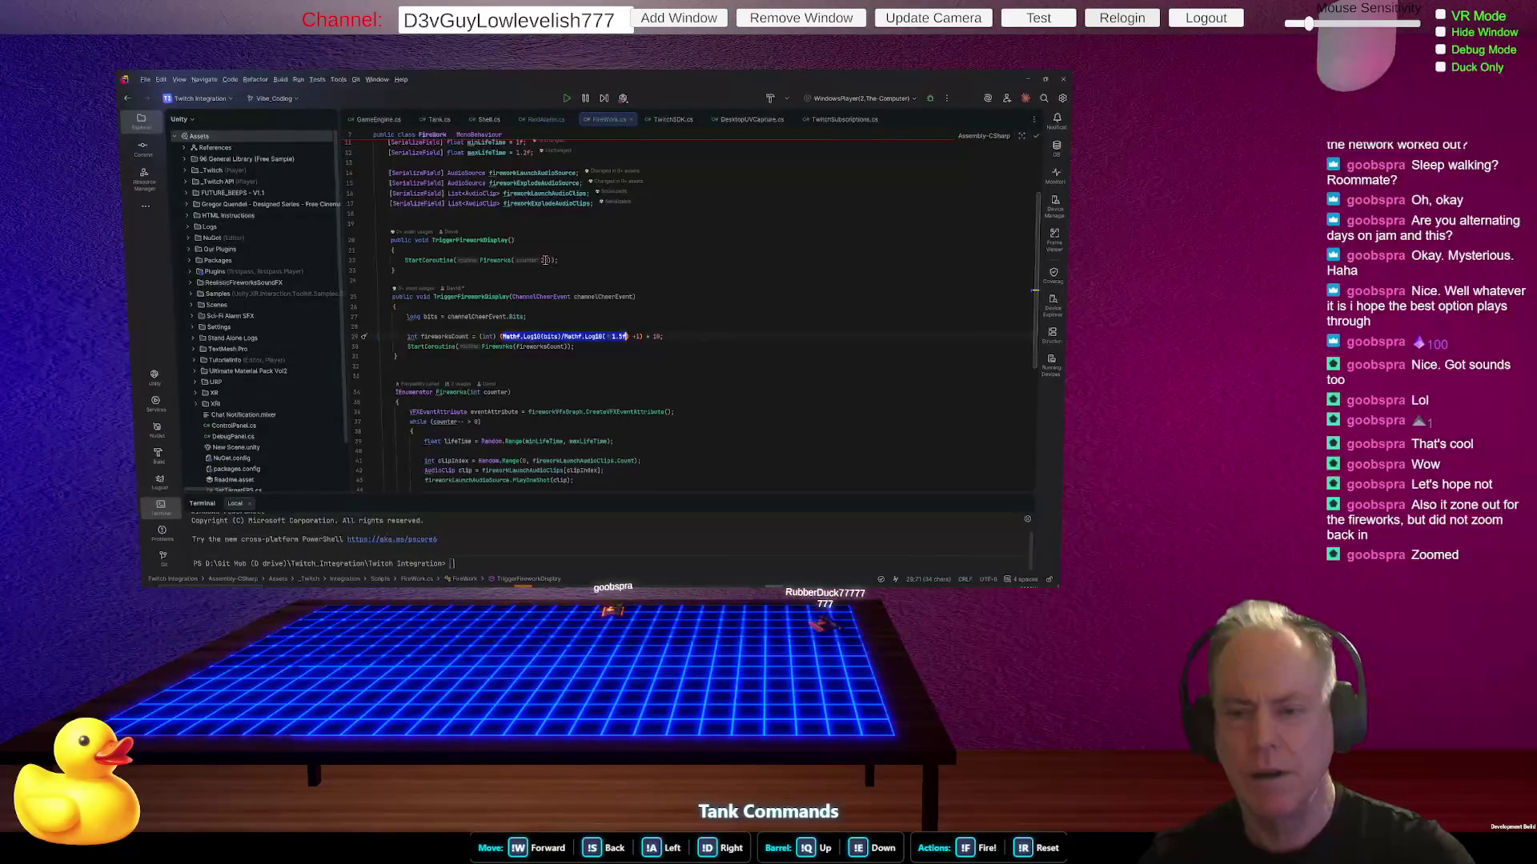
pyautogui.click(545, 260)
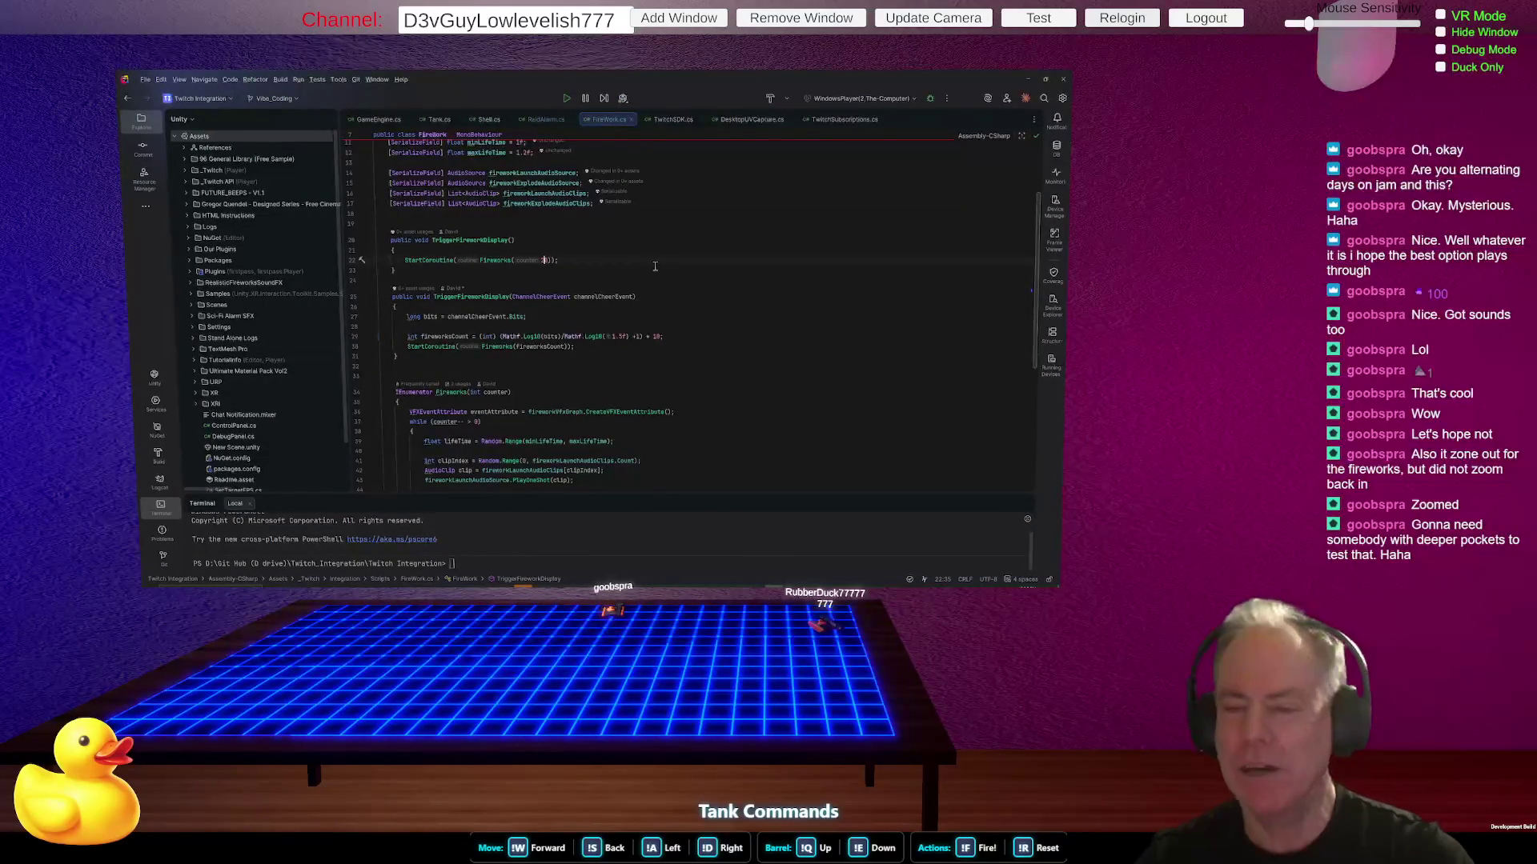
pyautogui.hotkey('alt', 'Tab')
# - Build and run the Windows player into the existing Build folder
pyautogui.click(440, 411)
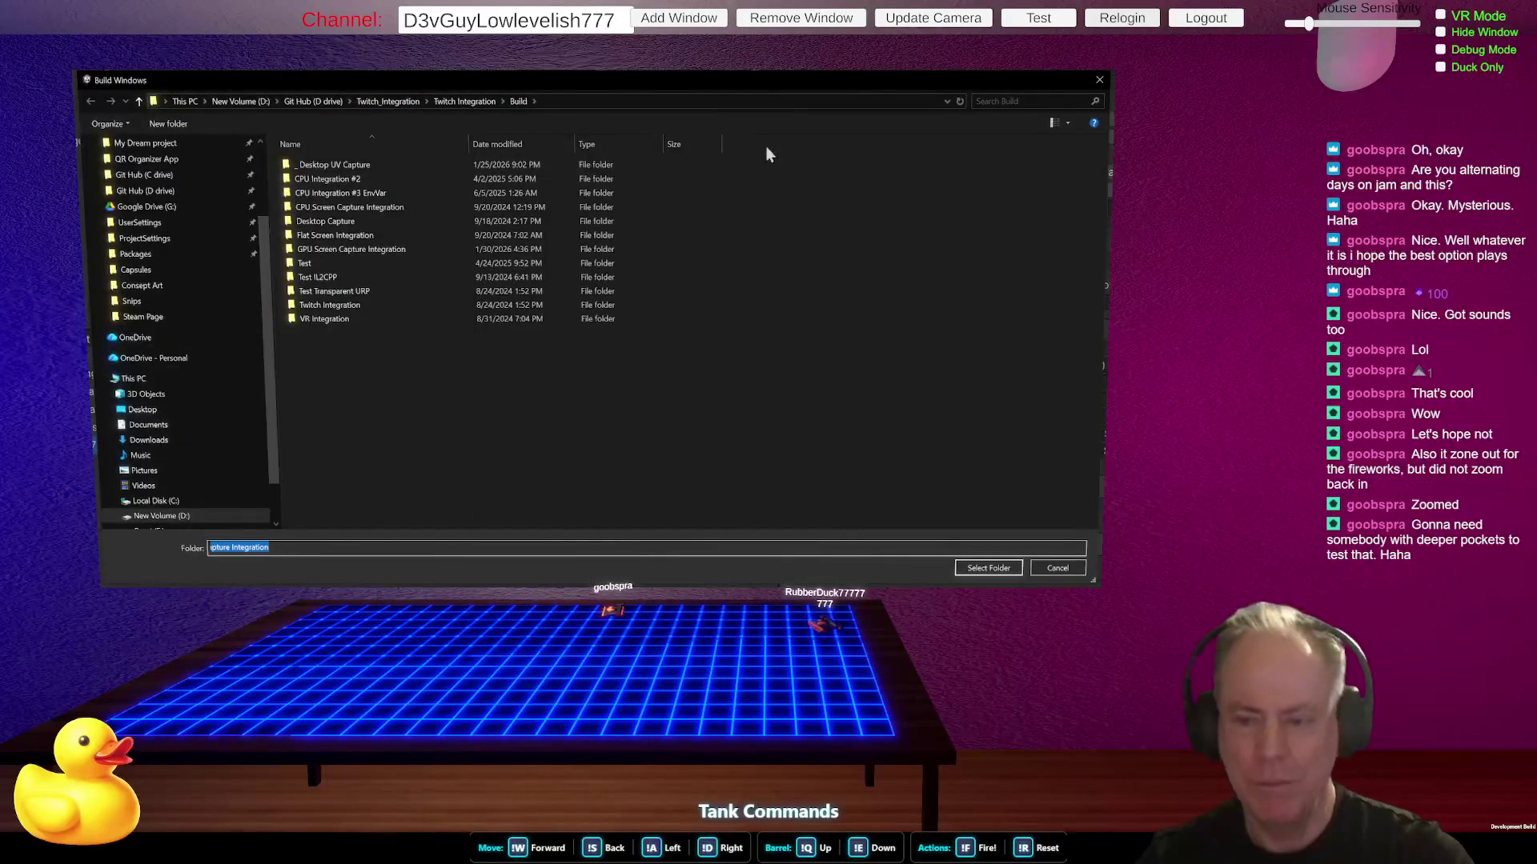
pyautogui.click(989, 568)
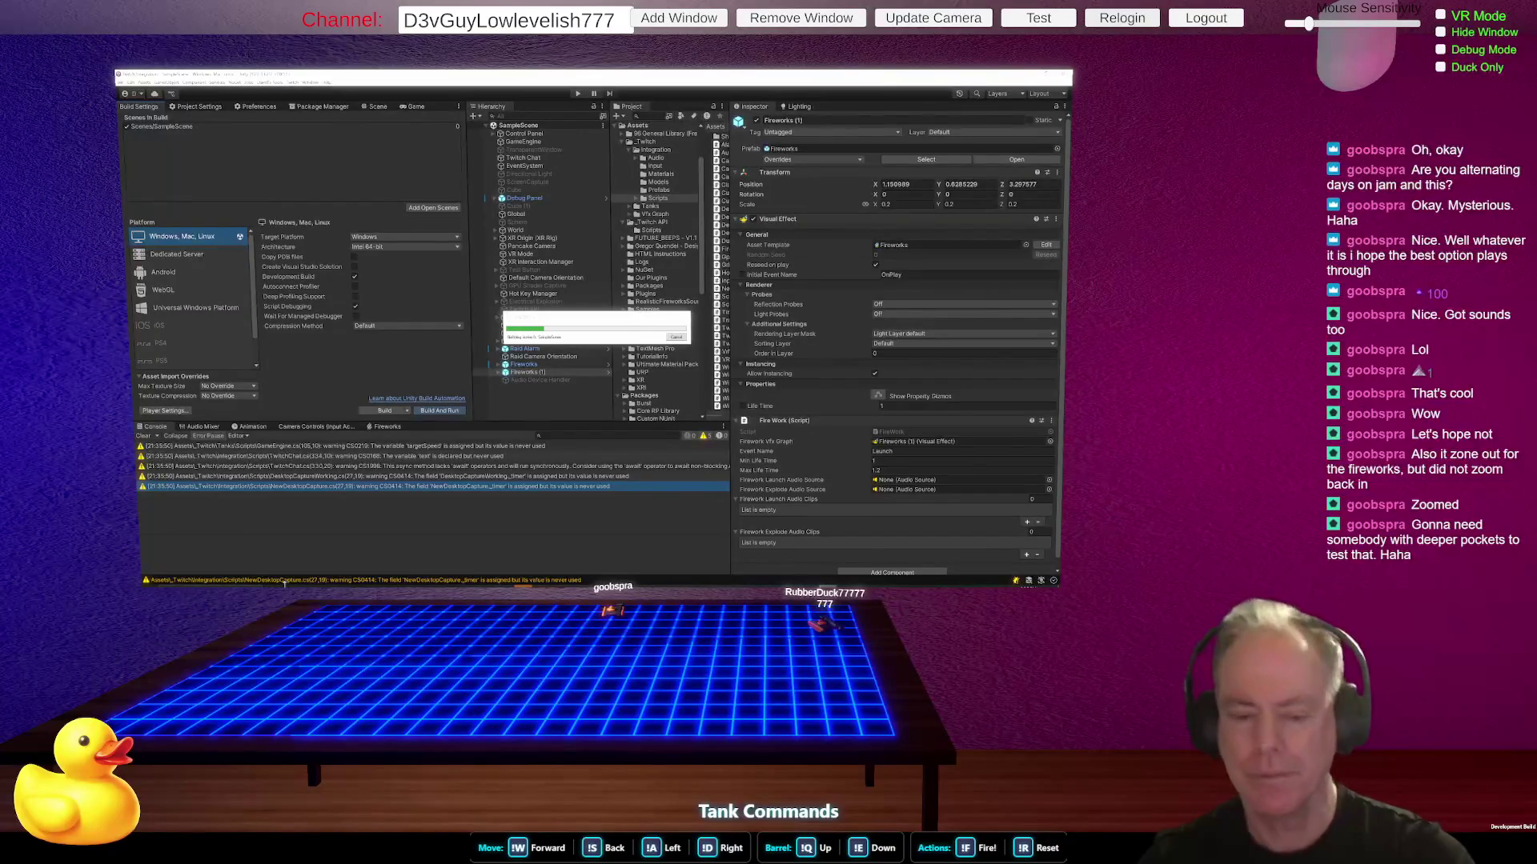
pyautogui.click(287, 557)
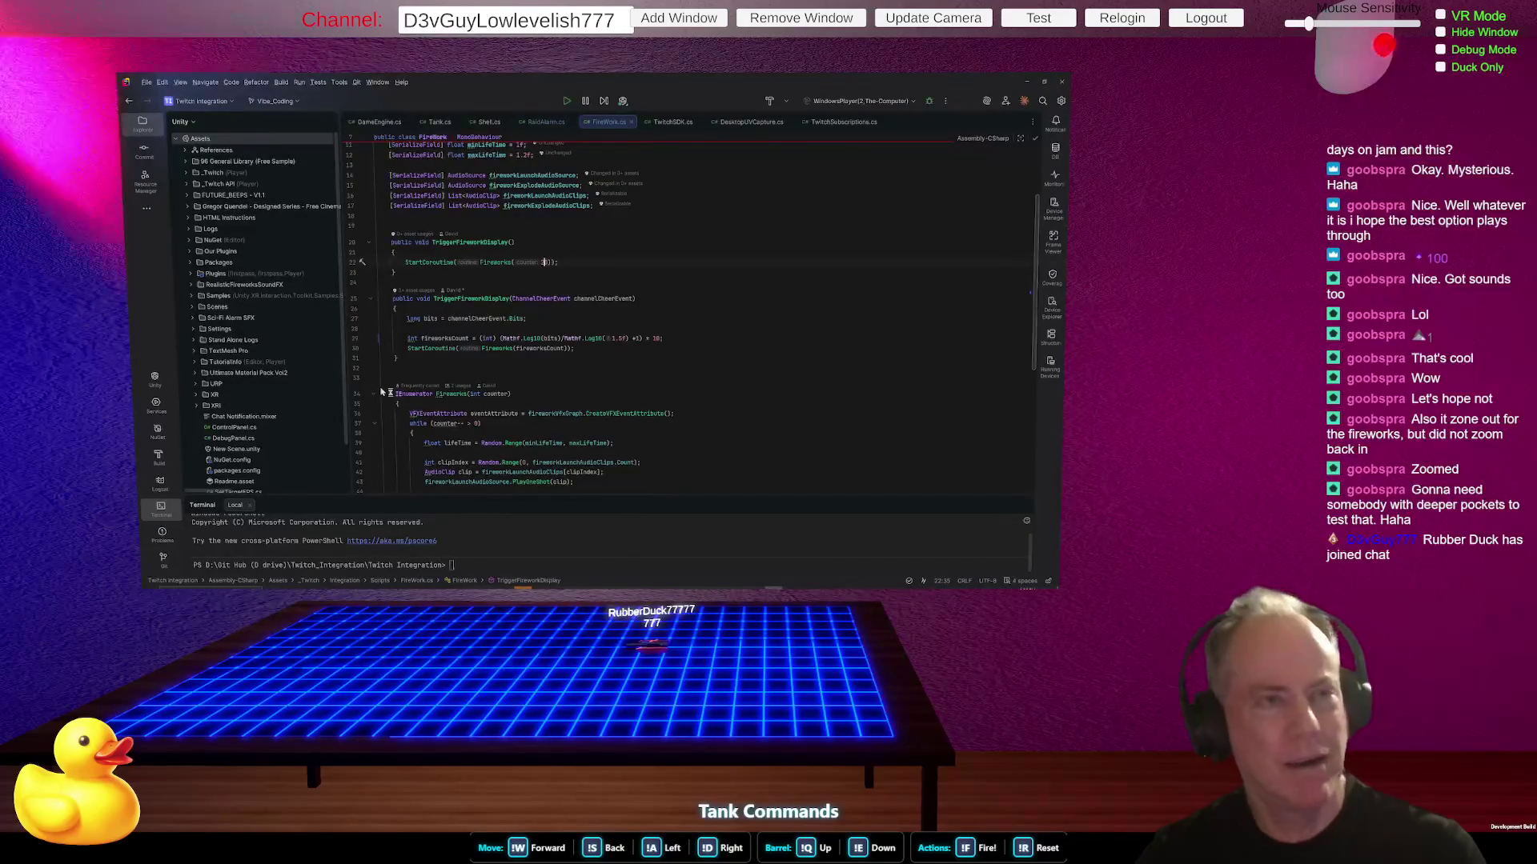
pyautogui.hotkey('alt', 'Tab')
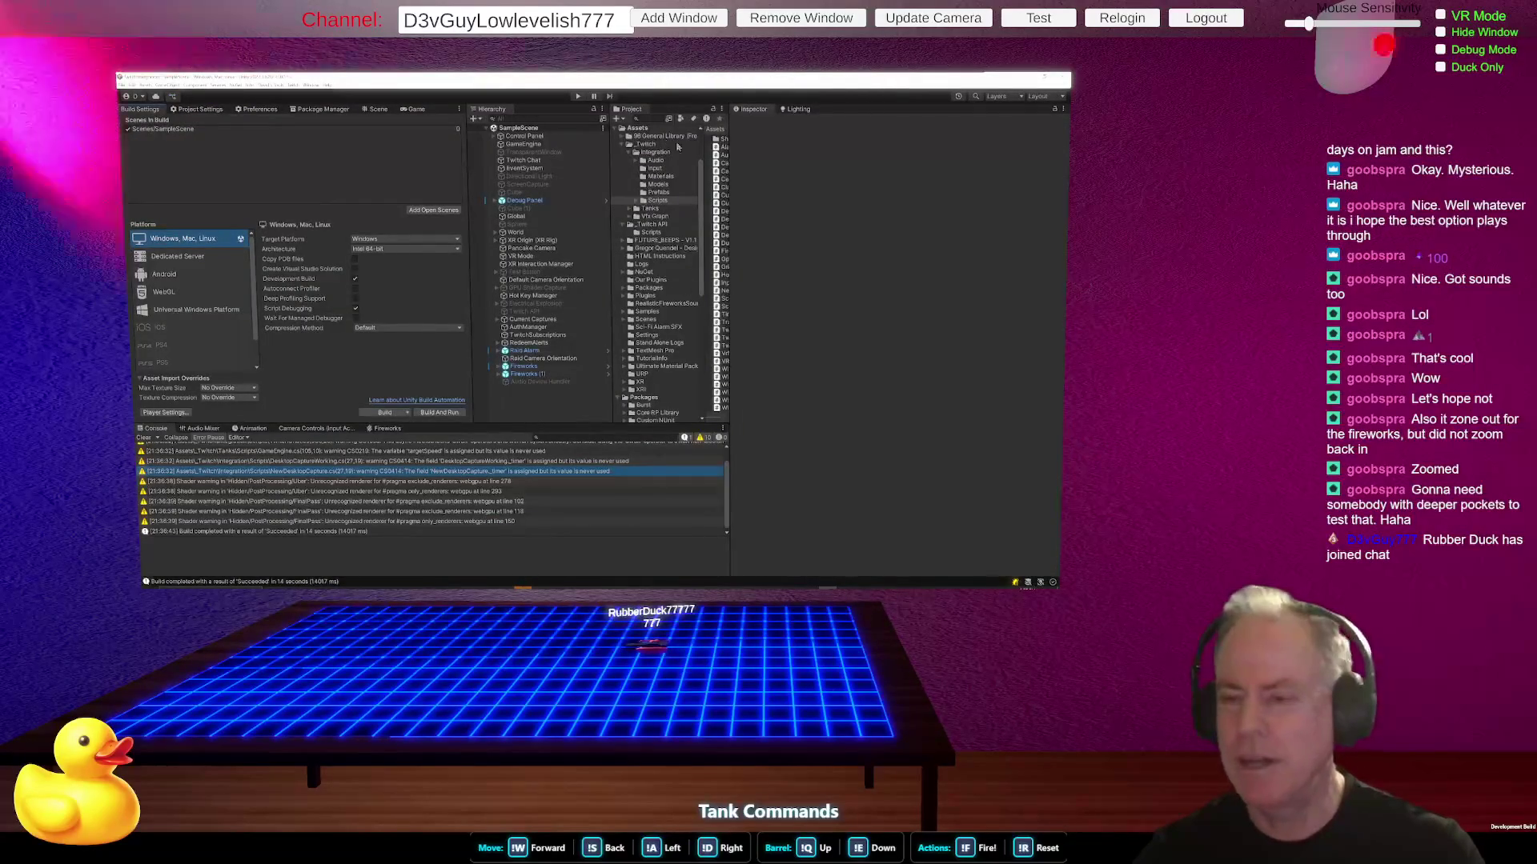
# - Widen the hierarchy and project panels and expand Control Panel > Panel > Buttons
pyautogui.moveTo(730, 264); pyautogui.dragTo(817, 264)
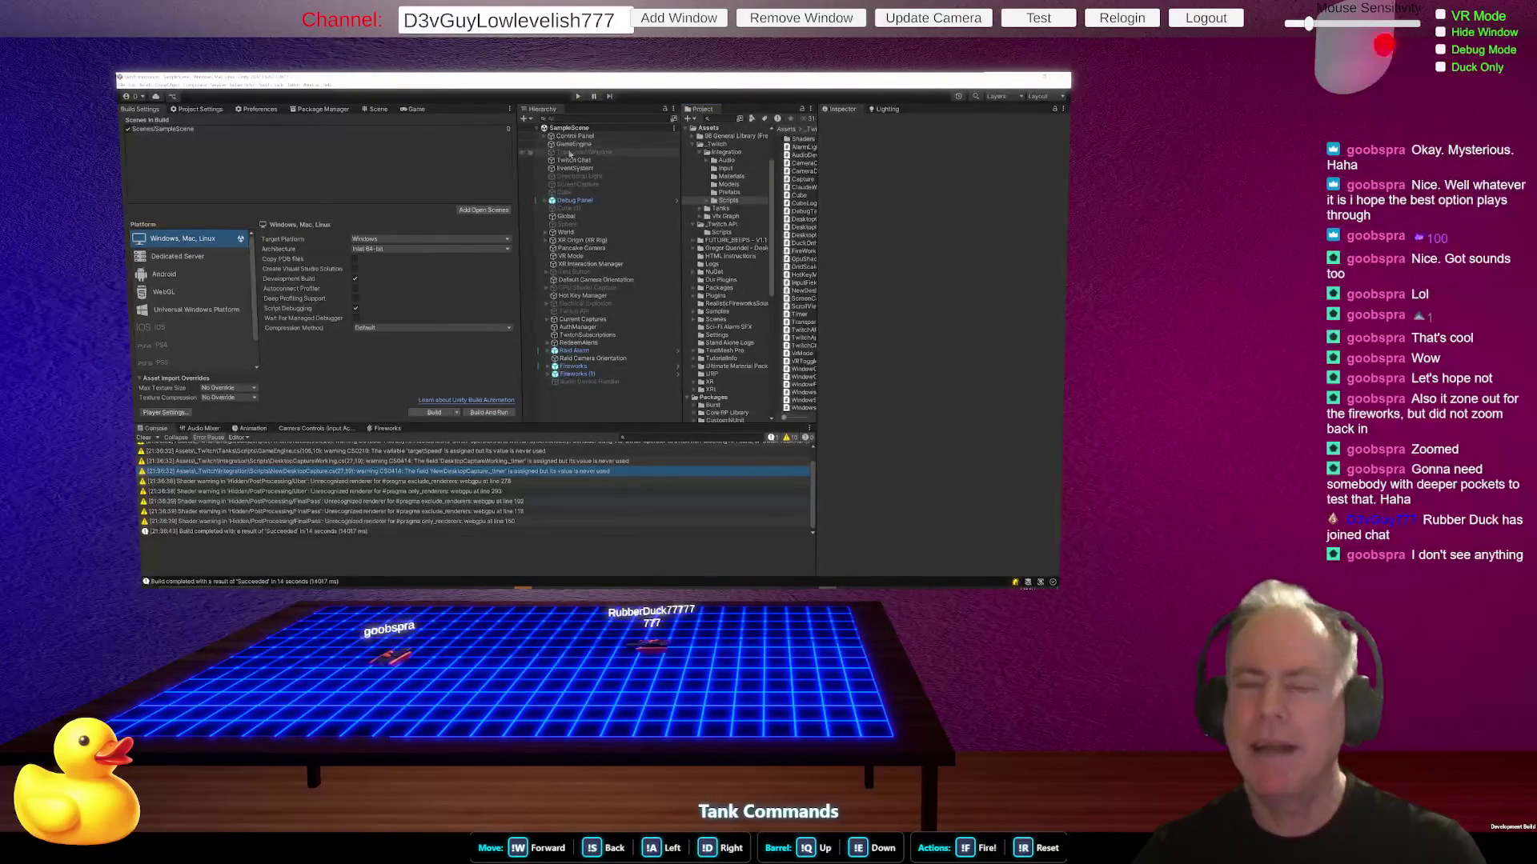
pyautogui.click(545, 137)
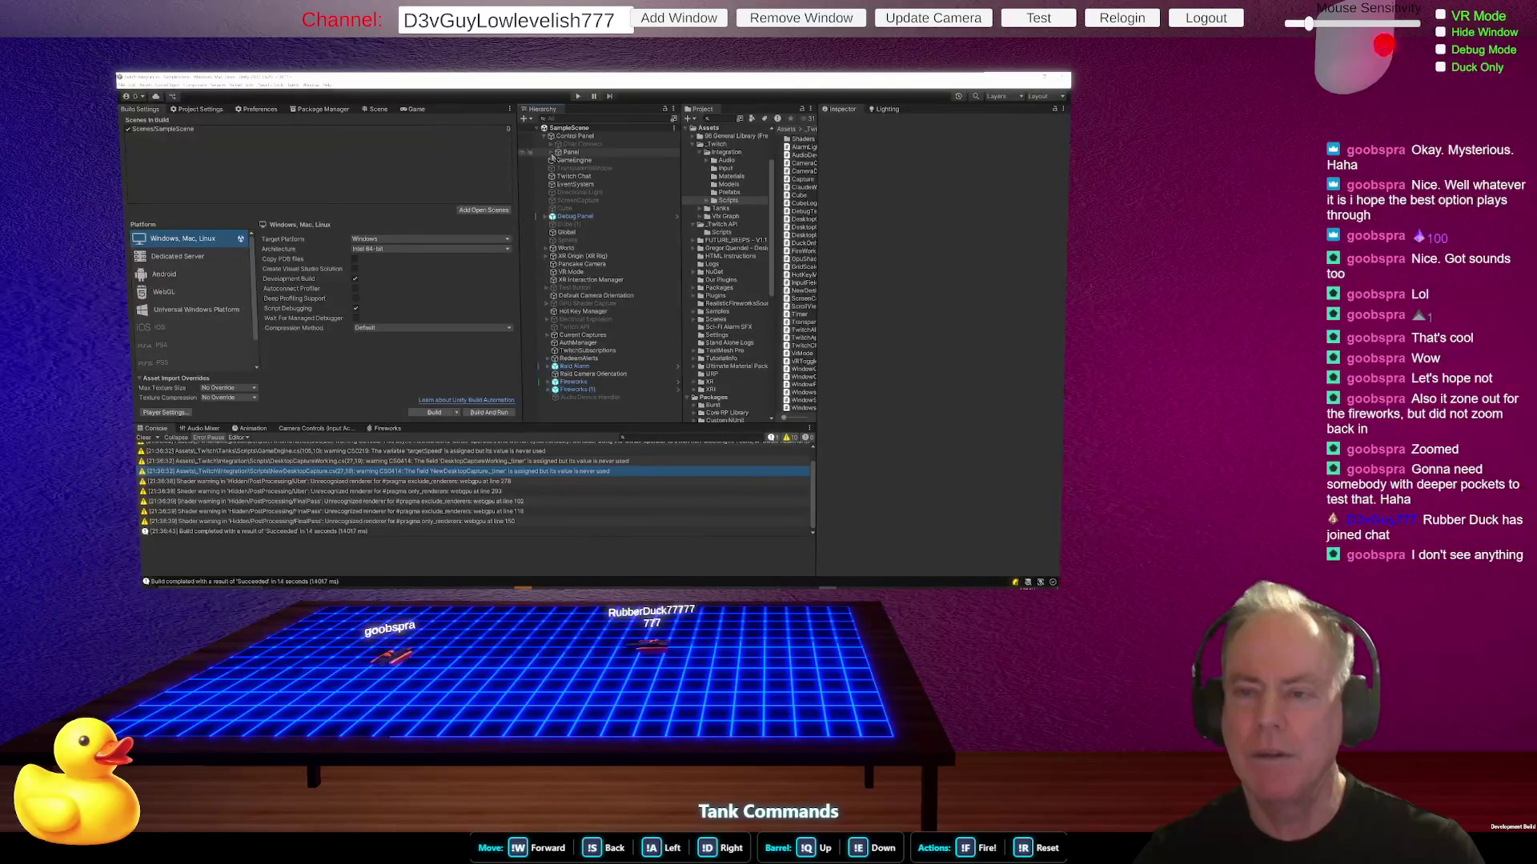
pyautogui.click(551, 153)
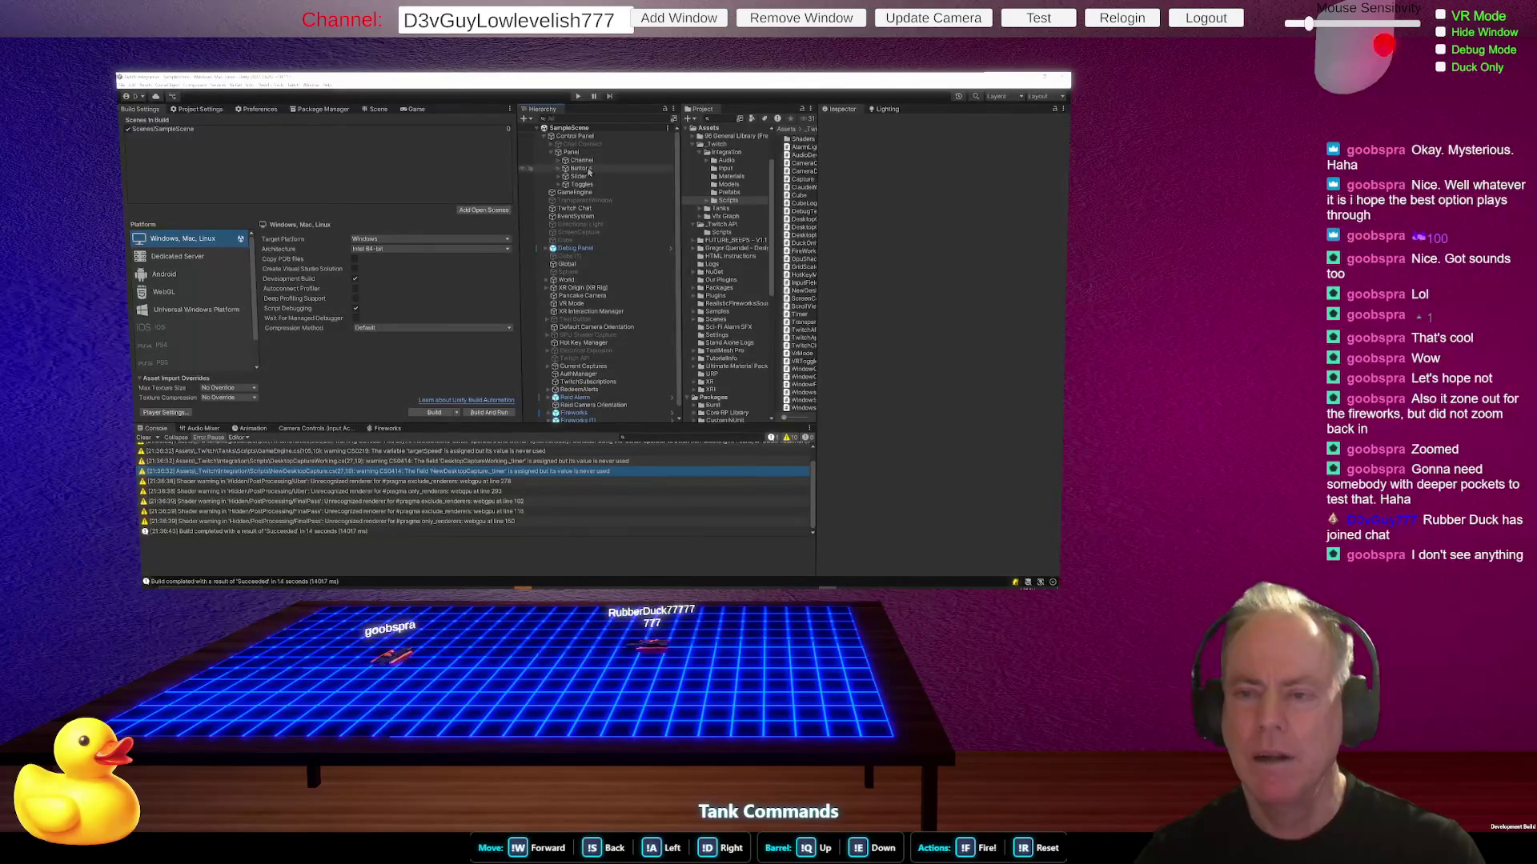
pyautogui.click(559, 169)
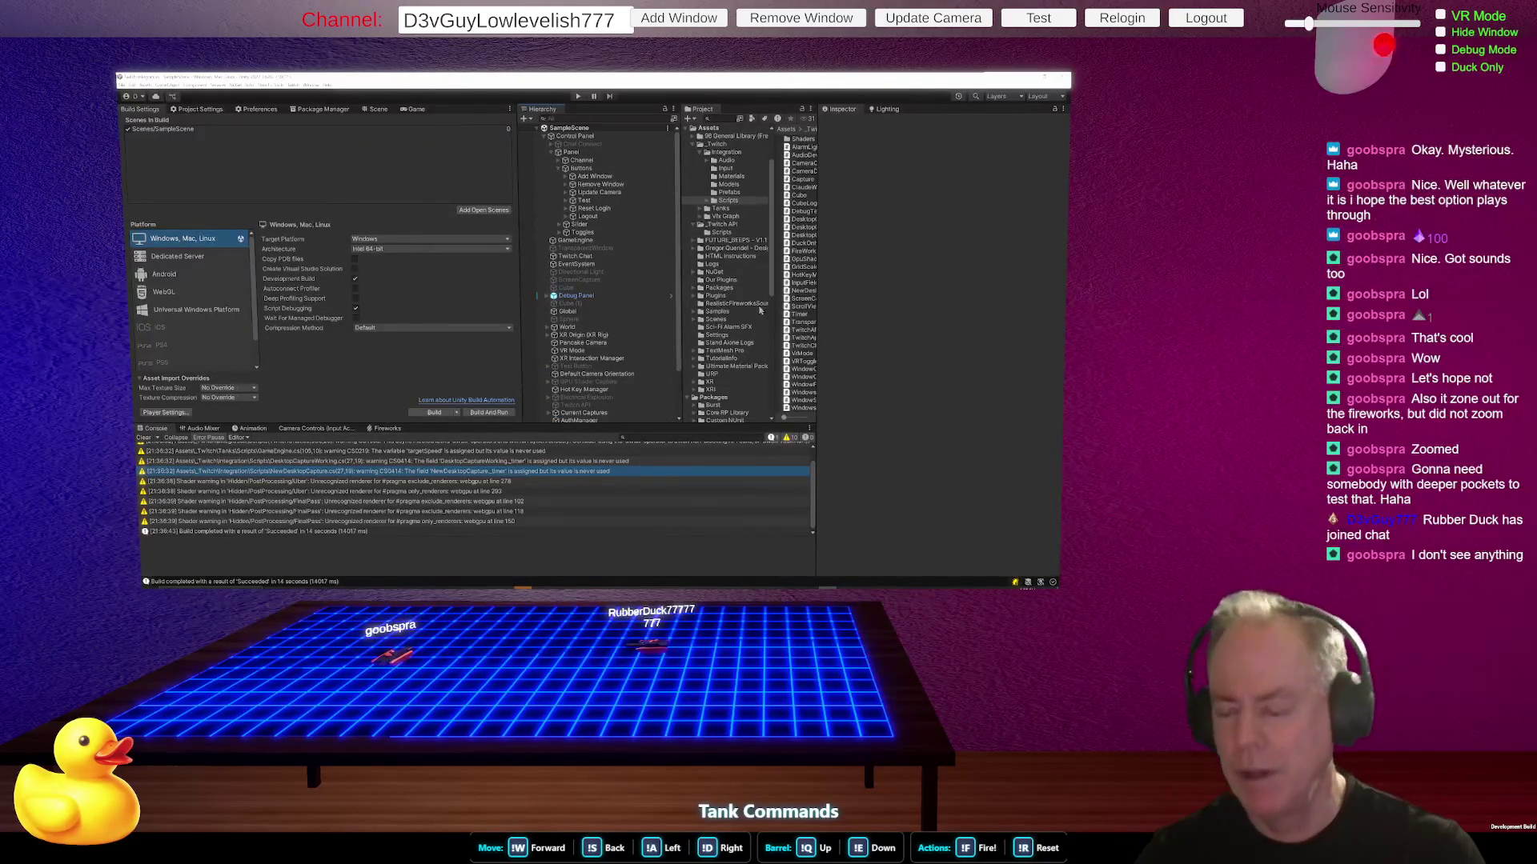
pyautogui.moveTo(818, 340); pyautogui.dragTo(836, 340)
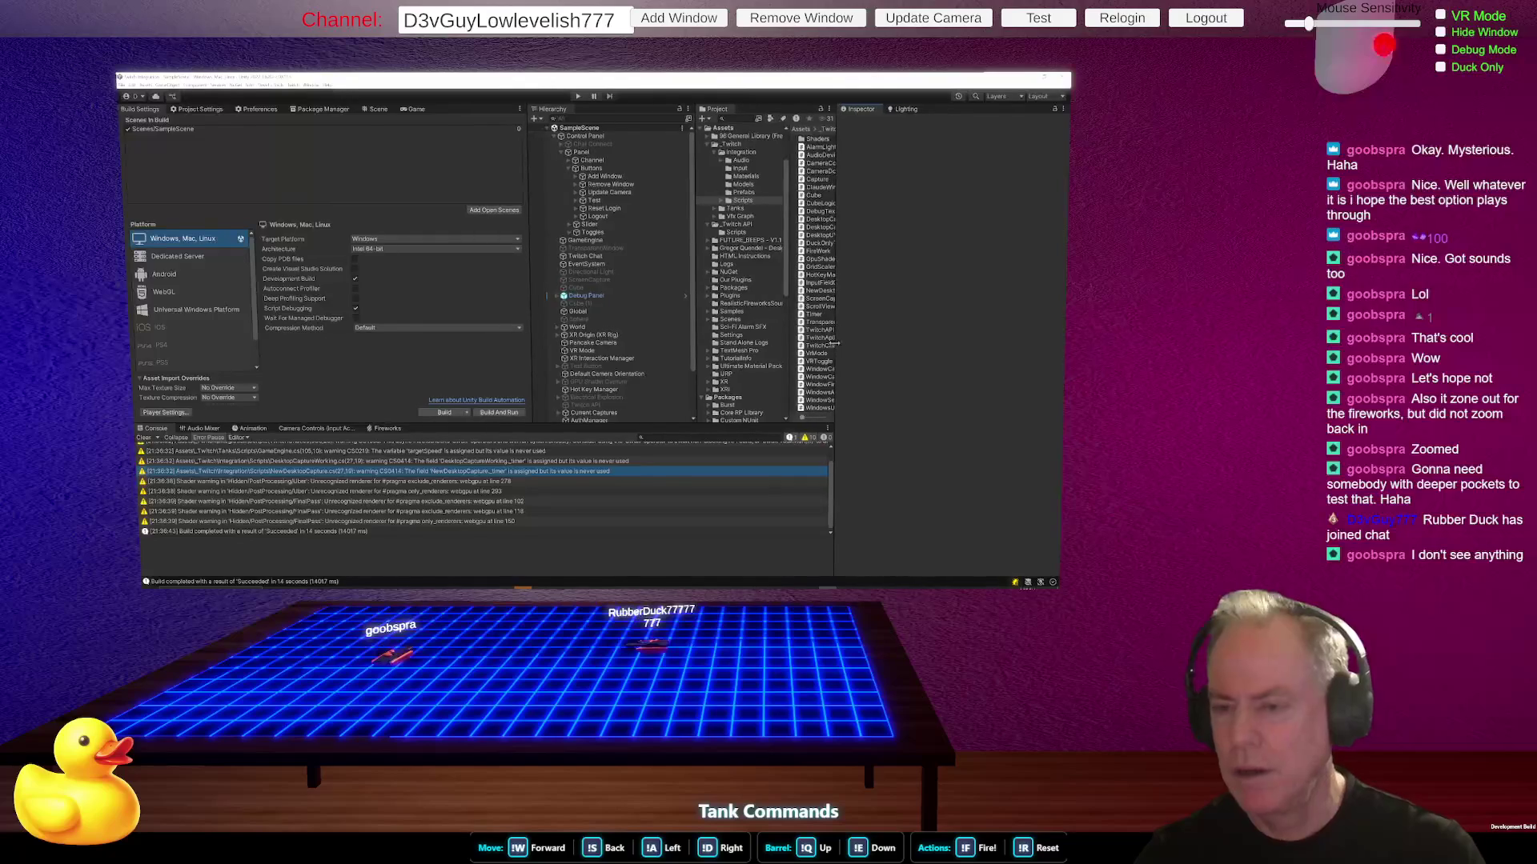
# - Inspect the Test button's components and the Fireworks object in the Inspector
pyautogui.click(607, 201)
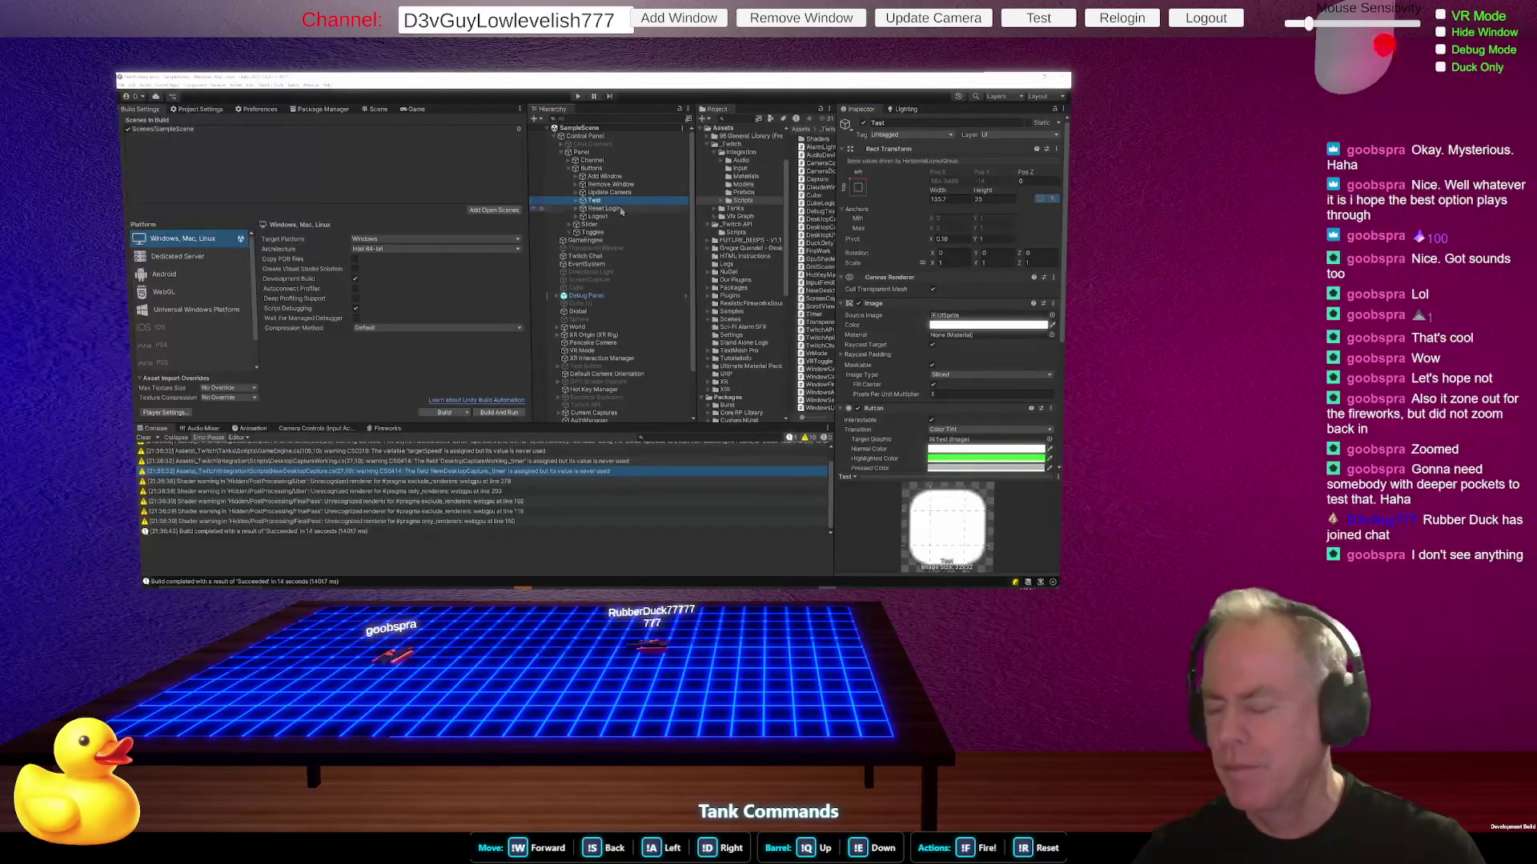
pyautogui.scroll(-5, 918, 343)
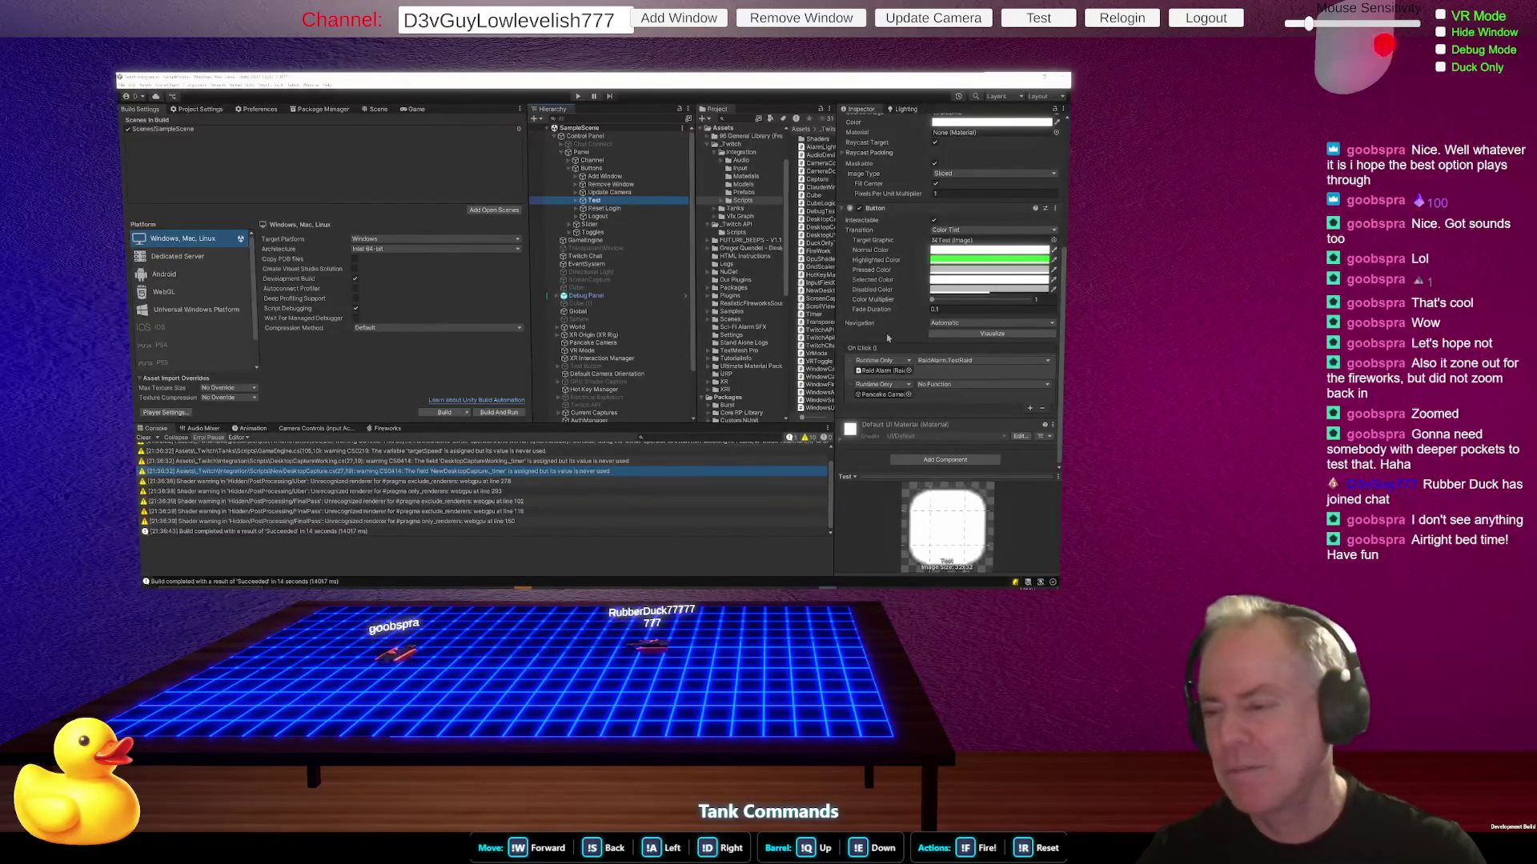
pyautogui.scroll(-3, 605, 343)
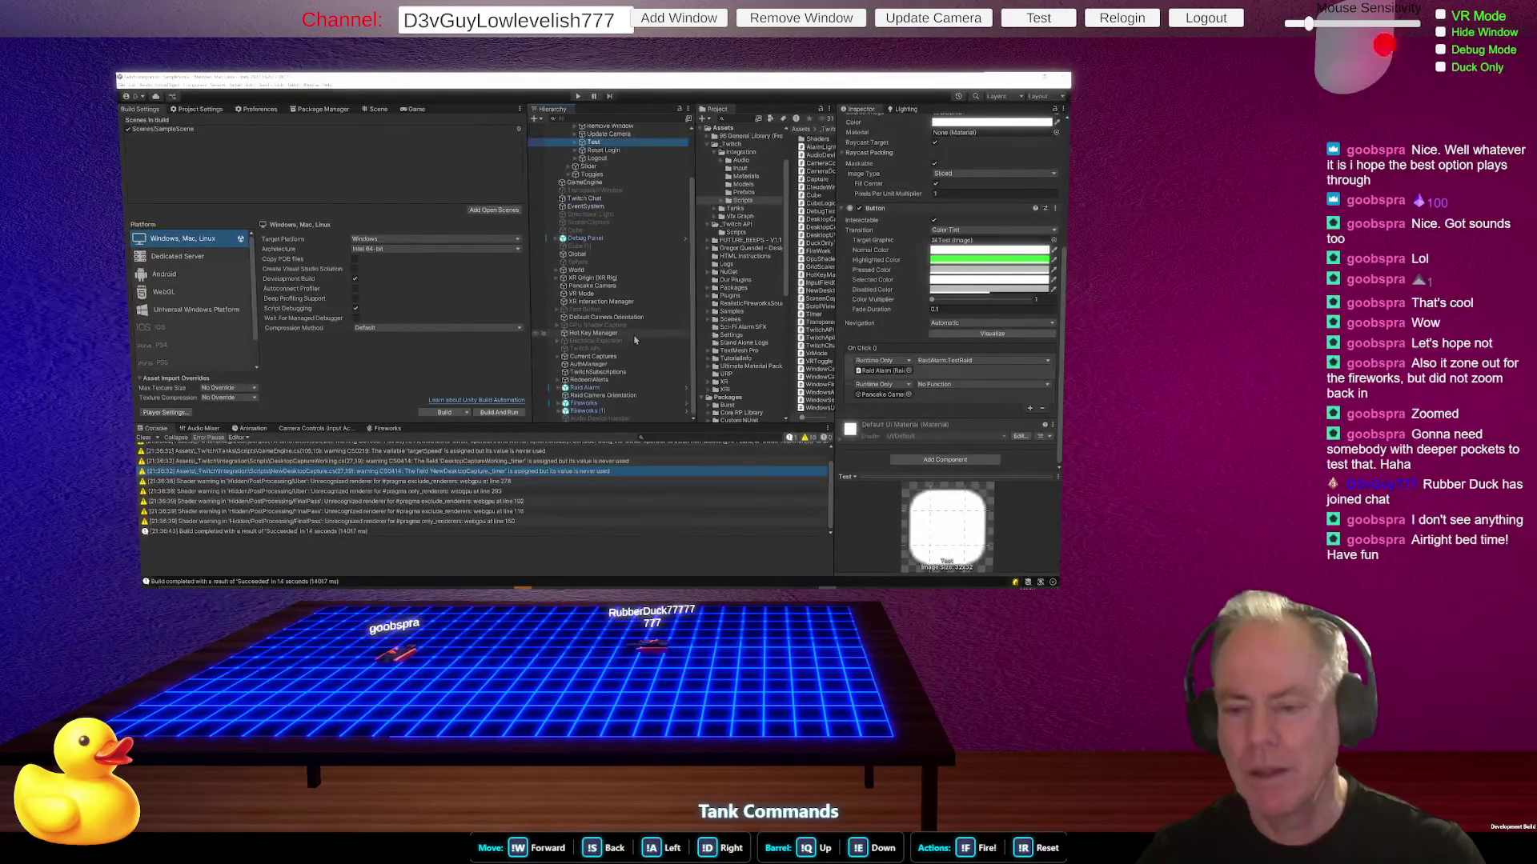
pyautogui.click(586, 405)
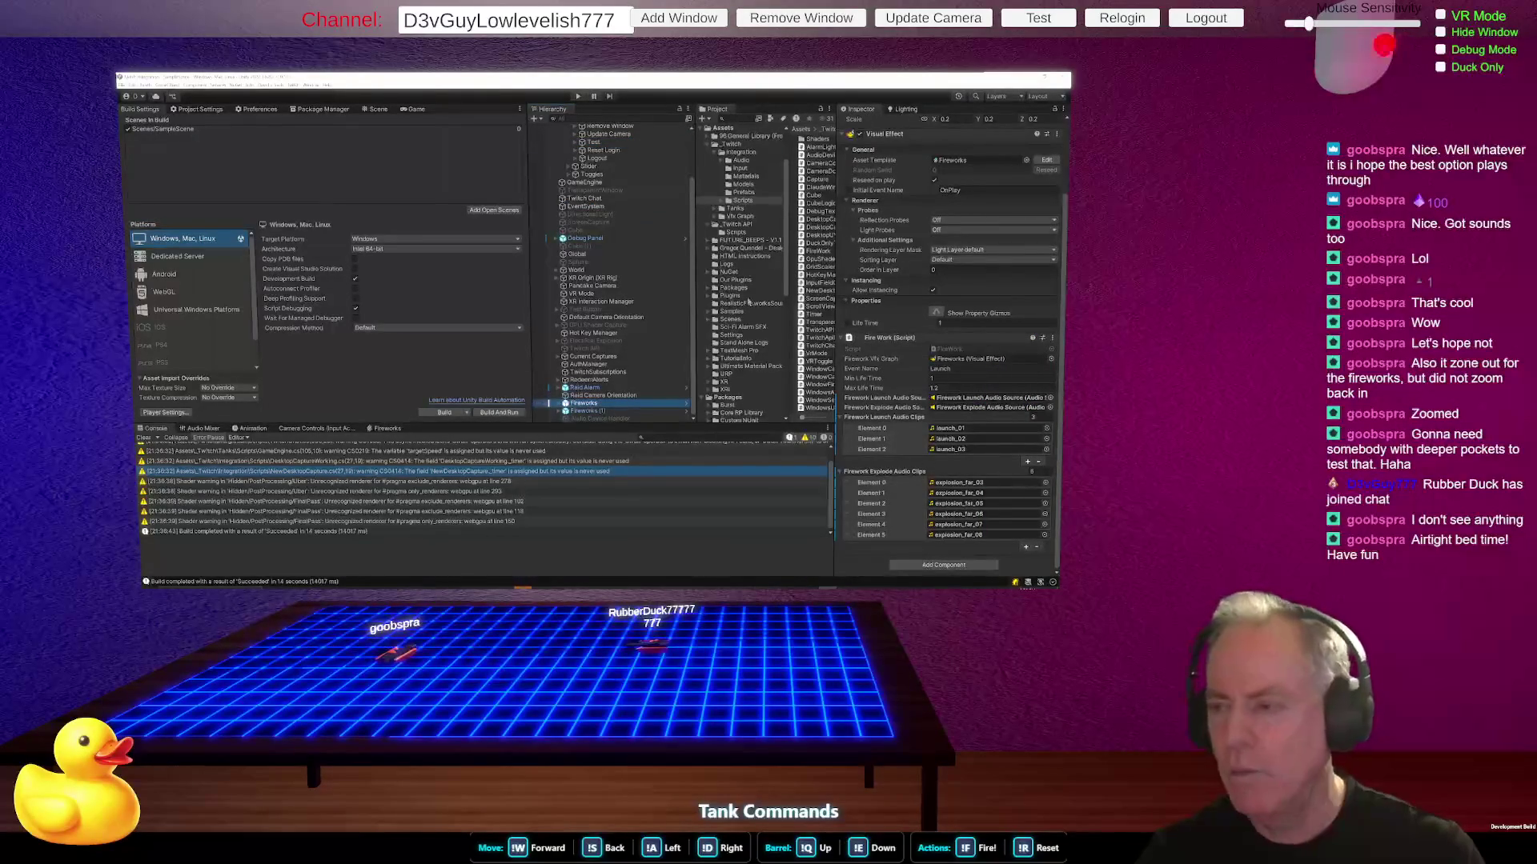
pyautogui.click(608, 142)
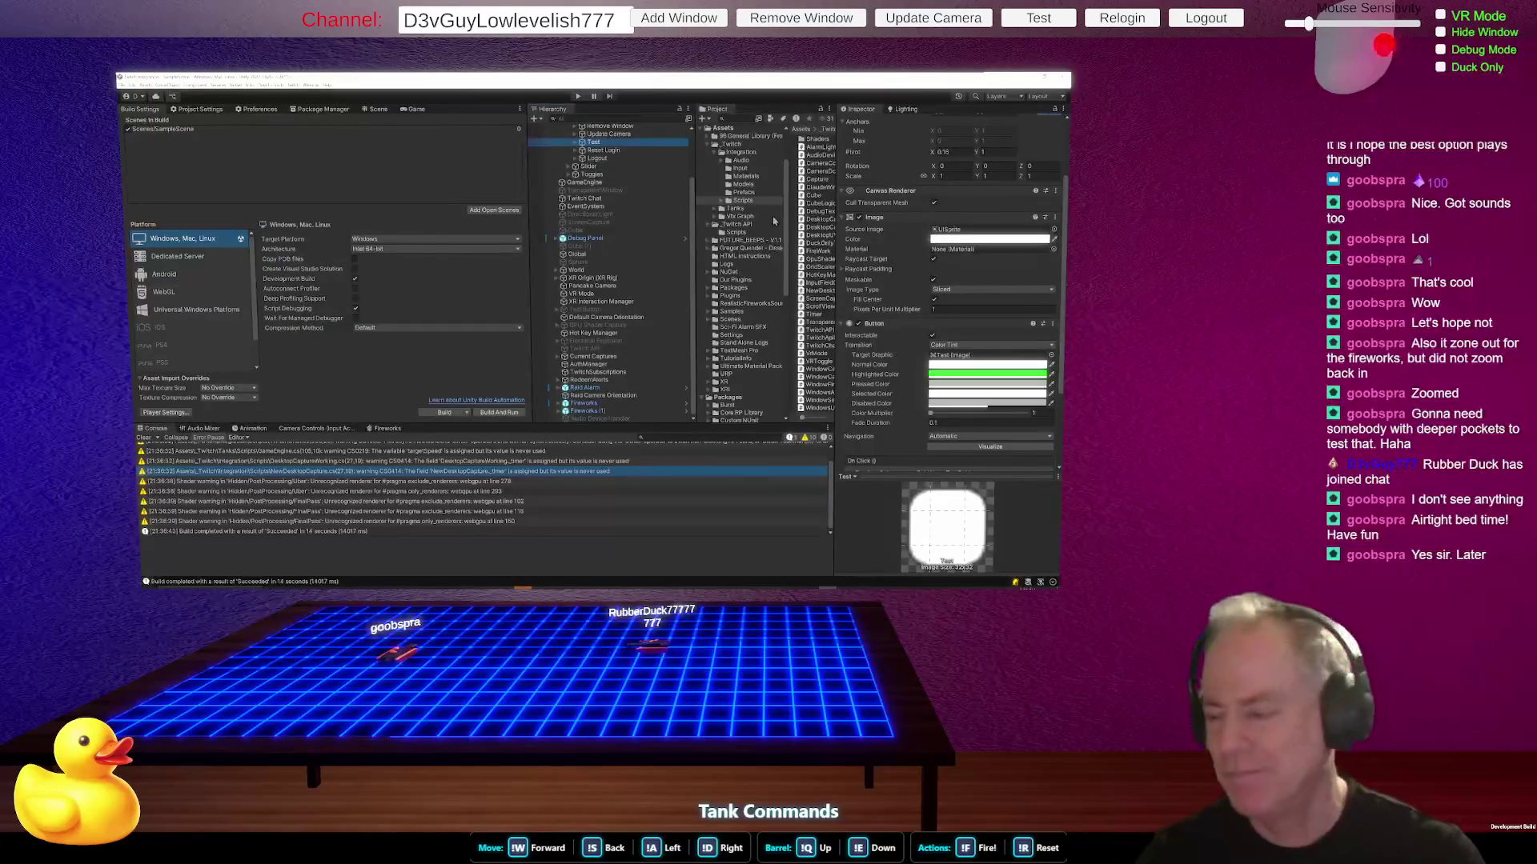
pyautogui.scroll(3, 1044, 213)
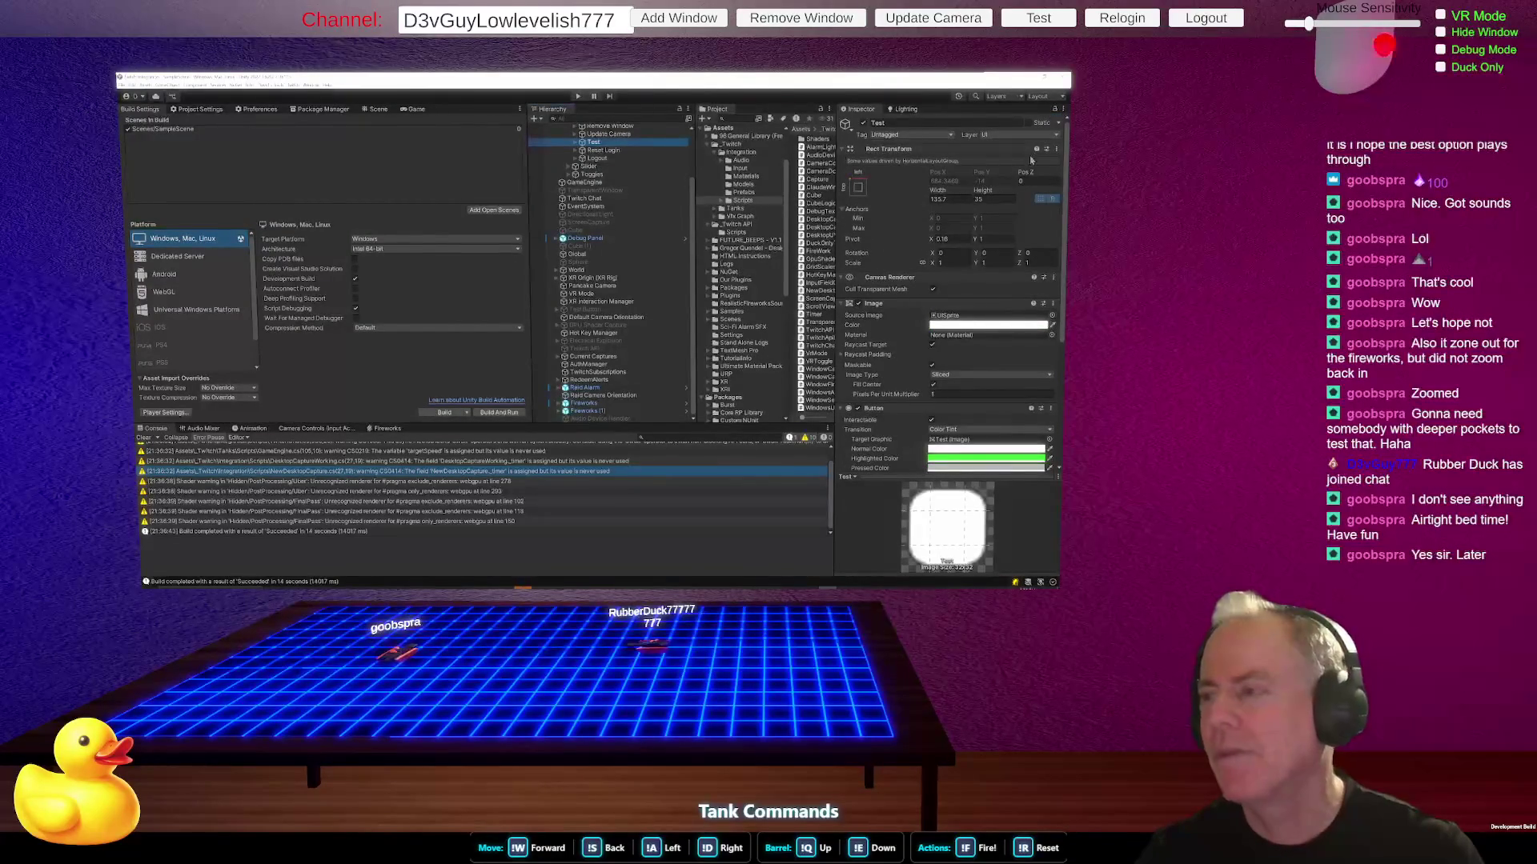
pyautogui.scroll(-5, 929, 357)
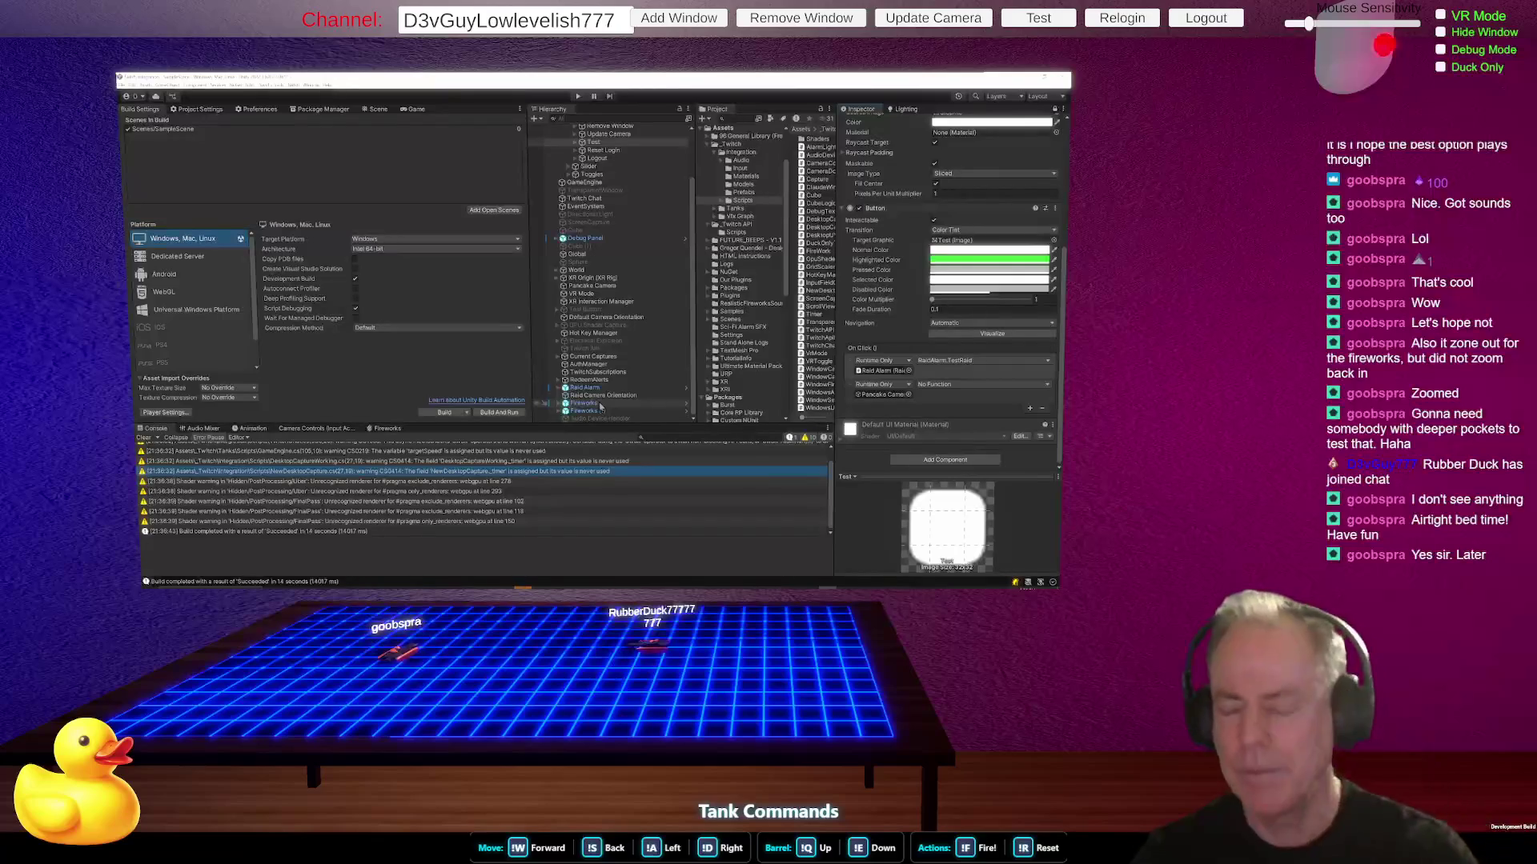
# - Make the Test button's On Click call Fireworks' TriggerFireworkDisplay
pyautogui.moveTo(906, 364); pyautogui.dragTo(880, 371)
pyautogui.click(945, 362)
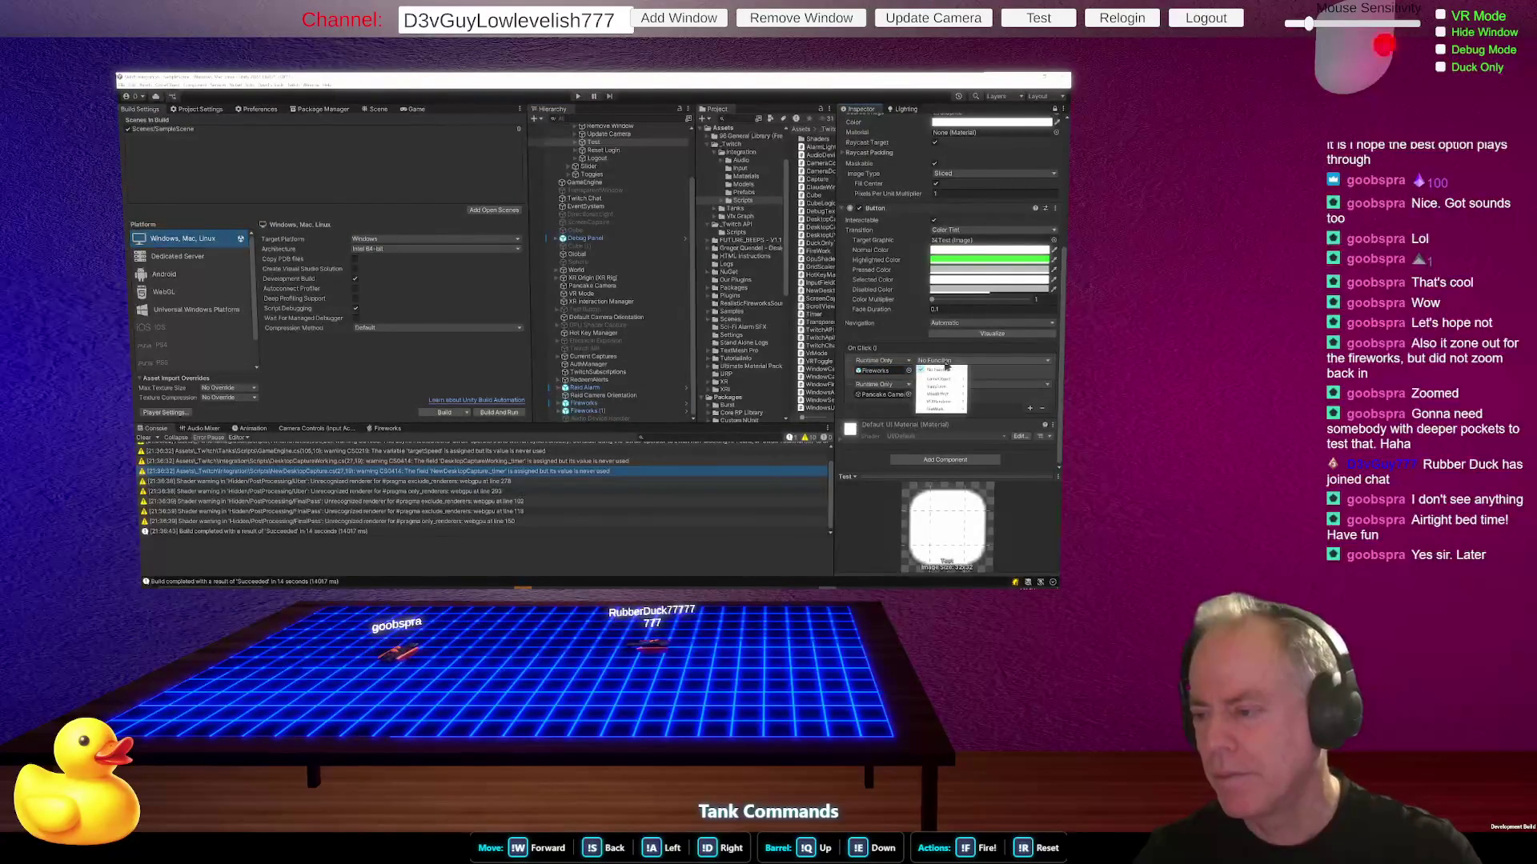
pyautogui.moveTo(945, 412)
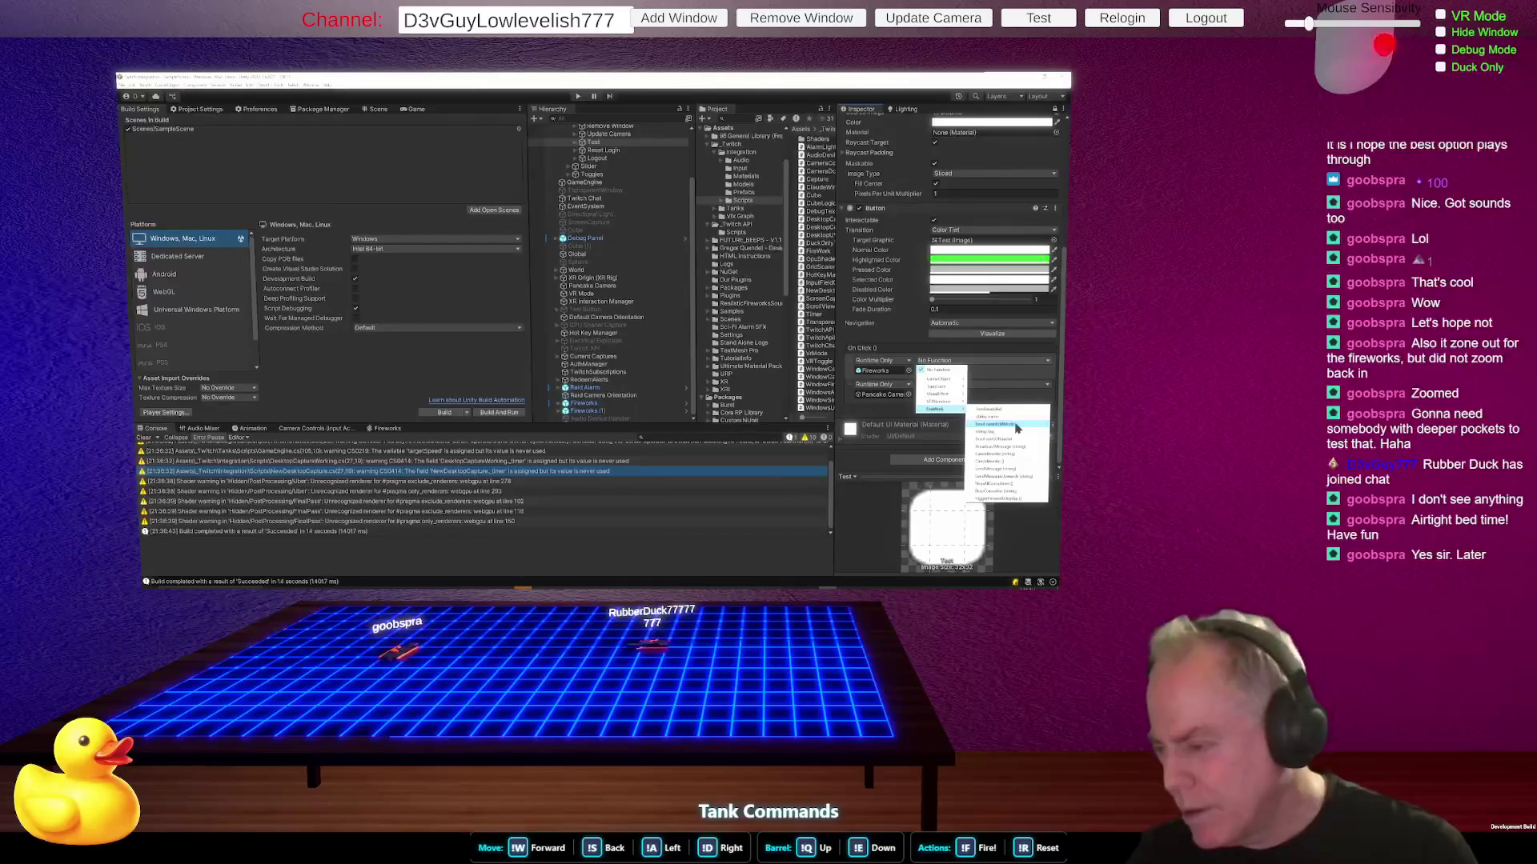
pyautogui.click(1020, 500)
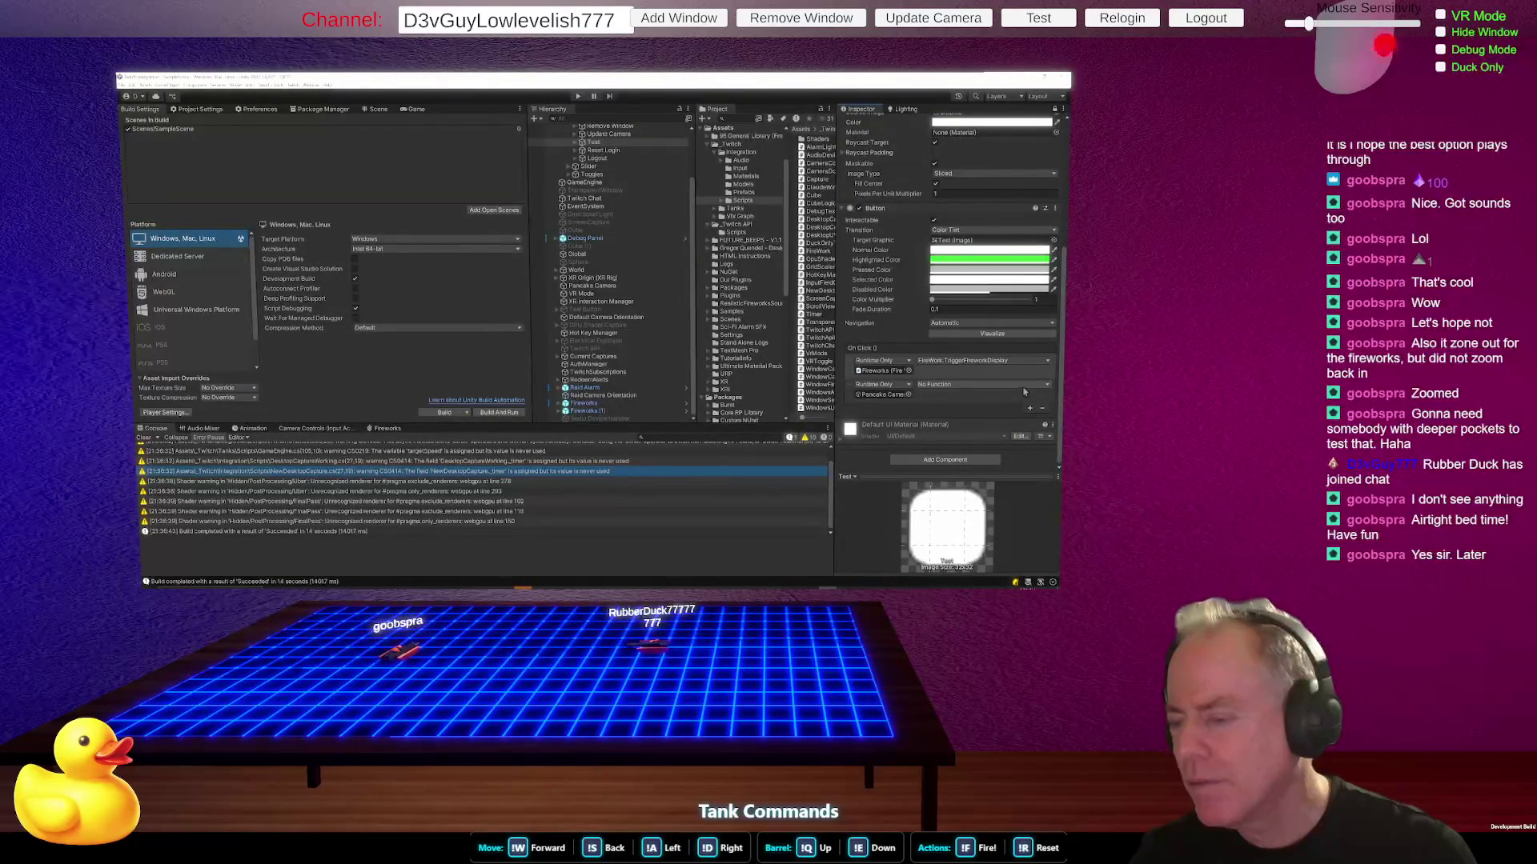
# - Remove the unused Pancake Camera On Click entry, then highlight the Fireworks coroutine's uses in Rider
pyautogui.click(1024, 389)
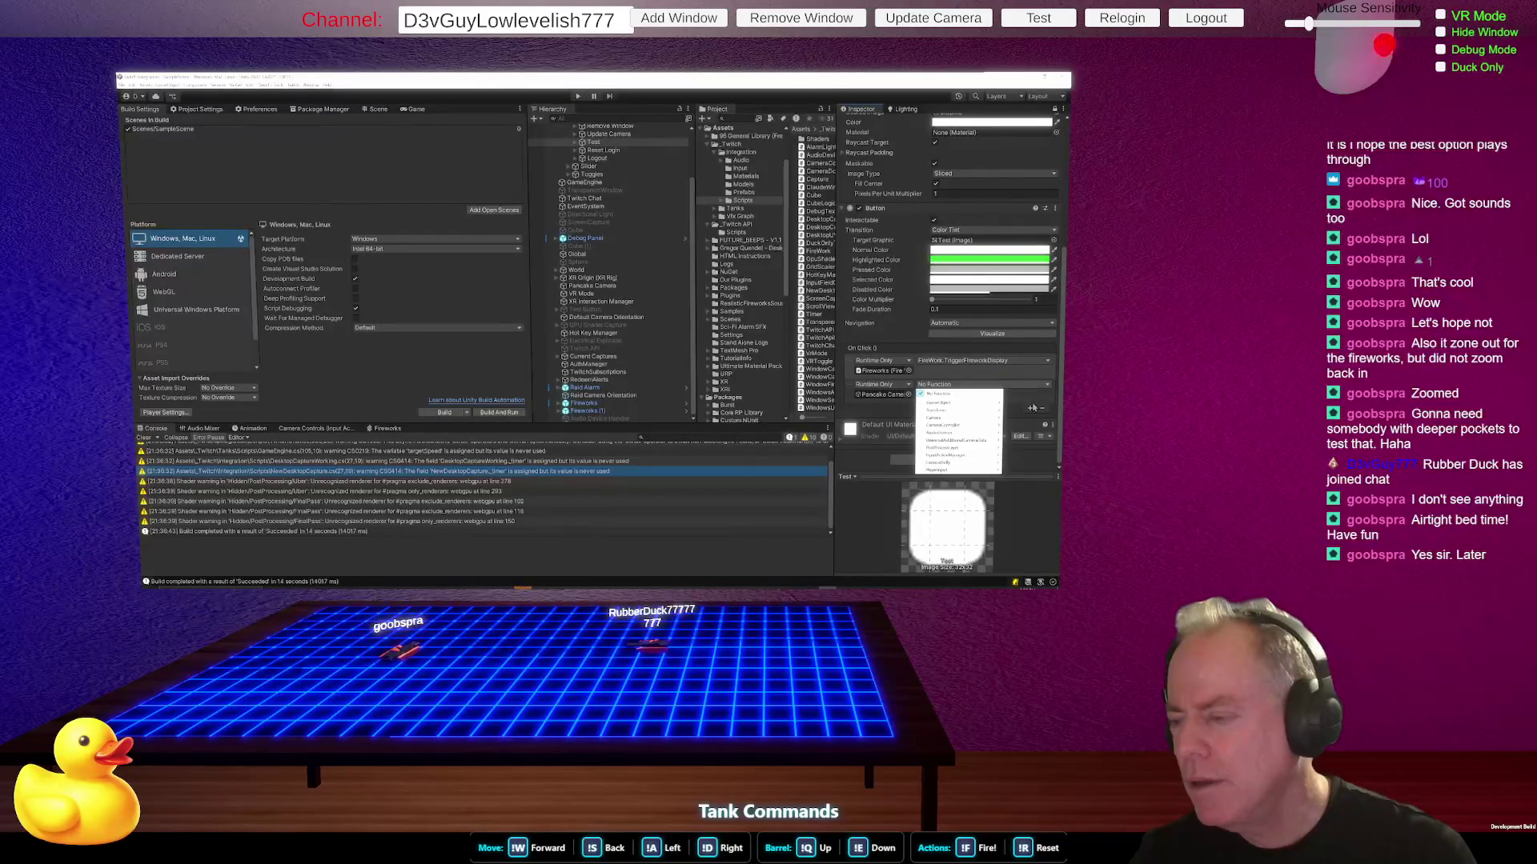
pyautogui.click(1026, 403)
pyautogui.click(1042, 409)
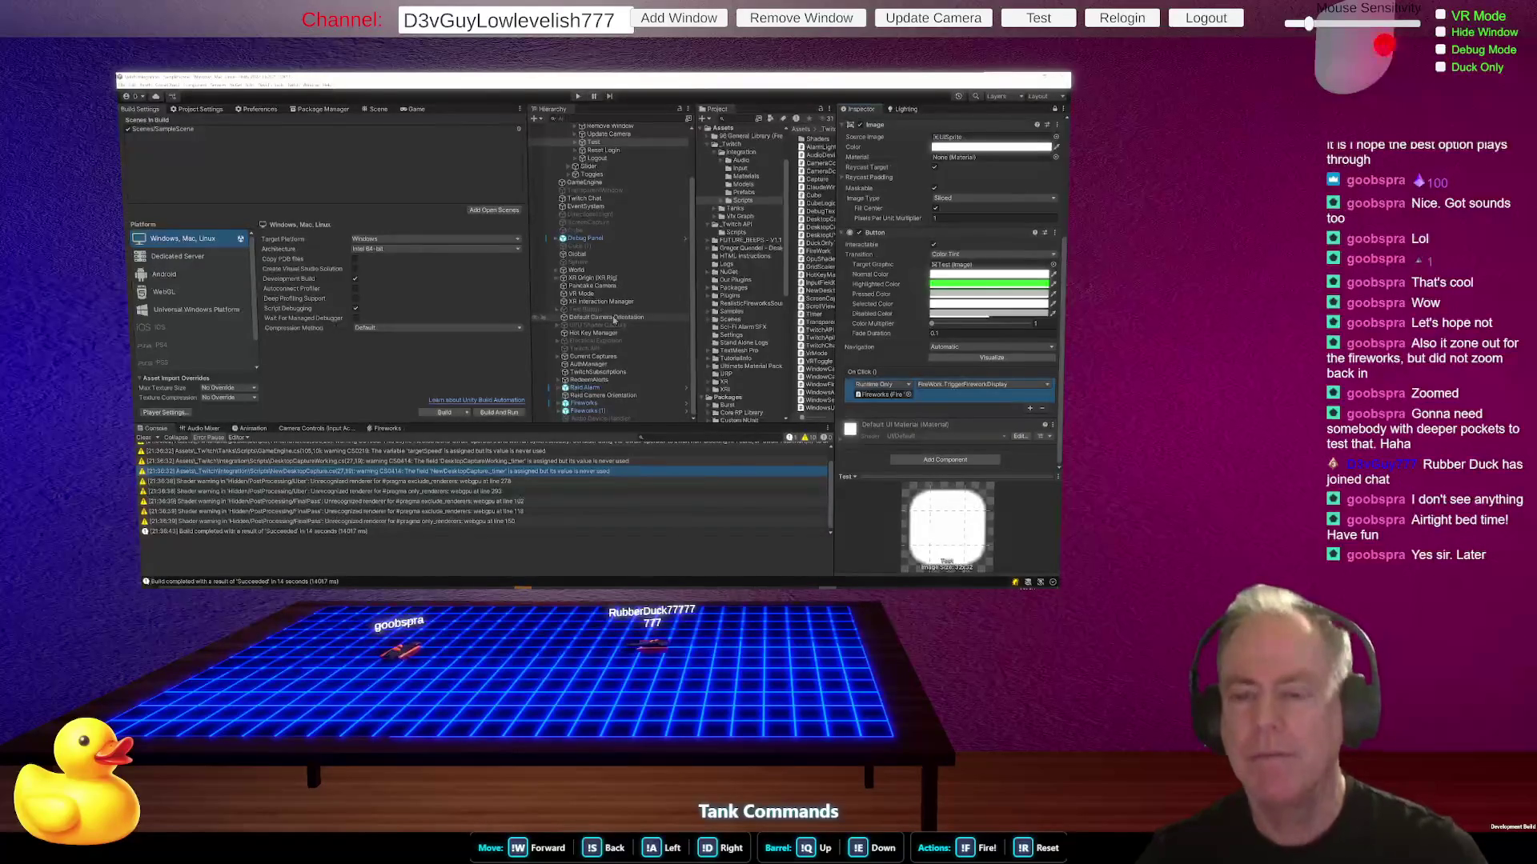
pyautogui.hotkey('alt', 'Tab')
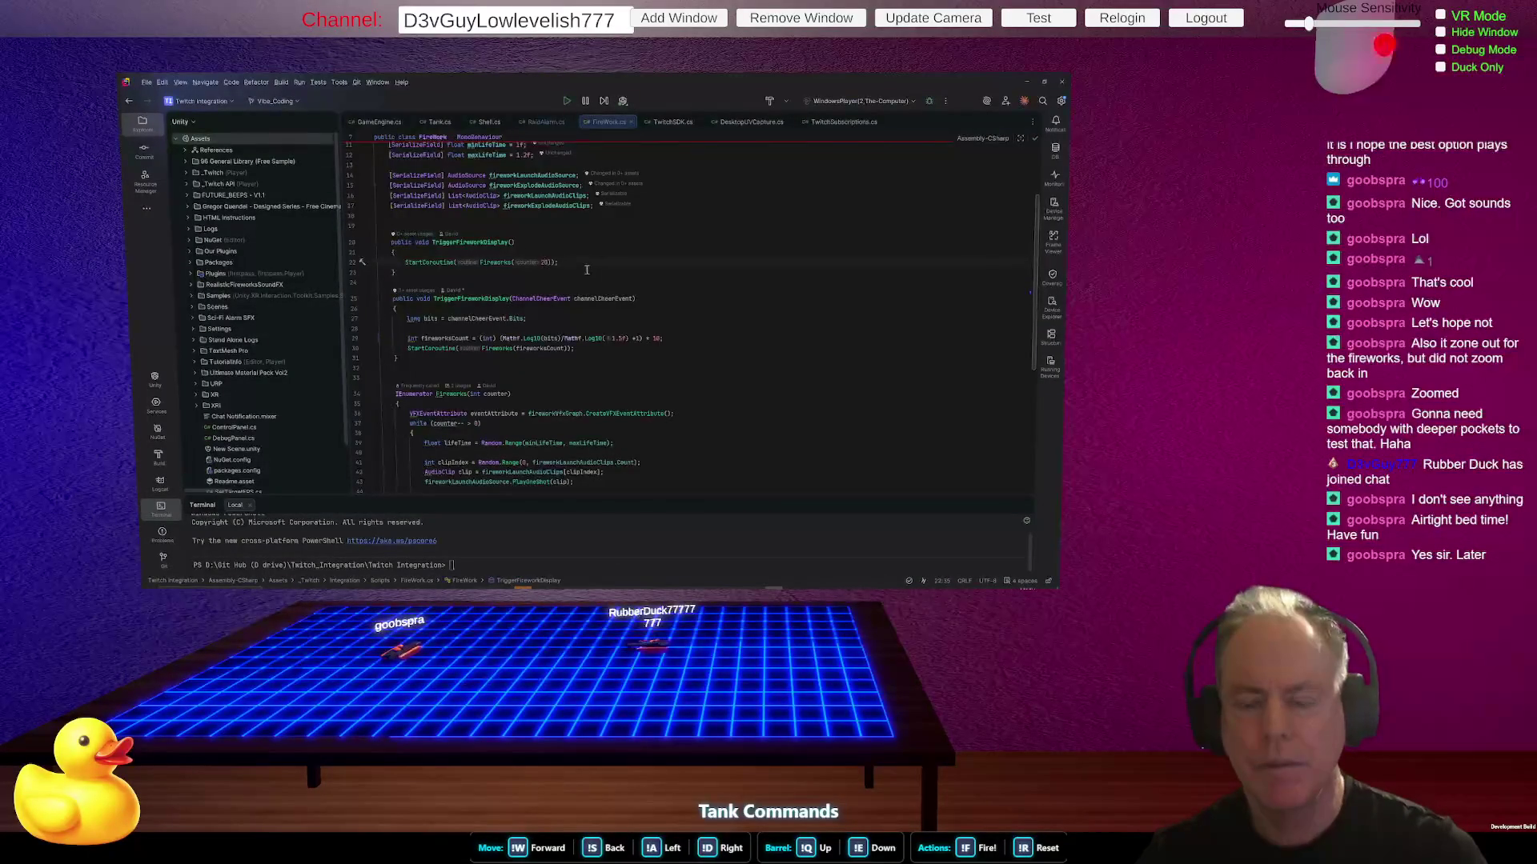
pyautogui.click(495, 263)
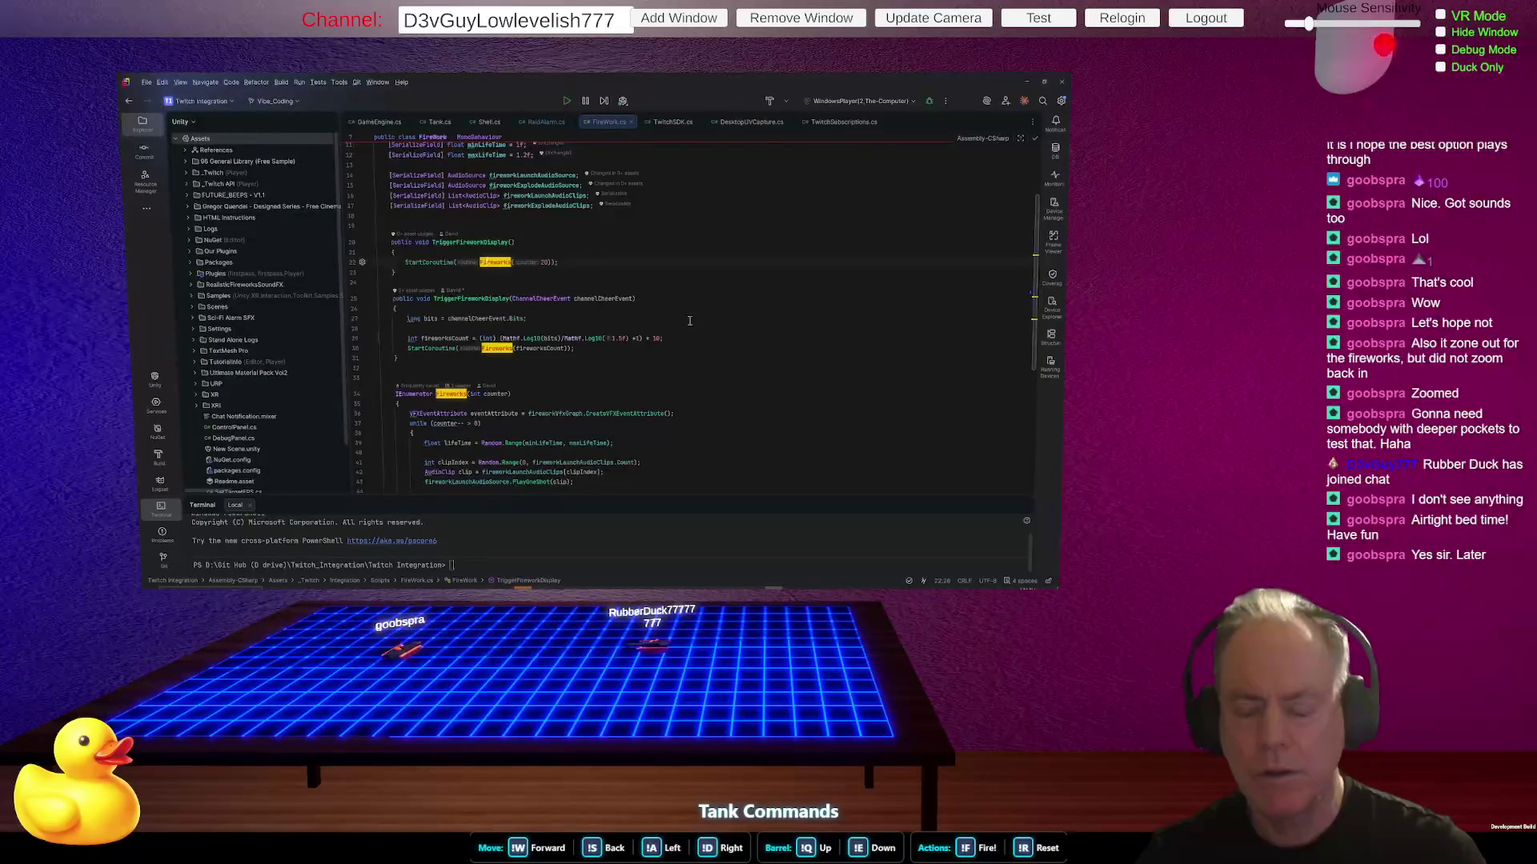
# - Move the Debug.Log line from the while loop to the top of the Fireworks coroutine
pyautogui.scroll(-3, 522, 337)
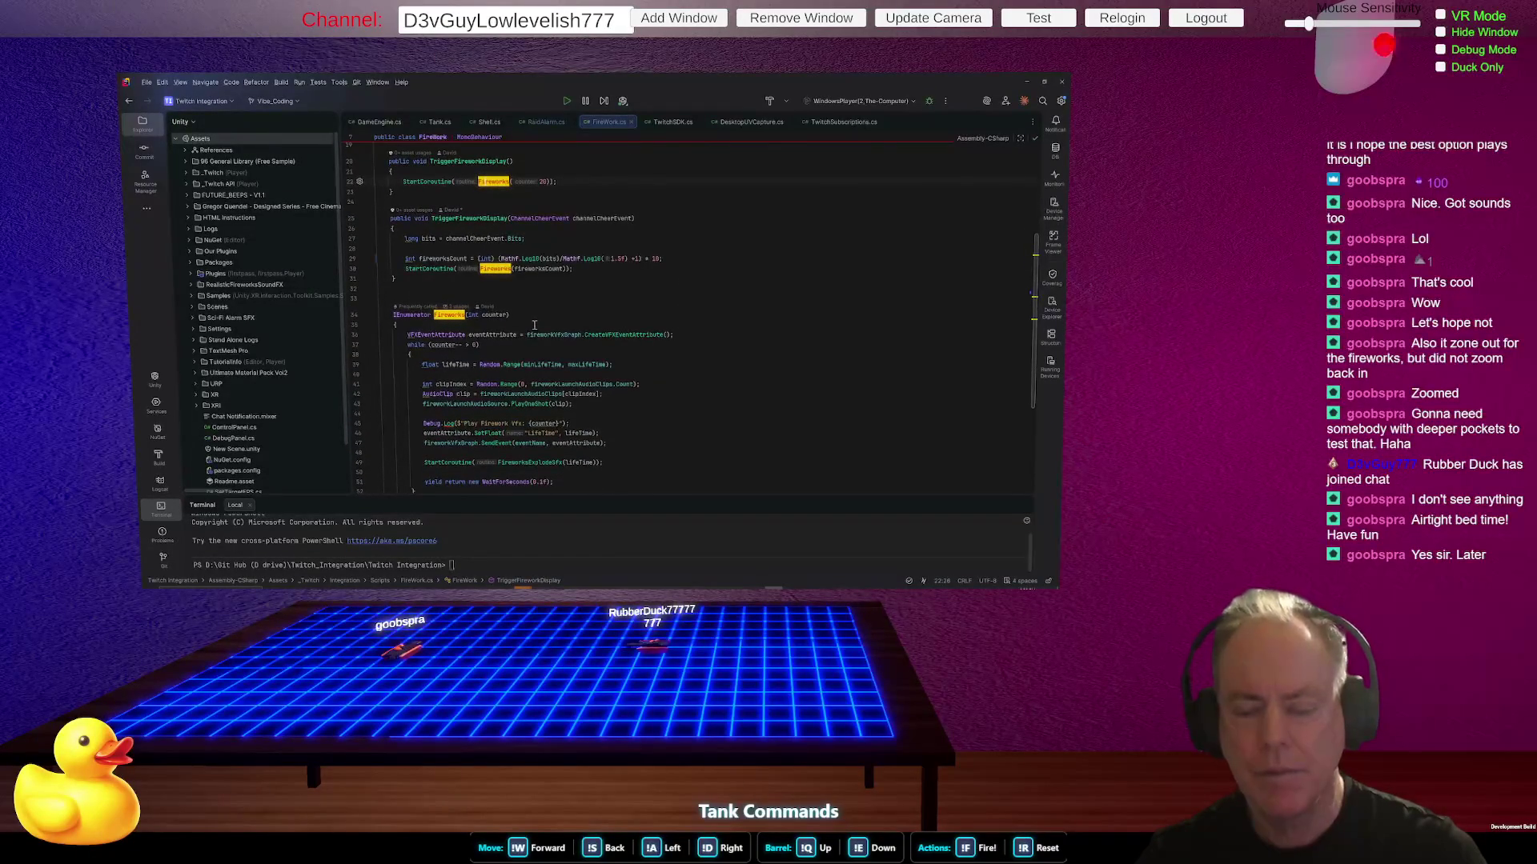
pyautogui.click(535, 324)
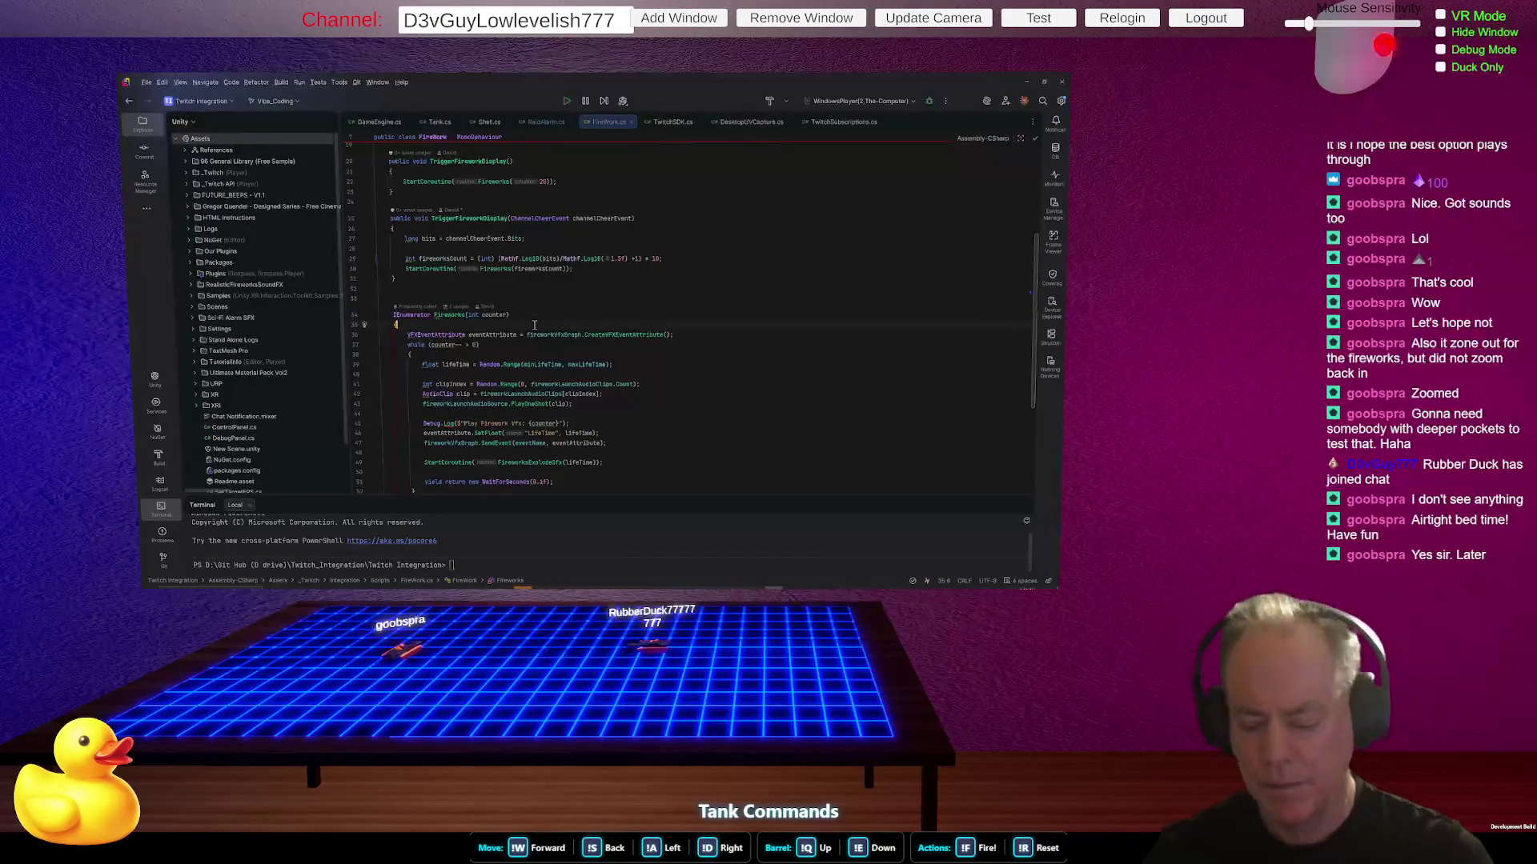
pyautogui.press('Down')
pyautogui.press('Down')
pyautogui.press('Down')
pyautogui.press('Down')
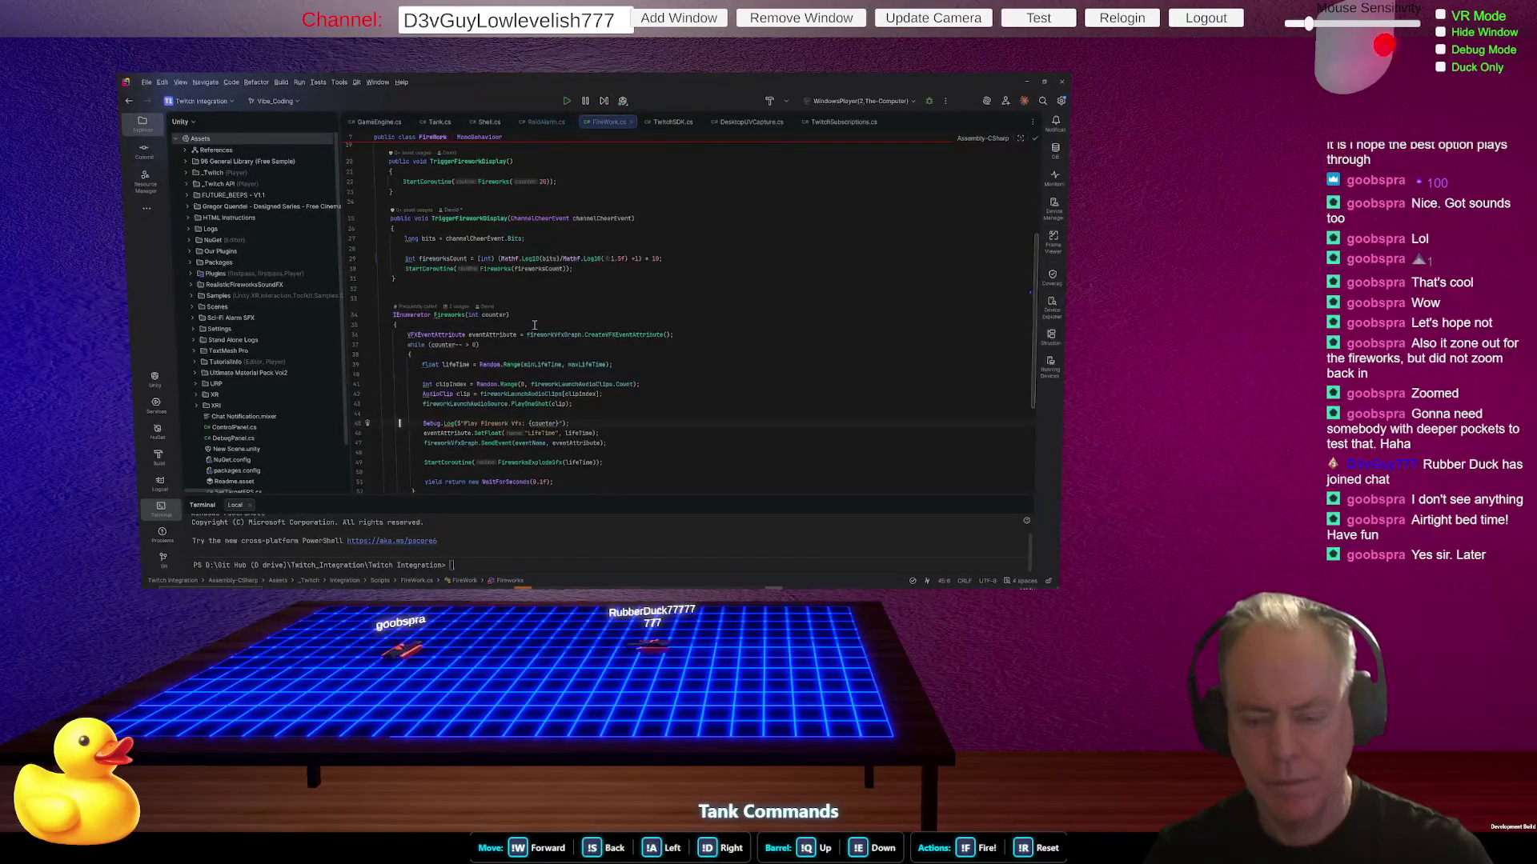
pyautogui.press('Home')
pyautogui.hotkey('shift', 'Down')
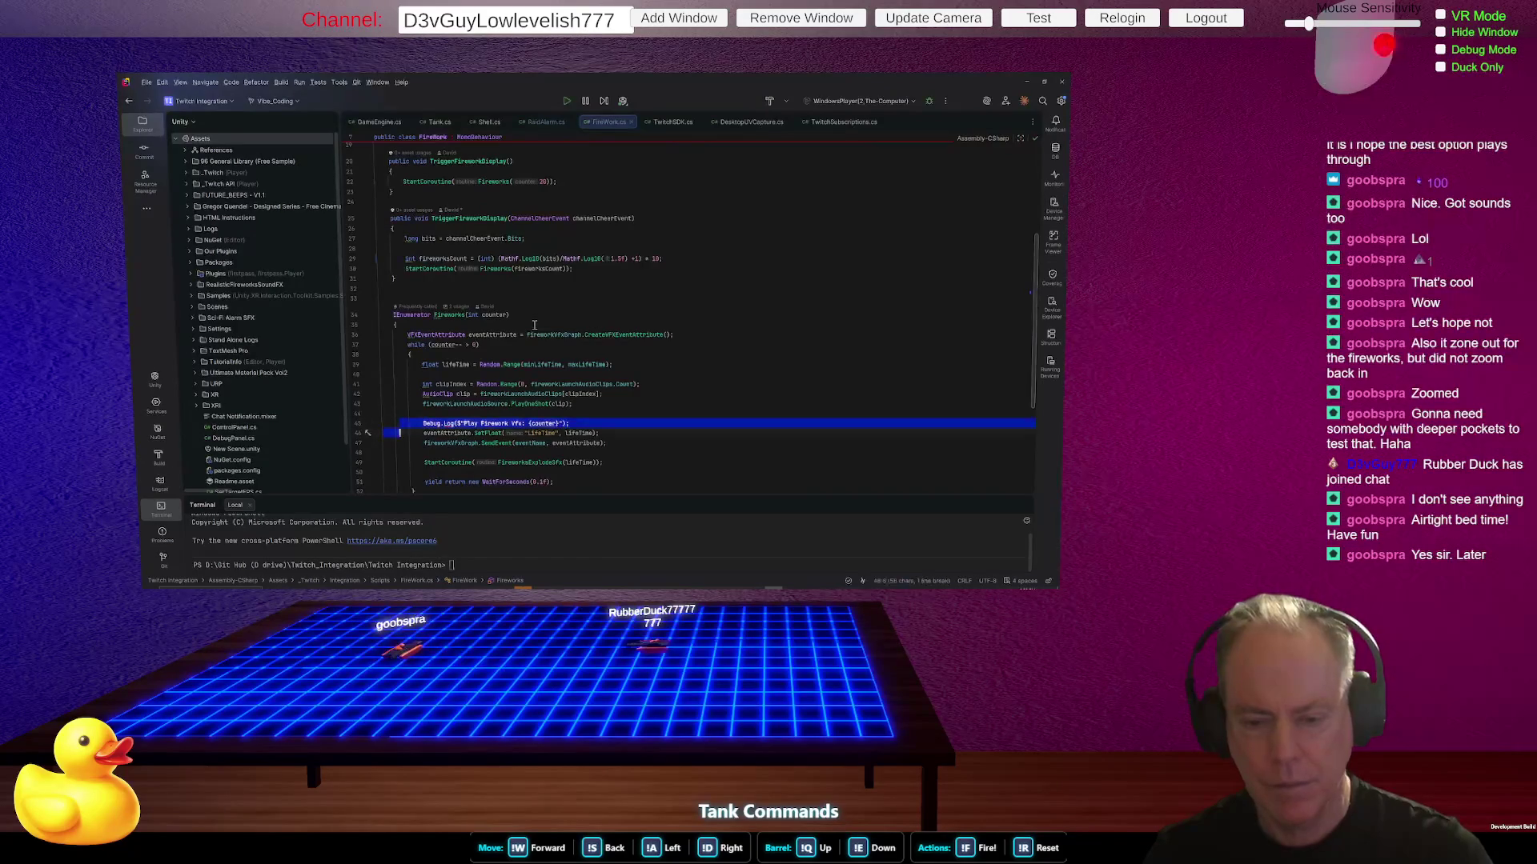
pyautogui.press('Escape')
pyautogui.press('Home')
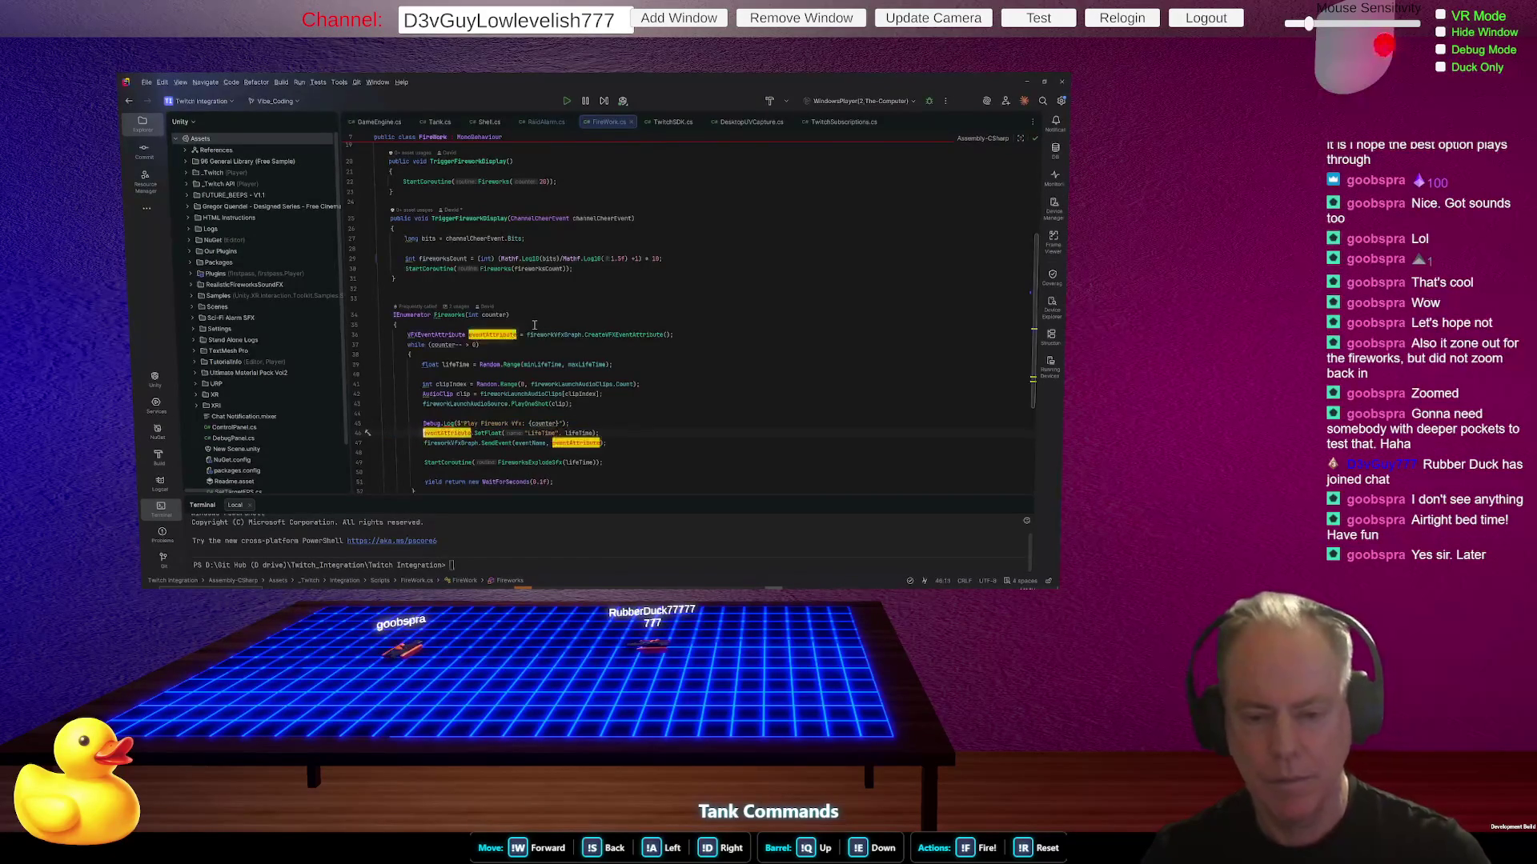
pyautogui.press('Home')
pyautogui.hotkey('shift', 'Up')
pyautogui.press('Delete')
pyautogui.press('Up')
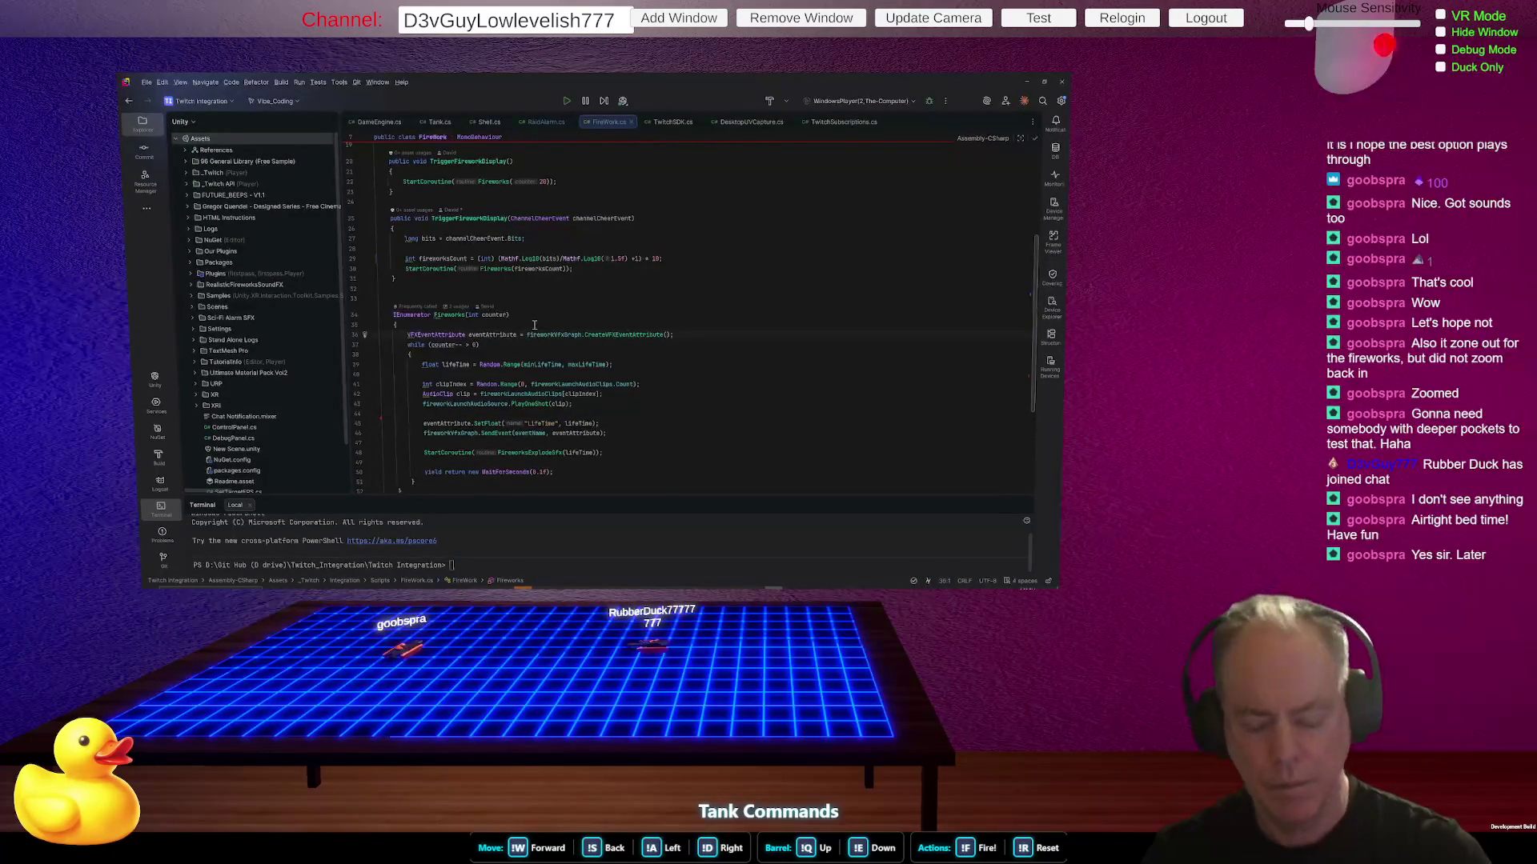
pyautogui.hotkey('ctrl', 'v')
pyautogui.press('Return')
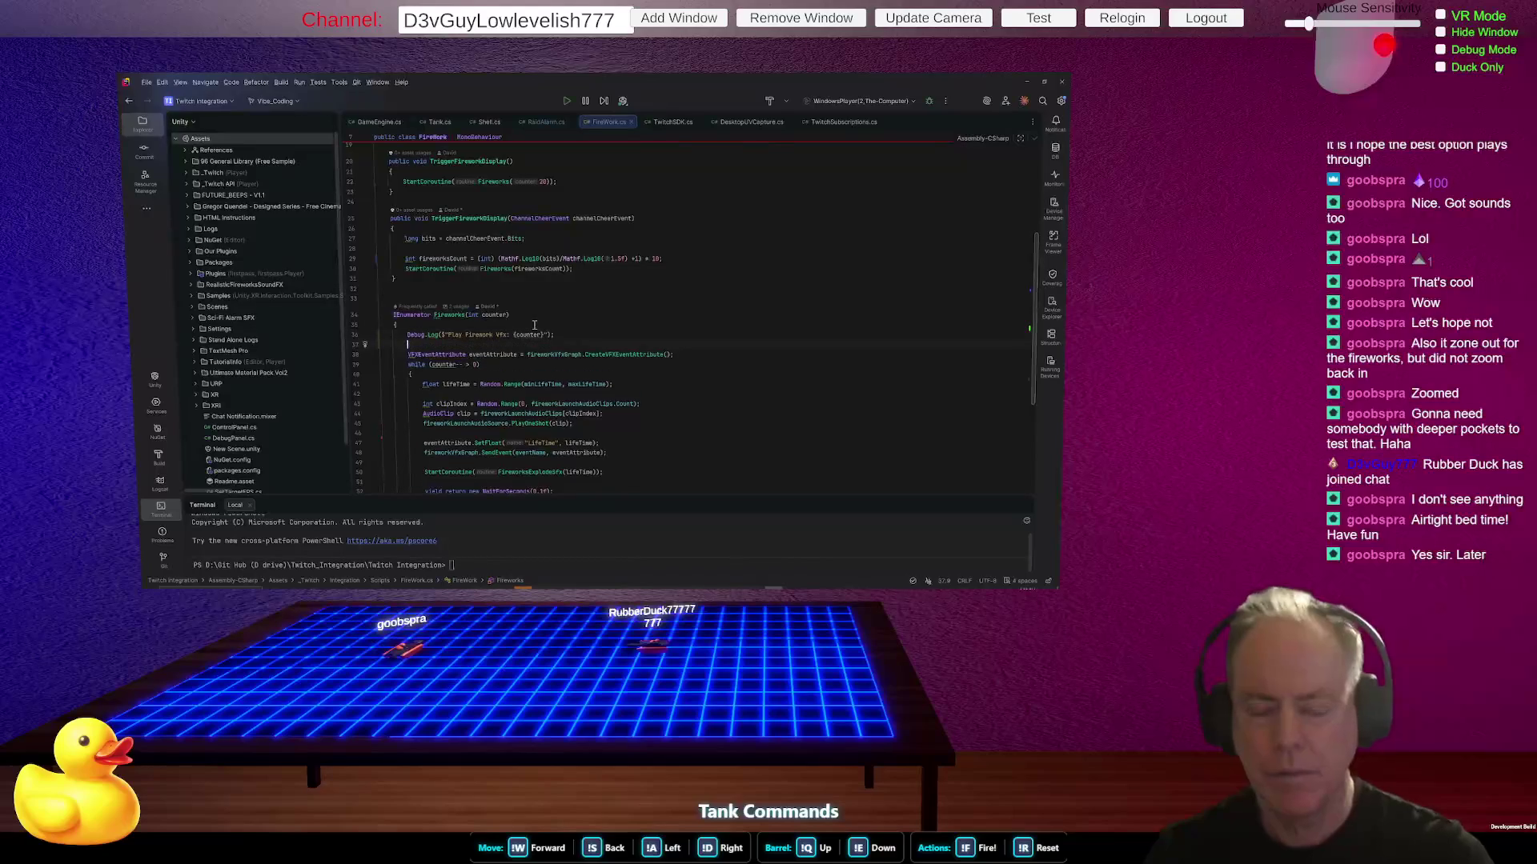
pyautogui.press('Up')
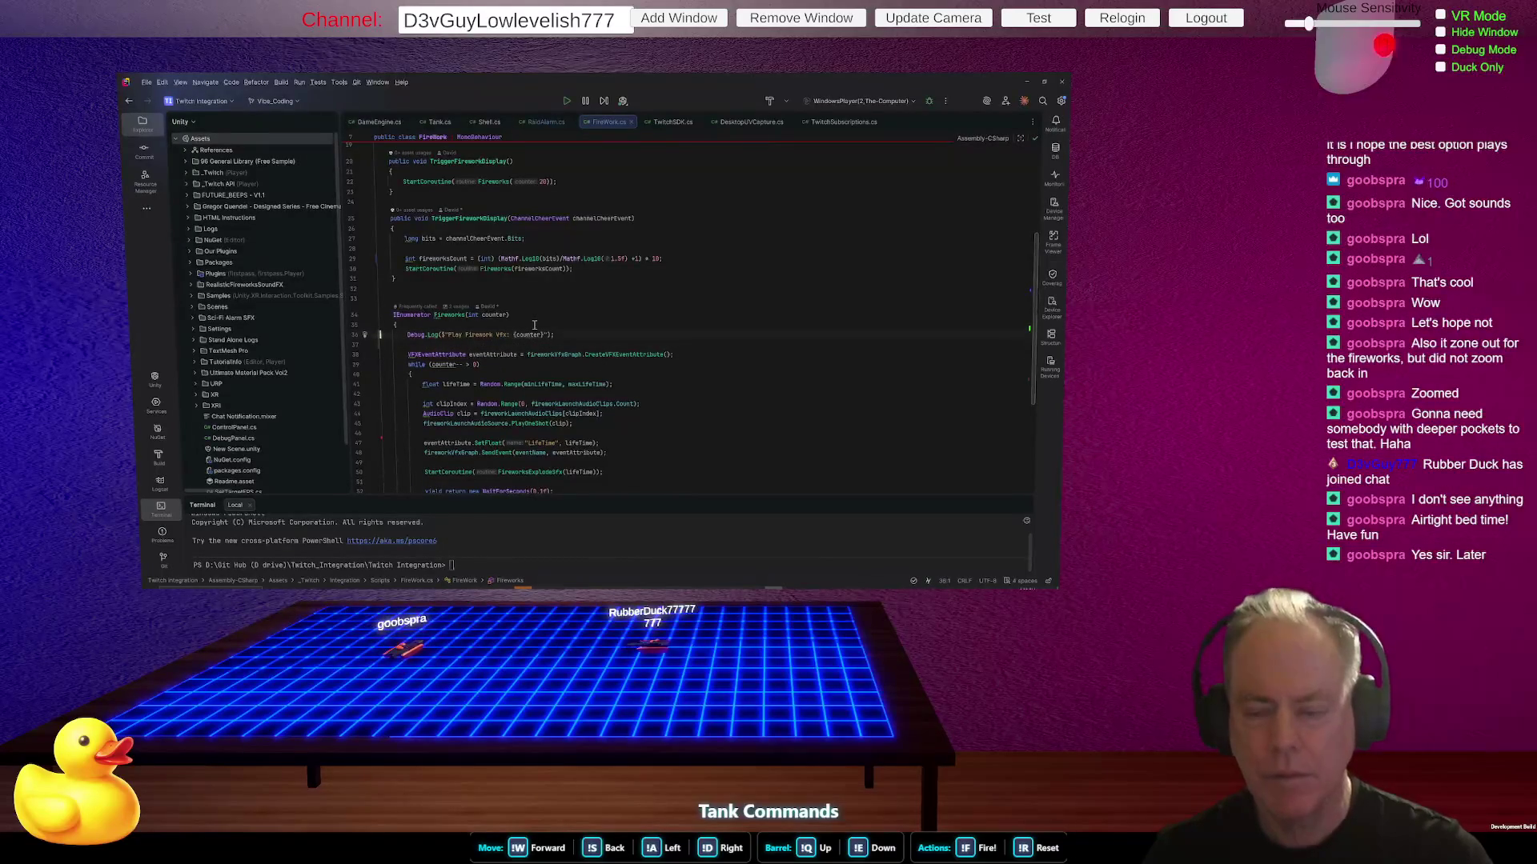
# - Edit the log message so it shows the count as ({counter})
pyautogui.scroll(-1, 535, 325)
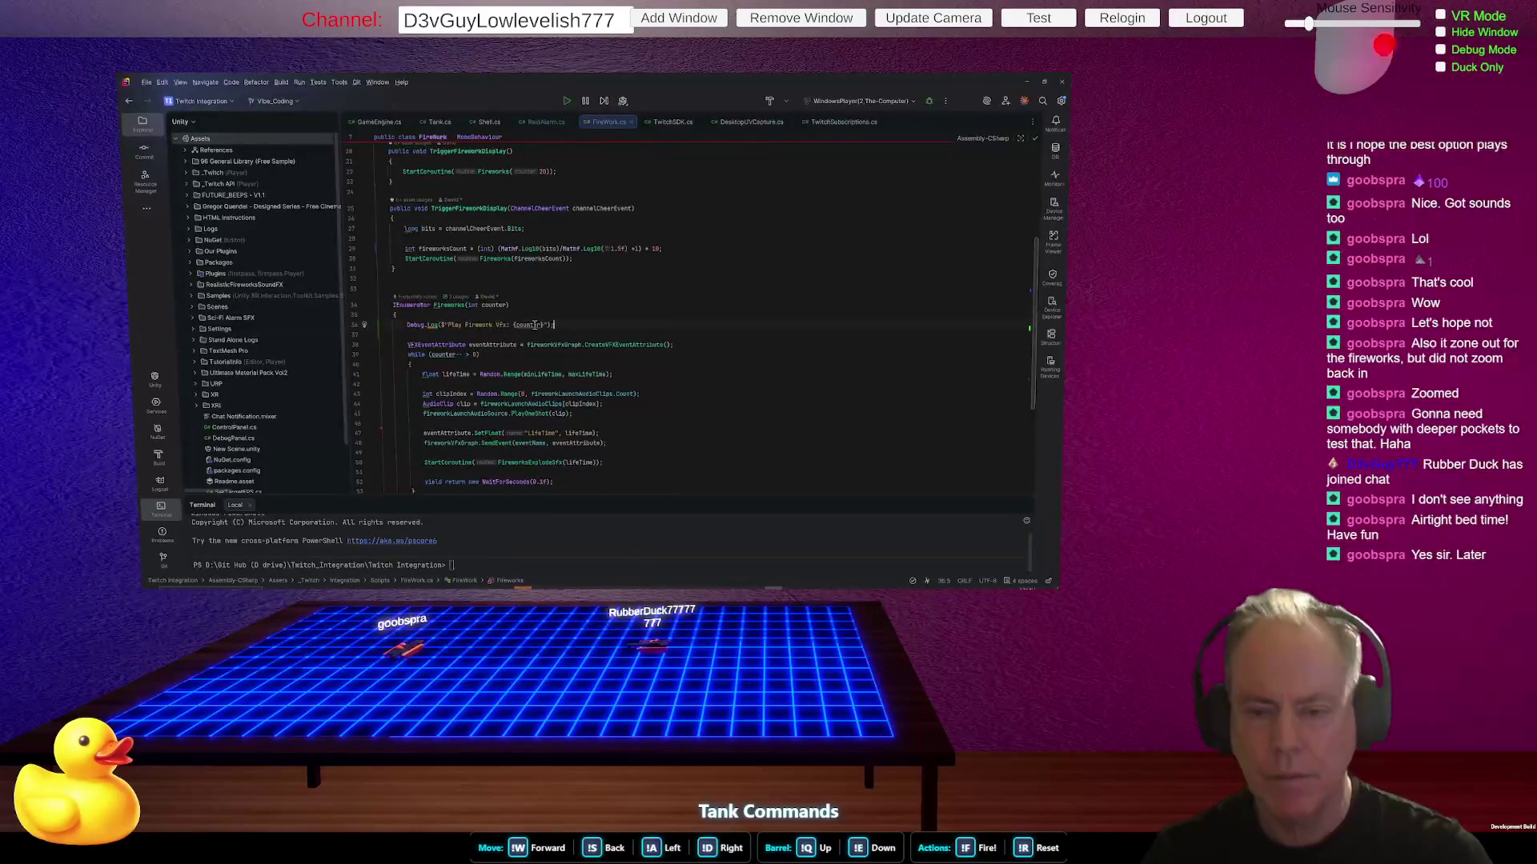
pyautogui.click(537, 325)
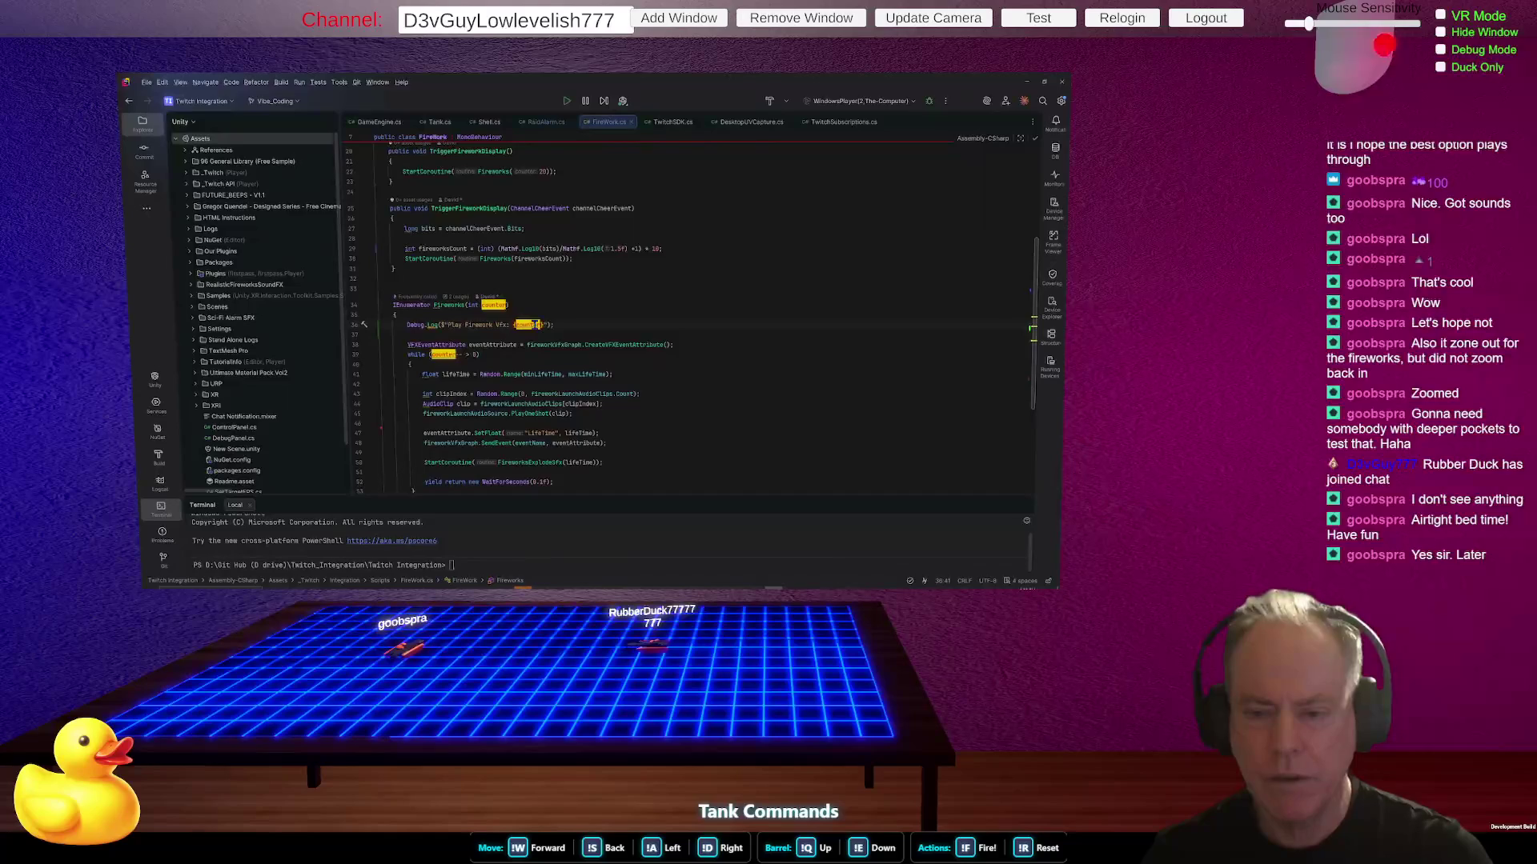
pyautogui.press('Left')
pyautogui.press('Left')
pyautogui.press('Left')
pyautogui.write('{')
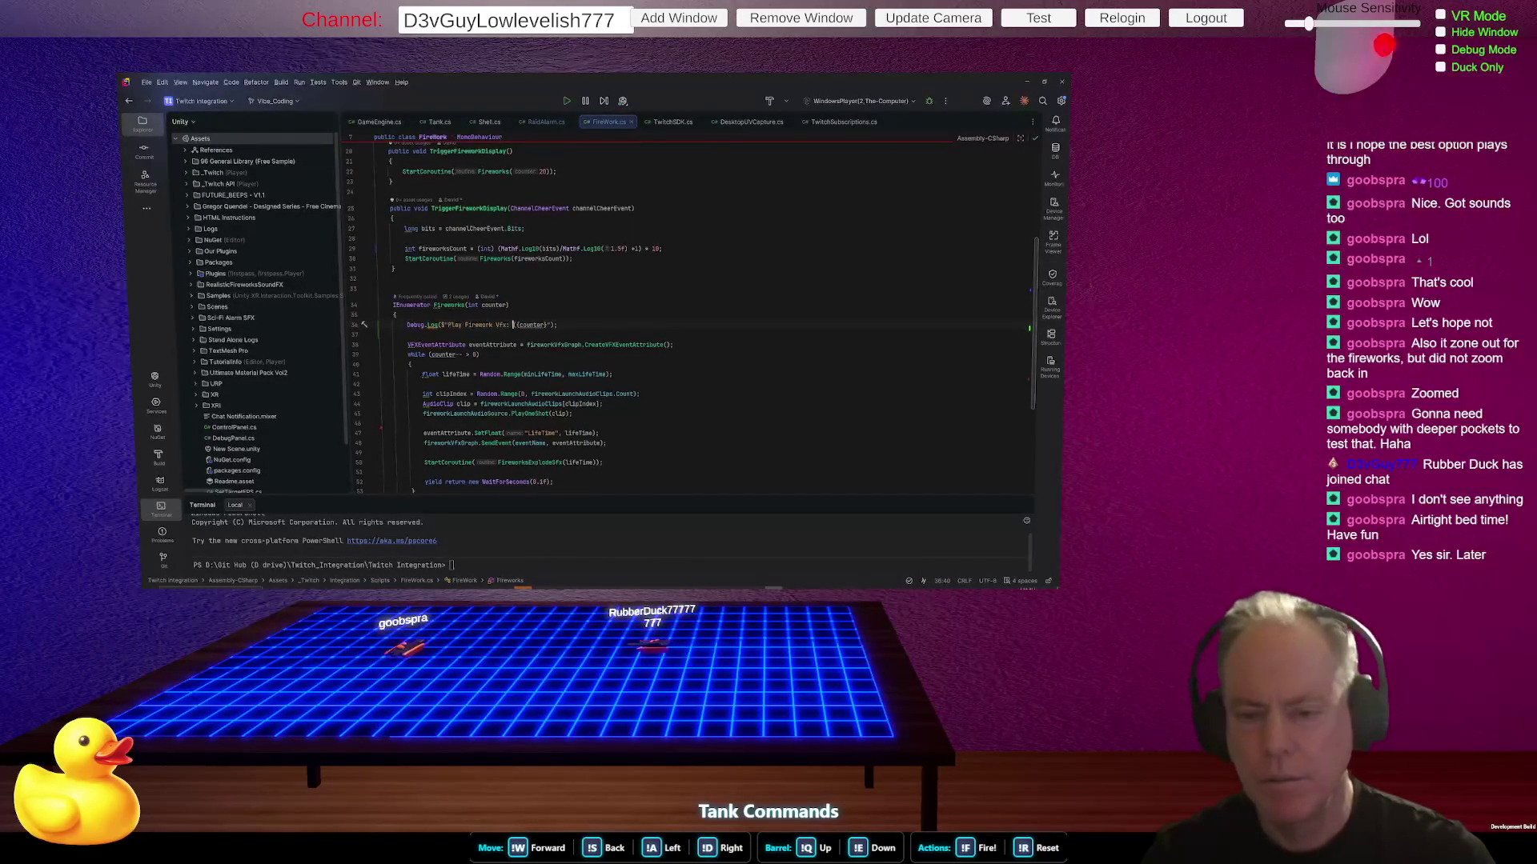
pyautogui.press('BackSpace')
pyautogui.press('BackSpace')
pyautogui.press('BackSpace')
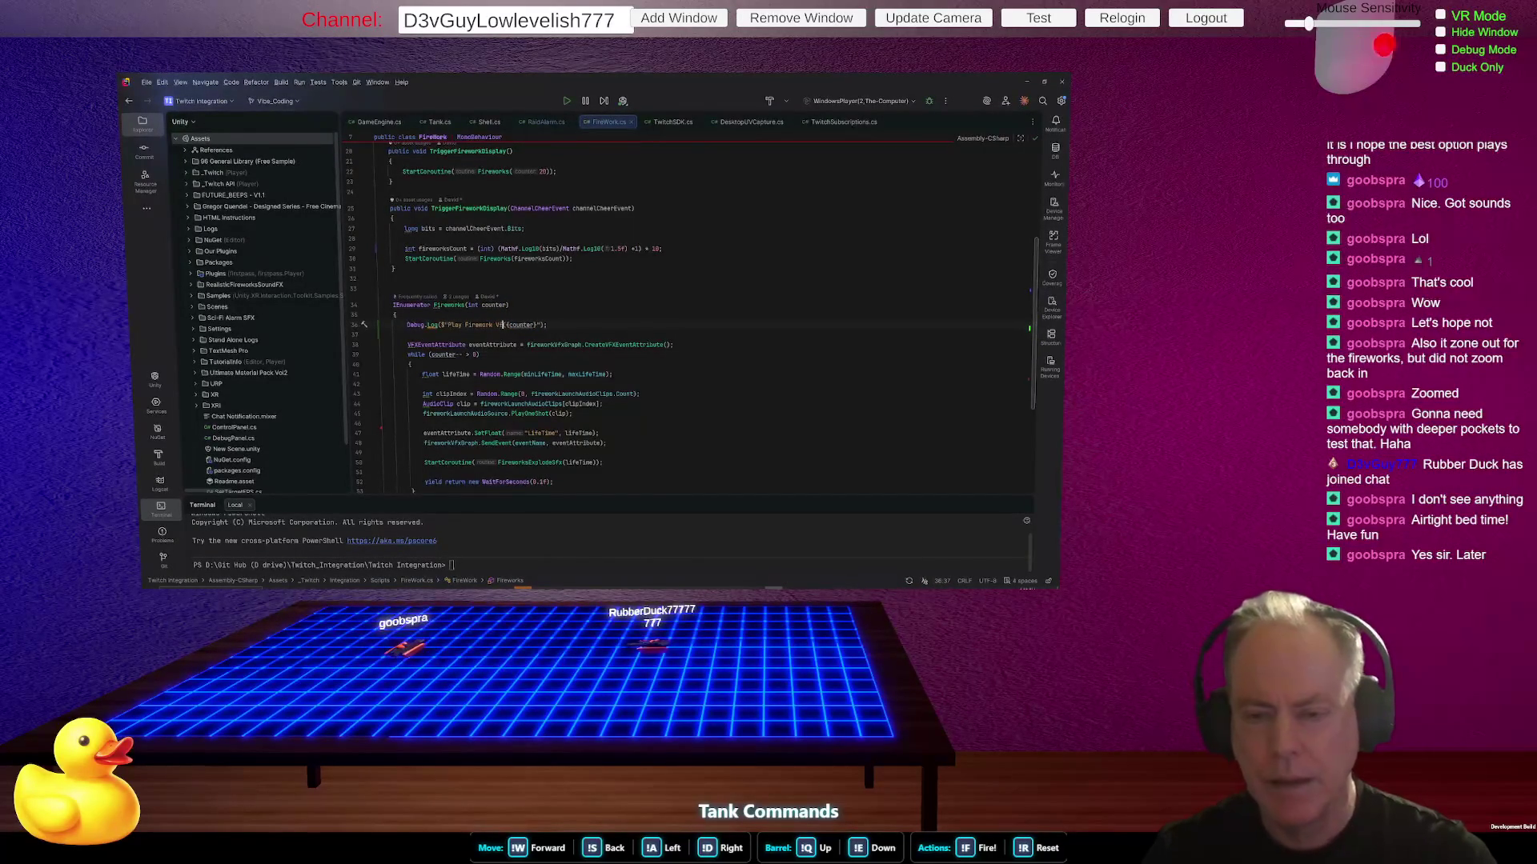
pyautogui.write('(')
pyautogui.press('End')
pyautogui.press('BackSpace')
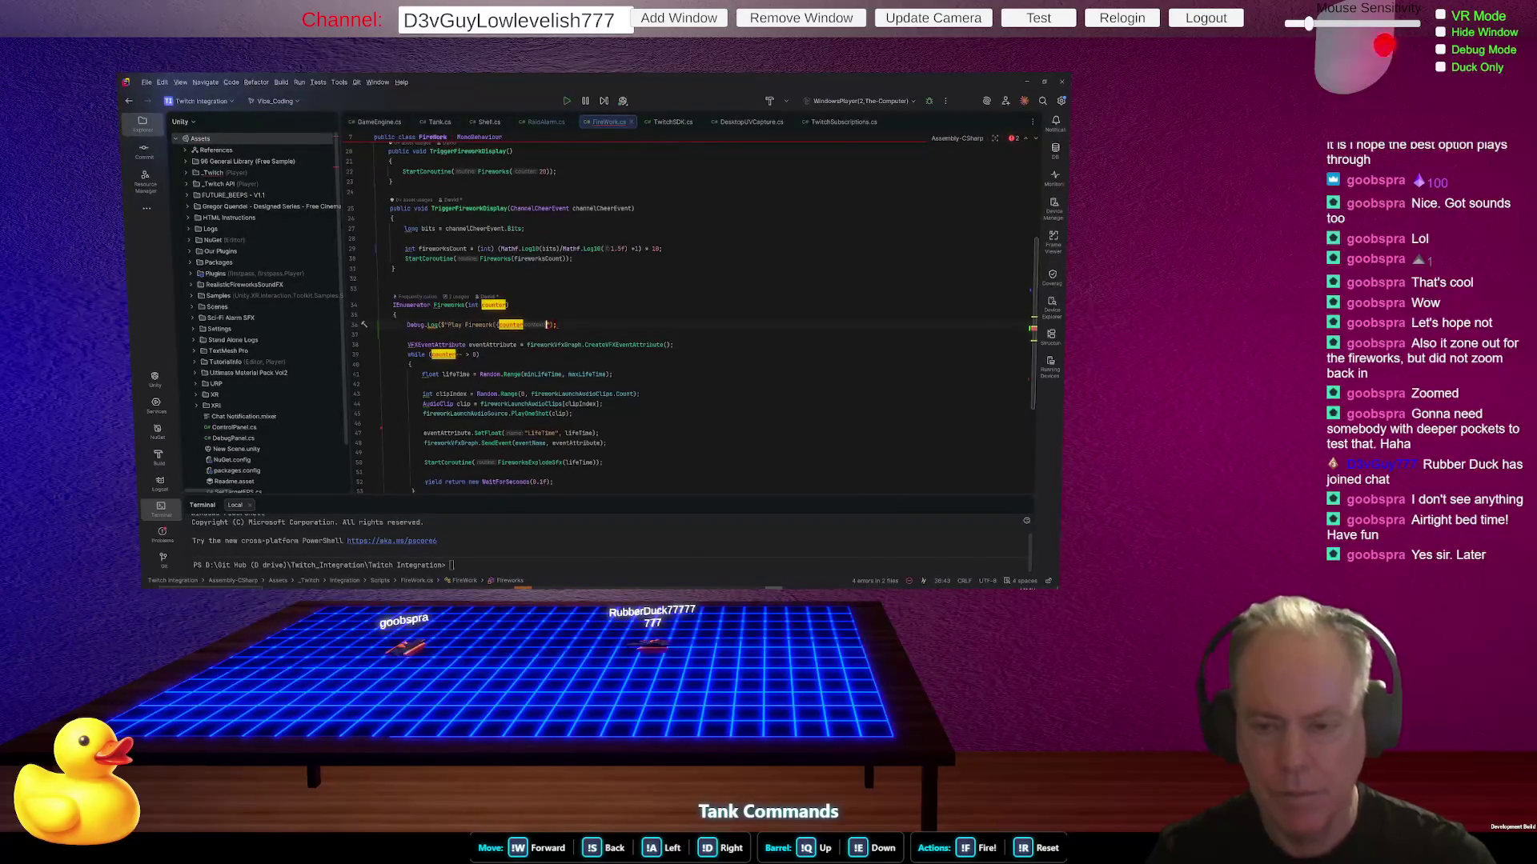
pyautogui.write('}')
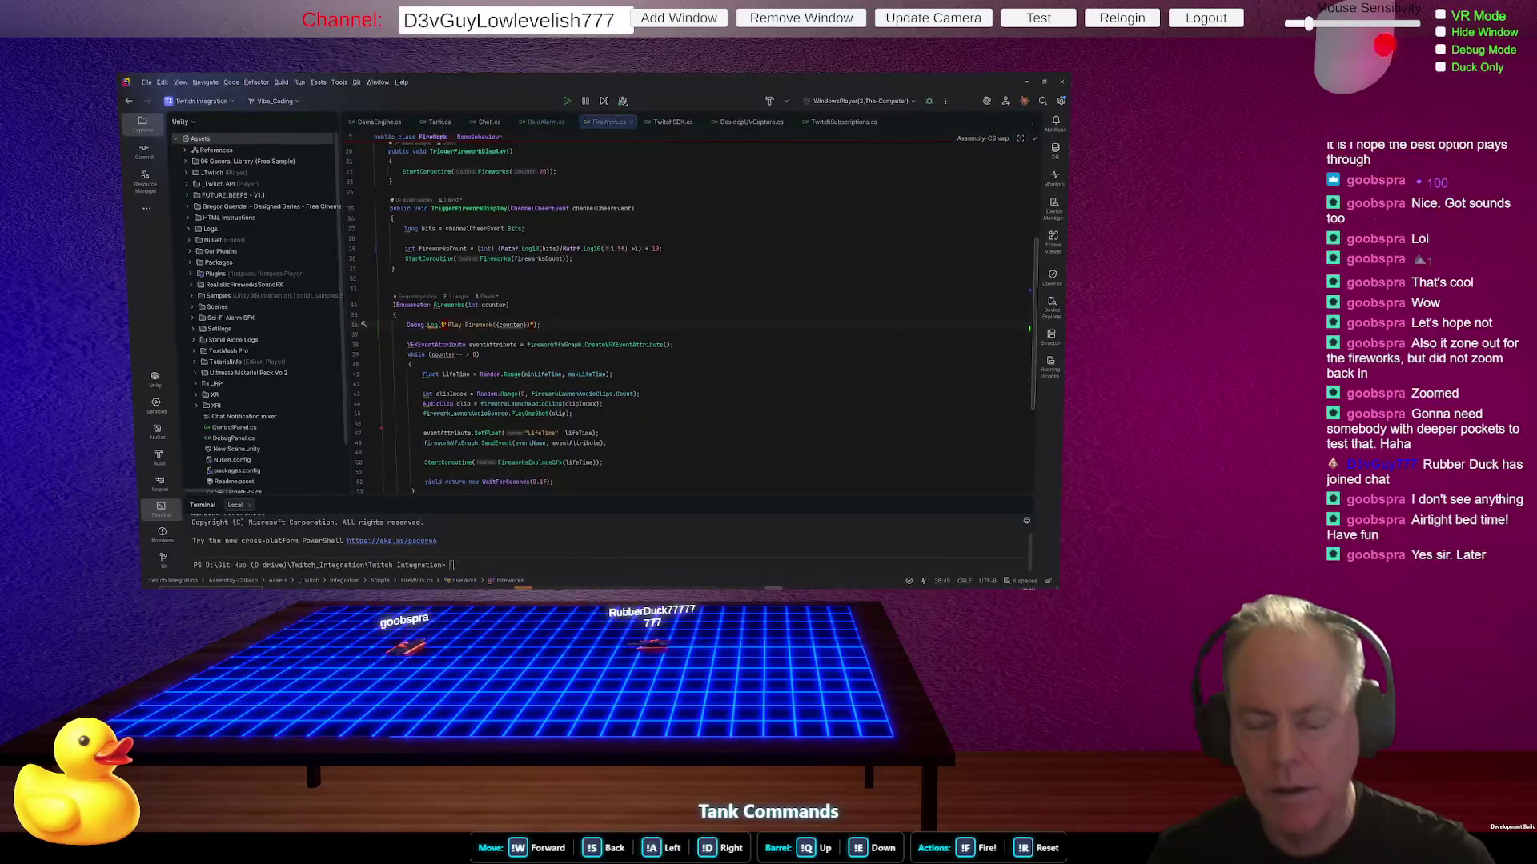
pyautogui.press('BackSpace')
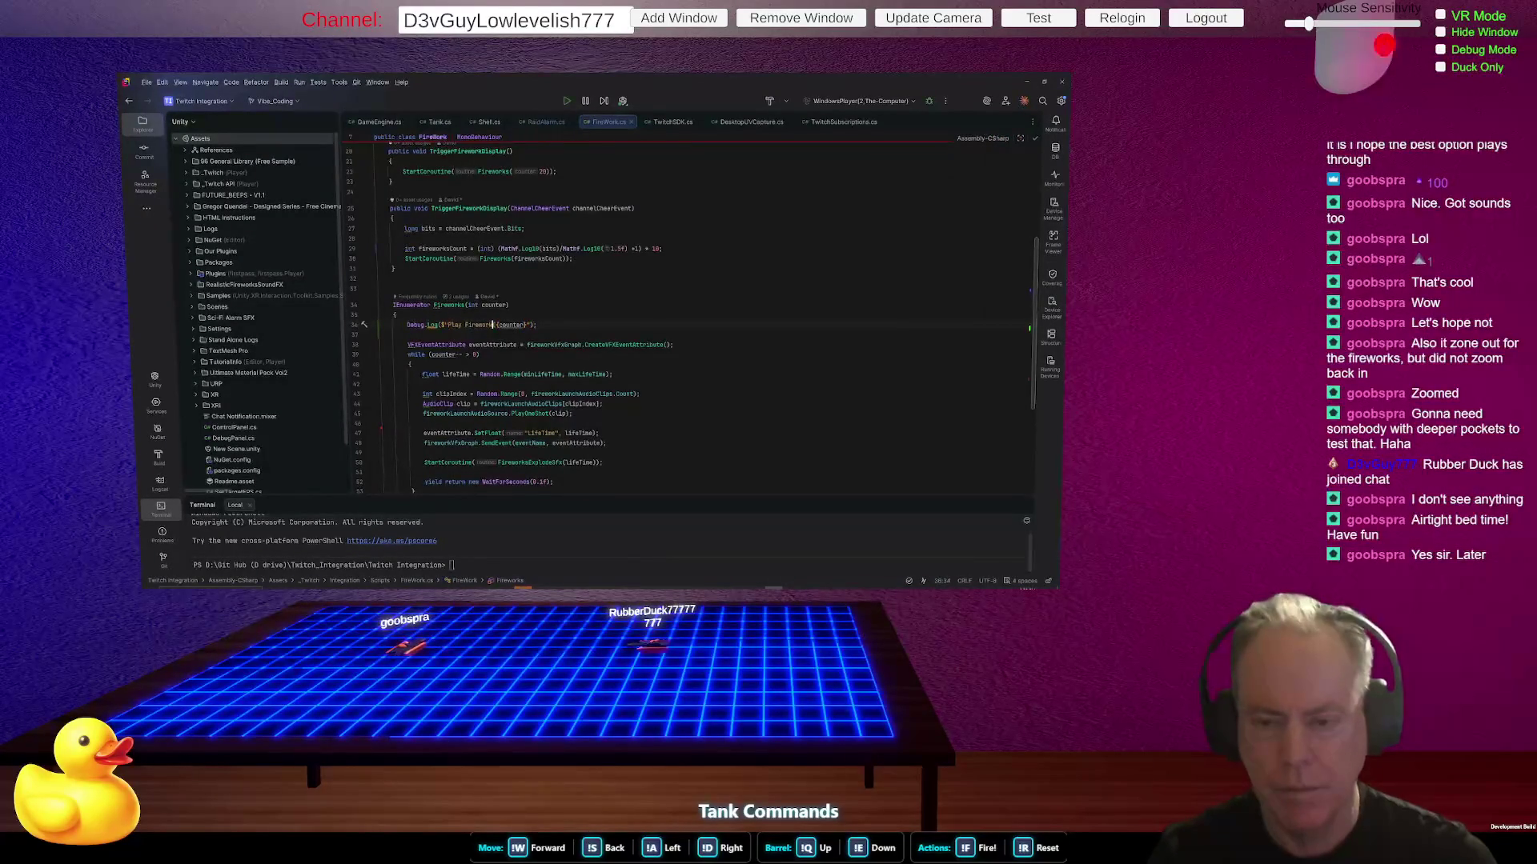
pyautogui.write(')')
pyautogui.press('Down')
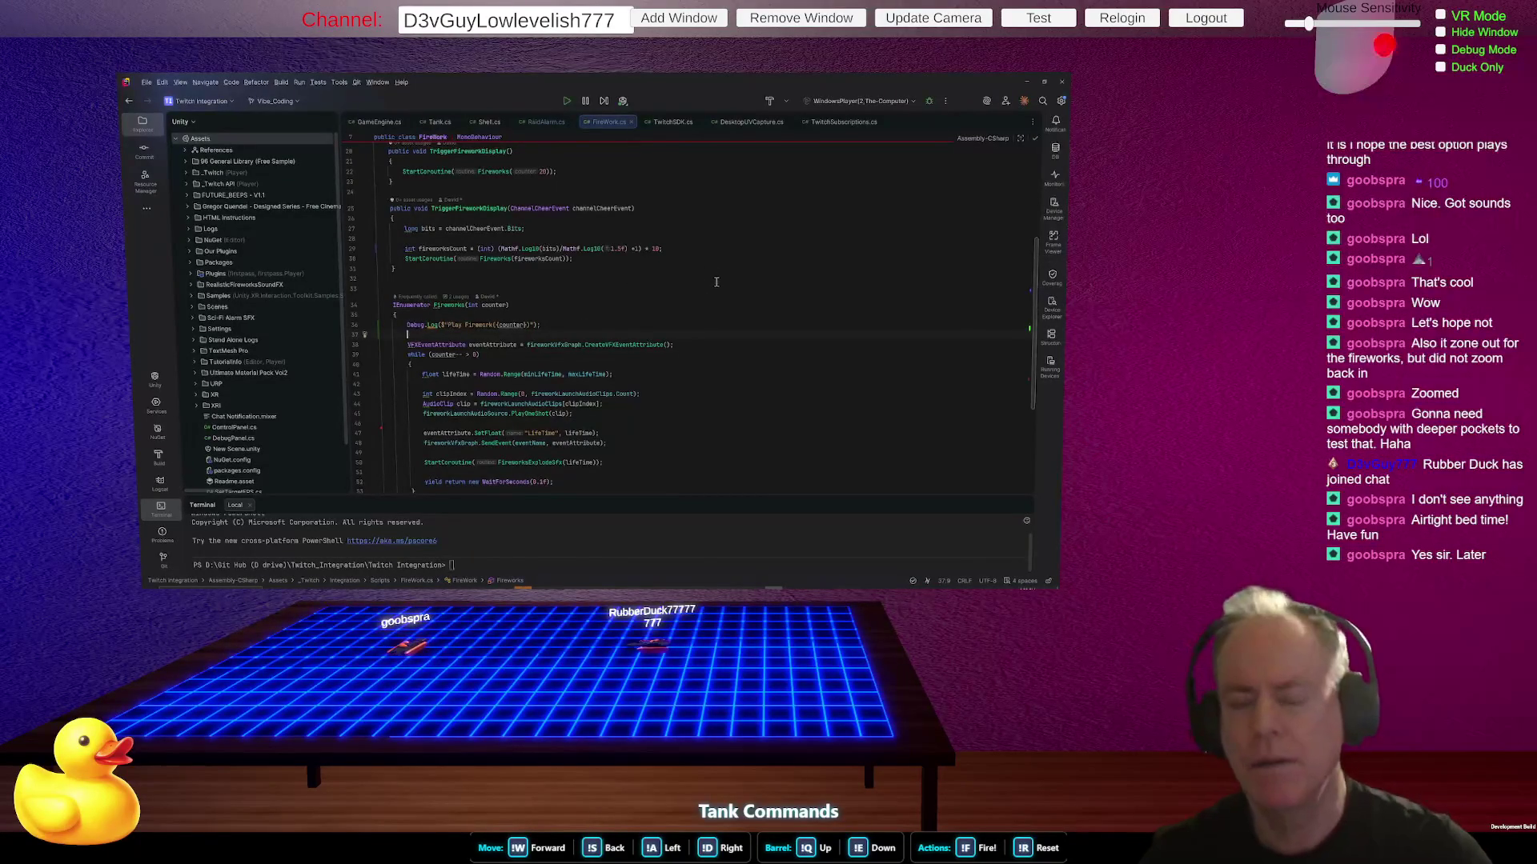
# - Select the body of the TriggerFireworkDisplay method
pyautogui.scroll(2, 691, 300)
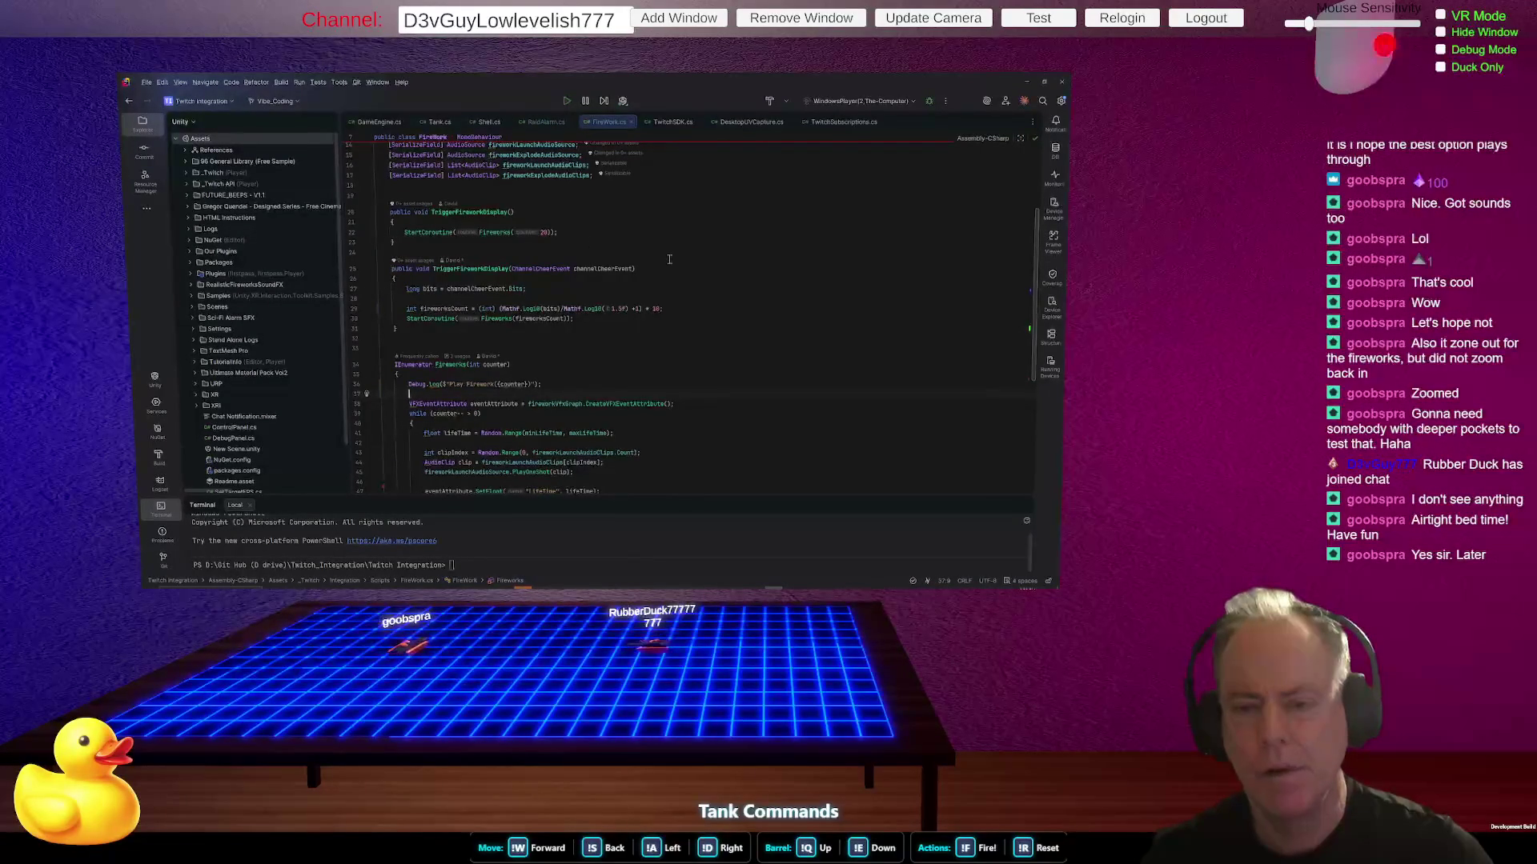
pyautogui.scroll(-2, 507, 241)
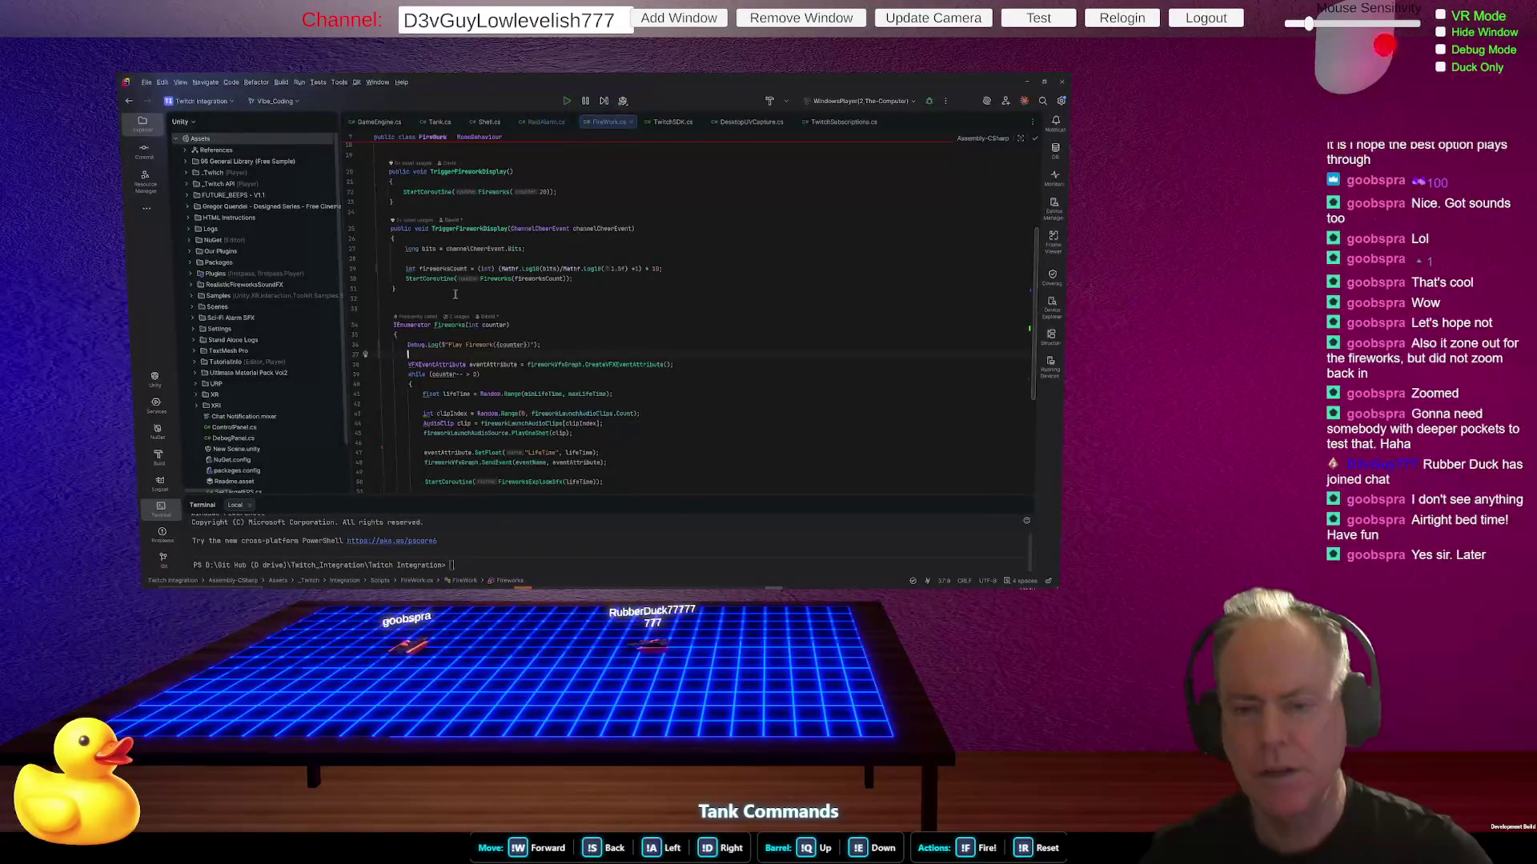
pyautogui.press('Up')
pyautogui.press('Up')
pyautogui.press('Up')
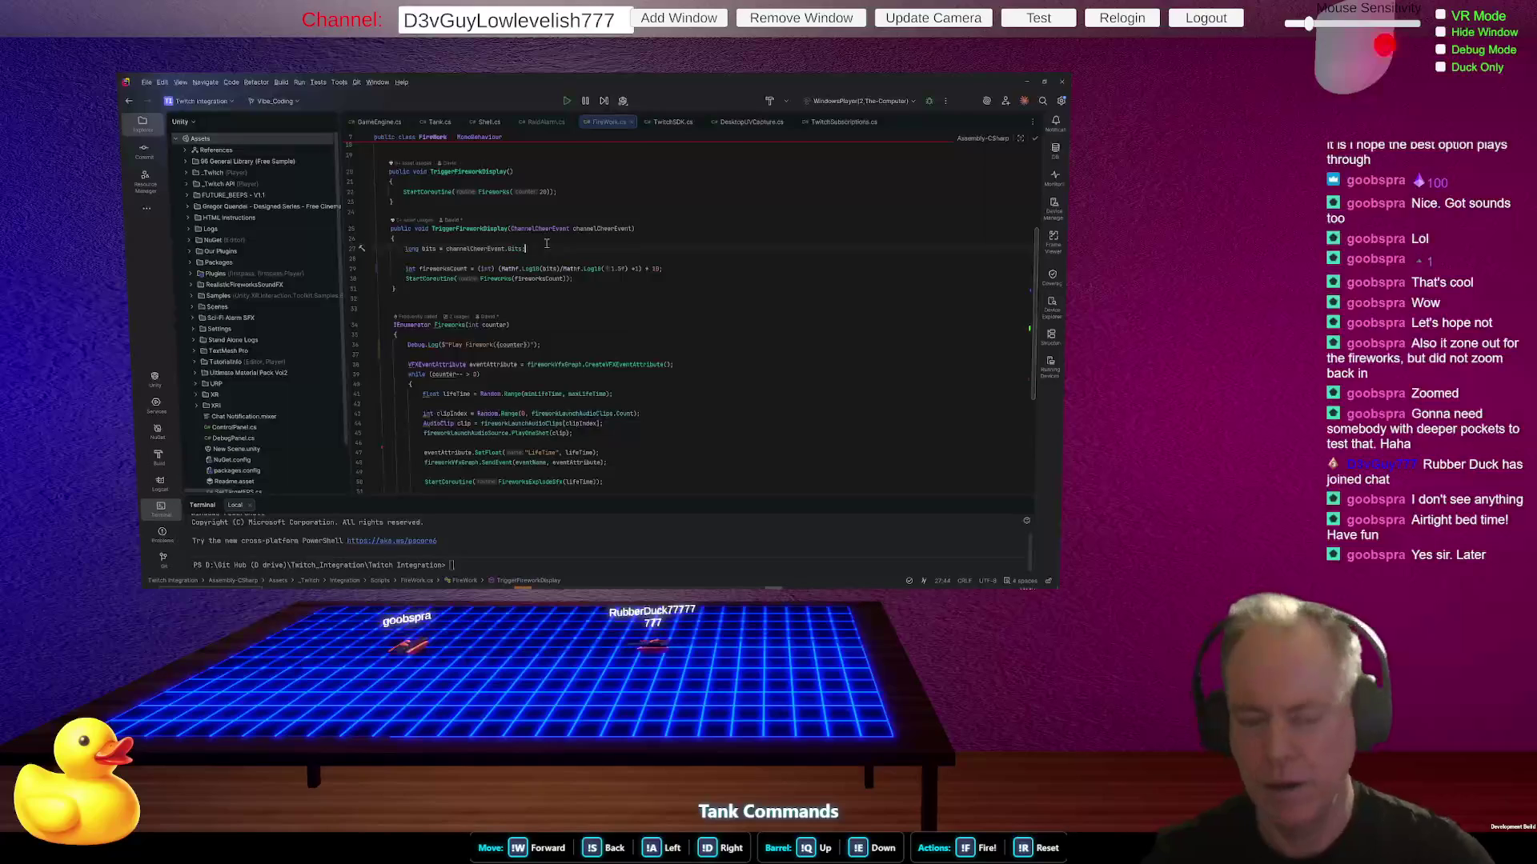
pyautogui.hotkey('shift', 'Down')
pyautogui.hotkey('shift', 'Down')
pyautogui.hotkey('shift', 'Down')
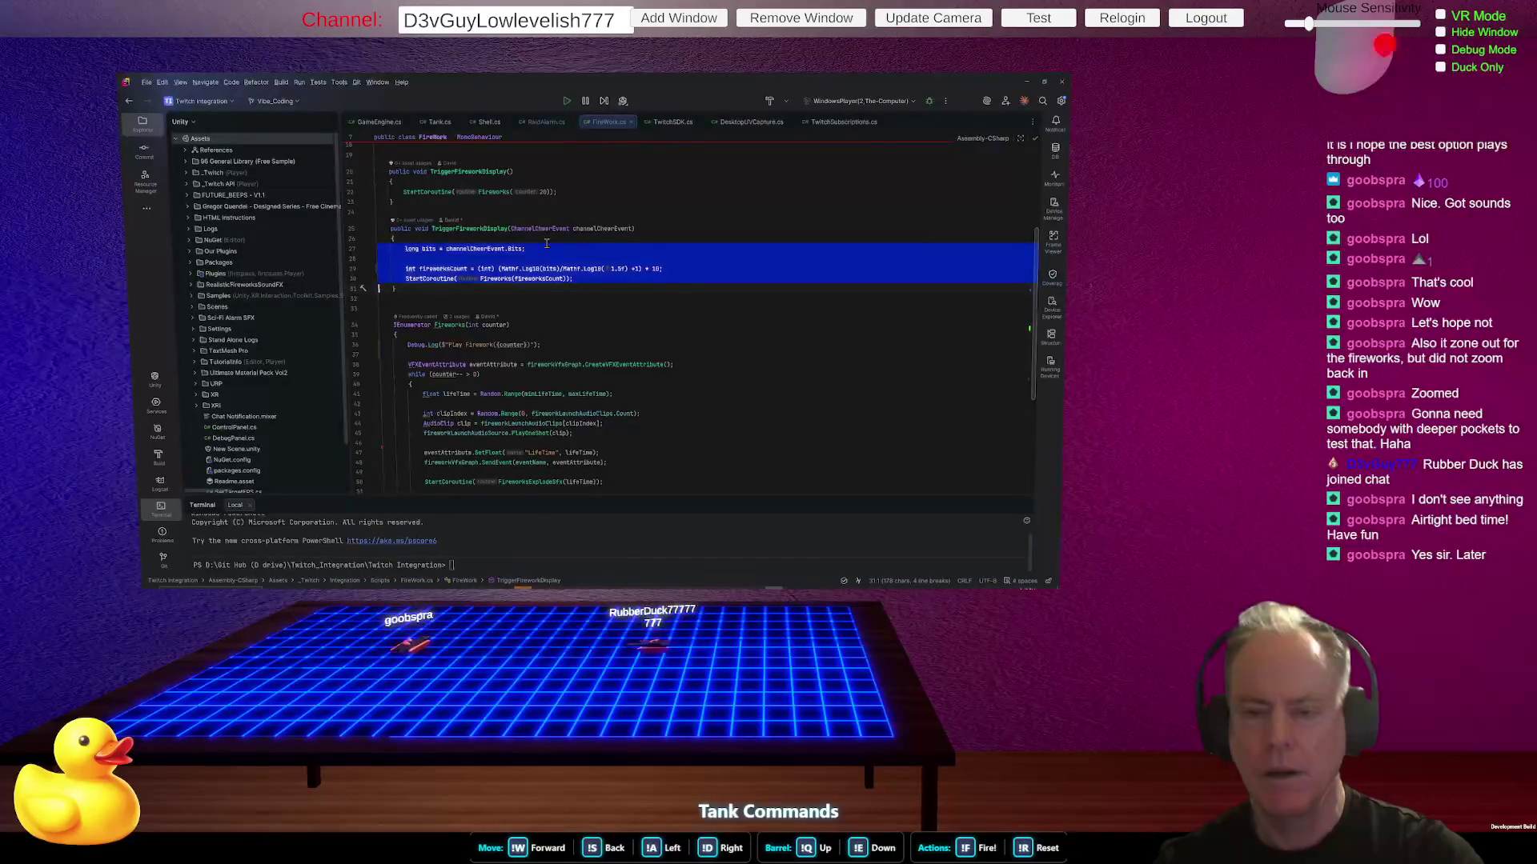
# - Below TriggerFireworkDisplay, start a new public int method named FireWorksWithBits
pyautogui.press('Down')
pyautogui.press('Return')
pyautogui.press('Return')
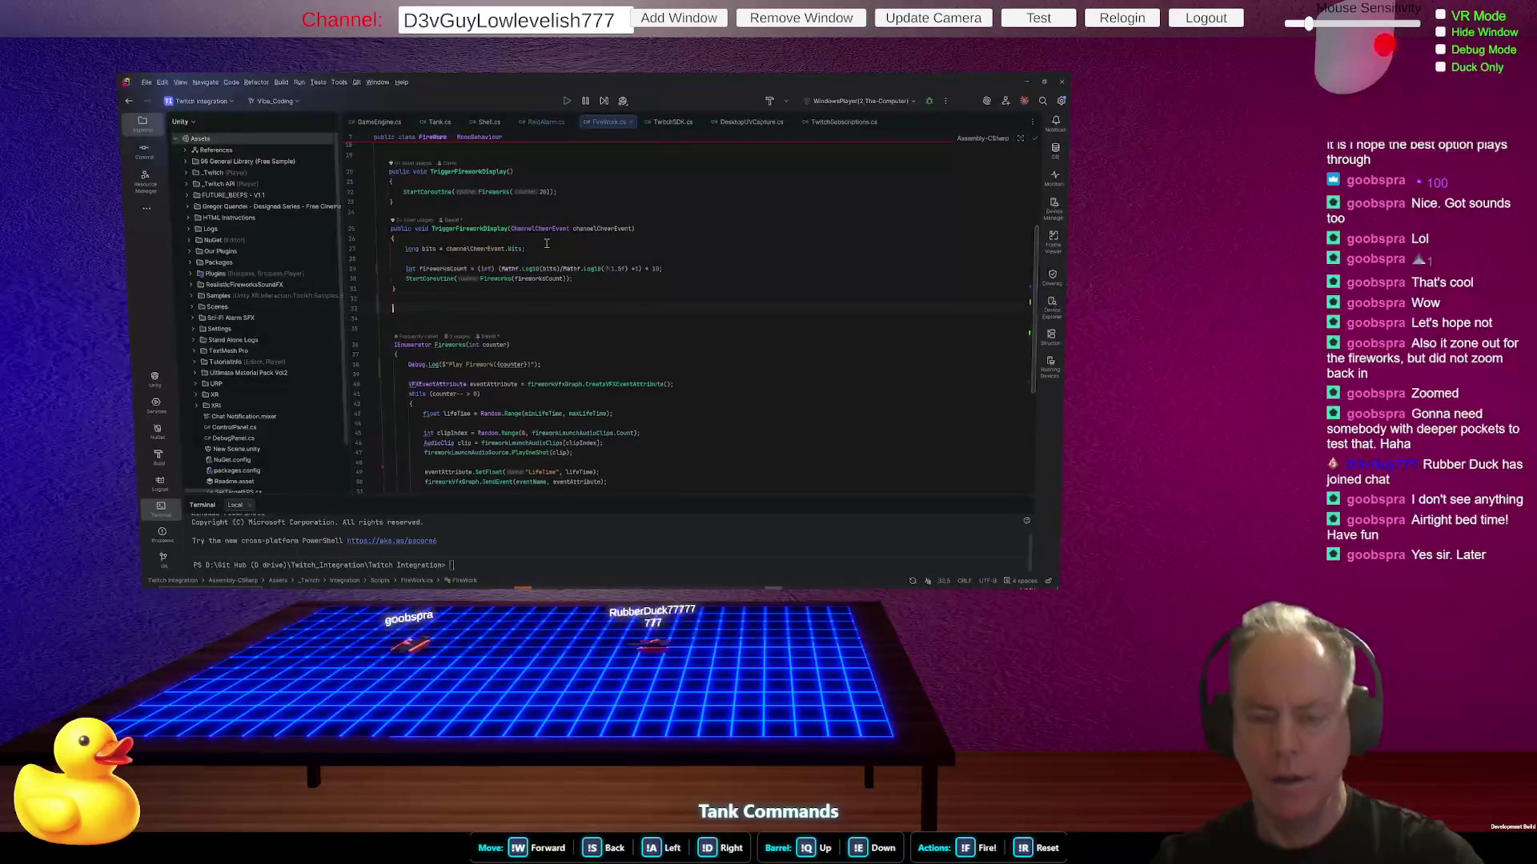
pyautogui.write('Pu')
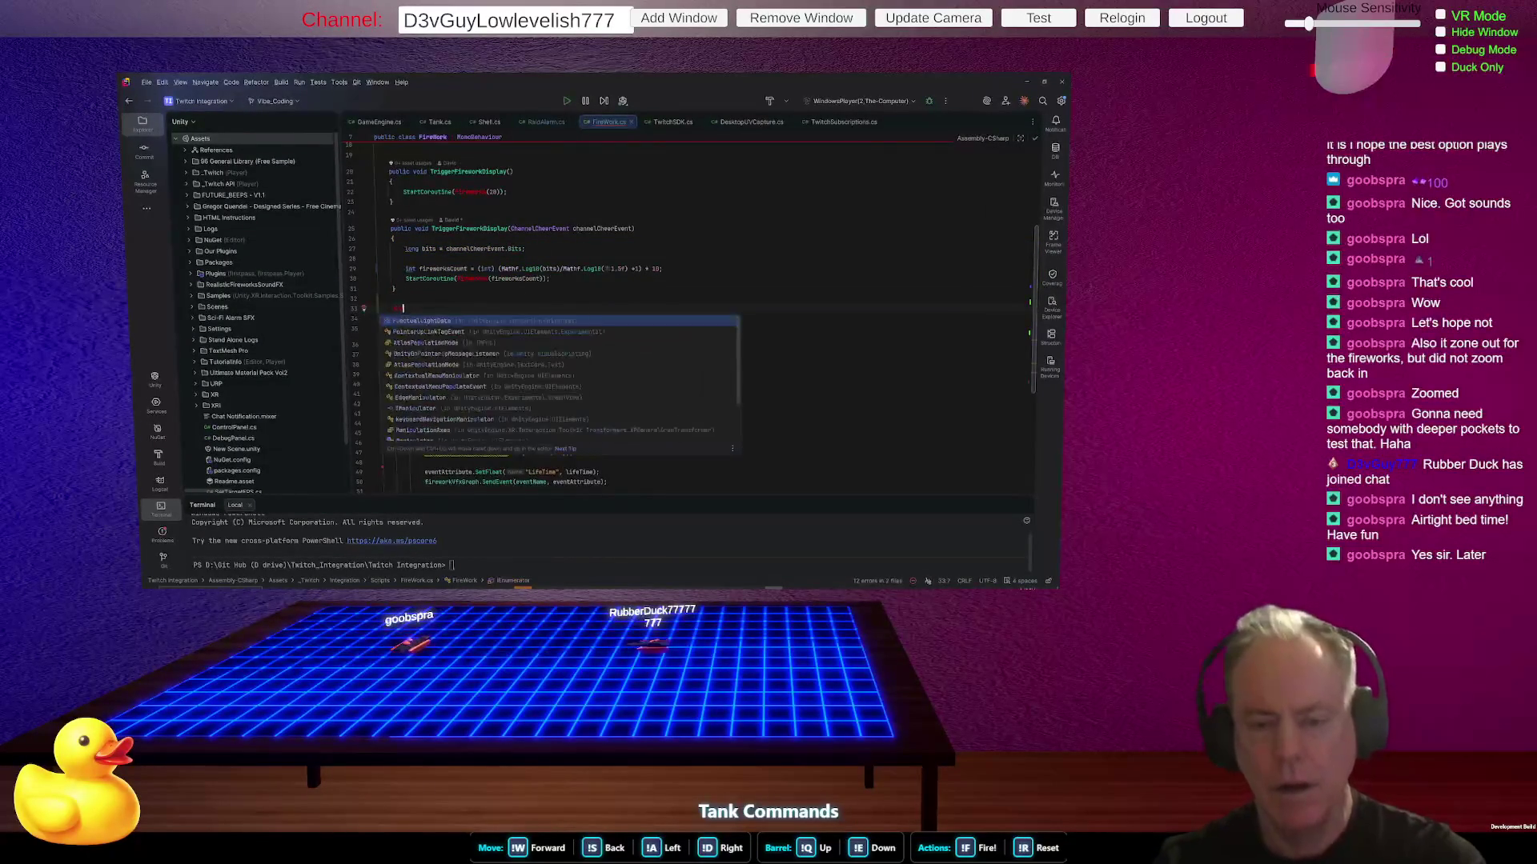
pyautogui.press('BackSpace')
pyautogui.write('#region ')
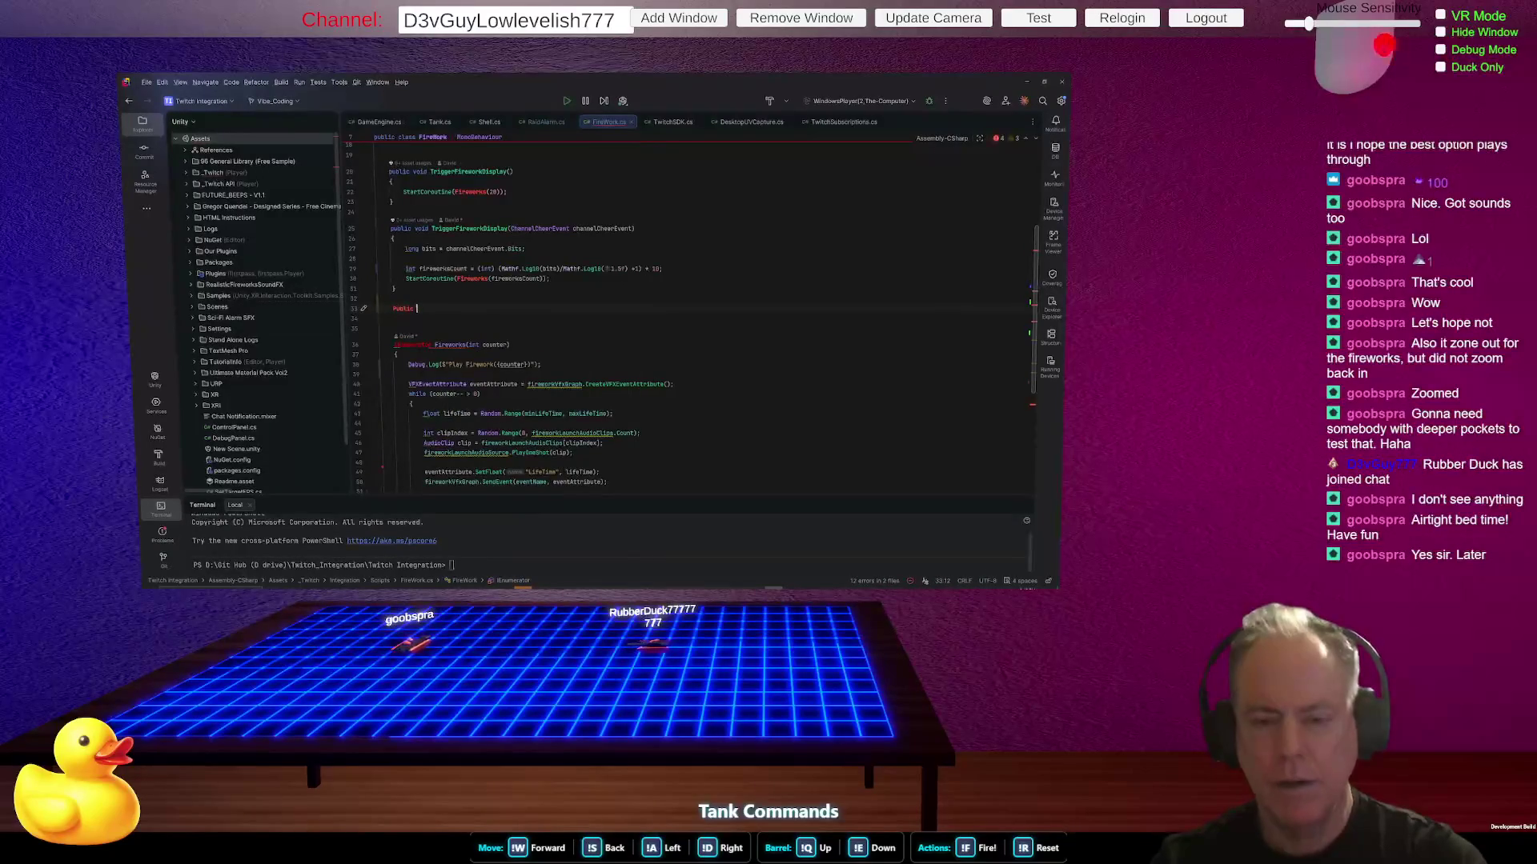
pyautogui.write('F')
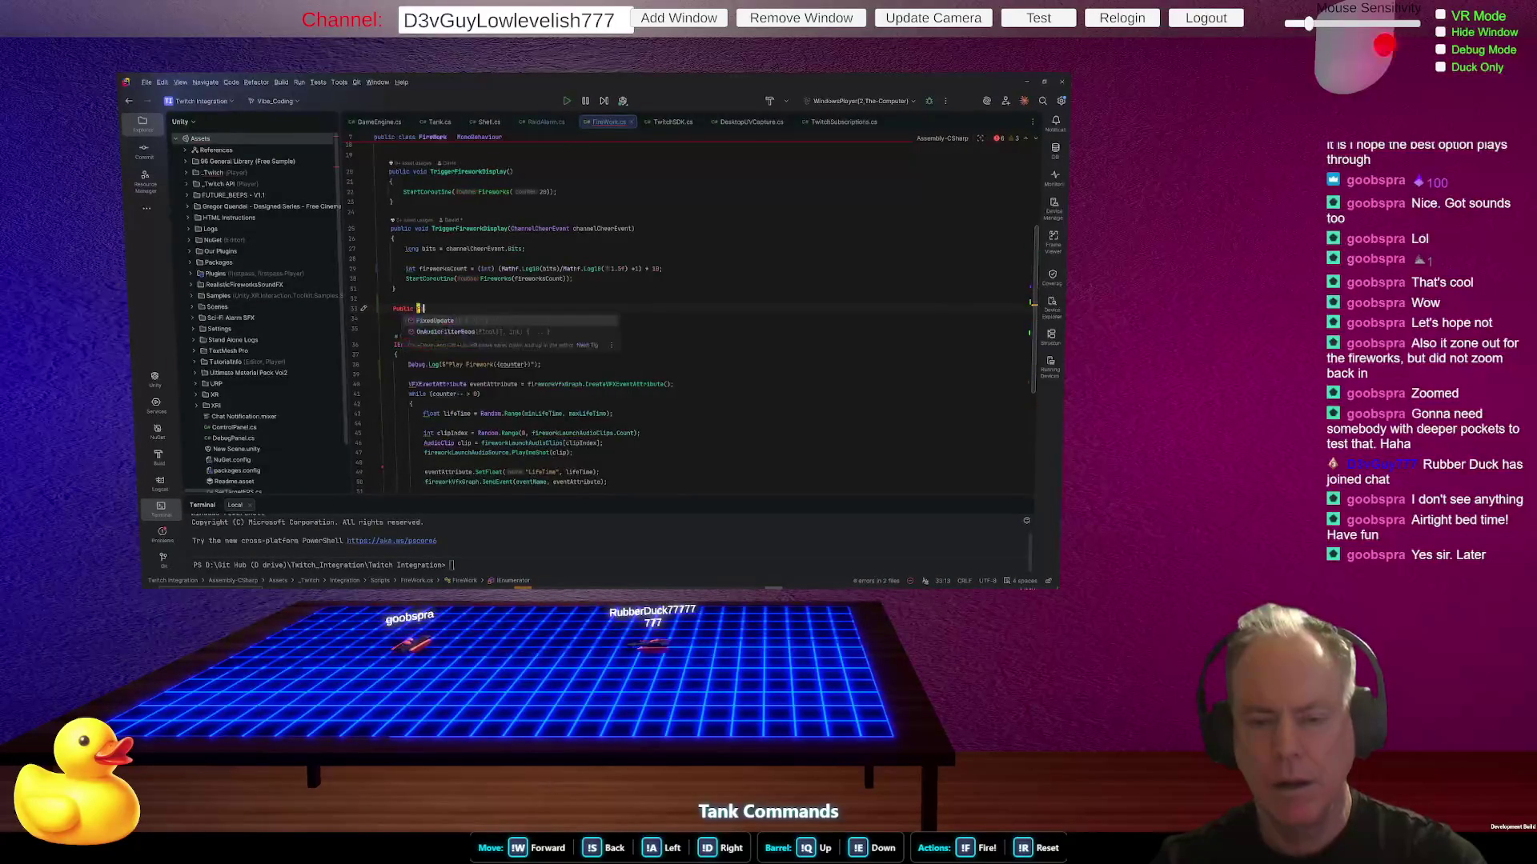
pyautogui.write('ireWorks')
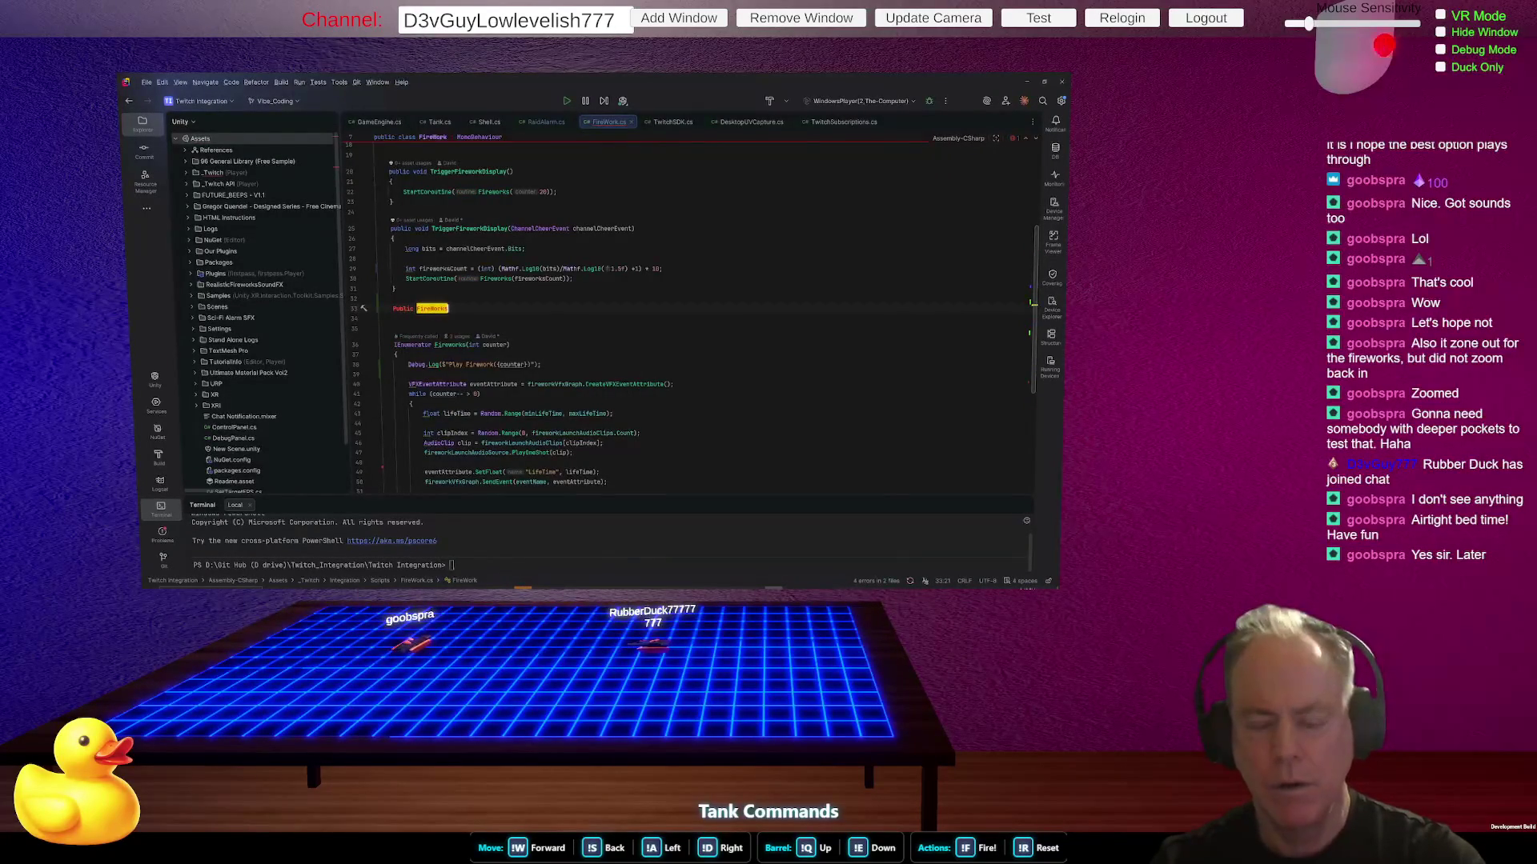
pyautogui.write('WithBits')
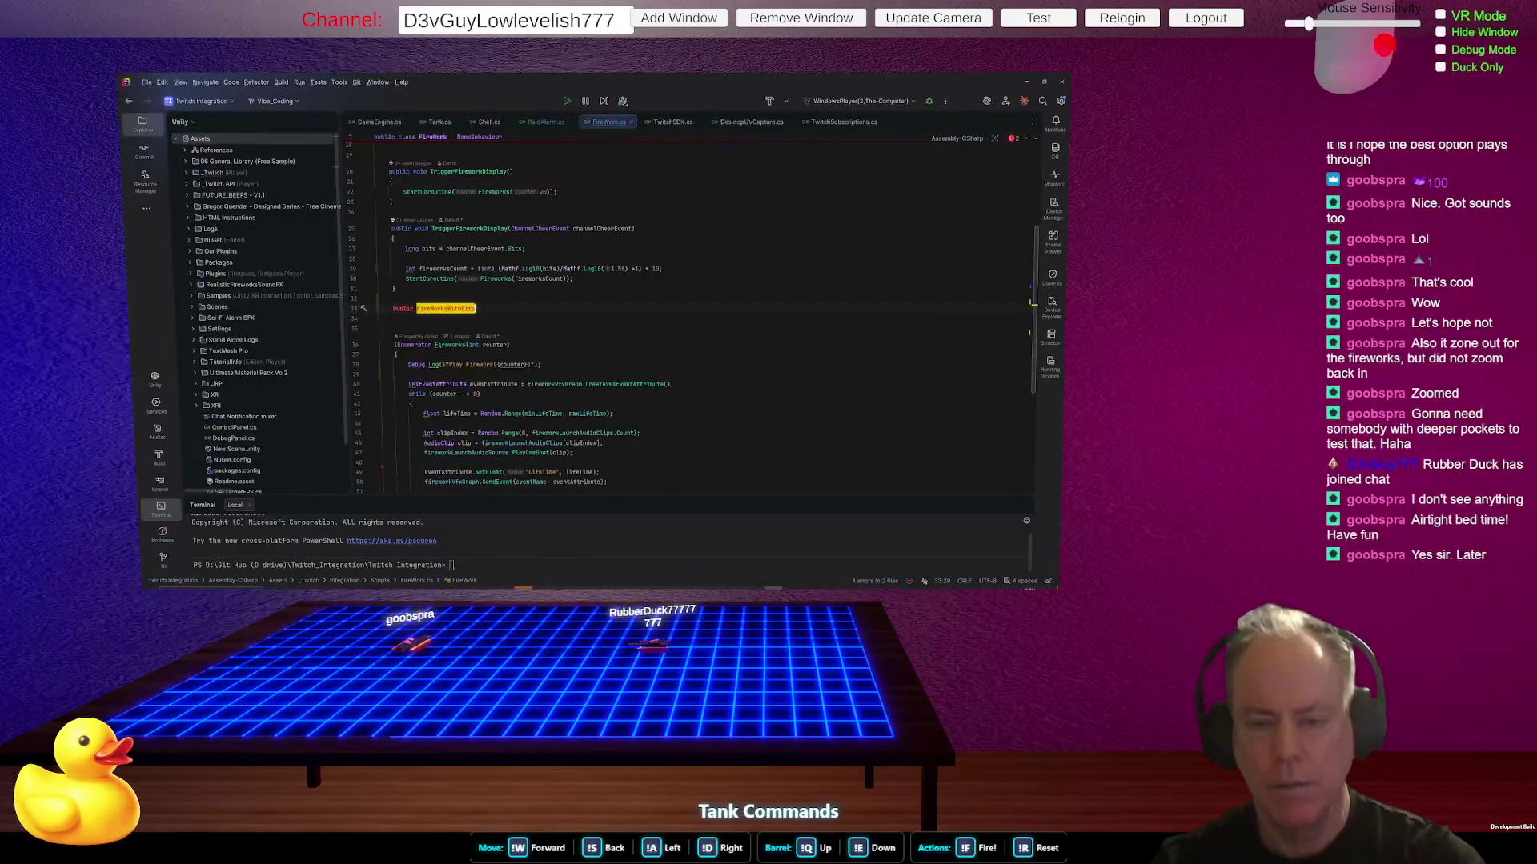
pyautogui.click(413, 309)
pyautogui.press('BackSpace')
pyautogui.press('BackSpace')
pyautogui.press('BackSpace')
pyautogui.write('public')
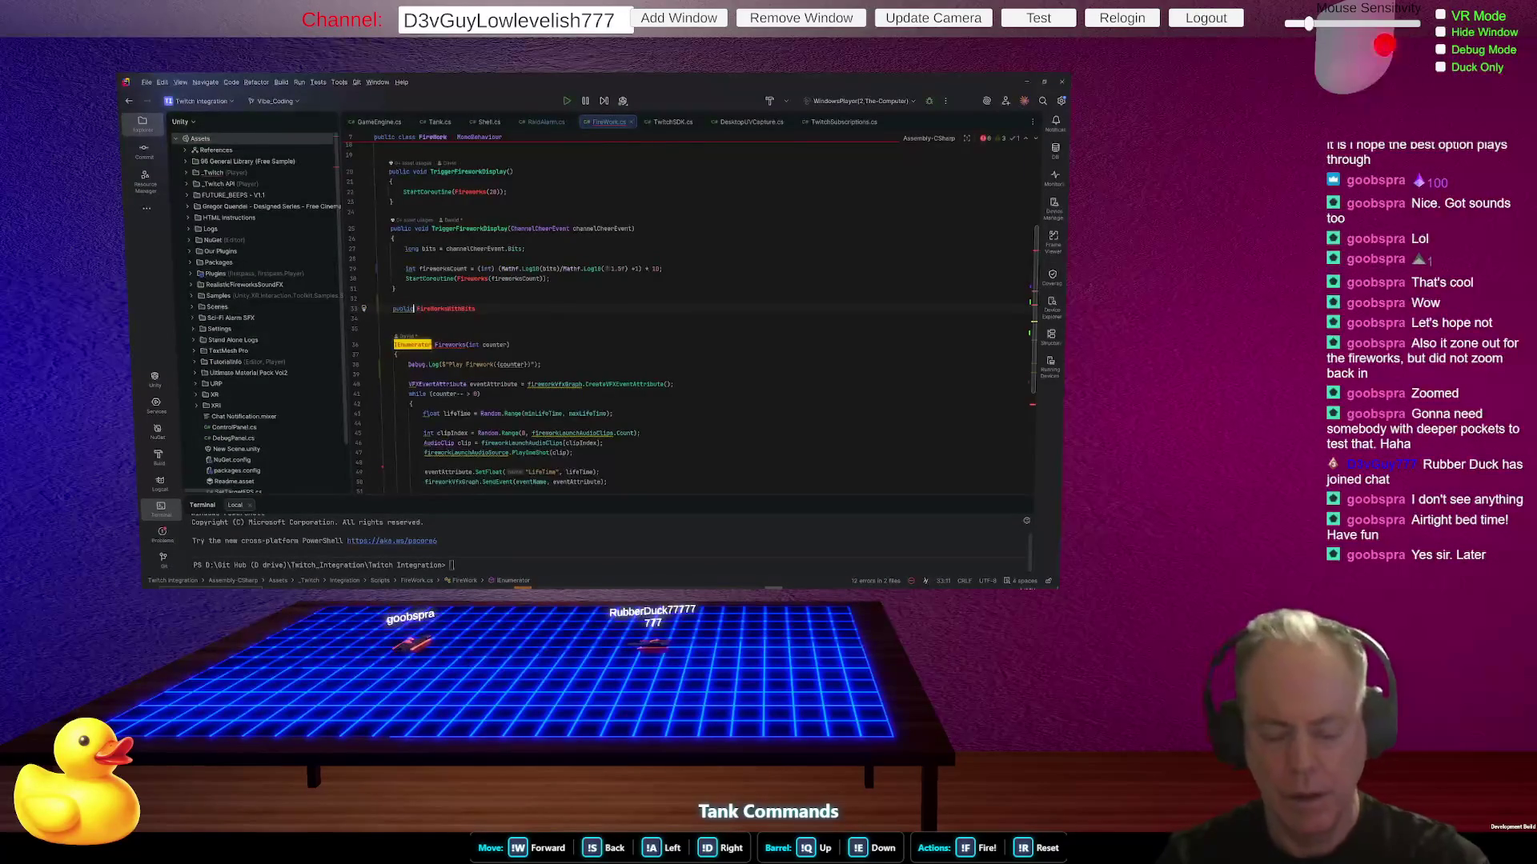
pyautogui.write(' int')
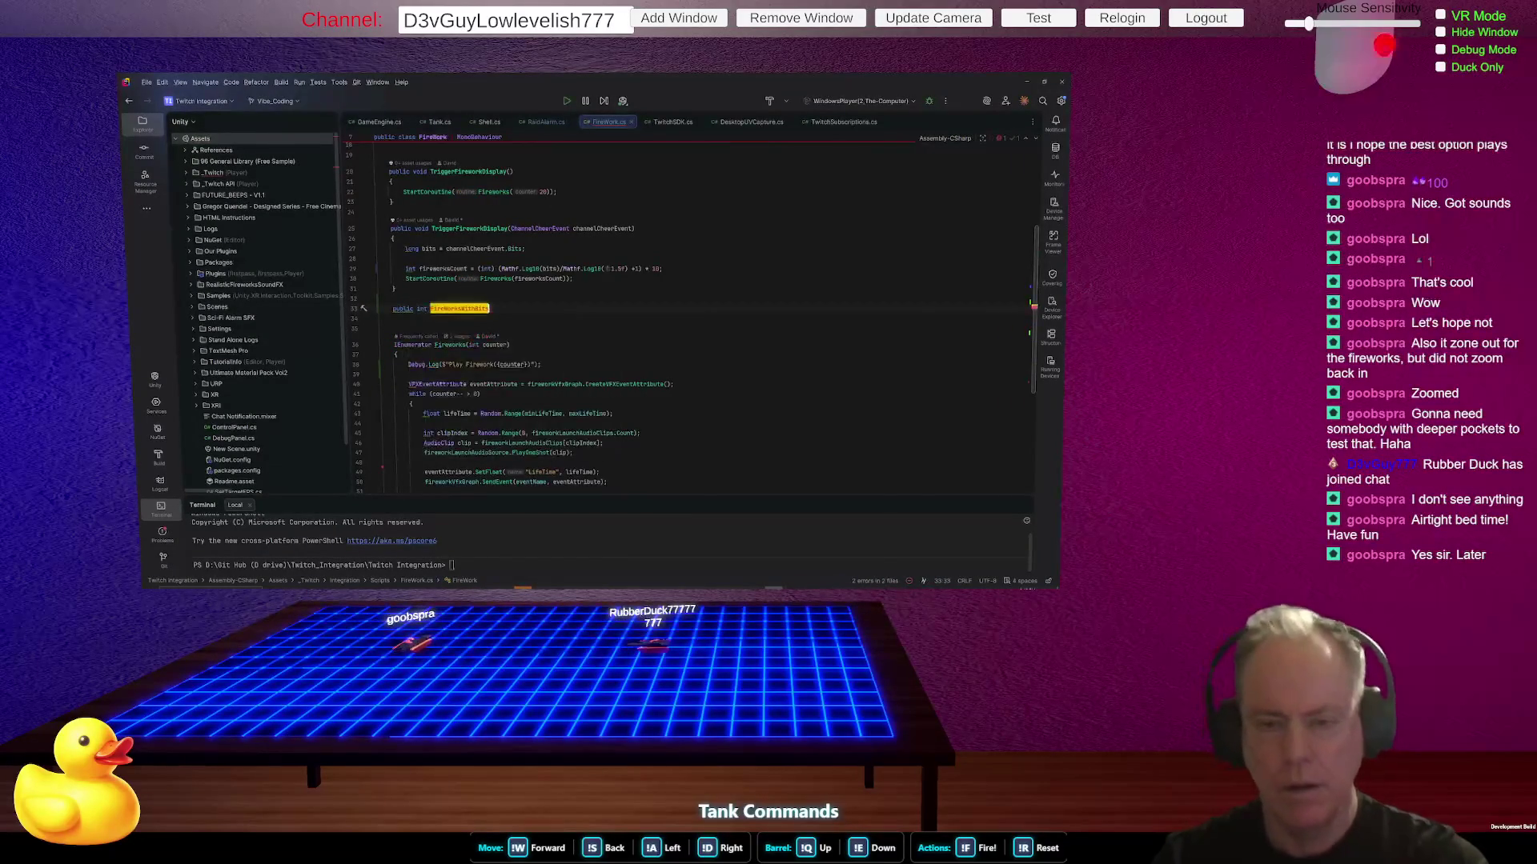
# - Give FireWorksWithBits an (int bits) parameter and an empty braced body
pyautogui.press('End')
pyautogui.write('(int bits')
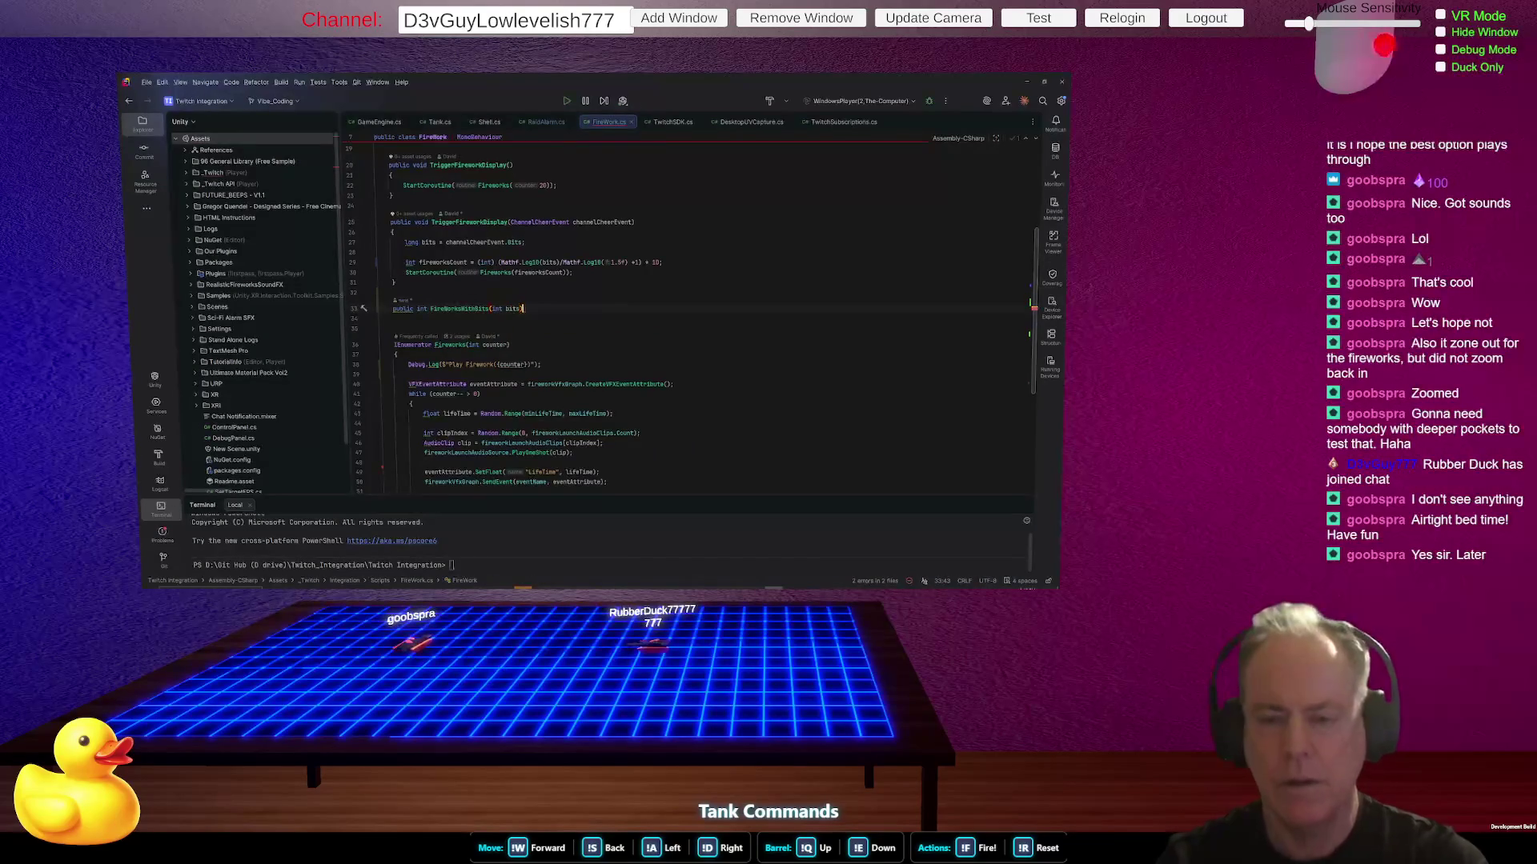
pyautogui.press('Return')
pyautogui.write('{')
pyautogui.press('Return')
pyautogui.doubleClick(411, 241)
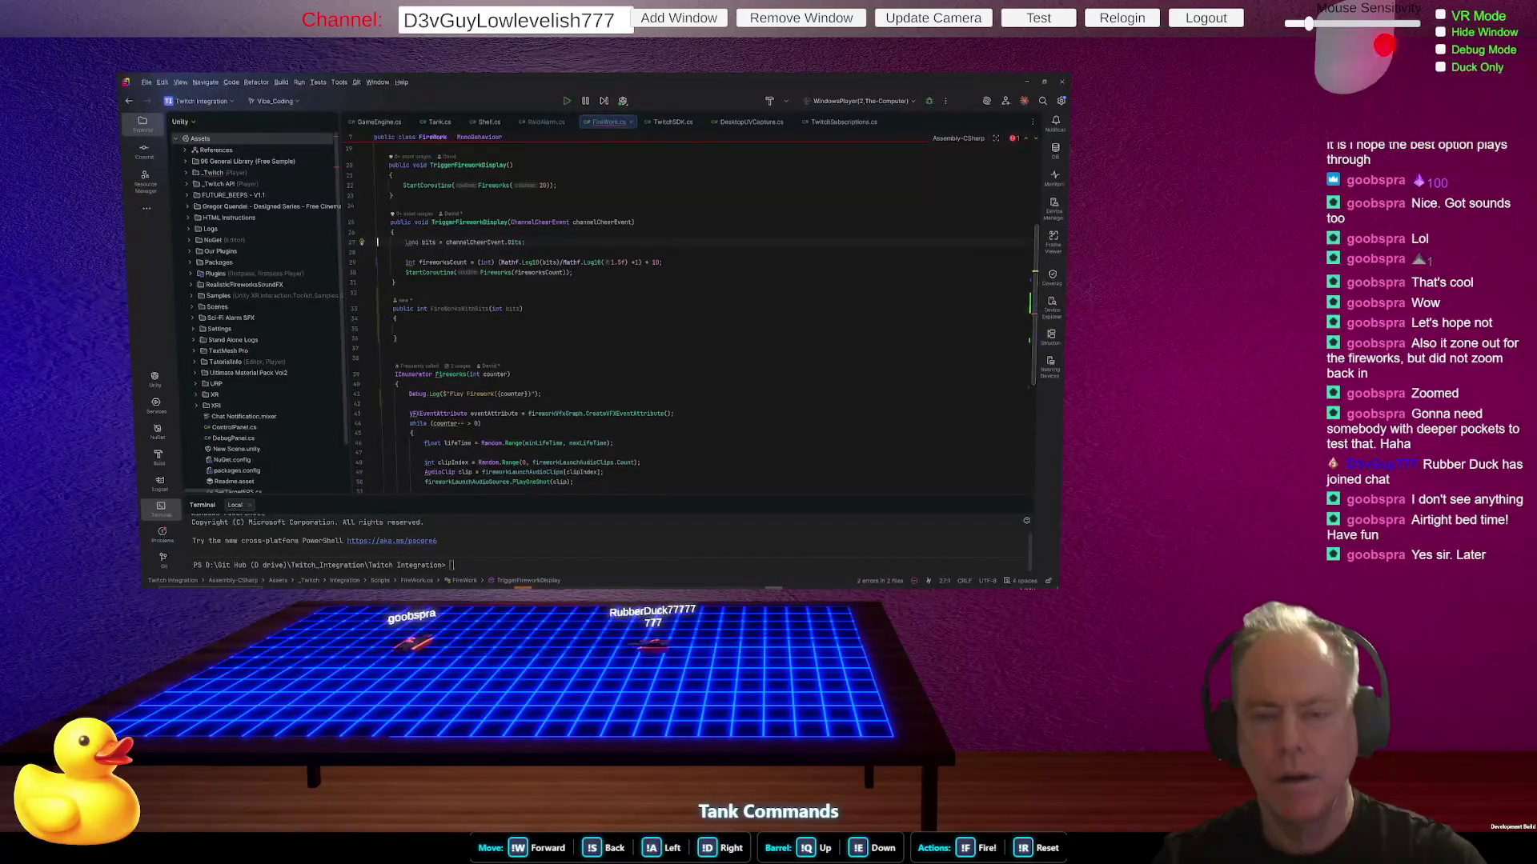
# - Move the fireworksCount and StartCoroutine lines into FireWorksWithBits
pyautogui.moveTo(378, 257); pyautogui.dragTo(379, 308)
pyautogui.hotkey('ctrl', 'x')
pyautogui.hotkey('ctrl', 'v')
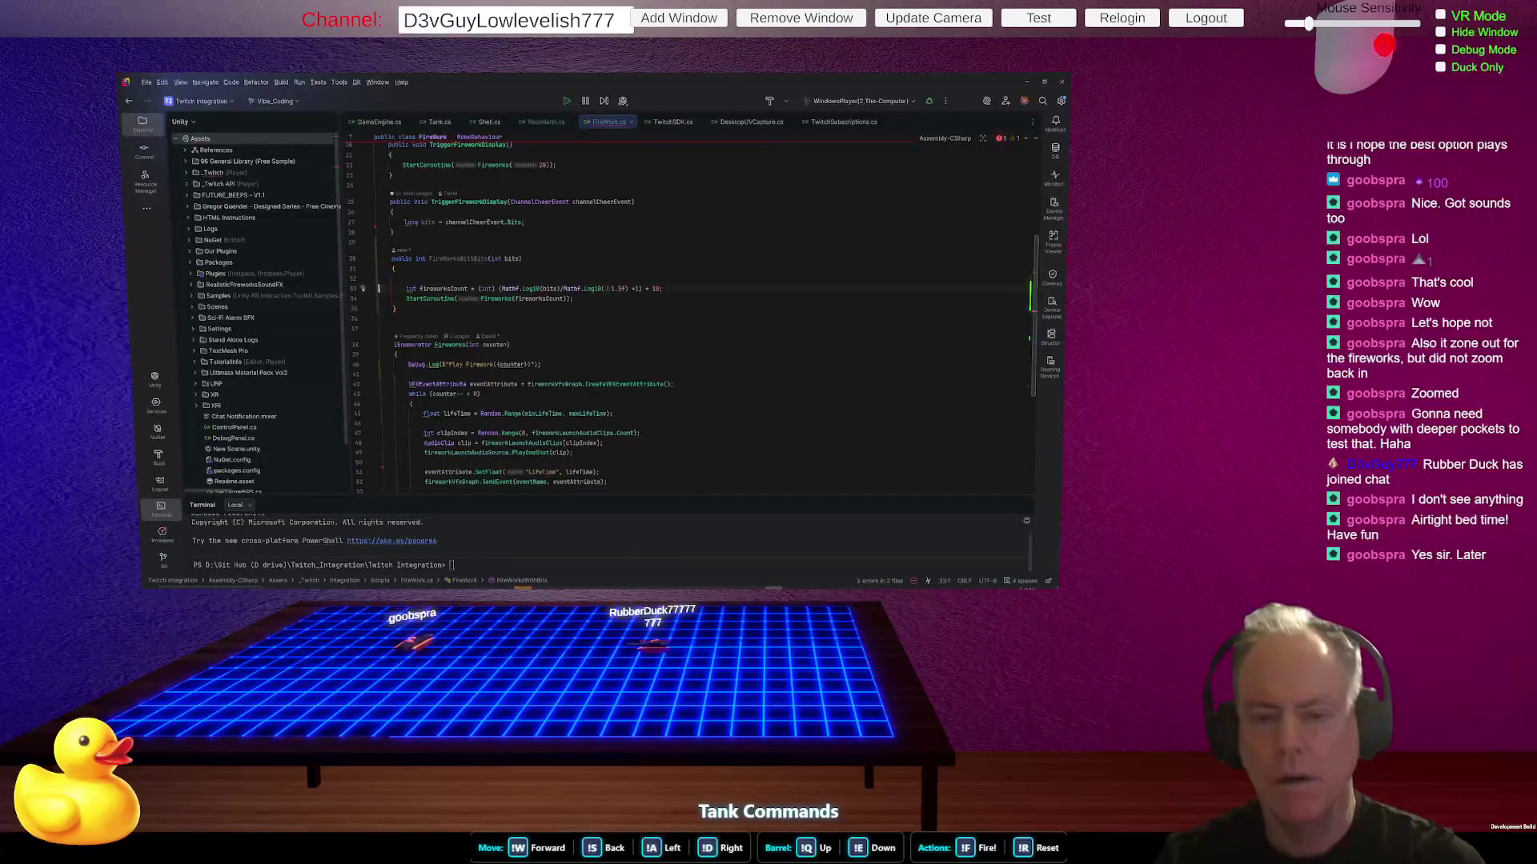
pyautogui.press('BackSpace')
# - Call FireWorksWithBits(bits); from the cheer-event TriggerFireworkDisplay
pyautogui.click(376, 222)
pyautogui.press('Return')
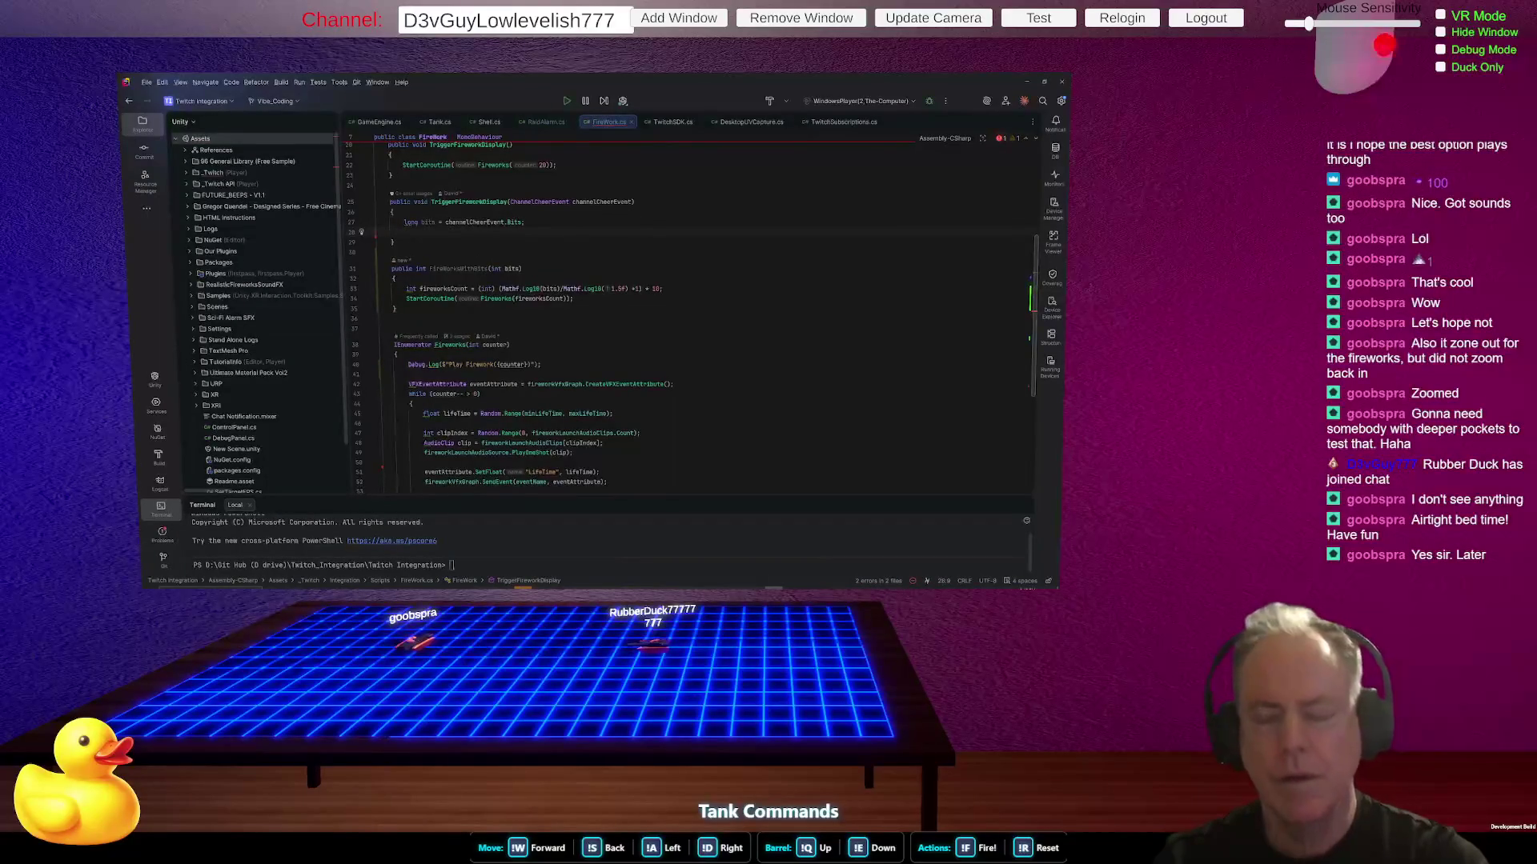
pyautogui.write('Fir')
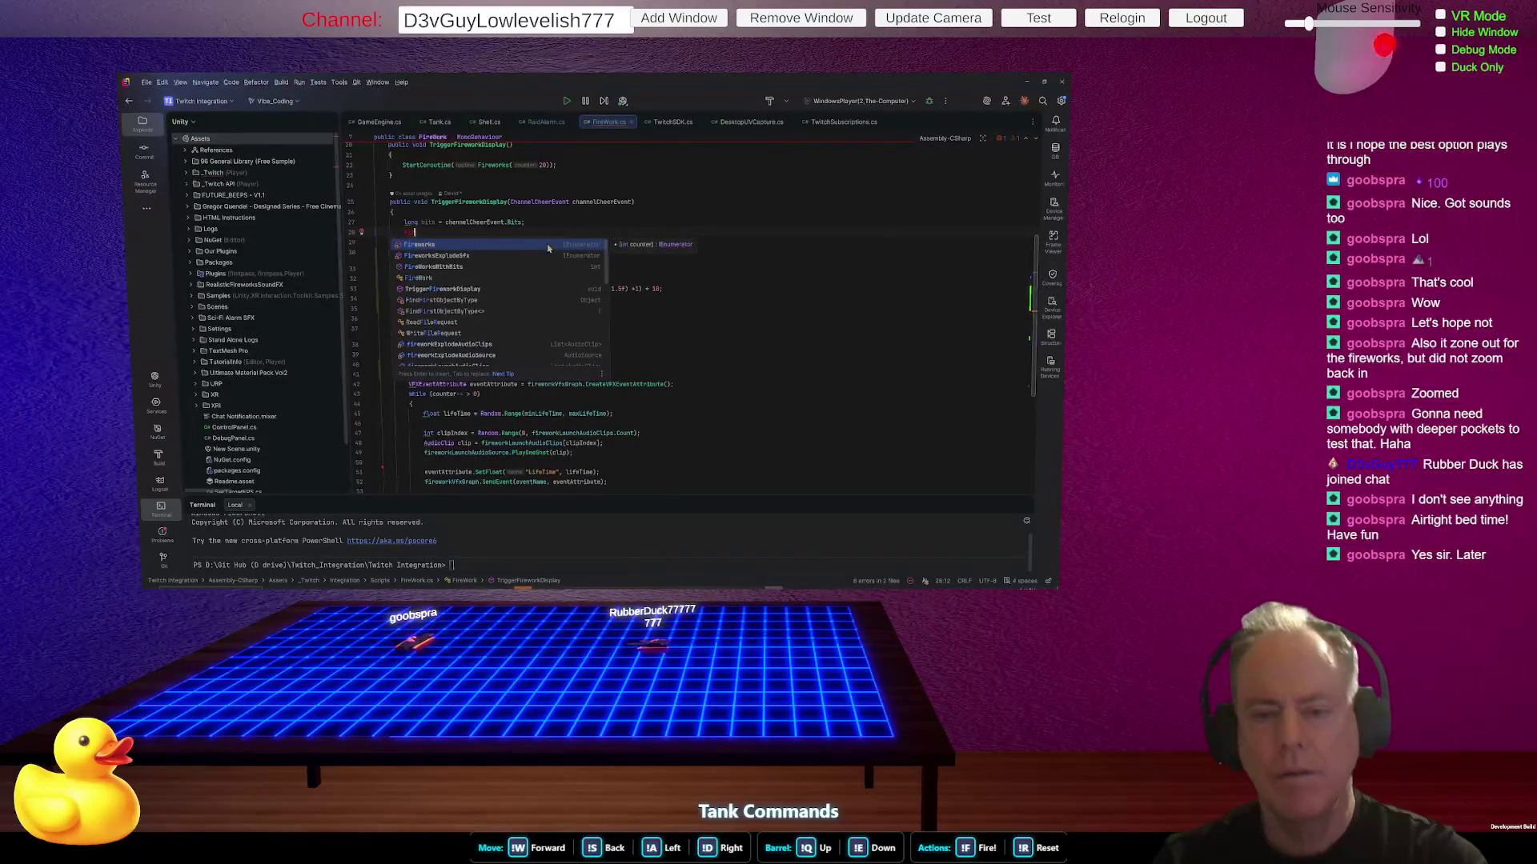
pyautogui.press('Down')
pyautogui.press('Down')
pyautogui.press('Return')
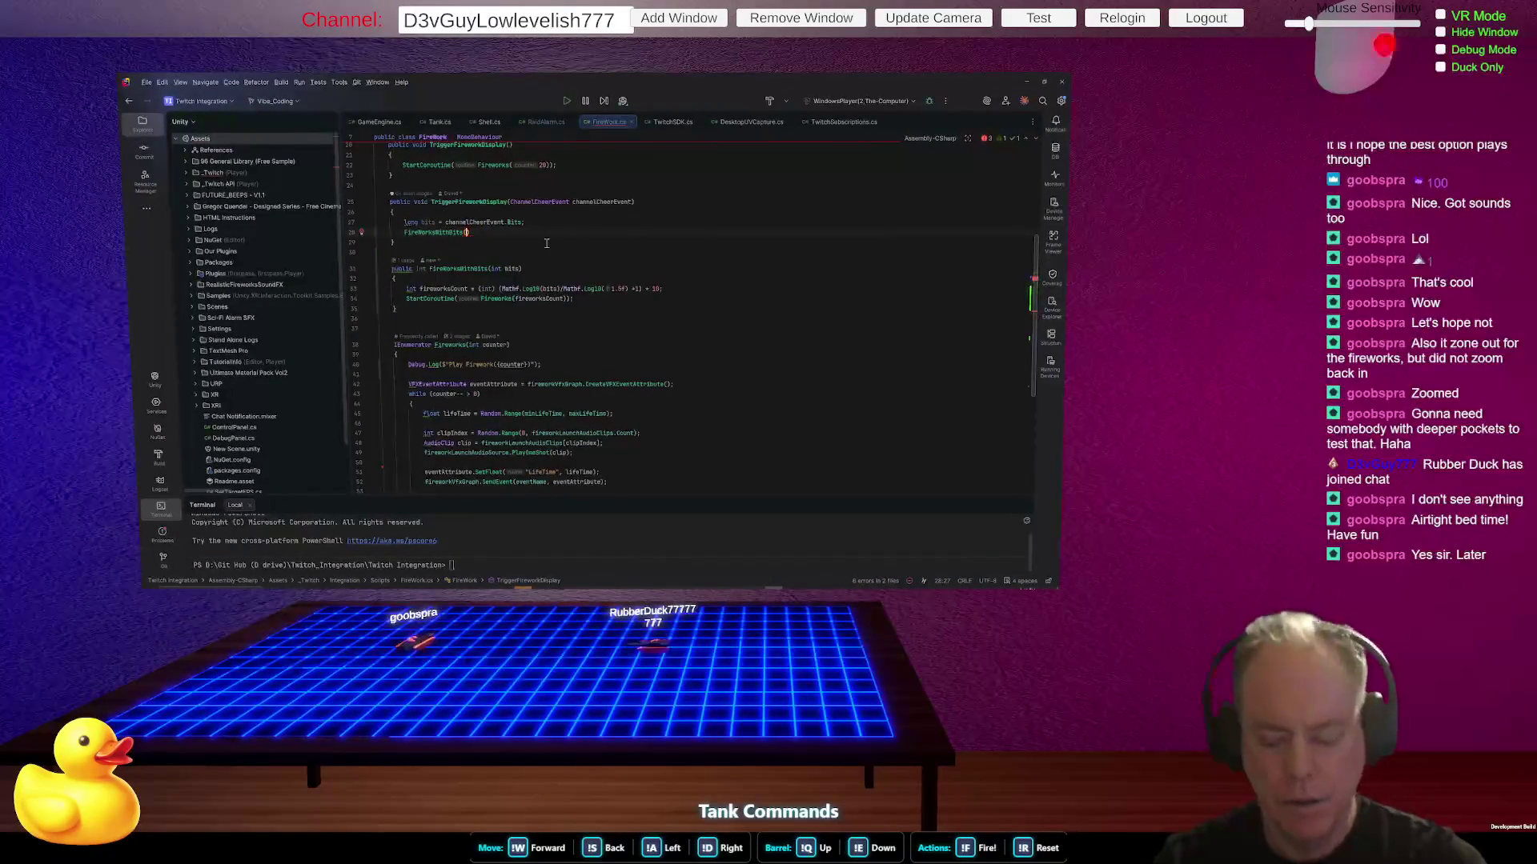
pyautogui.write('bits')
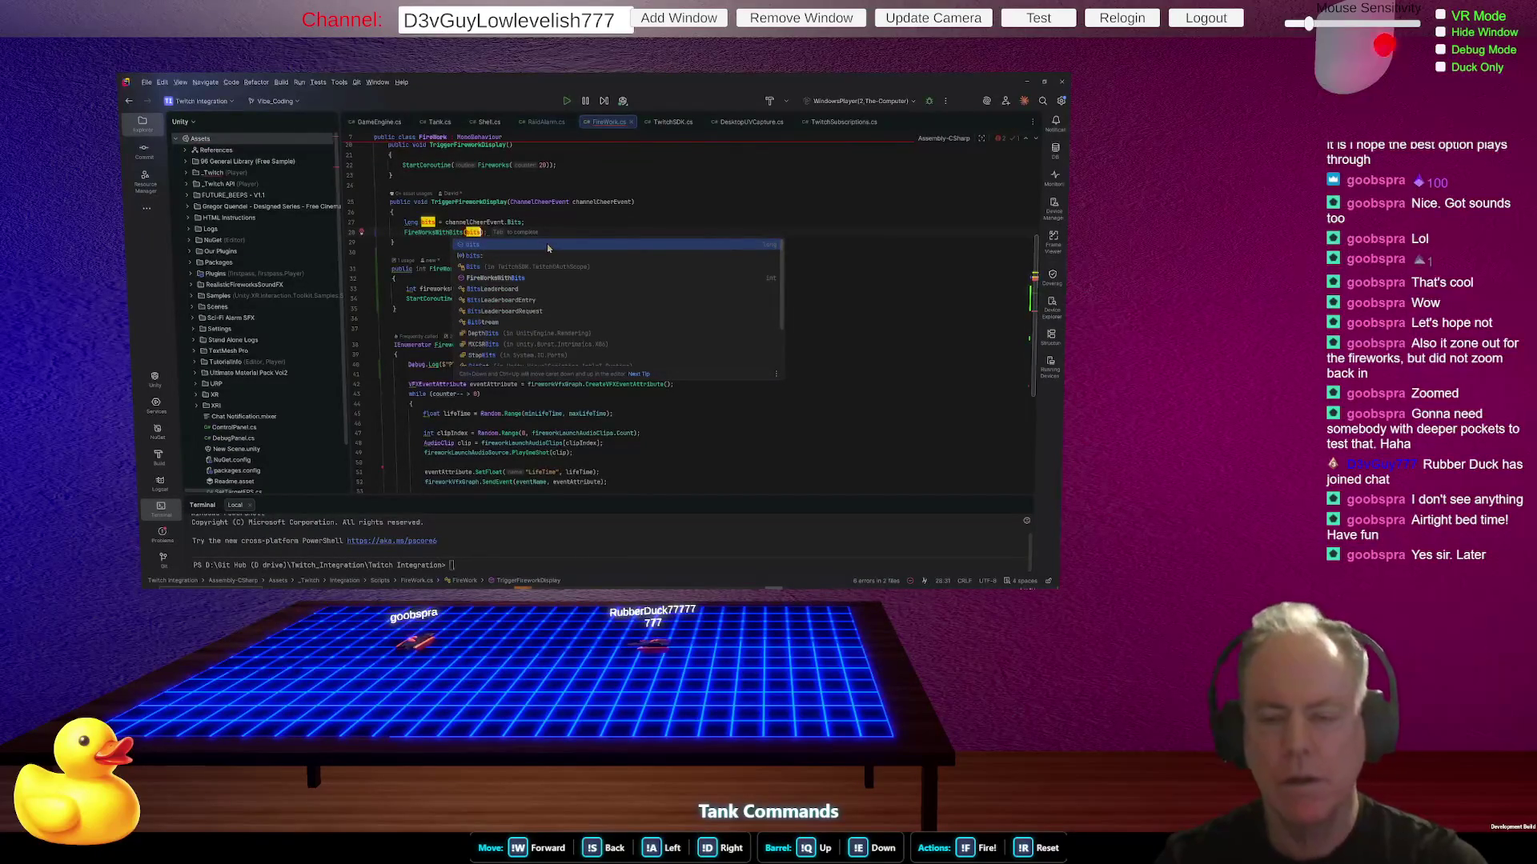
pyautogui.press('Return')
pyautogui.write(');')
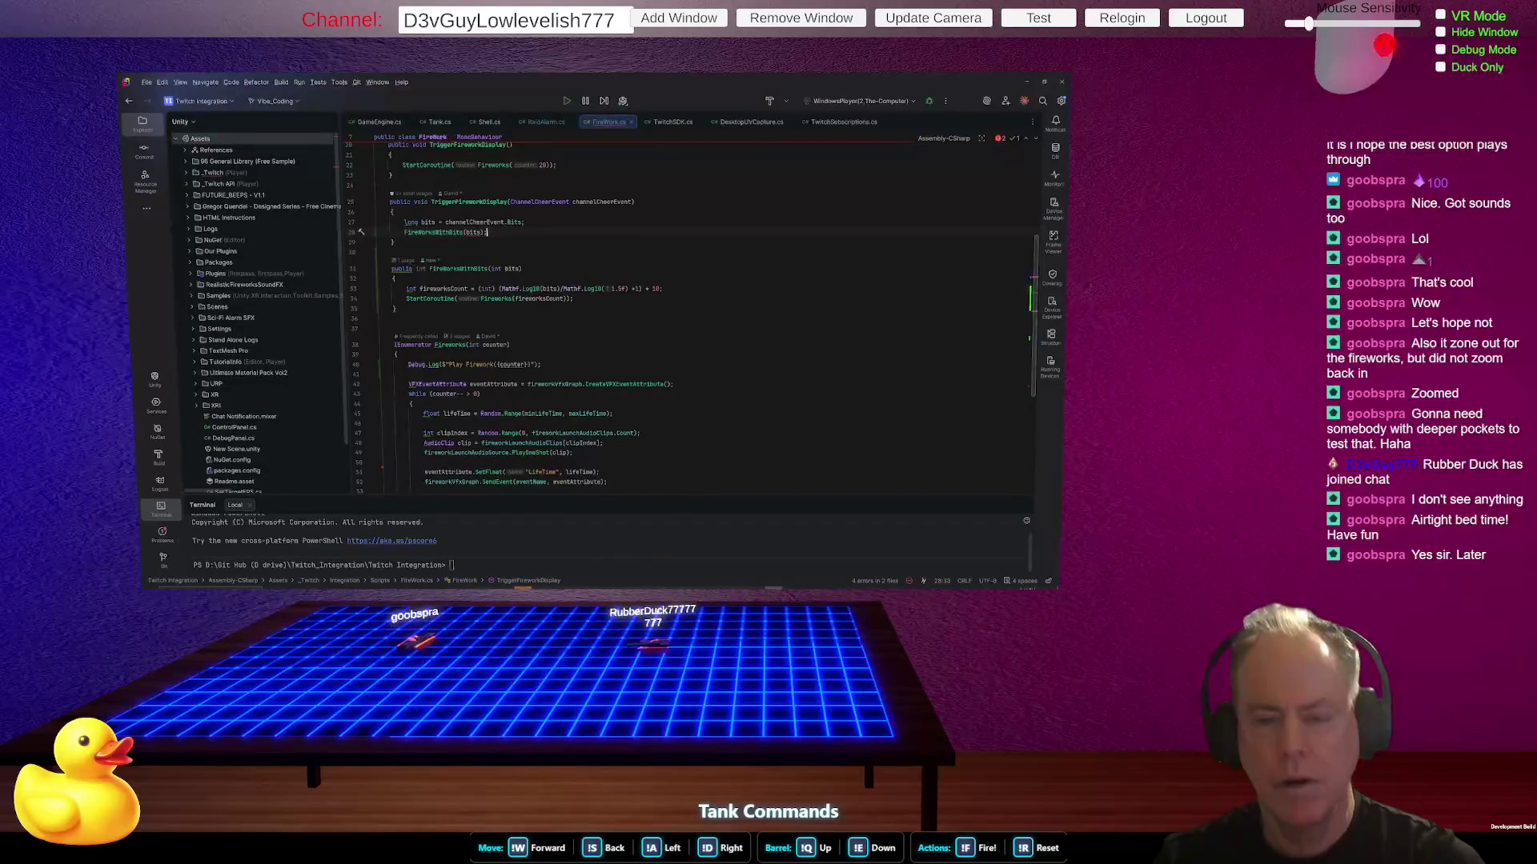
# - Change the FireWorksWithBits bits parameter type from int to long
pyautogui.doubleClick(495, 269)
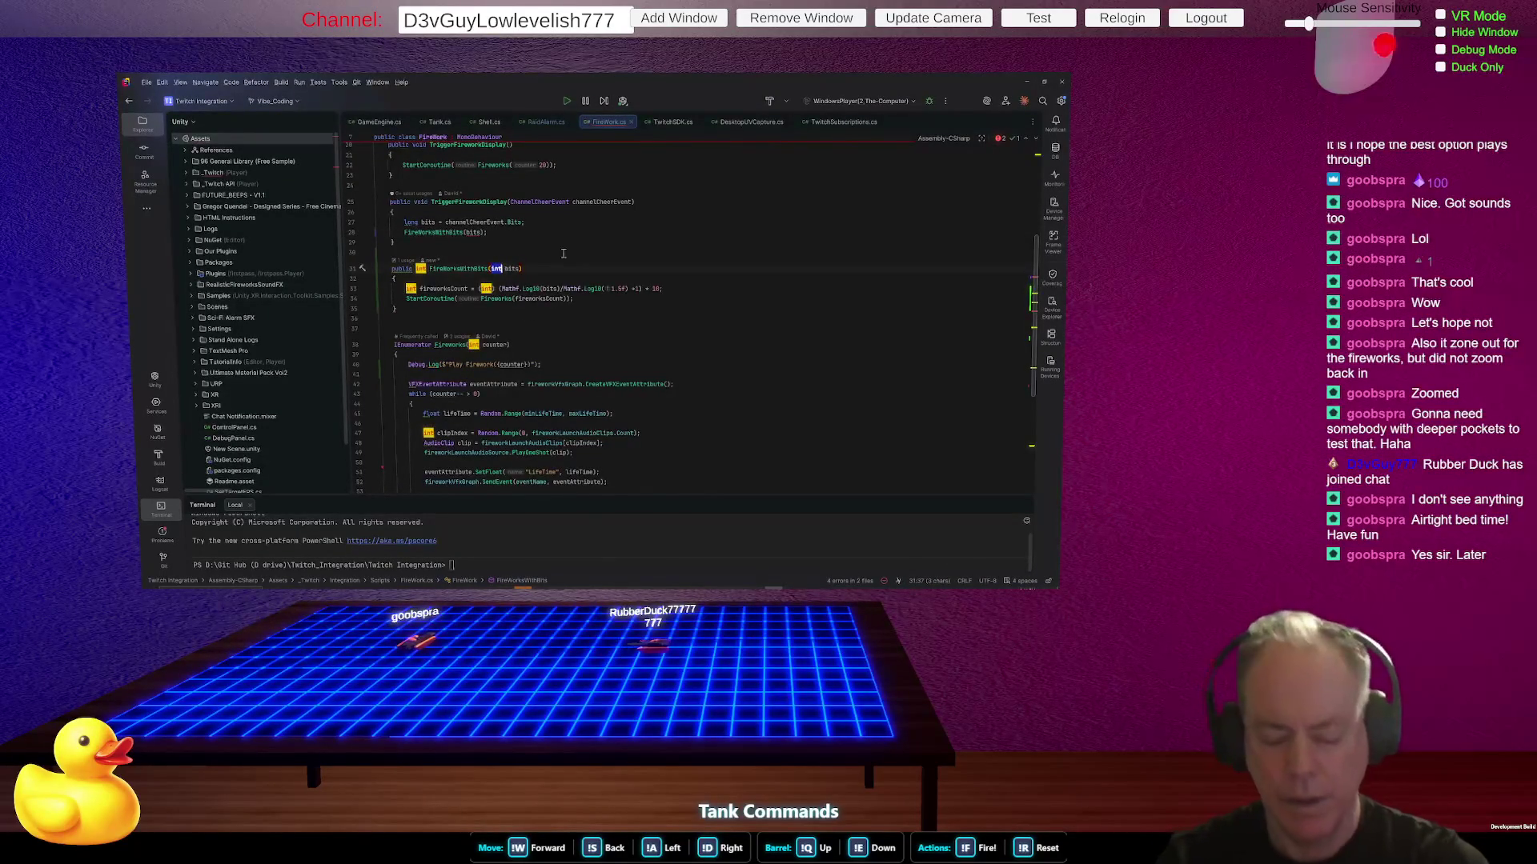
pyautogui.write('long')
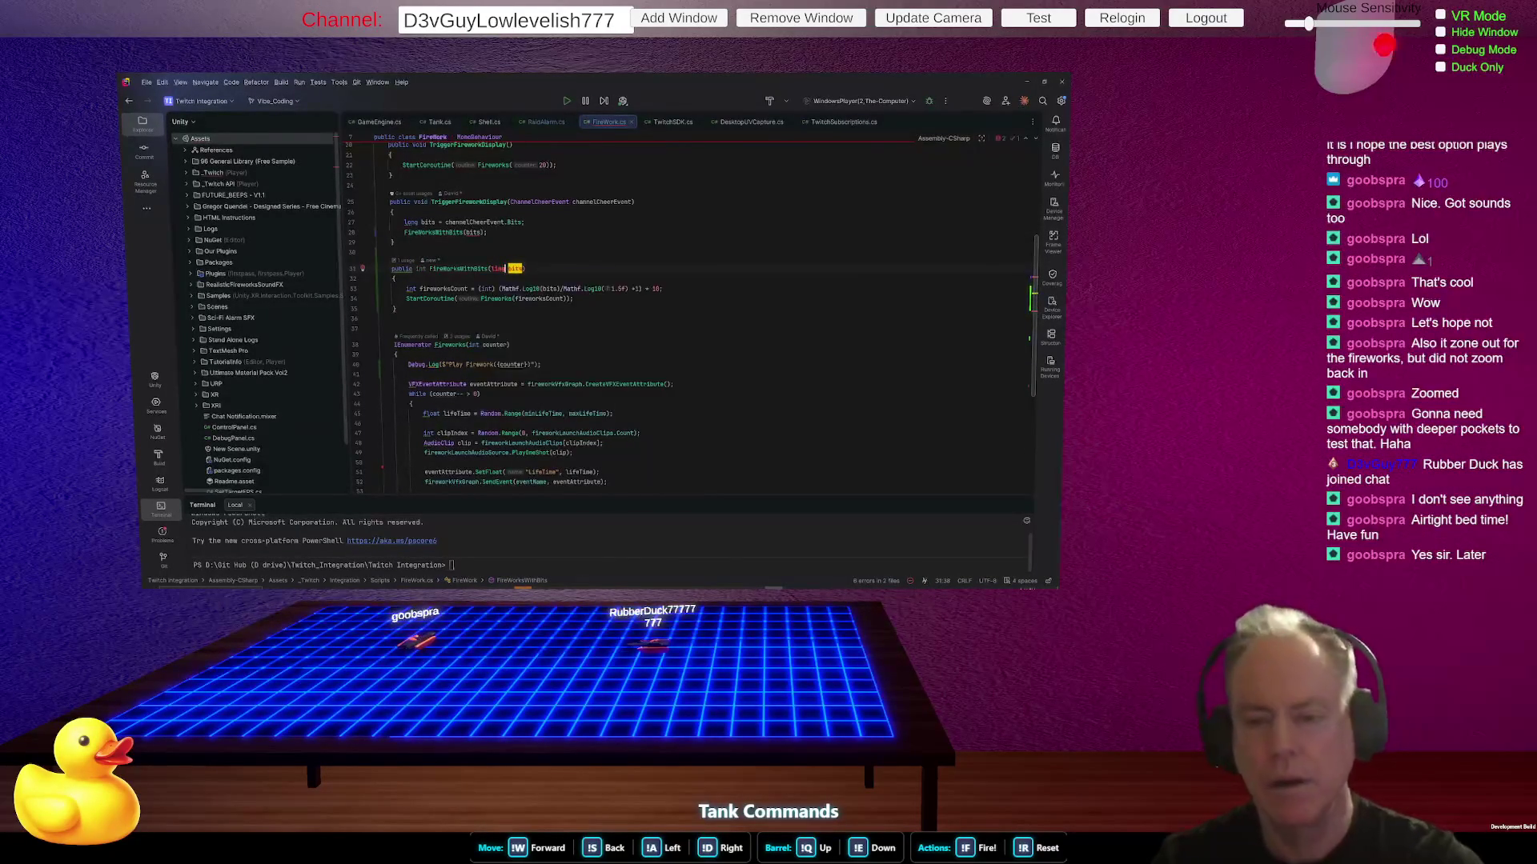
pyautogui.hotkey('ctrl', 'space')
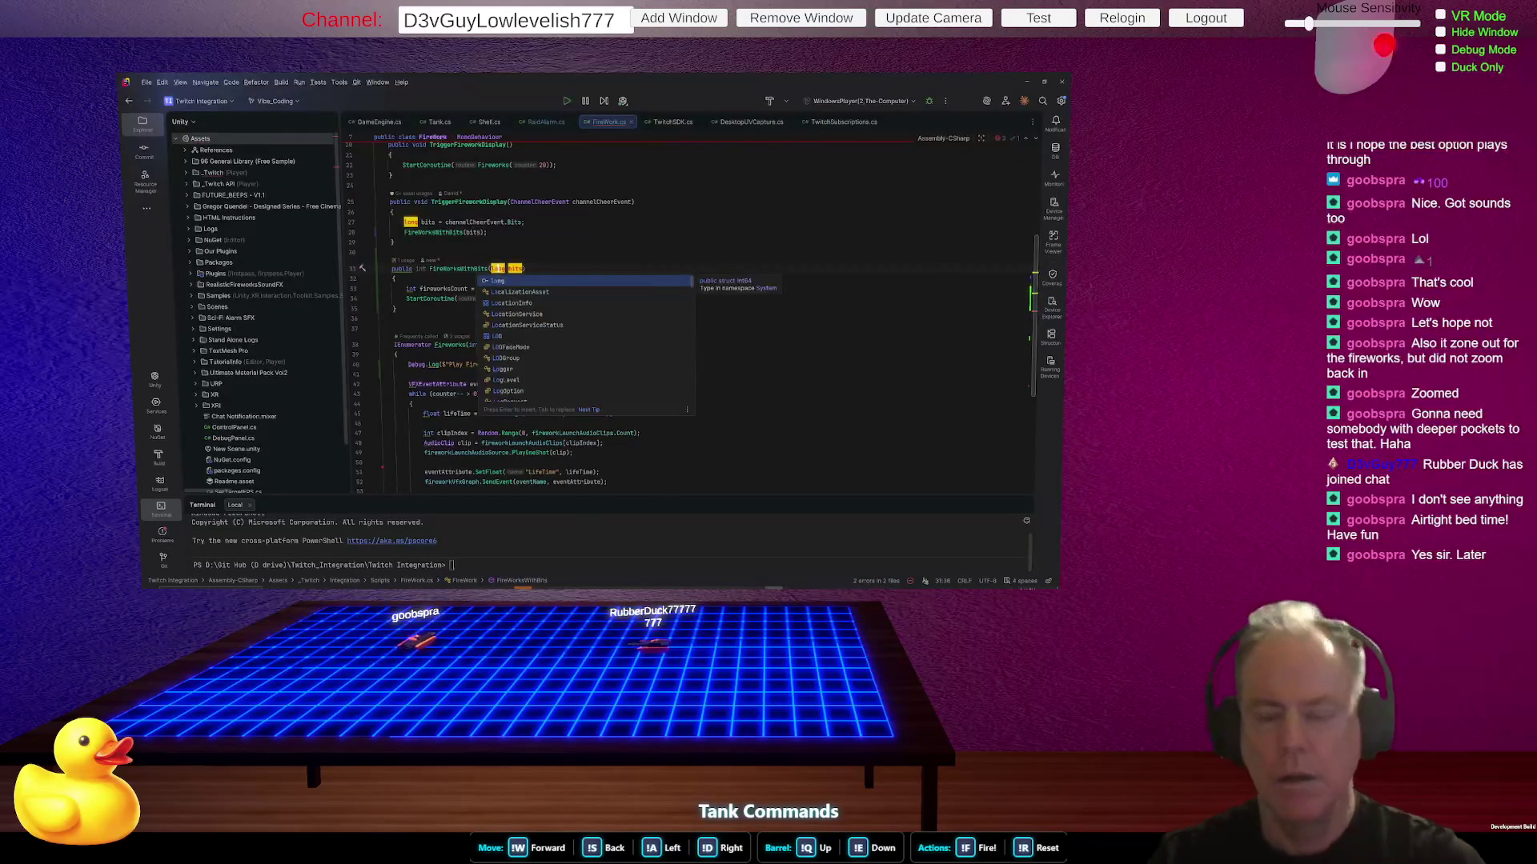
pyautogui.click(511, 235)
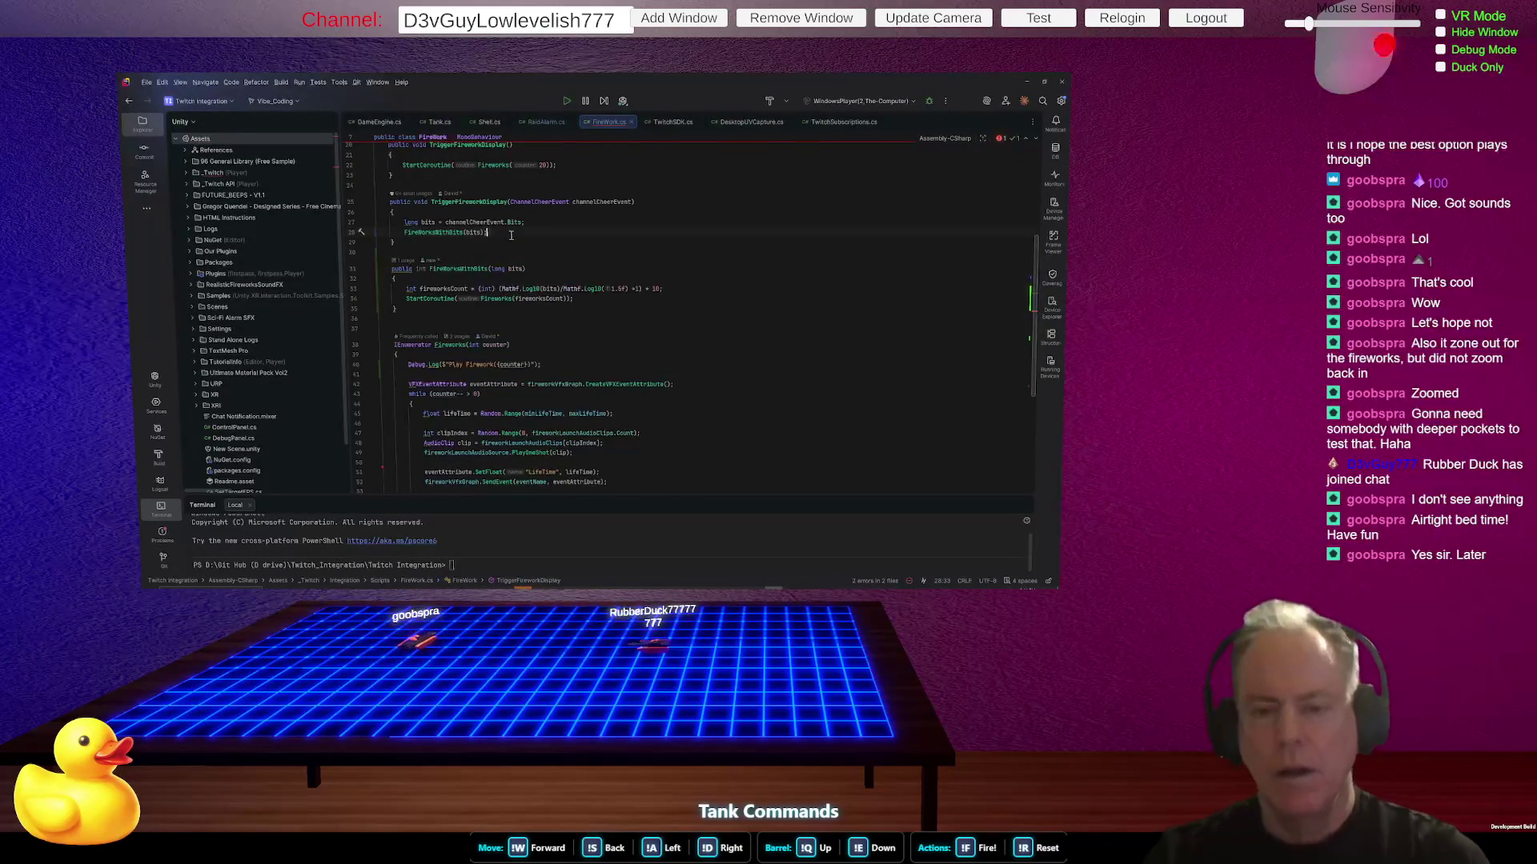
pyautogui.click(456, 233)
pyautogui.hotkey('ctrl', 'r')
pyautogui.hotkey('ctrl', 'r')
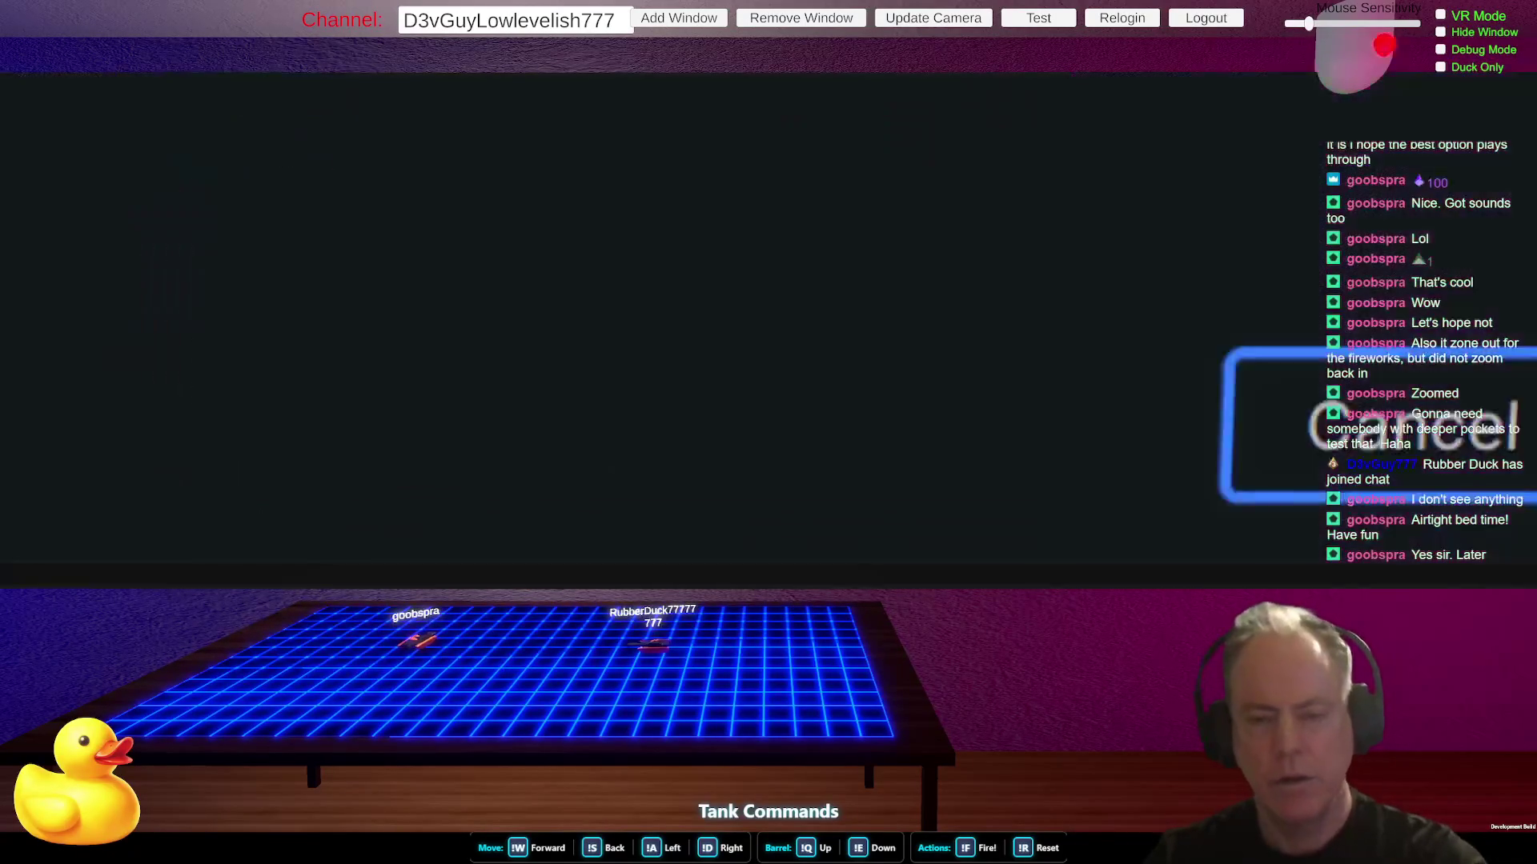
# - Rename FireWorksWithBits to PlayFireWorksWithBits everywhere
pyautogui.write('PlayFireWorksWithBits')
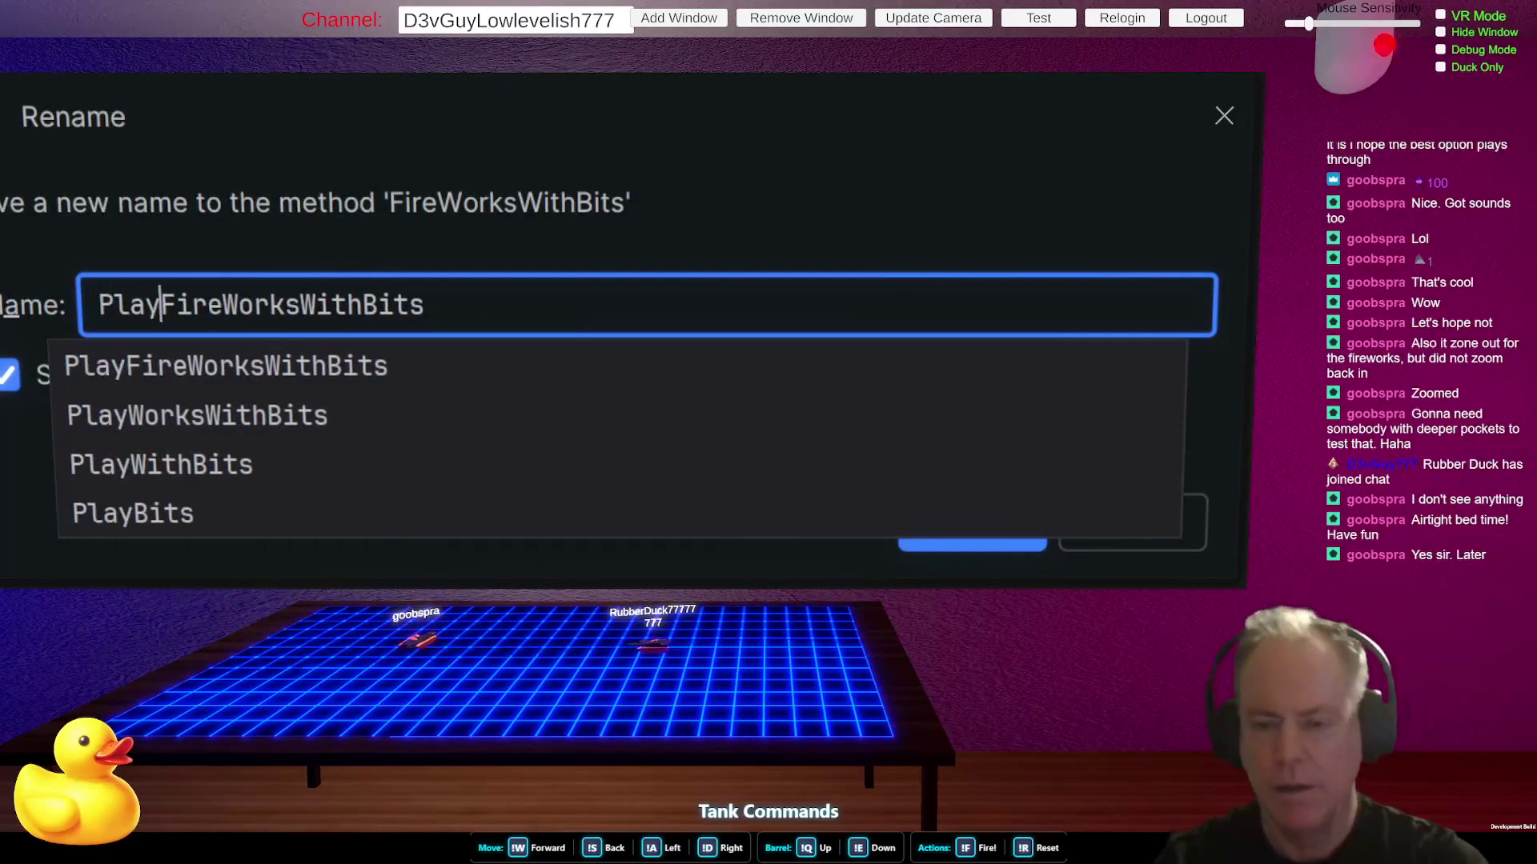
pyautogui.press('Return')
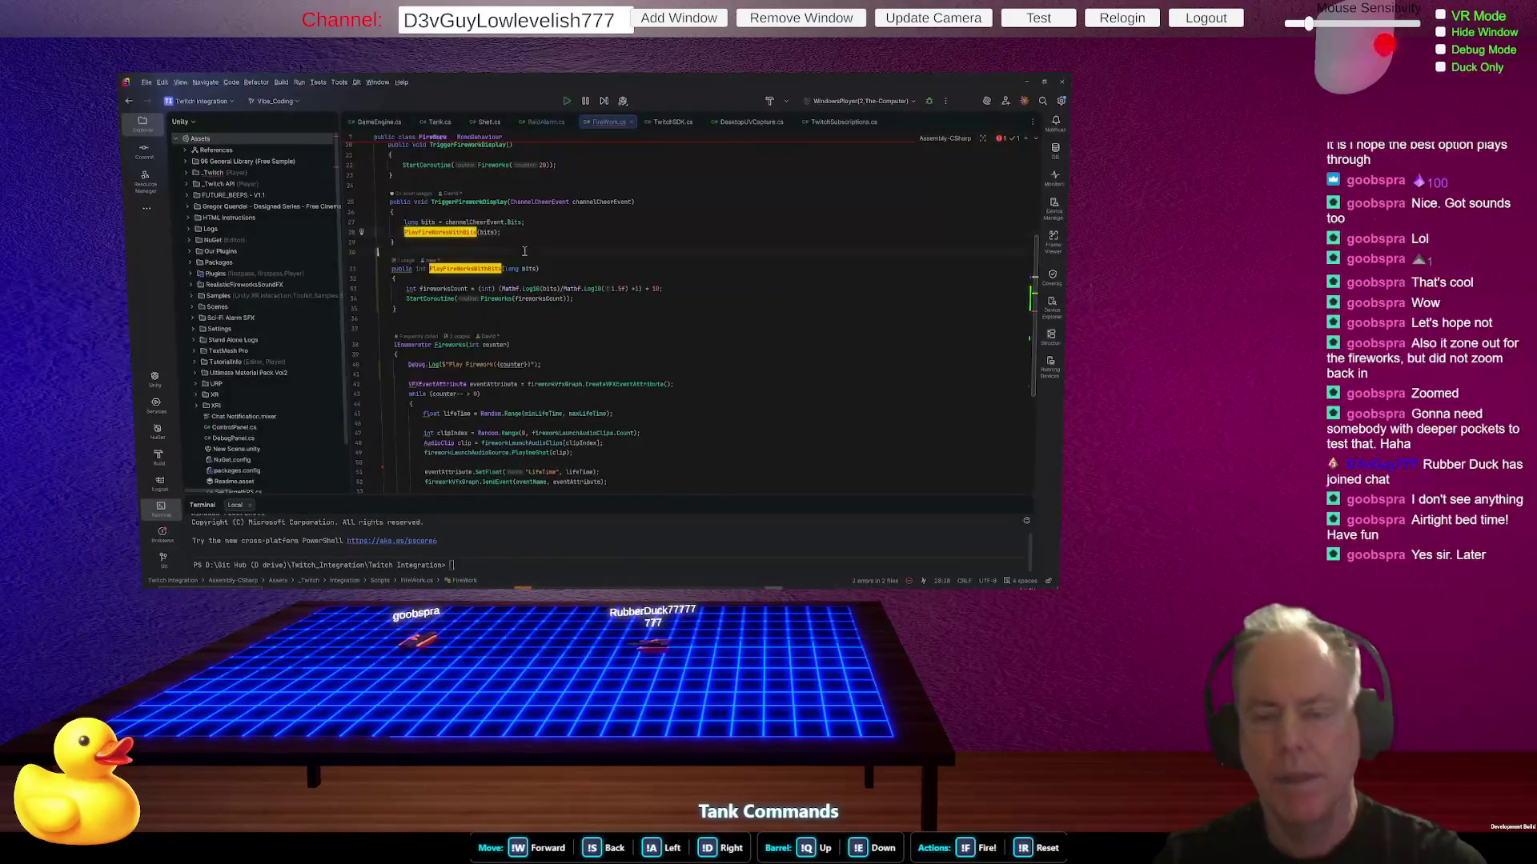
pyautogui.click(525, 251)
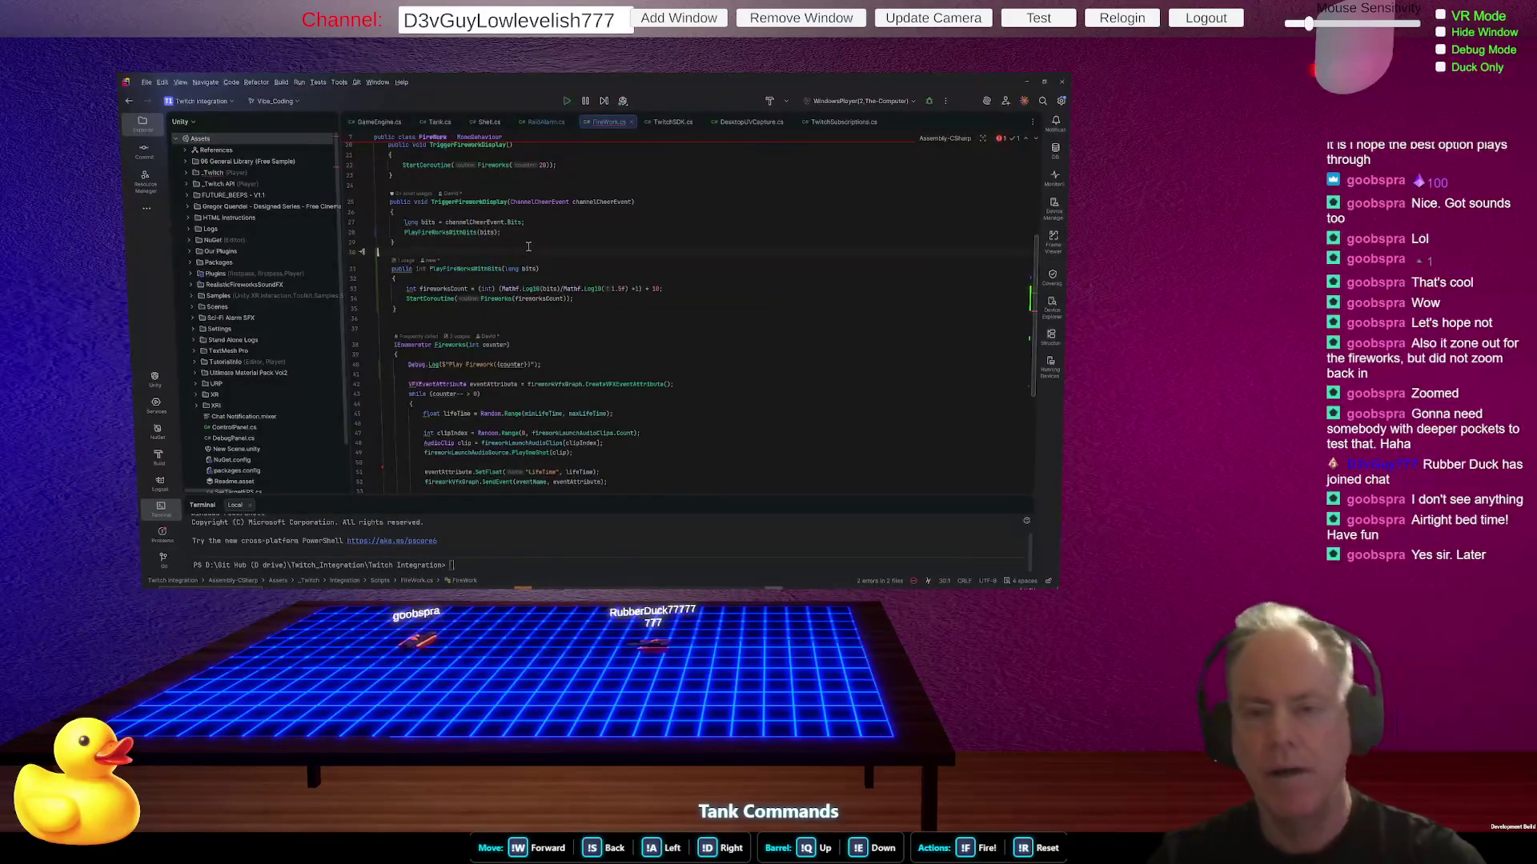
pyautogui.click(597, 202)
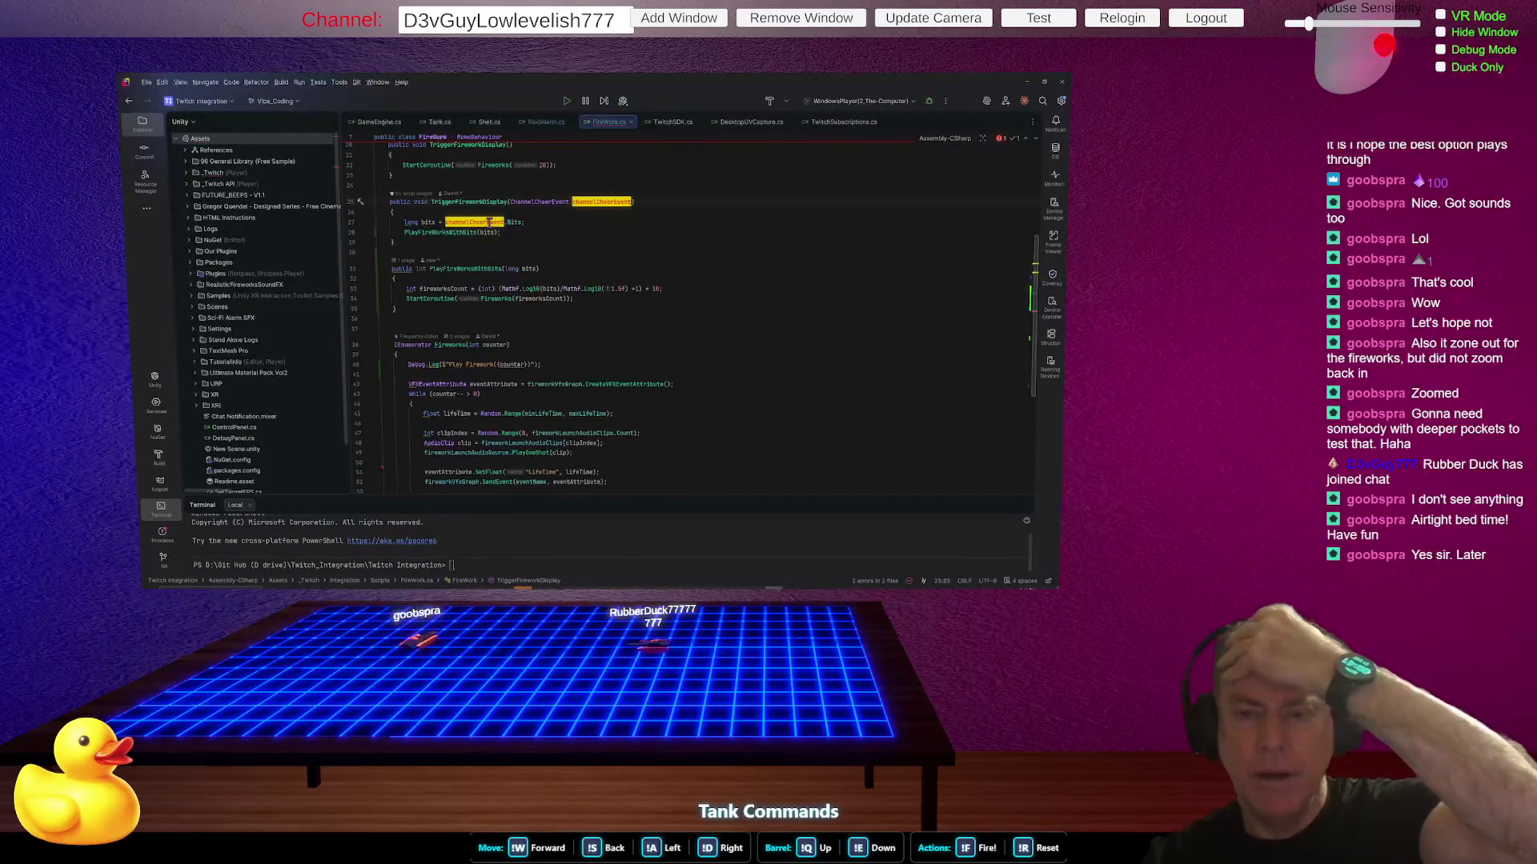
pyautogui.click(529, 268)
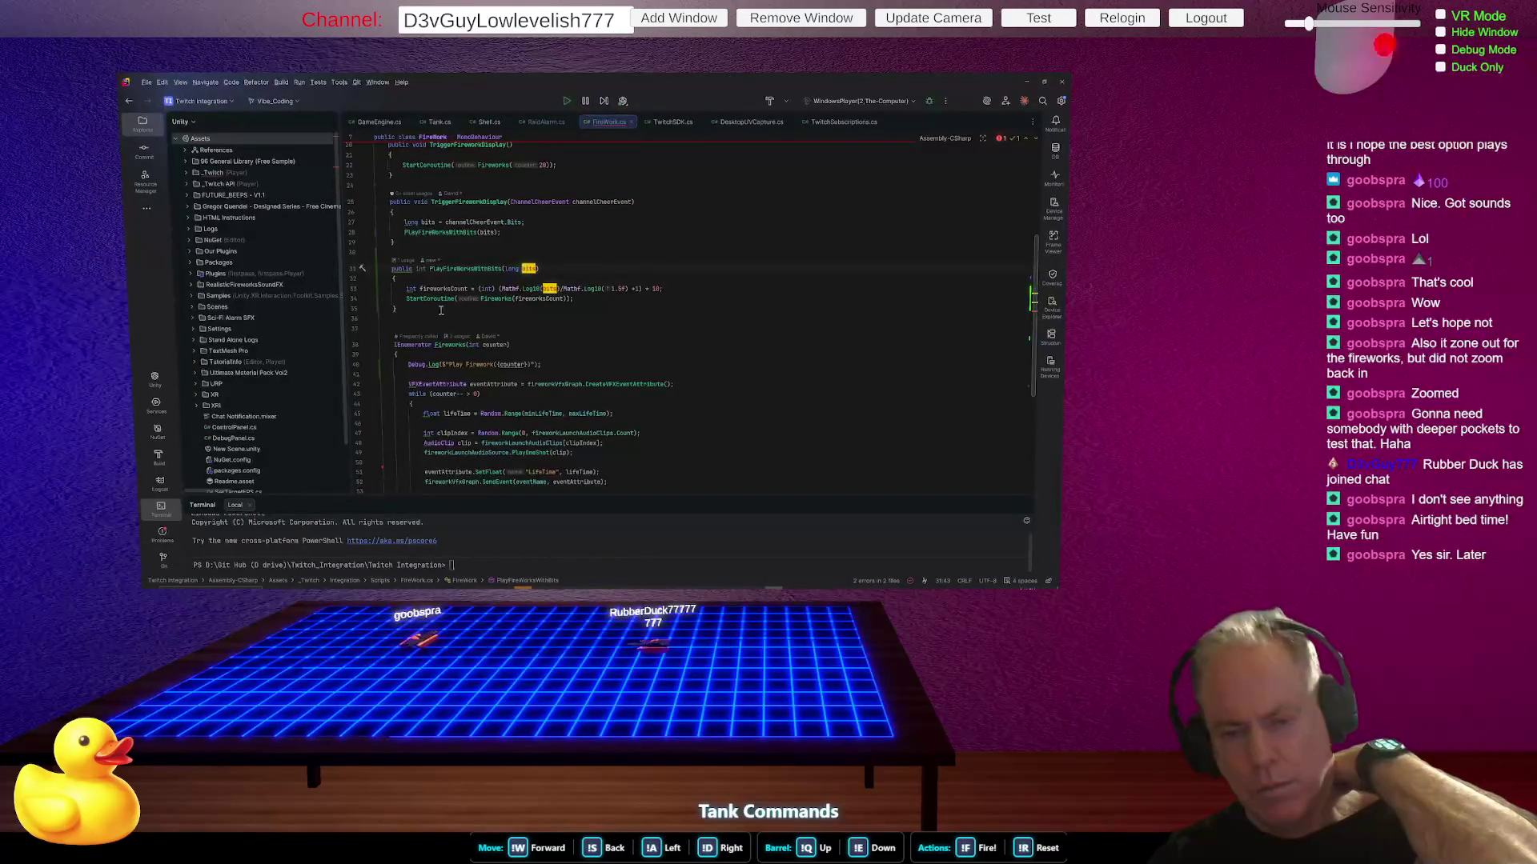
# - Change PlayFireWorksWithBits' return type from int to void
pyautogui.click(419, 268)
pyautogui.write('void')
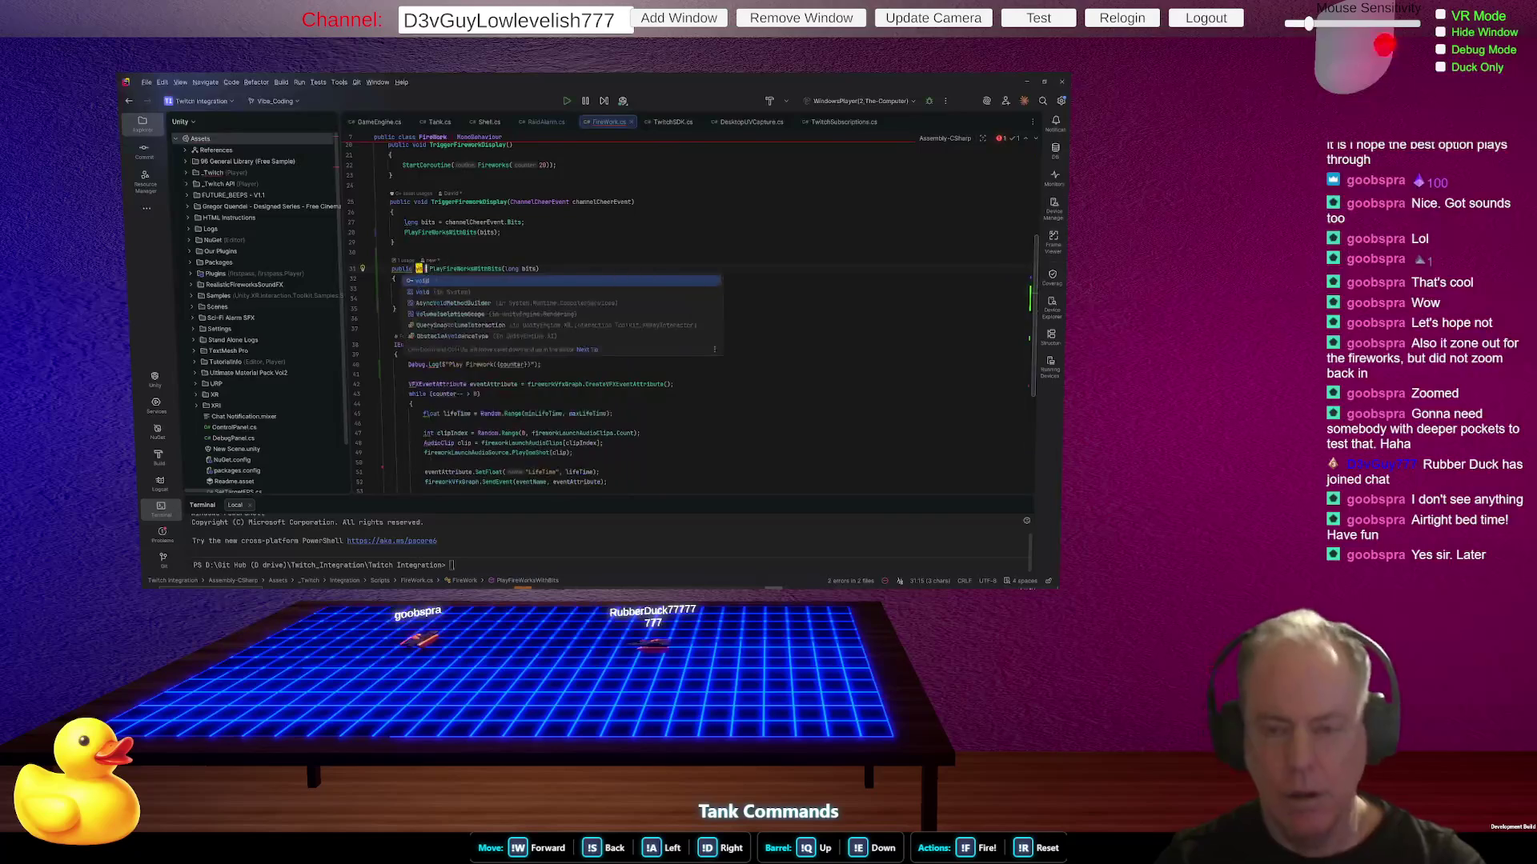
pyautogui.click(377, 252)
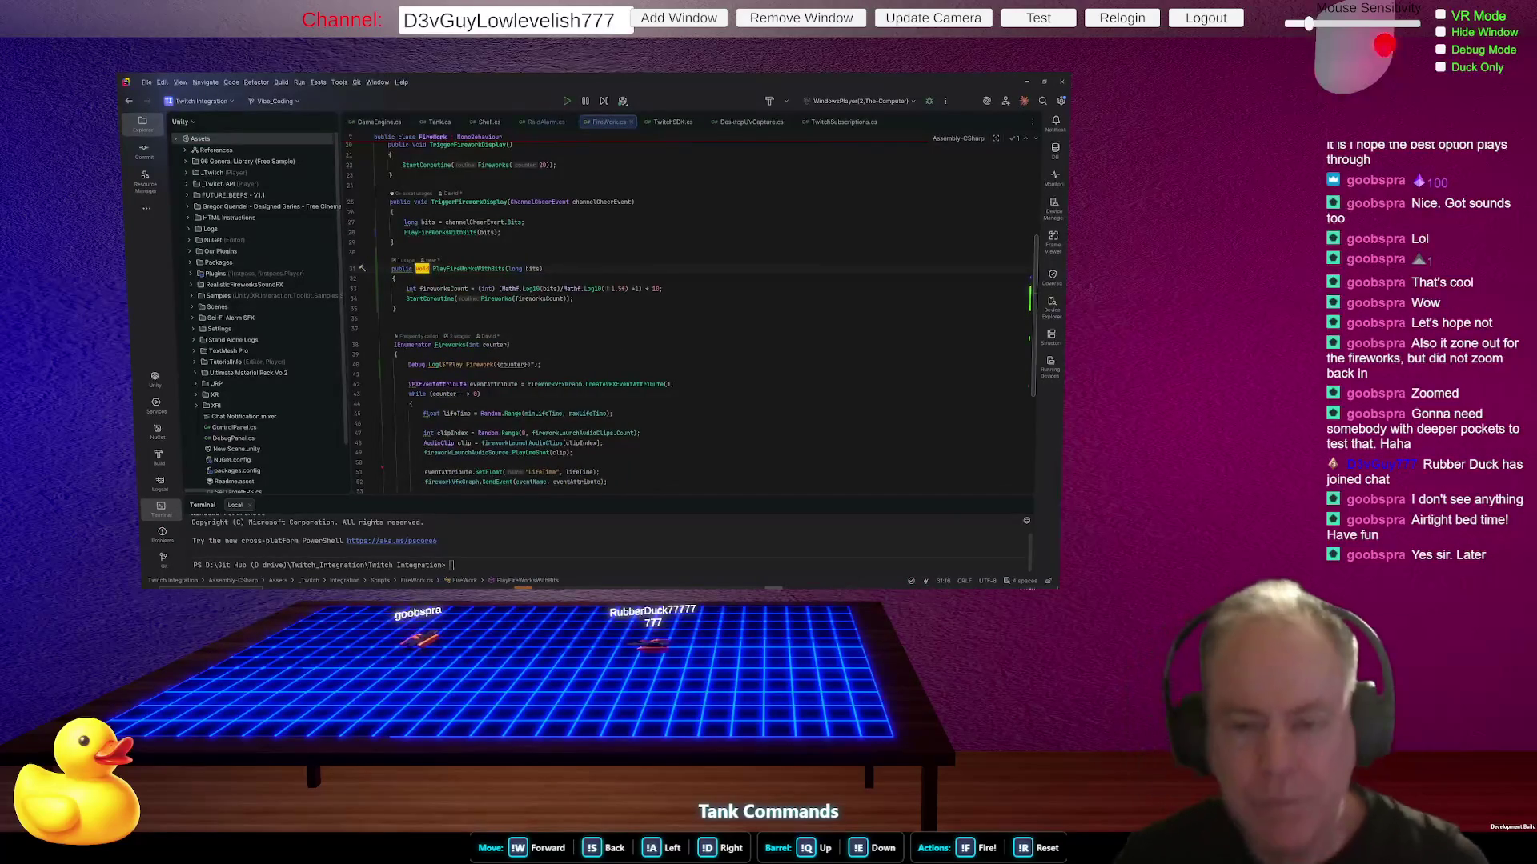
pyautogui.press('Left')
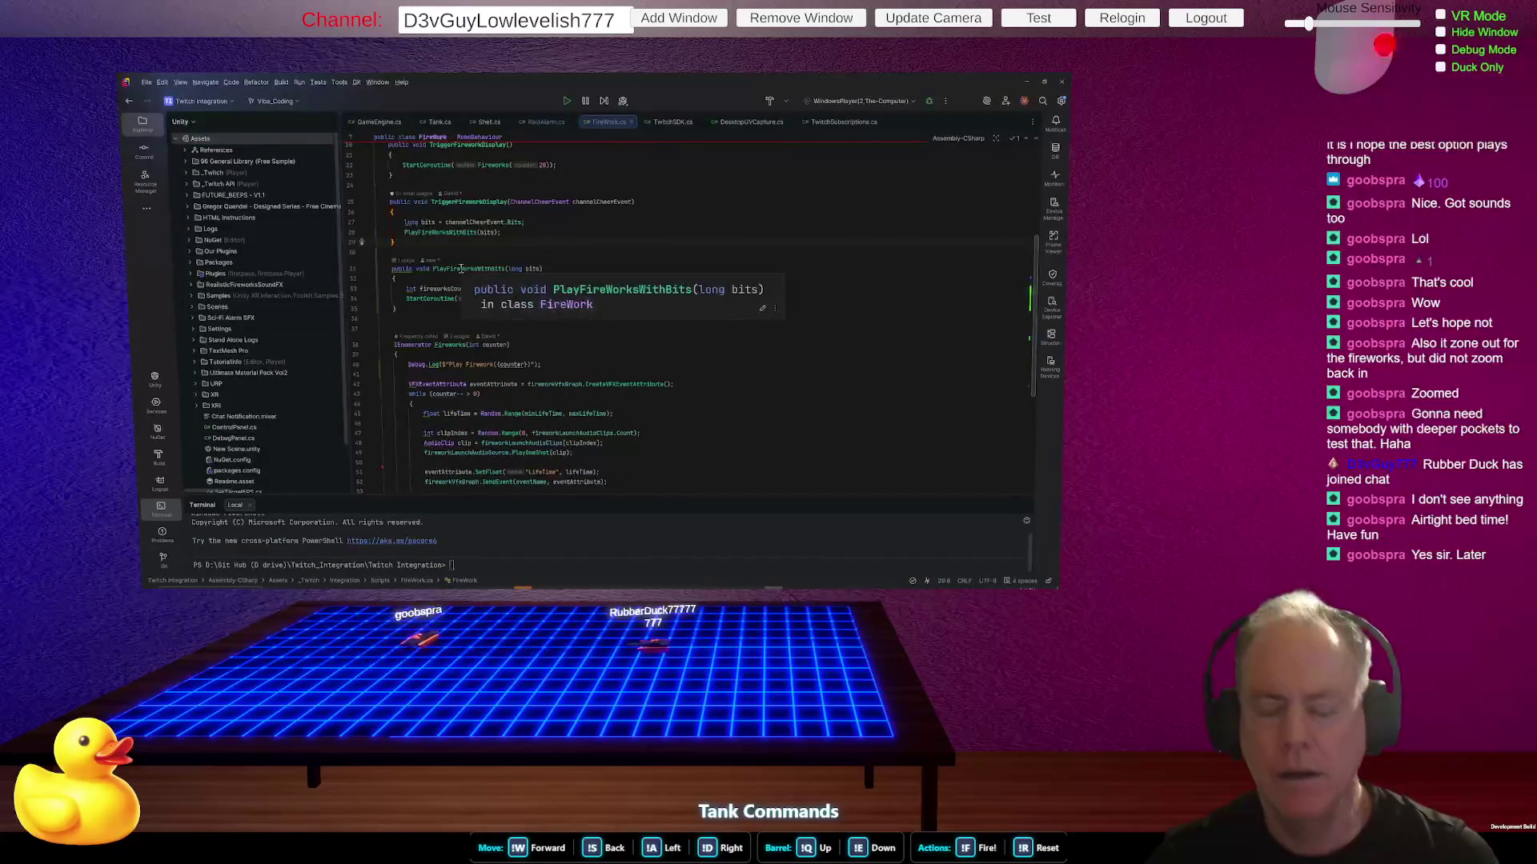
pyautogui.scroll(2, 606, 233)
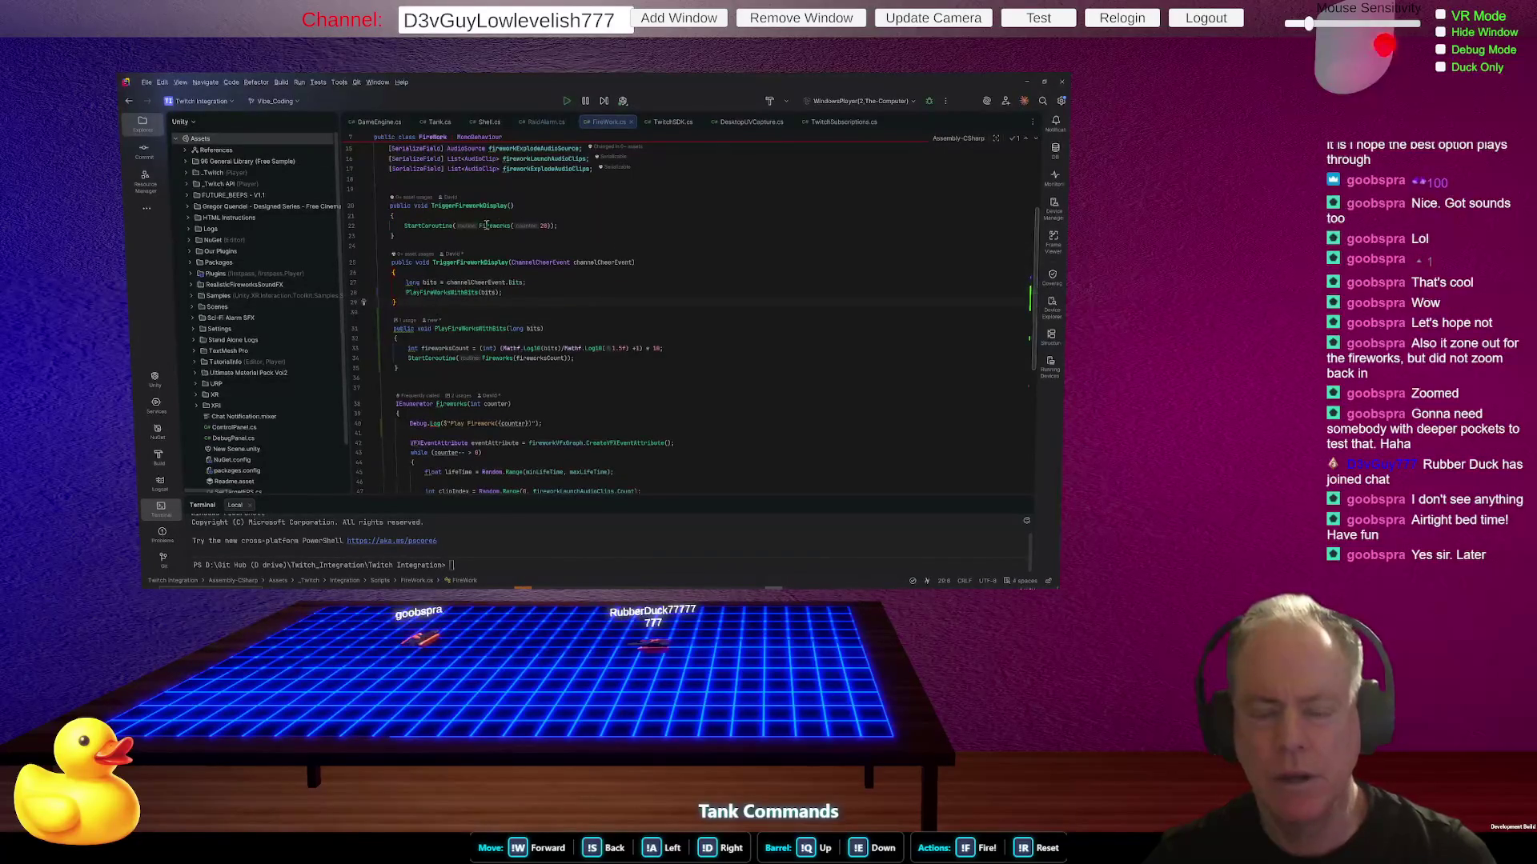
pyautogui.moveTo(492, 228)
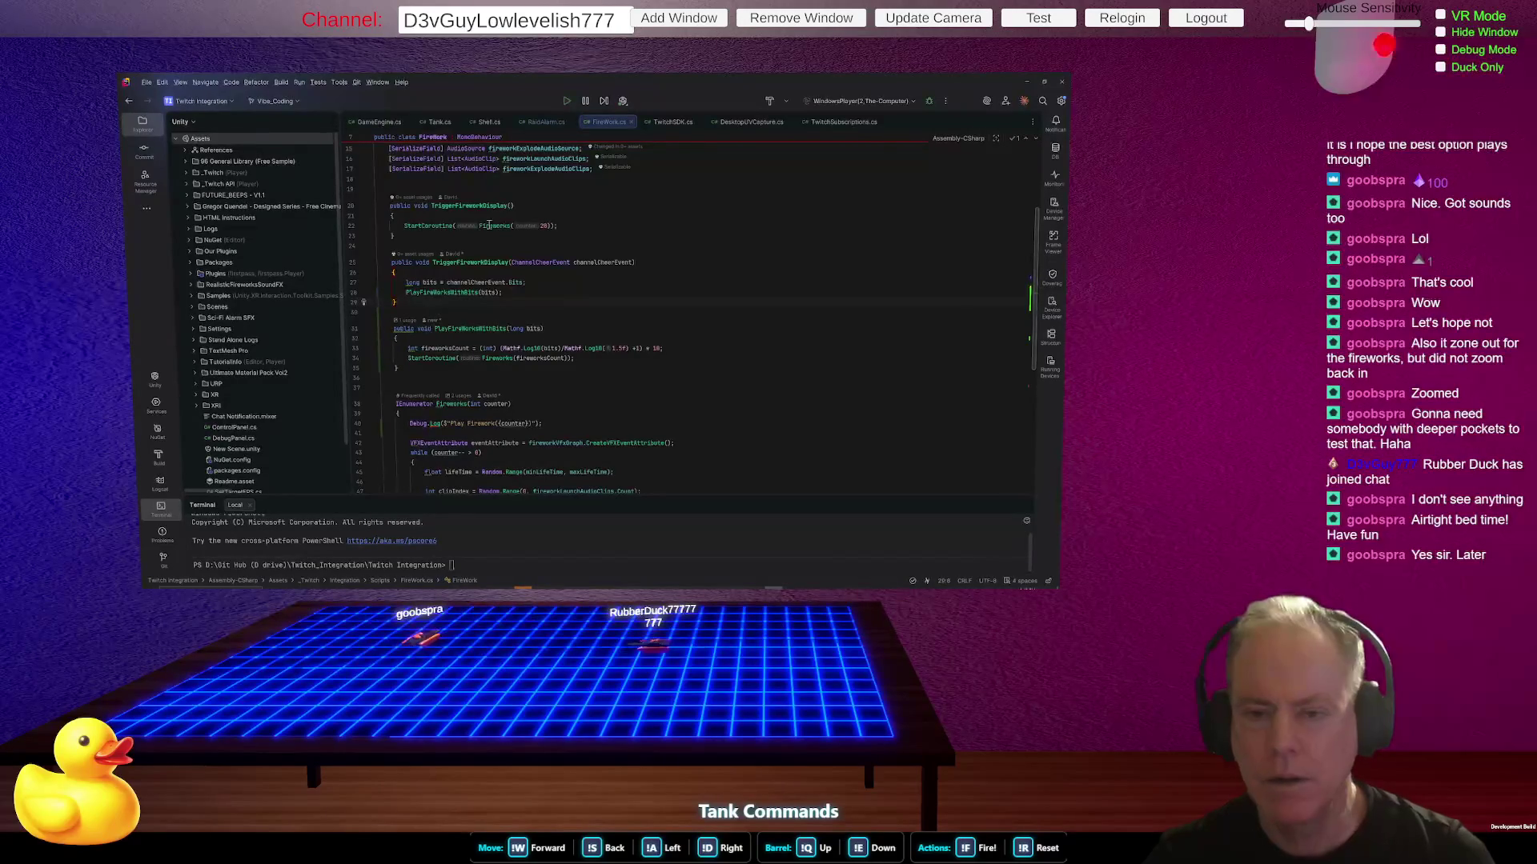
# - Replace StartCoroutine(Fireworks(20)) in the parameterless TriggerFireworkDisplay with the PlayFireWorksWithBits(bits) call
pyautogui.click(446, 293)
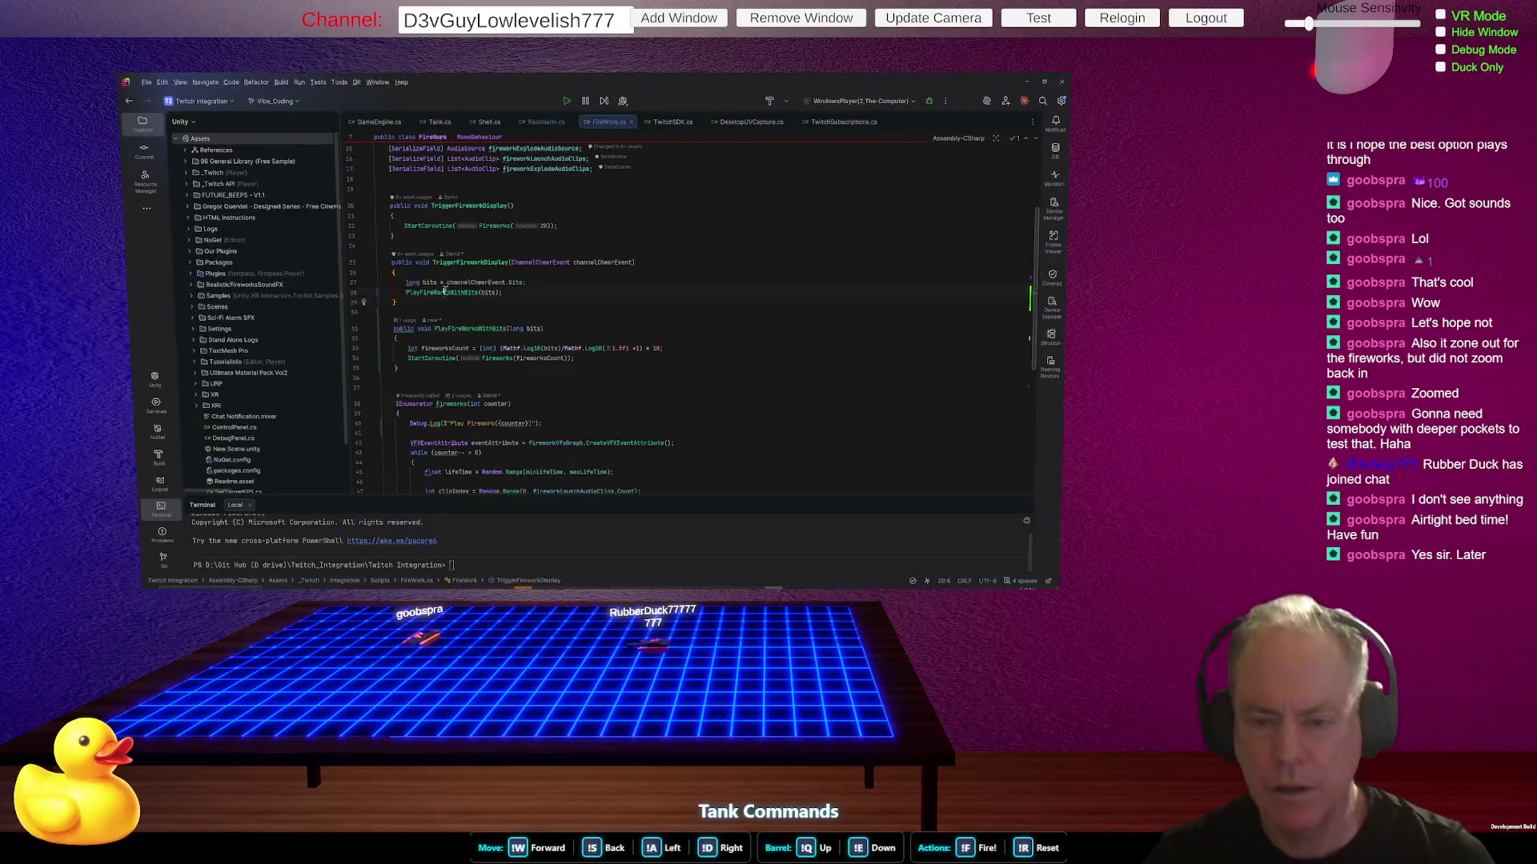
pyautogui.tripleClick(446, 293)
pyautogui.press('Up')
pyautogui.press('Up')
pyautogui.press('Up')
pyautogui.press('Up')
pyautogui.press('Up')
pyautogui.hotkey('shift', 'Down')
pyautogui.hotkey('ctrl', 'v')
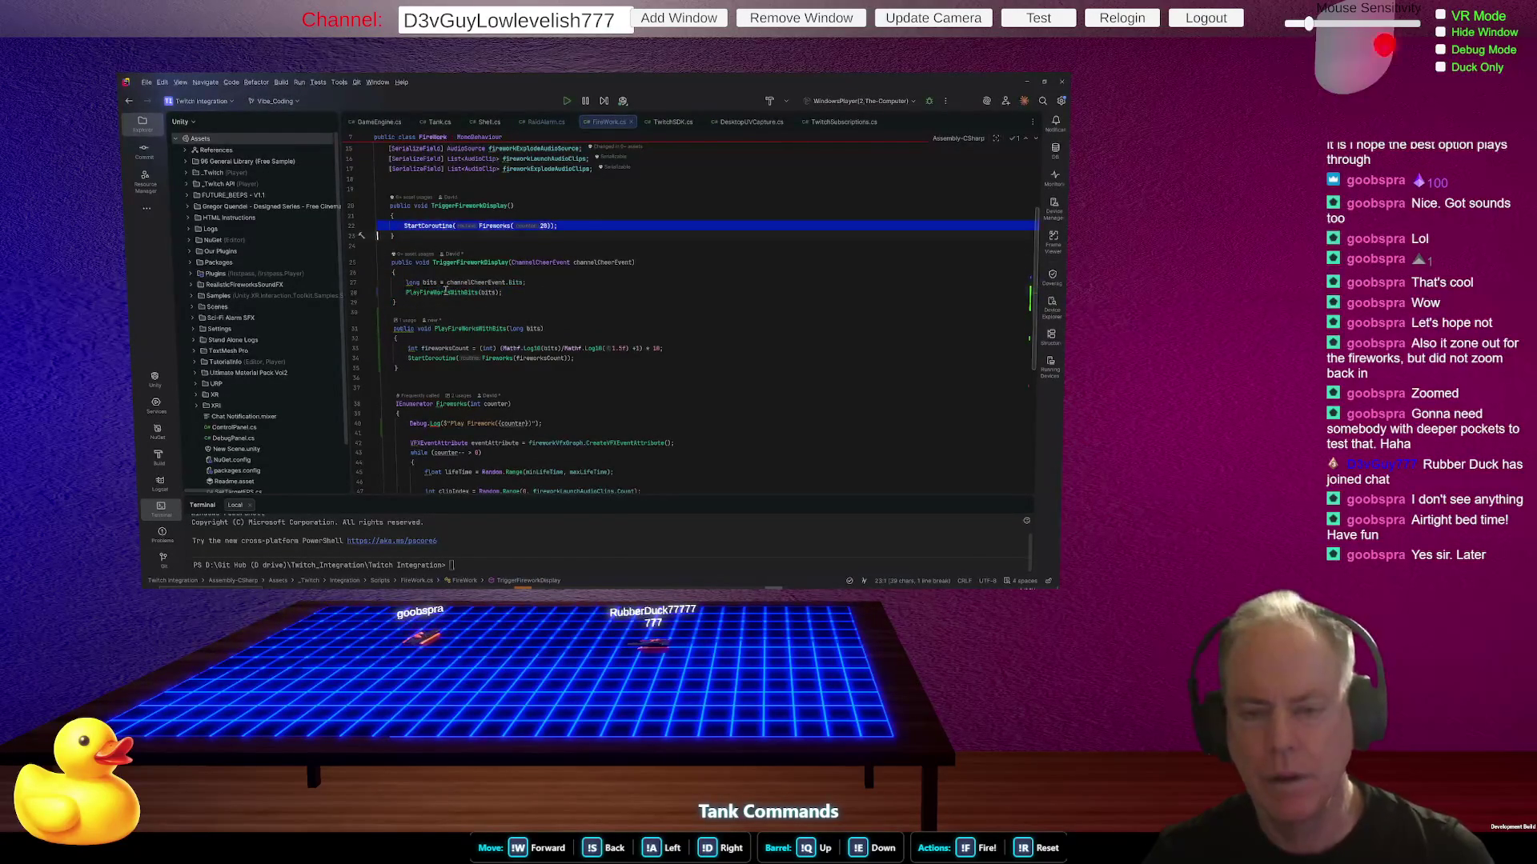
pyautogui.press('Up')
pyautogui.press('End')
# - Change that call's argument from bits to 100
pyautogui.press('Left')
pyautogui.press('Left')
pyautogui.hotkey('ctrl', 'shift', 'Left')
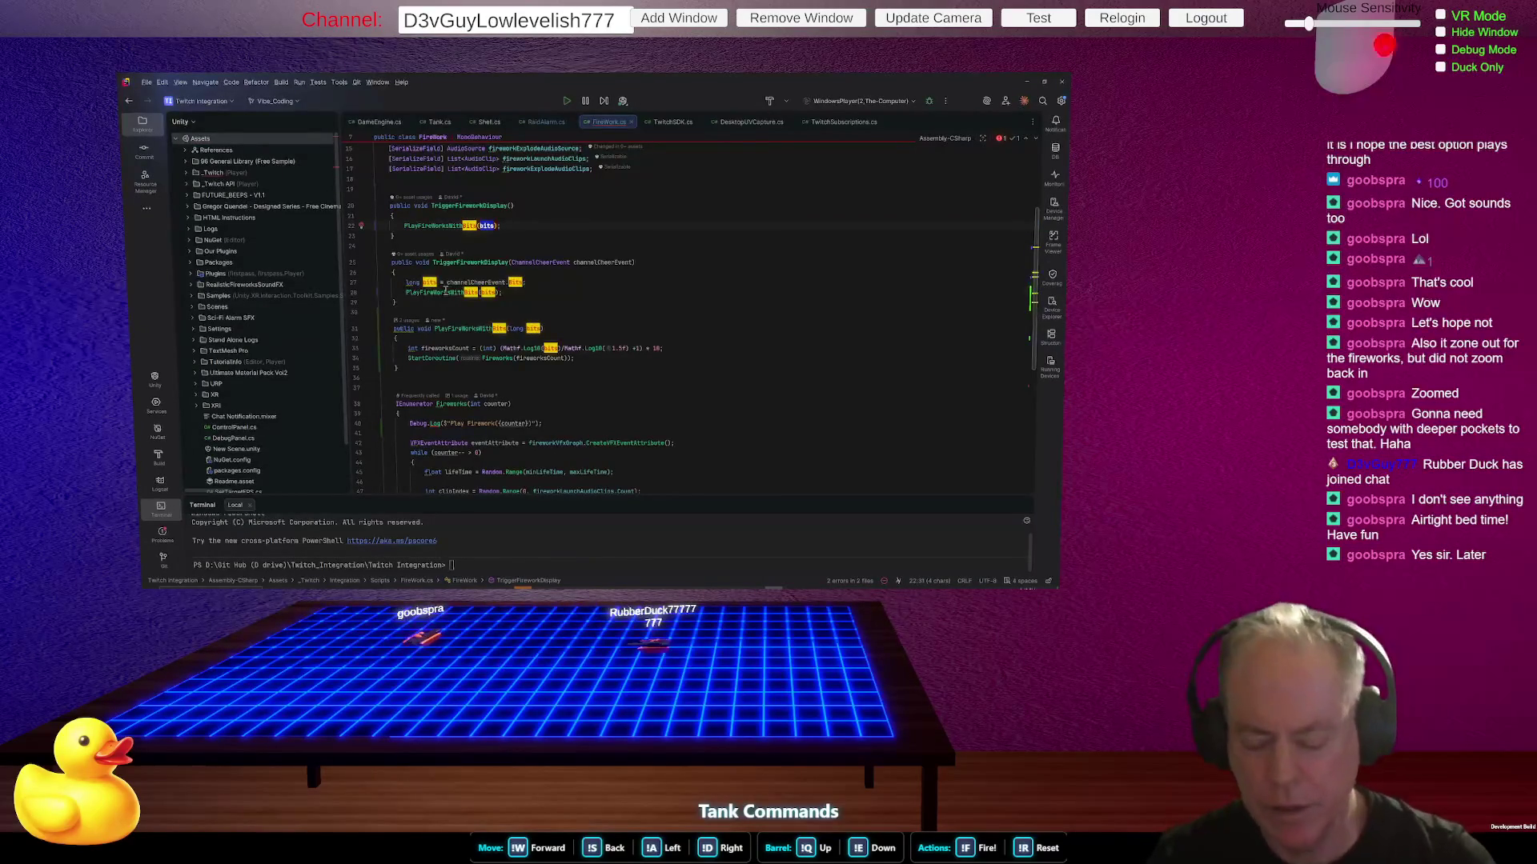
pyautogui.write('100')
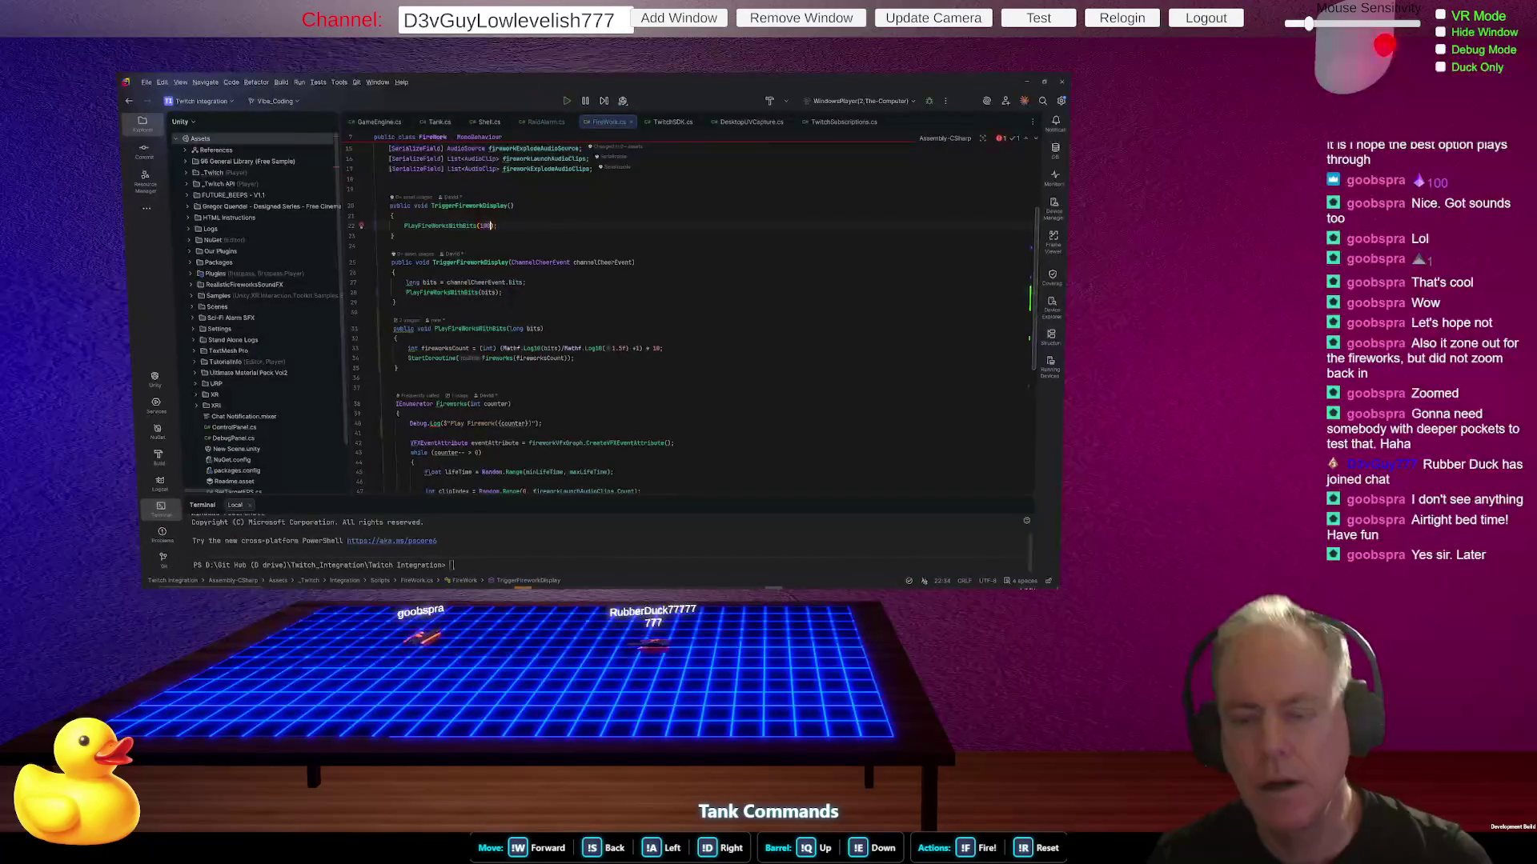
pyautogui.click(572, 244)
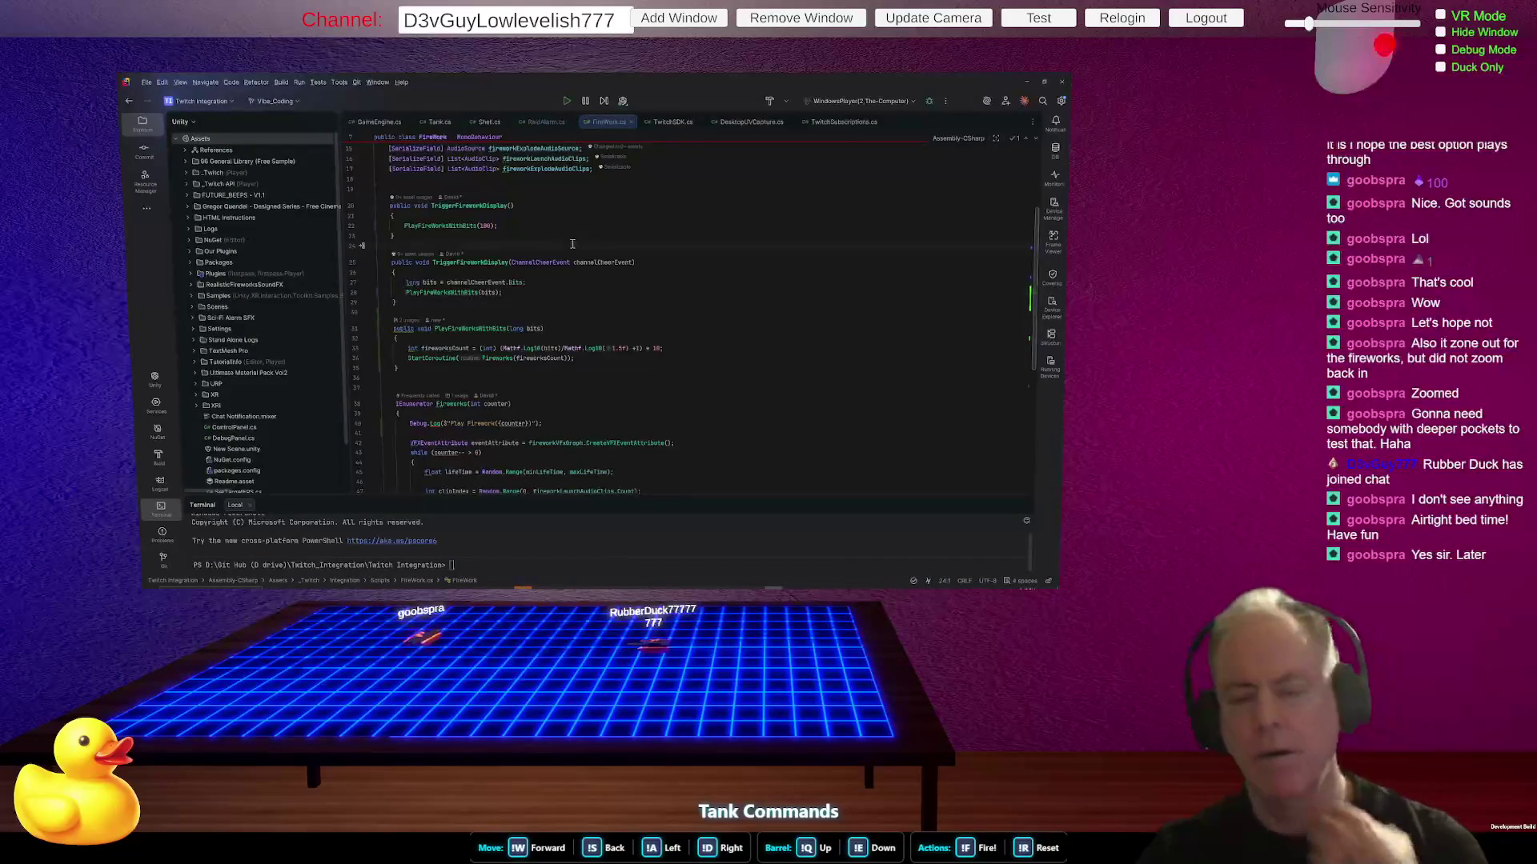
pyautogui.scroll(4, 553, 240)
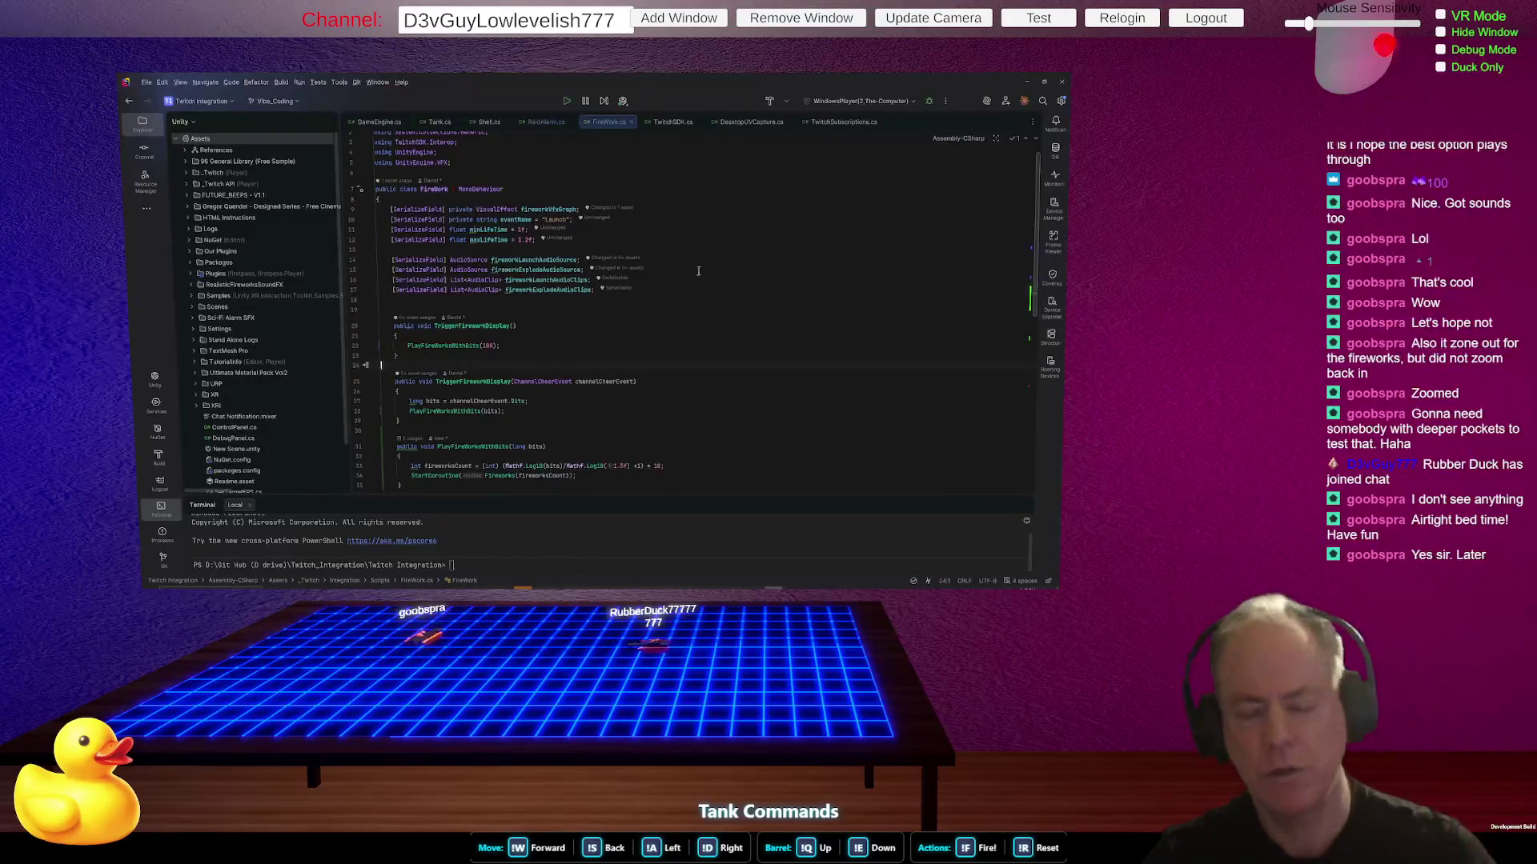
pyautogui.scroll(-2, 702, 268)
pyautogui.scroll(-2, 701, 268)
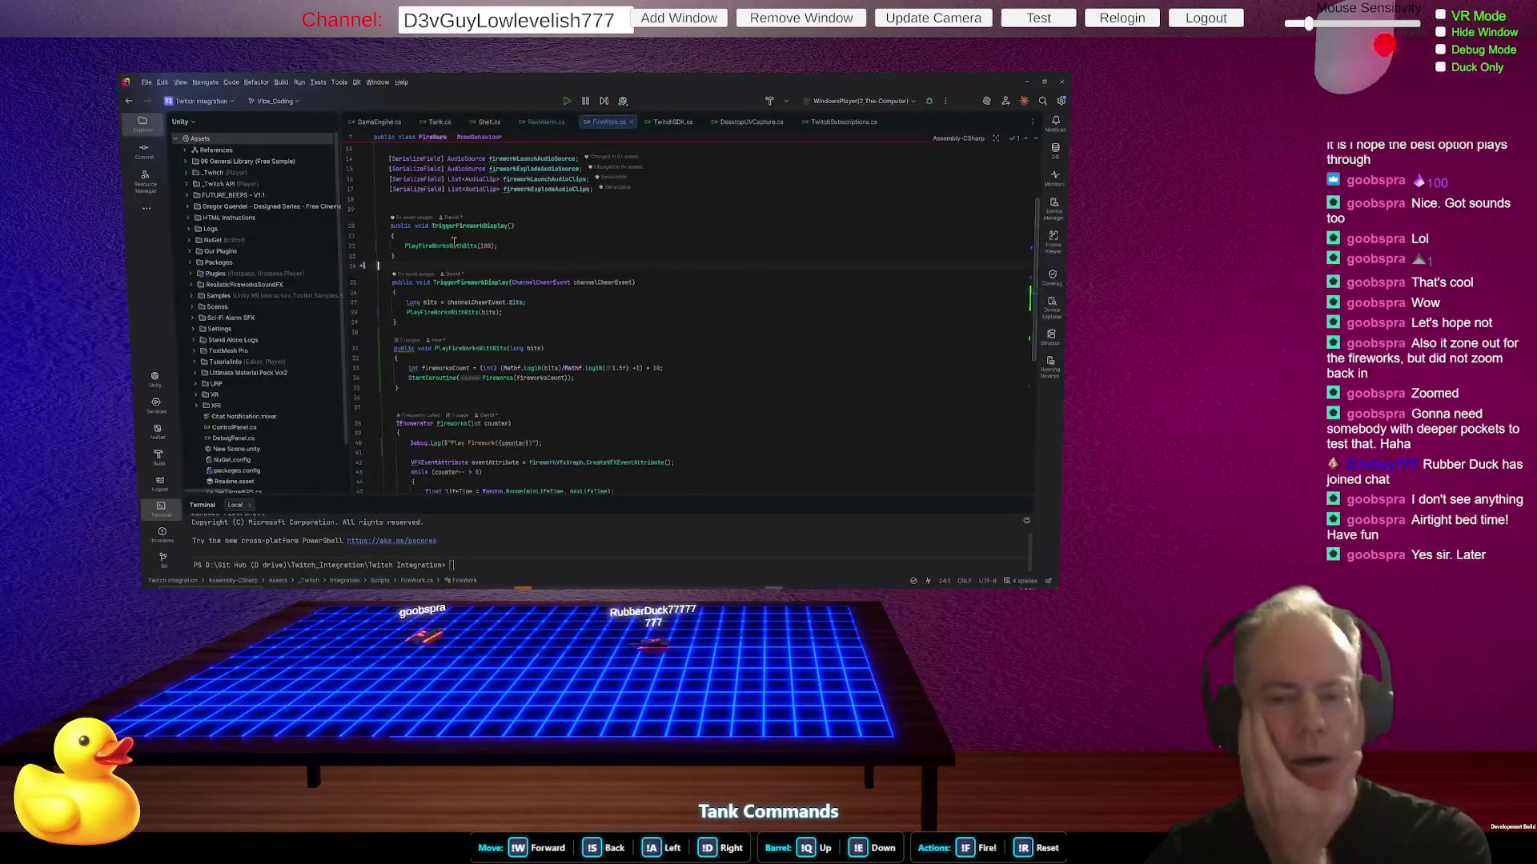
pyautogui.click(486, 227)
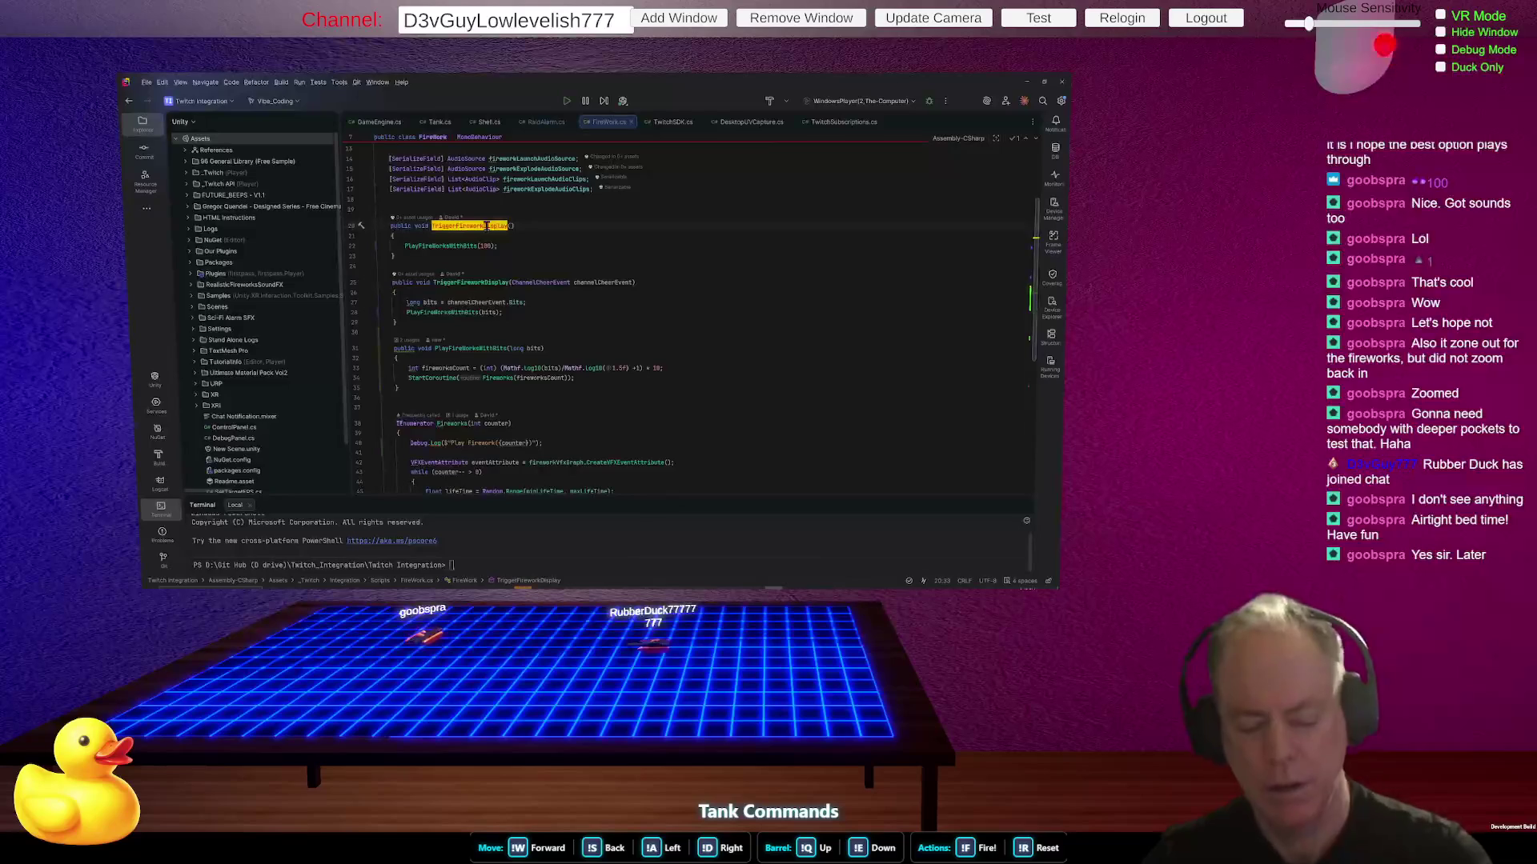
pyautogui.hotkey('ctrl', 'r')
pyautogui.hotkey('ctrl', 'r')
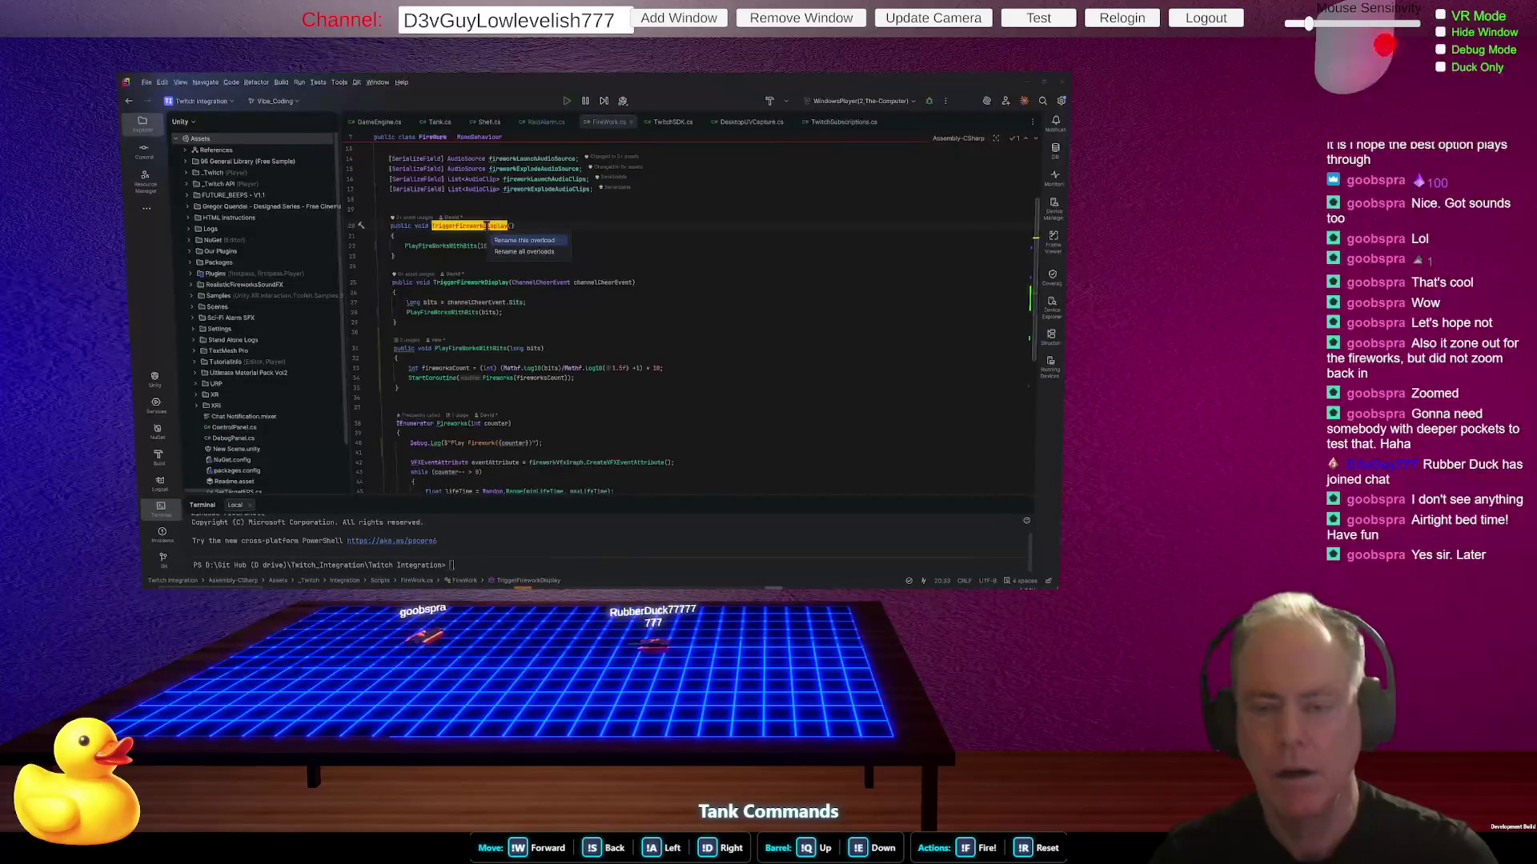
pyautogui.press('Escape')
pyautogui.press('Down')
pyautogui.press('Down')
pyautogui.press('Down')
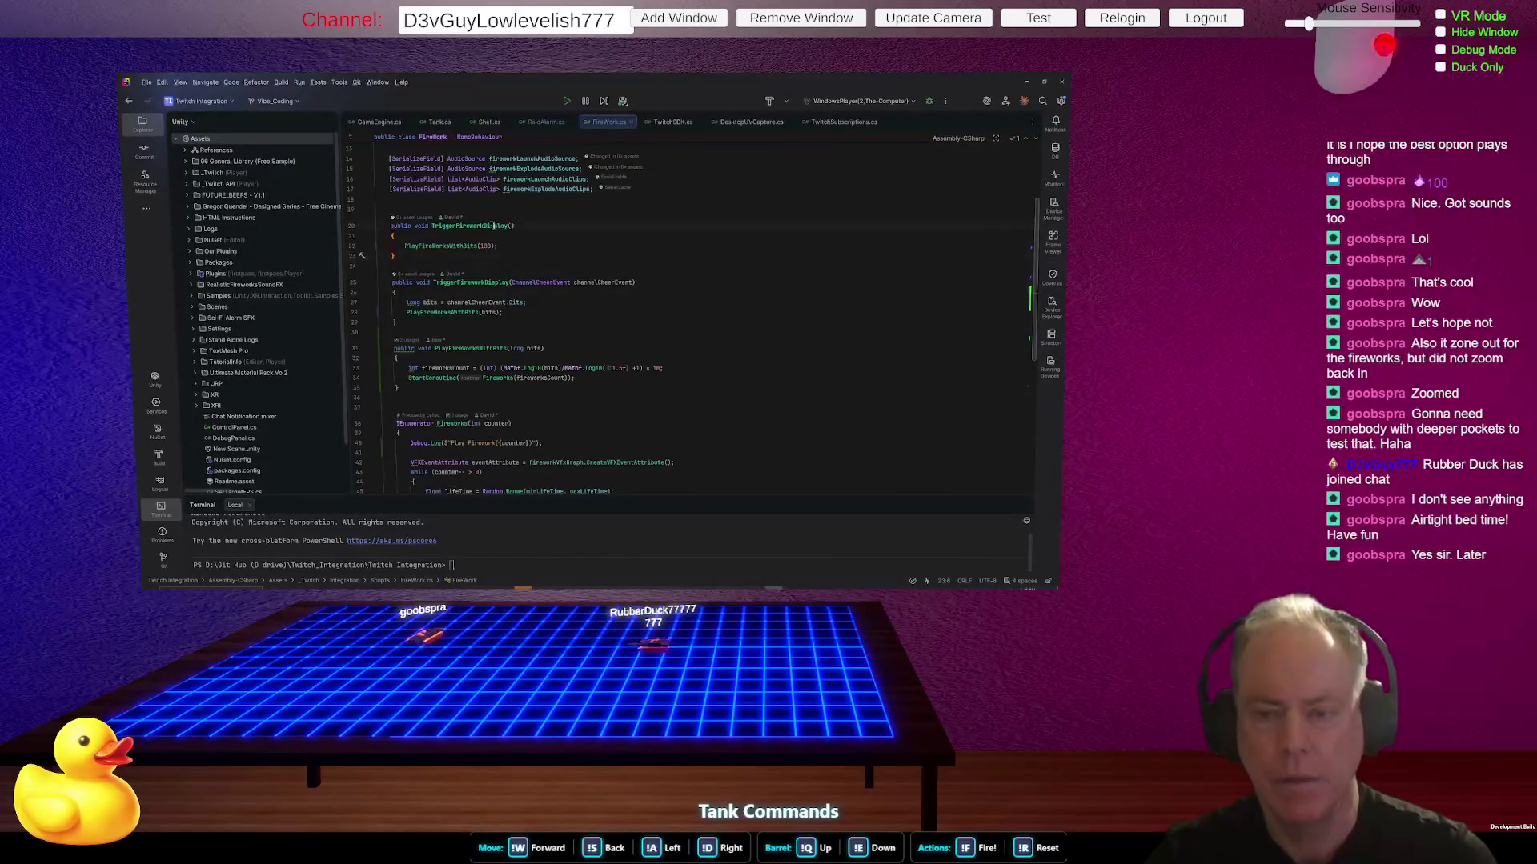
pyautogui.click(493, 226)
pyautogui.hotkey('ctrl', 'r')
pyautogui.hotkey('ctrl', 'r')
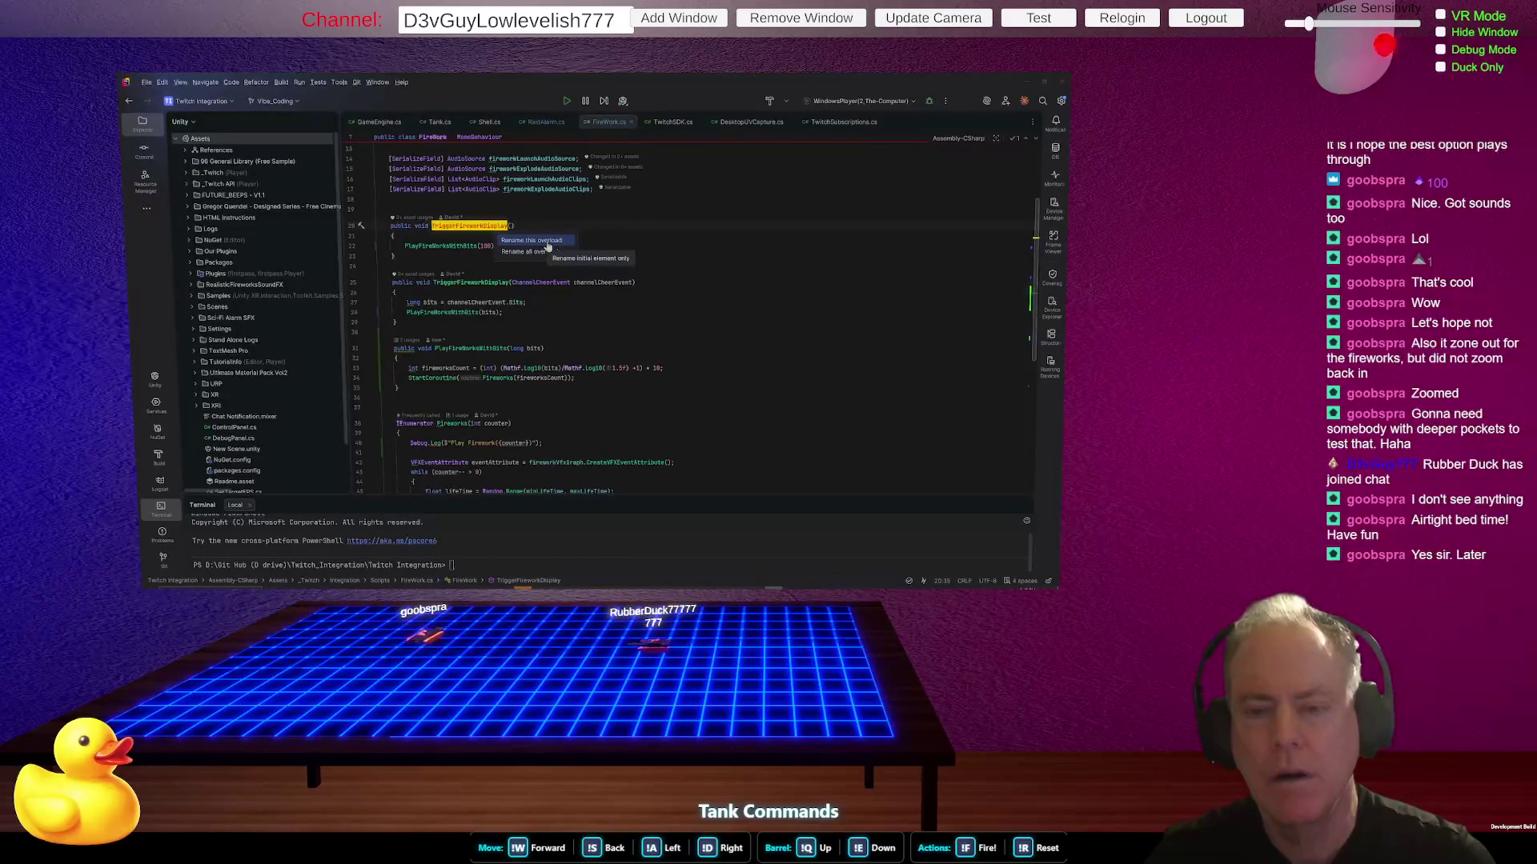
pyautogui.click(547, 245)
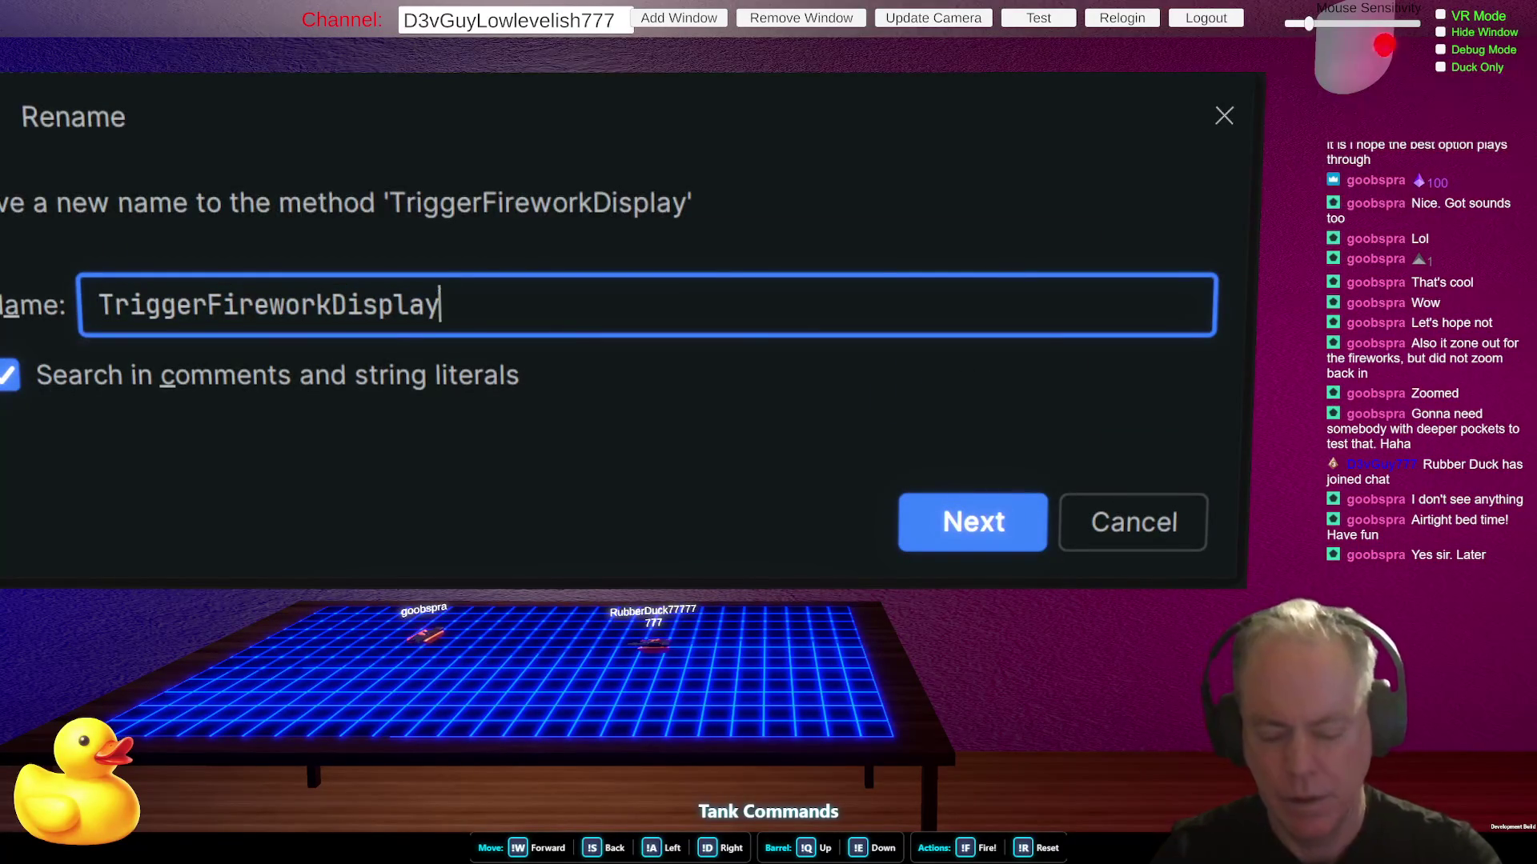
pyautogui.write('Test')
pyautogui.press('Return')
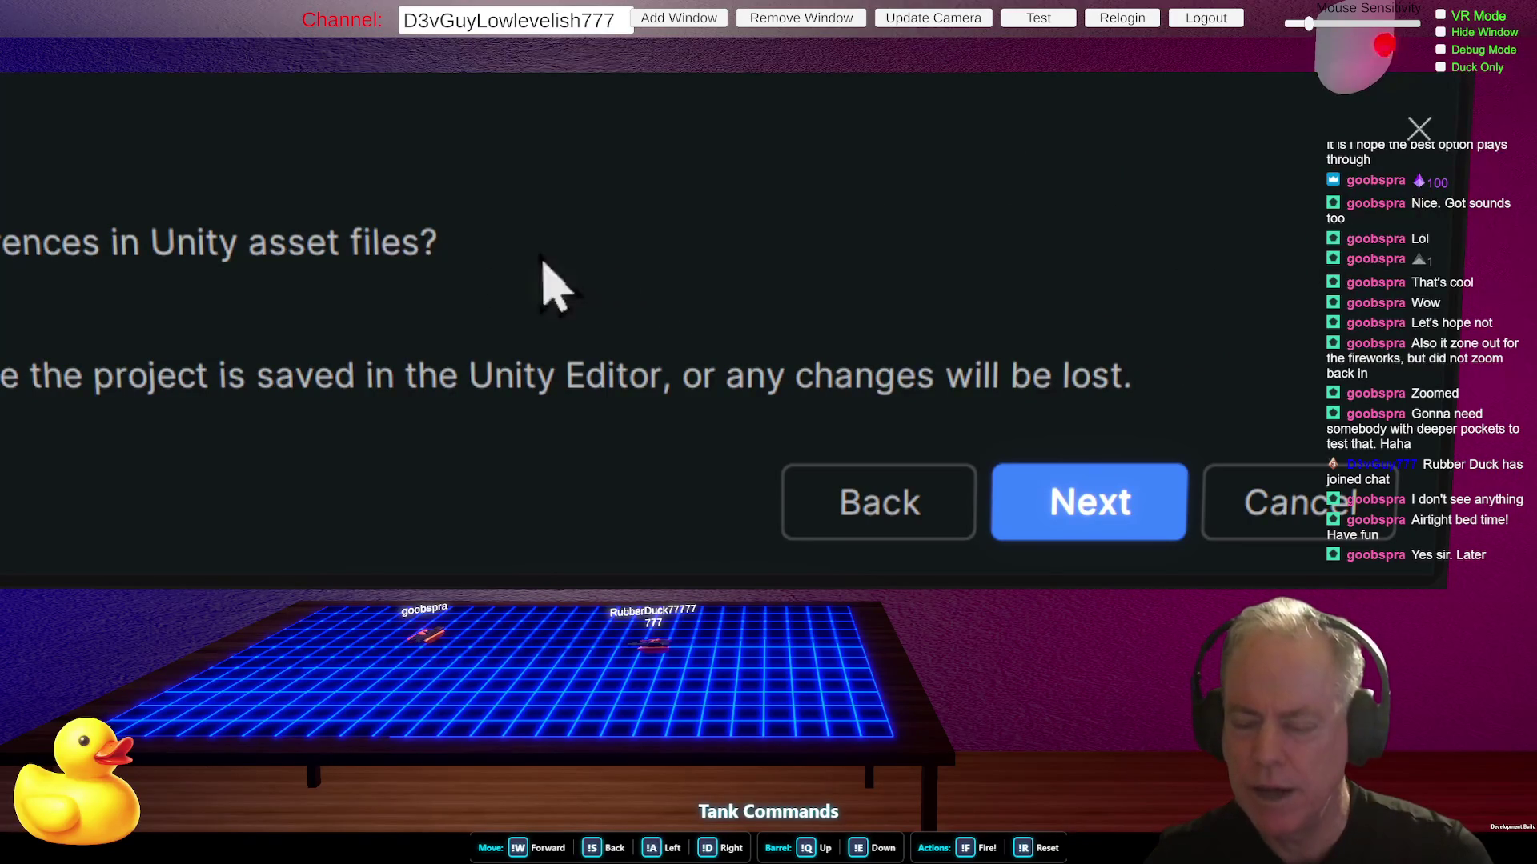
pyautogui.click(1330, 517)
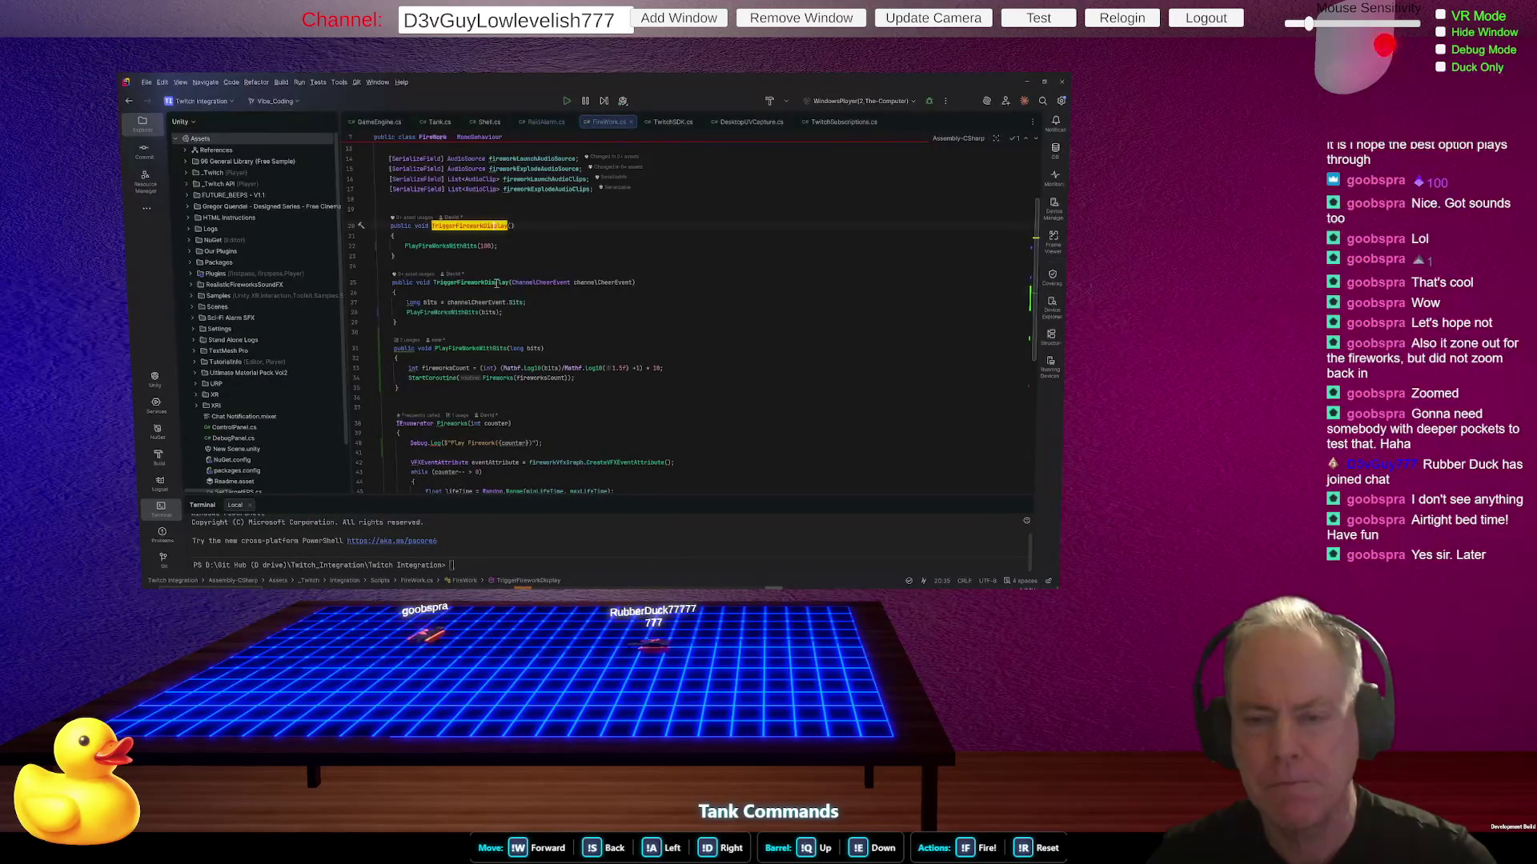
pyautogui.click(496, 227)
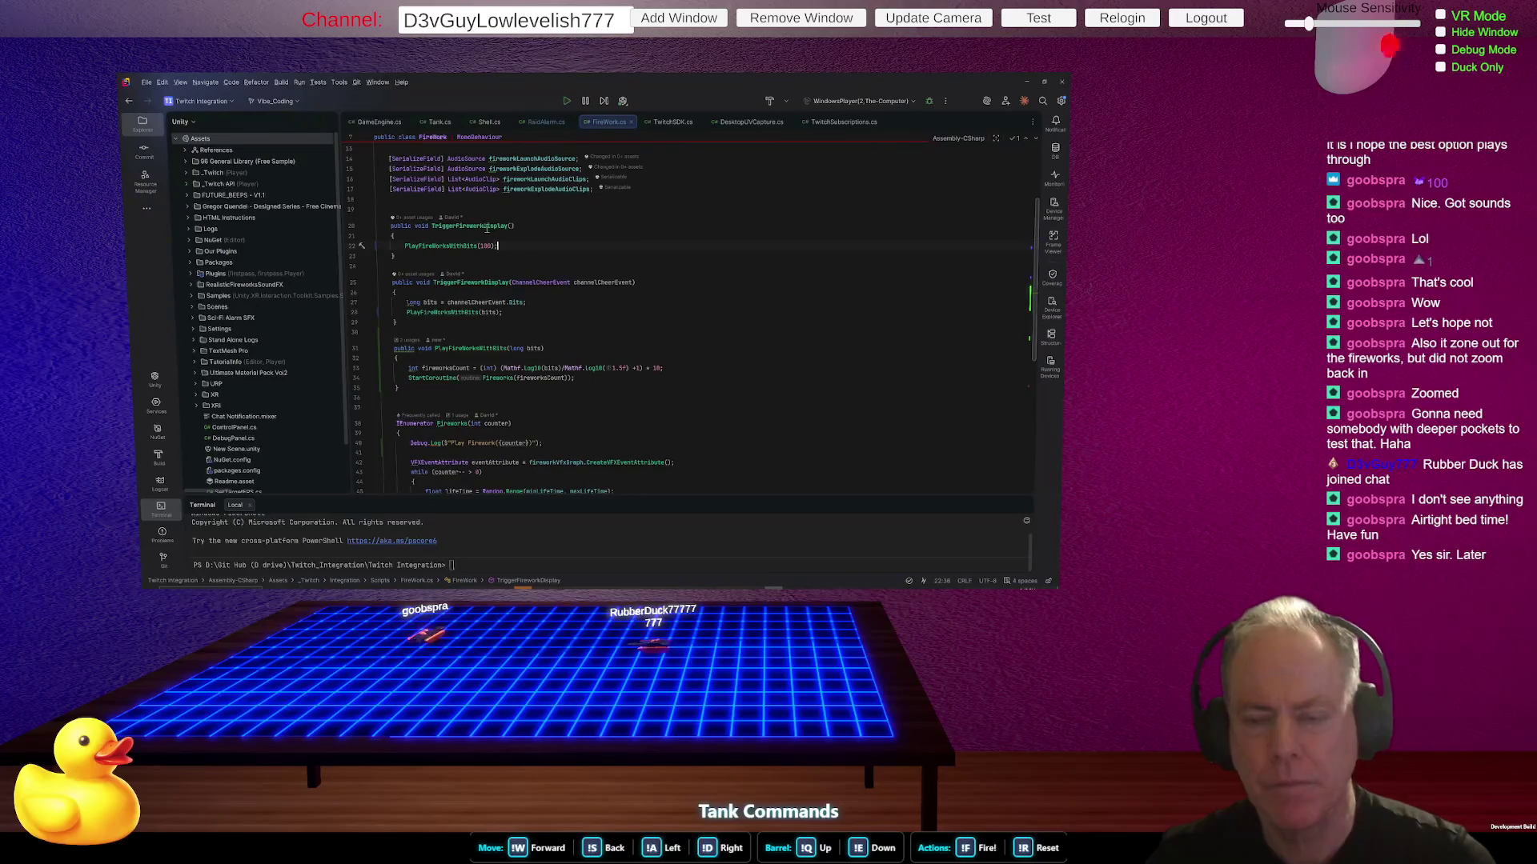
# - Review both TriggerFireworkDisplay overloads and uses of PlayFireWorksWithBits and Fireworks, then save to refresh Unity
pyautogui.click(462, 282)
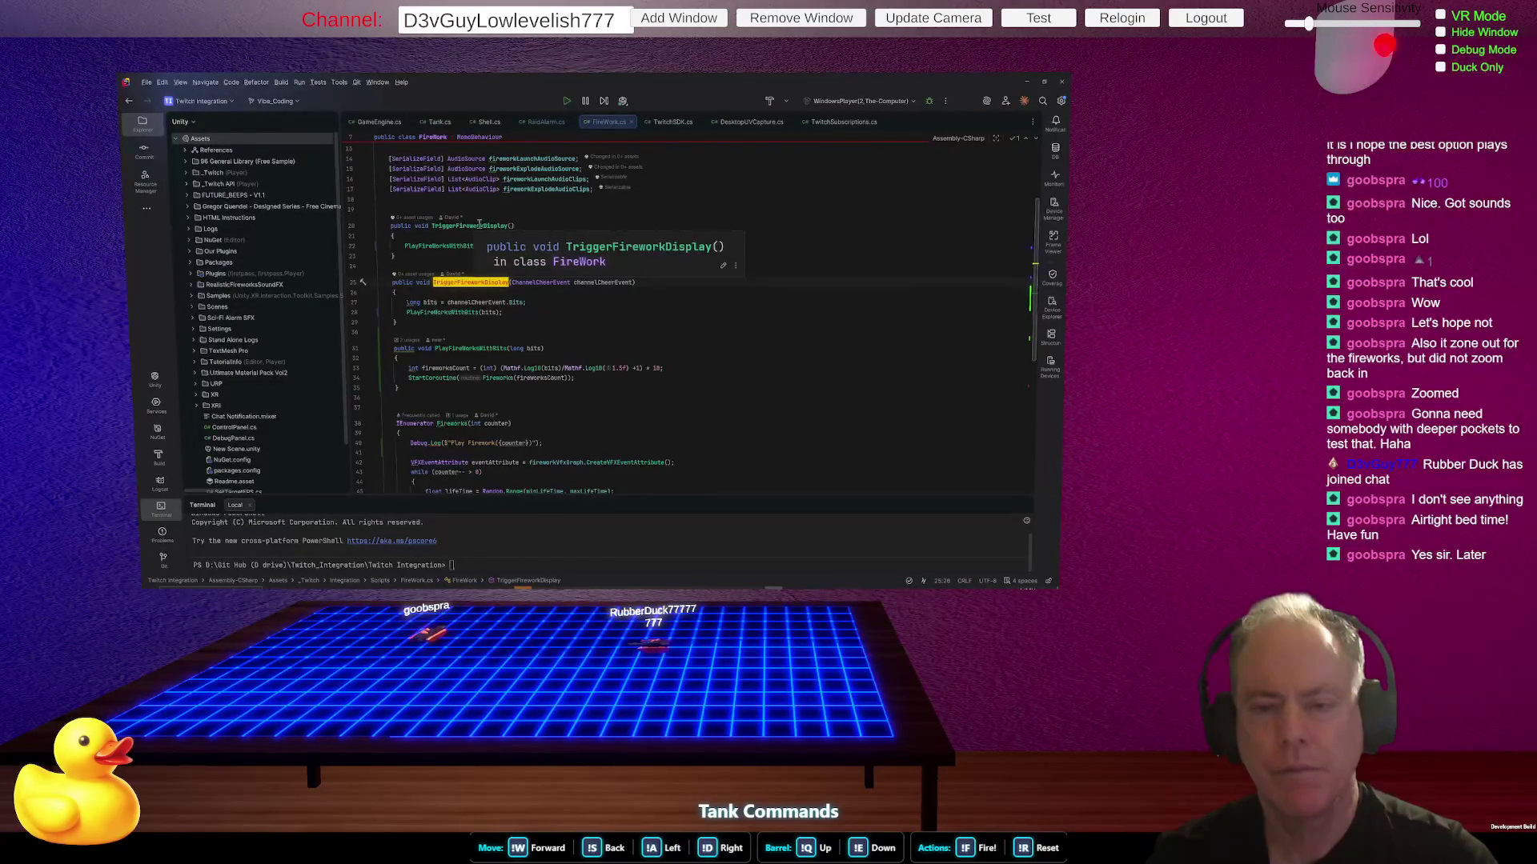
pyautogui.click(638, 214)
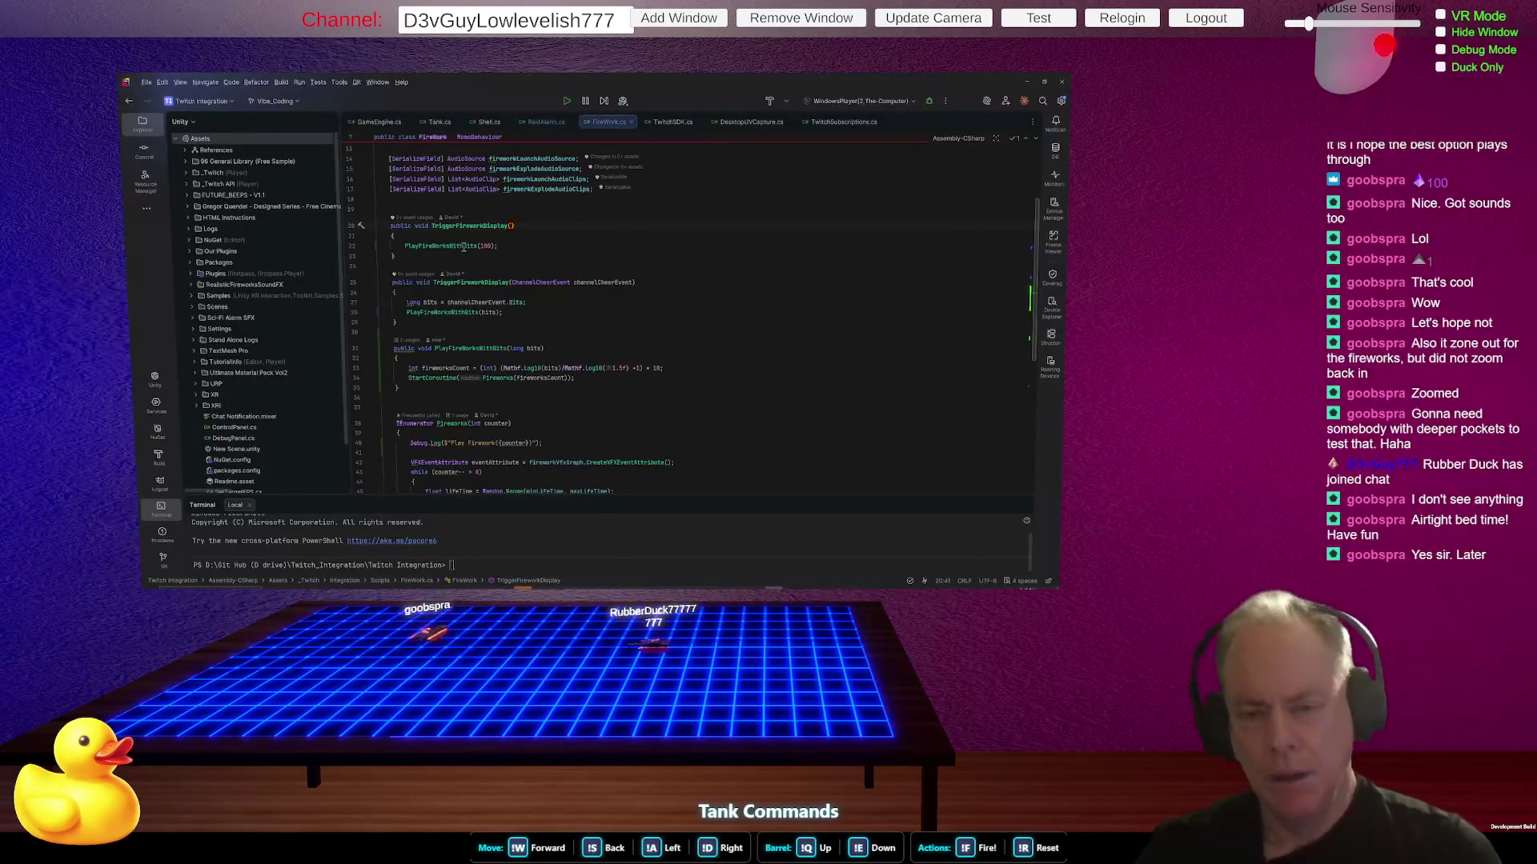
pyautogui.click(457, 246)
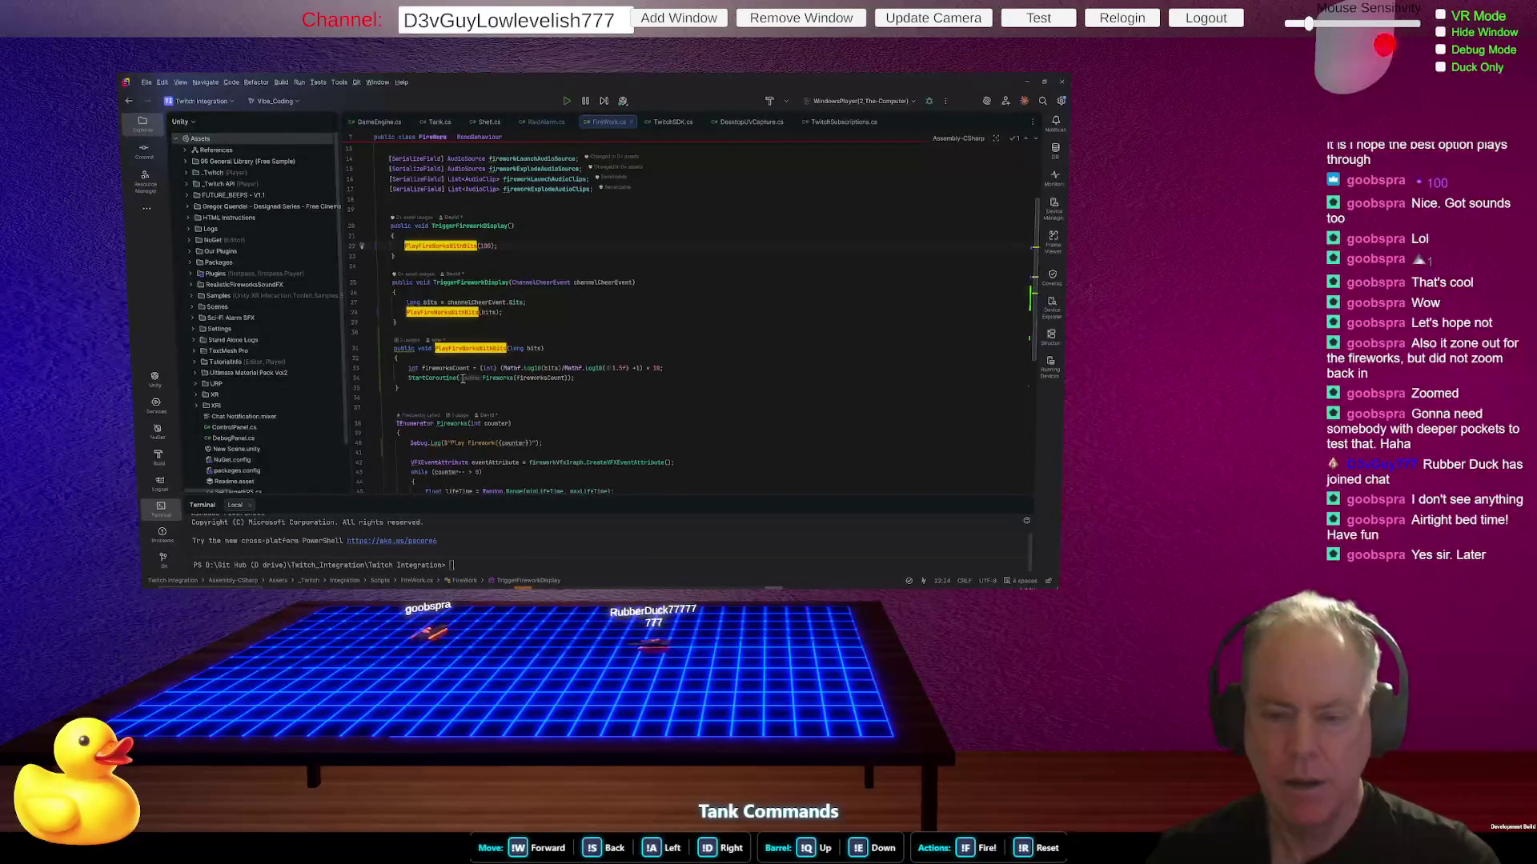
pyautogui.click(492, 379)
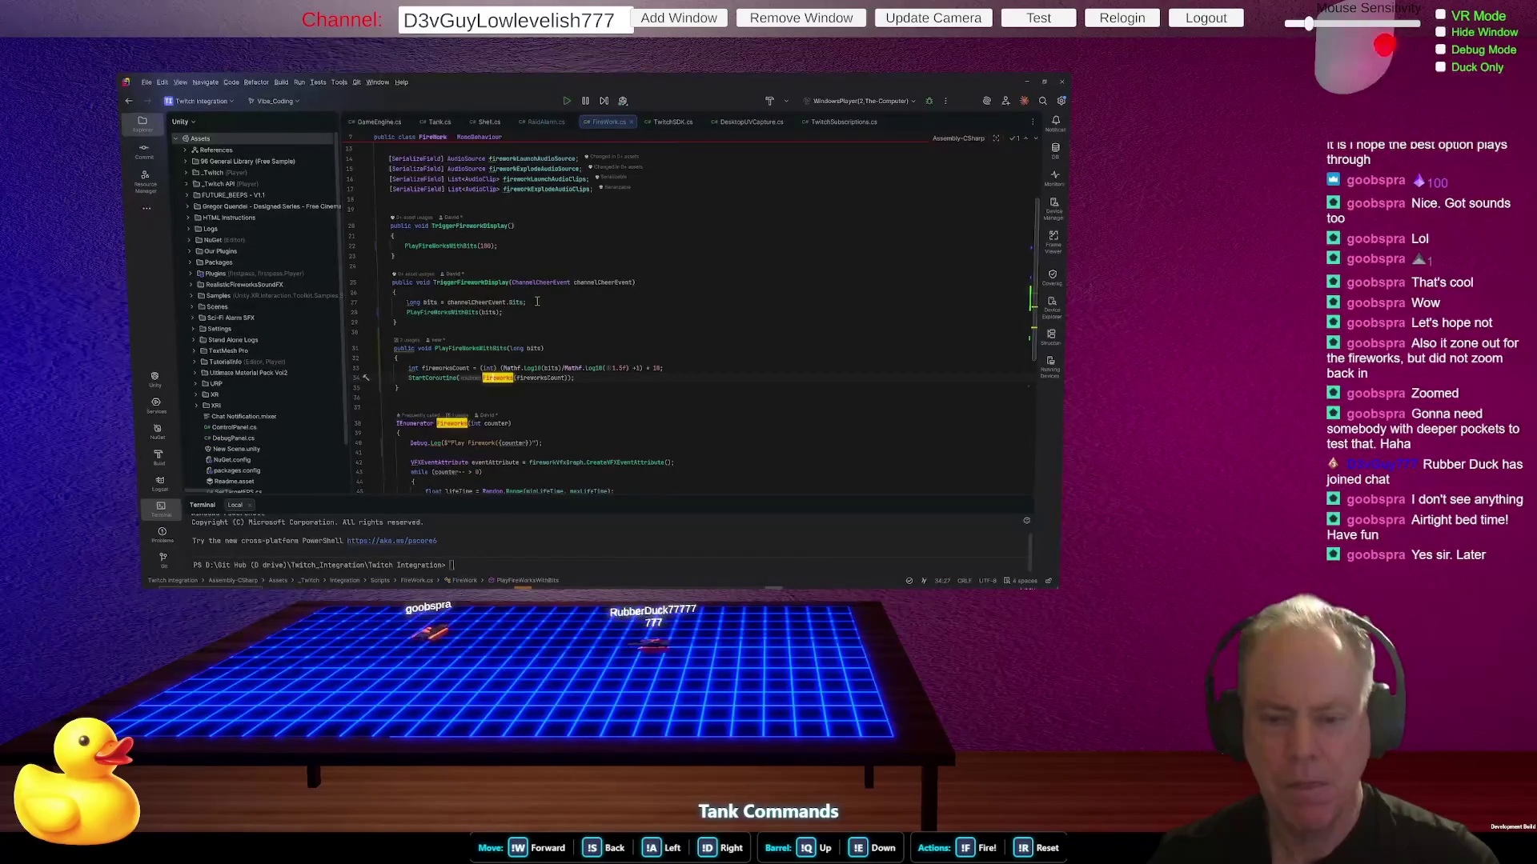
pyautogui.hotkey('ctrl', 's')
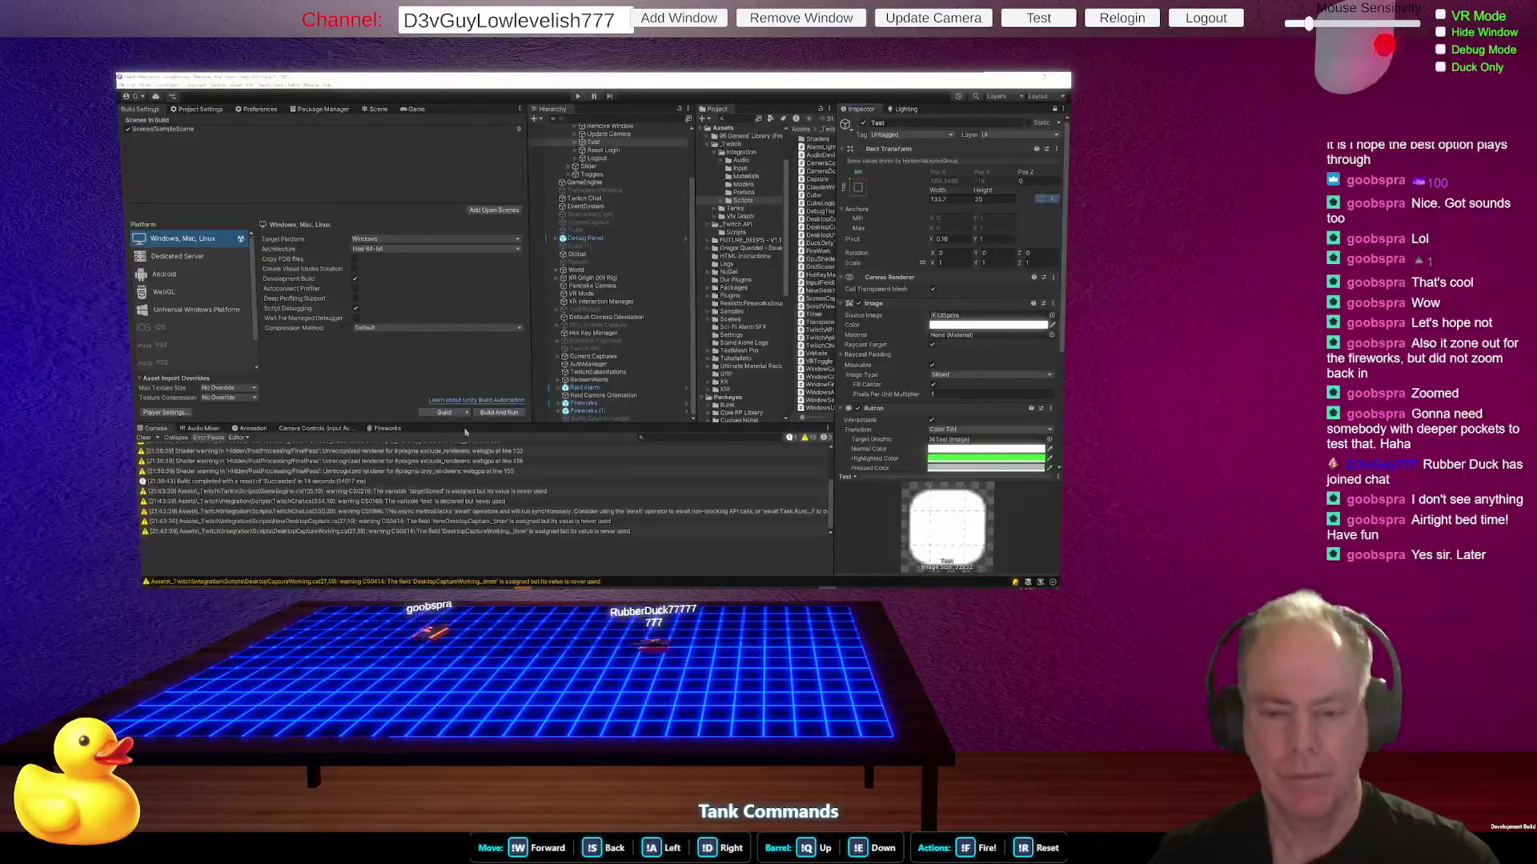
pyautogui.click(496, 413)
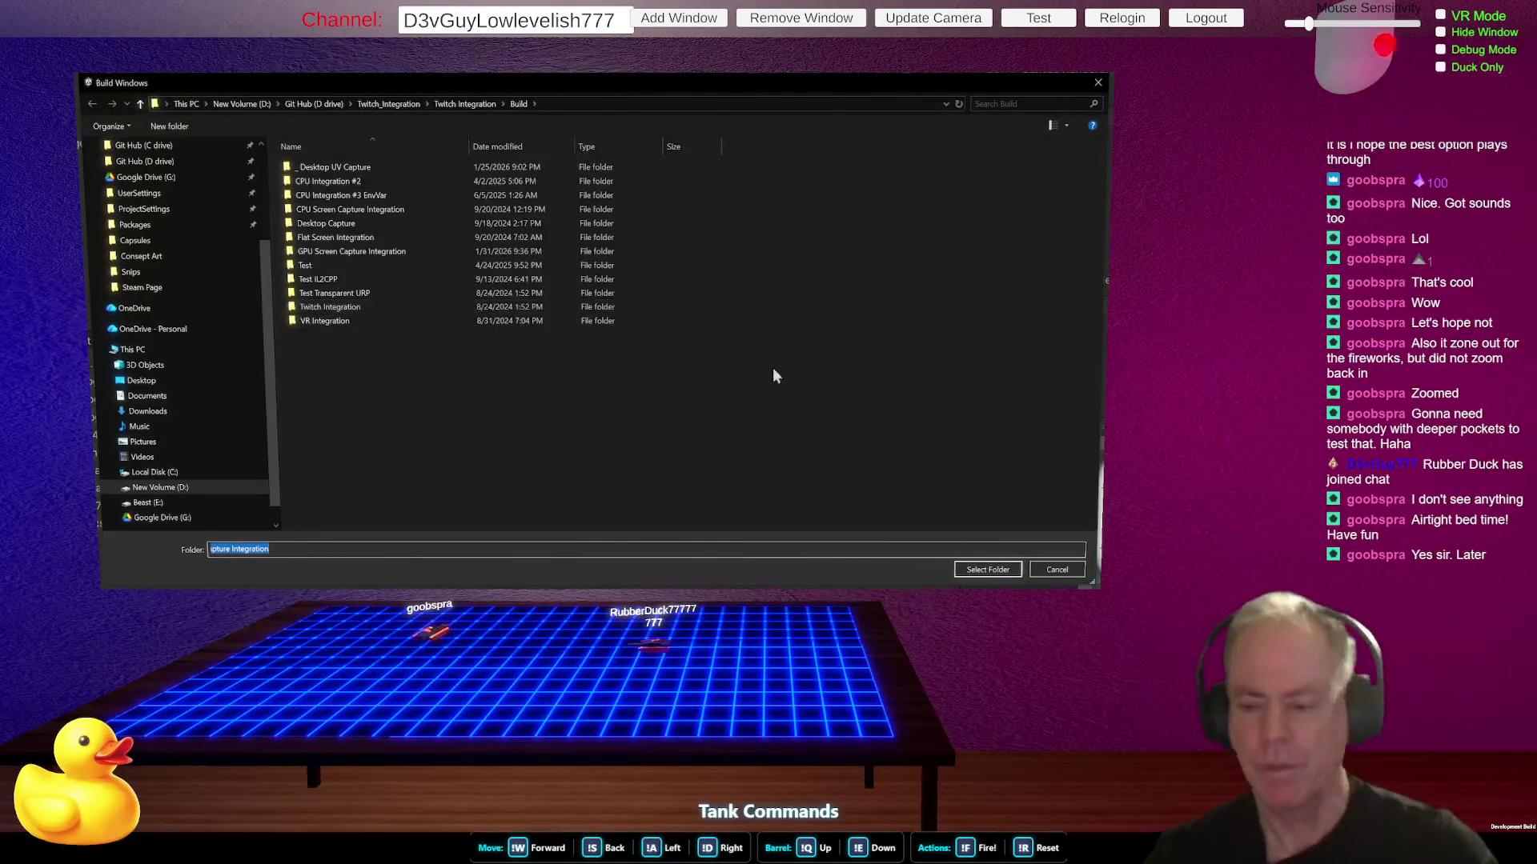
# - Build the Windows player into the chosen folder, saving SampleScene, then launch the built app
pyautogui.click(1011, 570)
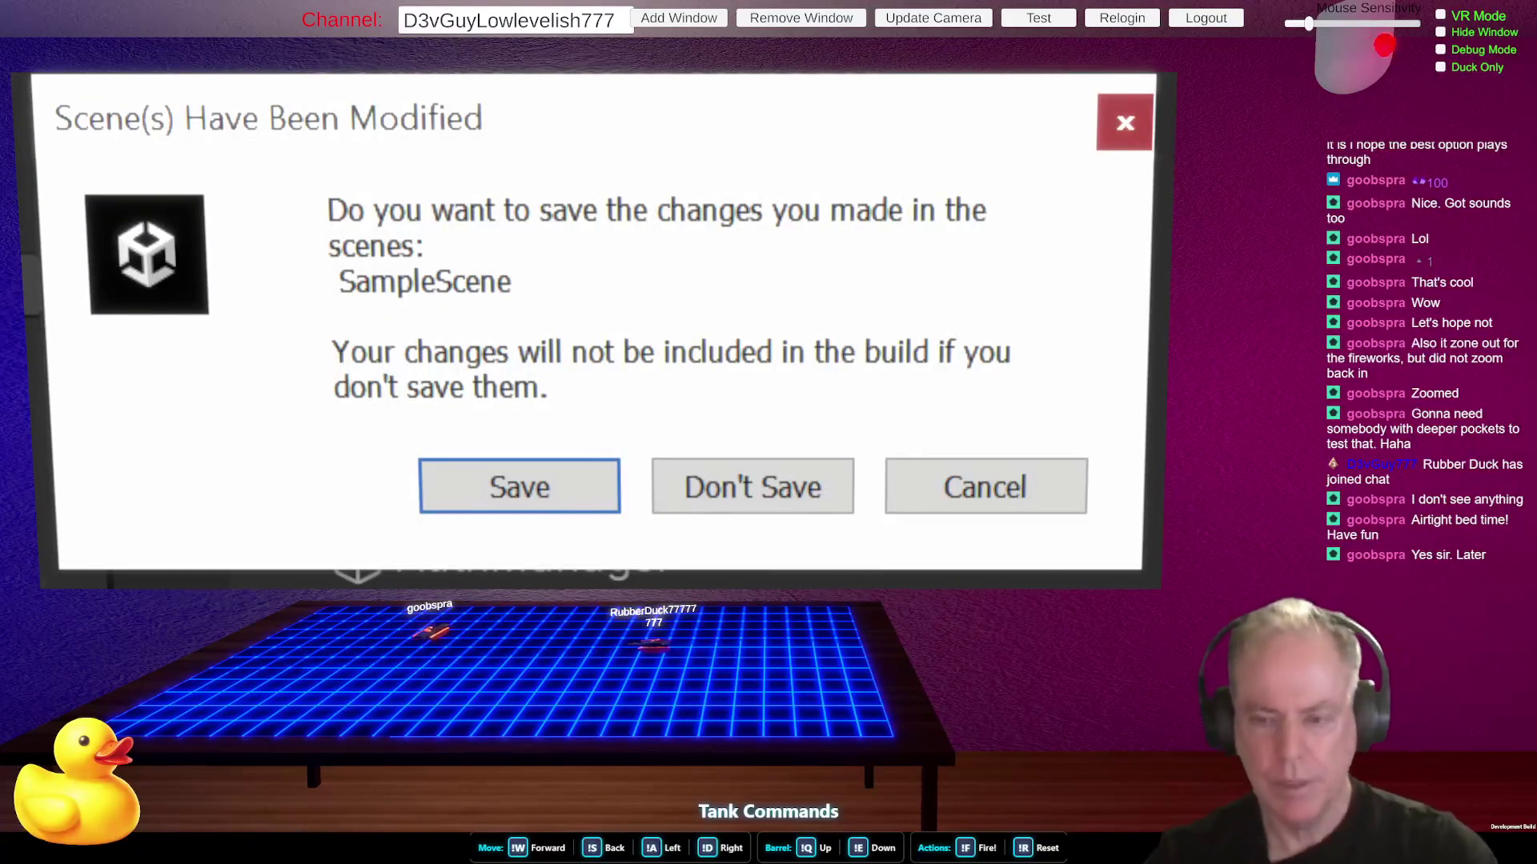
pyautogui.click(564, 501)
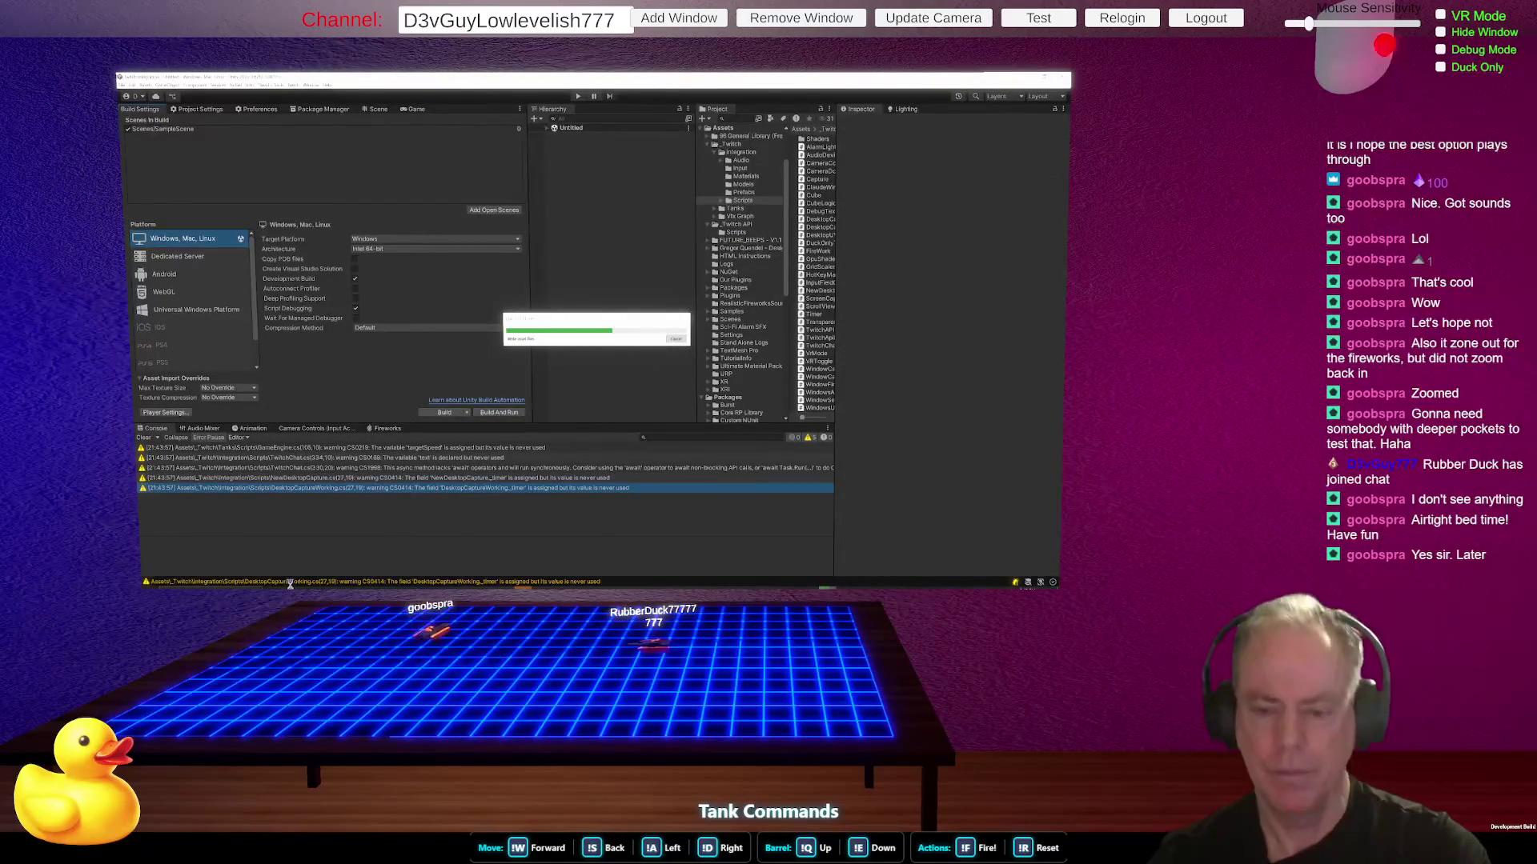
pyautogui.moveTo(287, 586)
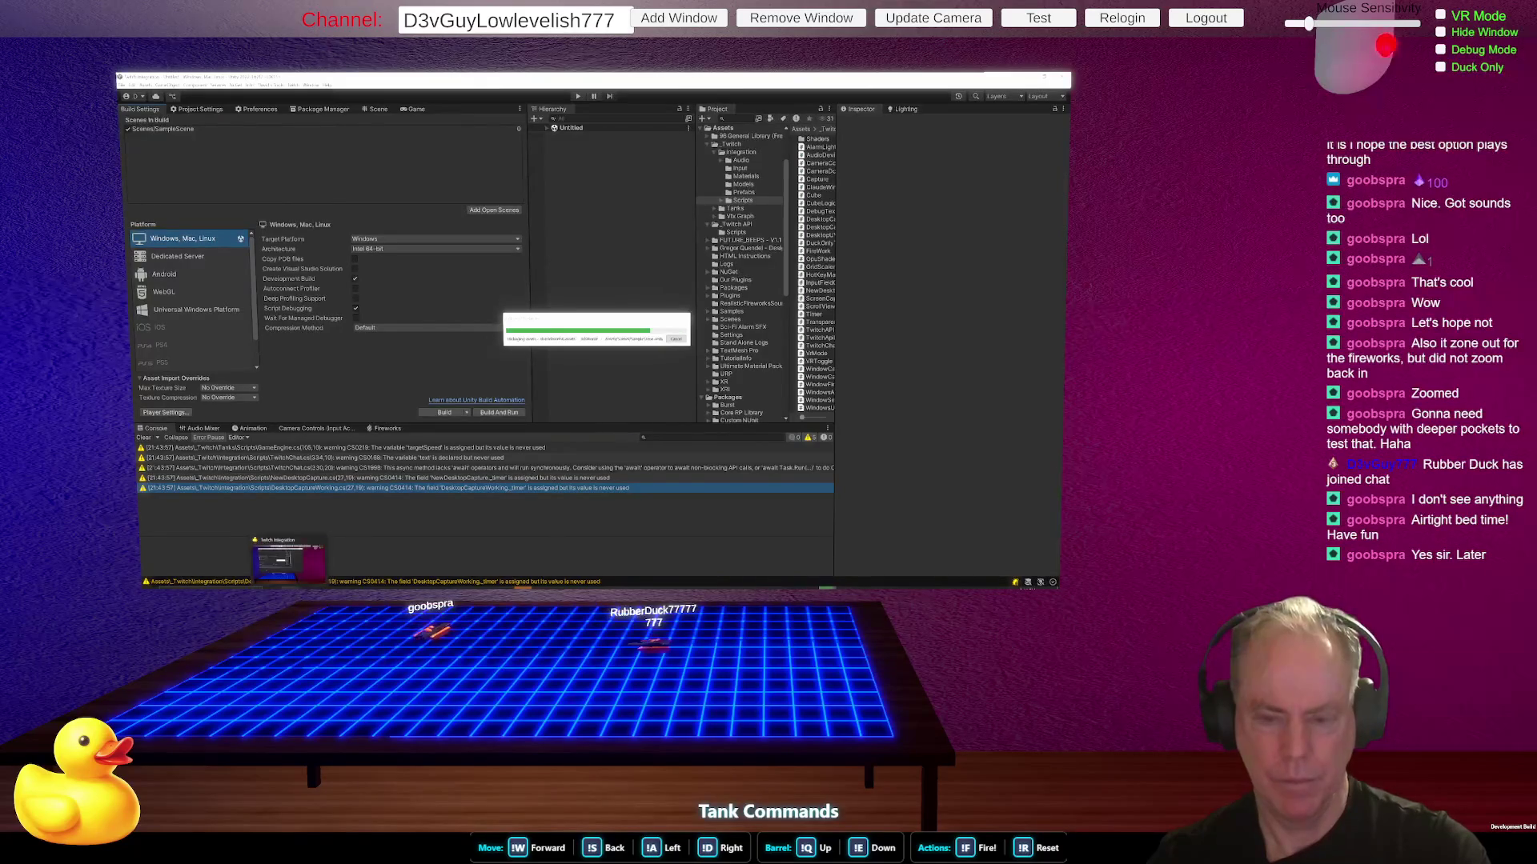
pyautogui.click(321, 541)
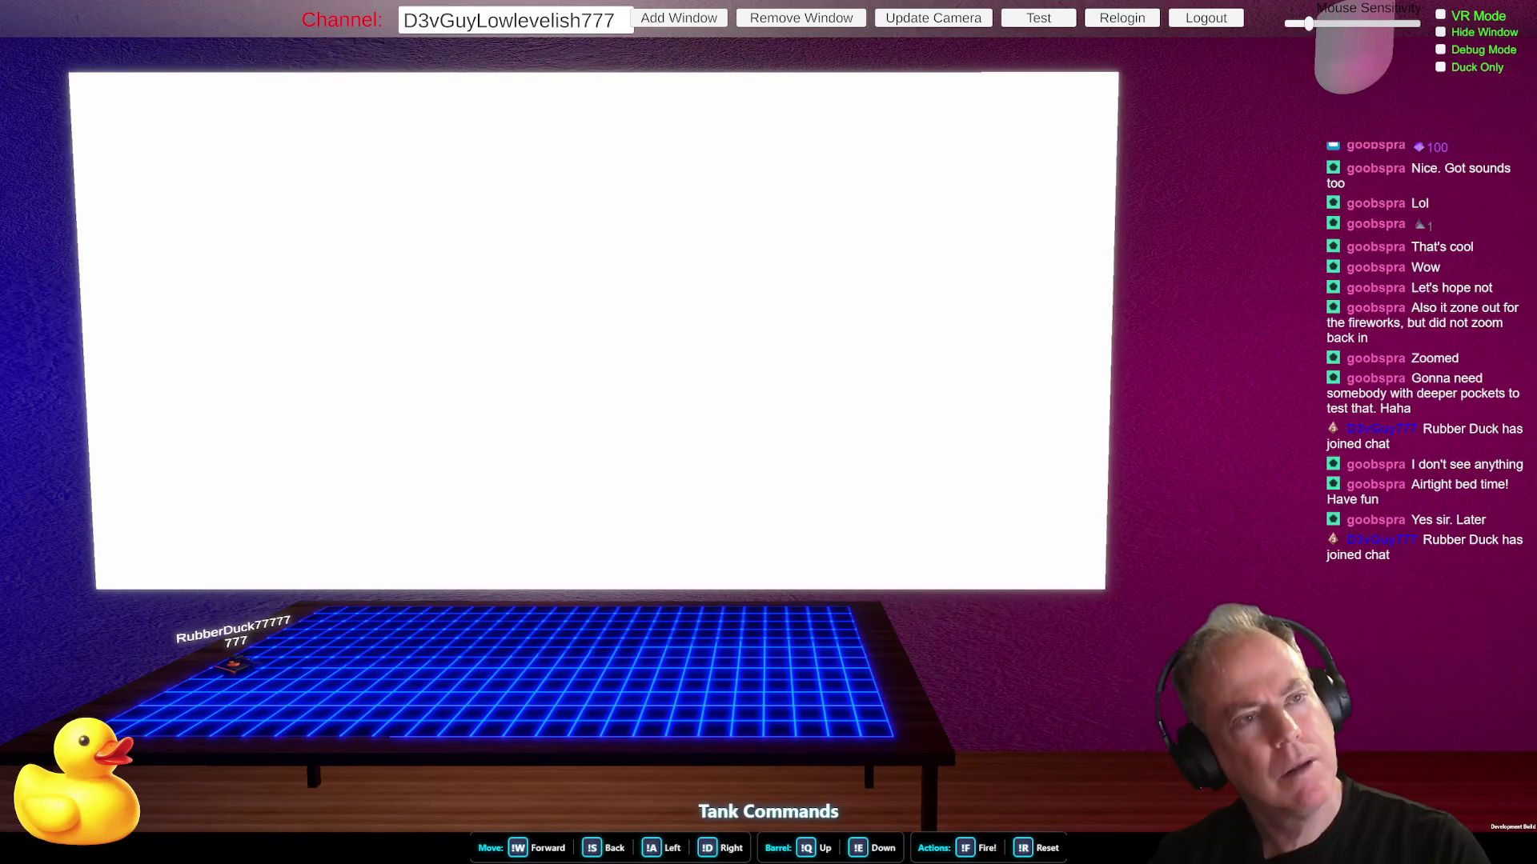
# - Enable the Debug Mode log, then bring the Unity editor and then Rider to the foreground
pyautogui.press('`')
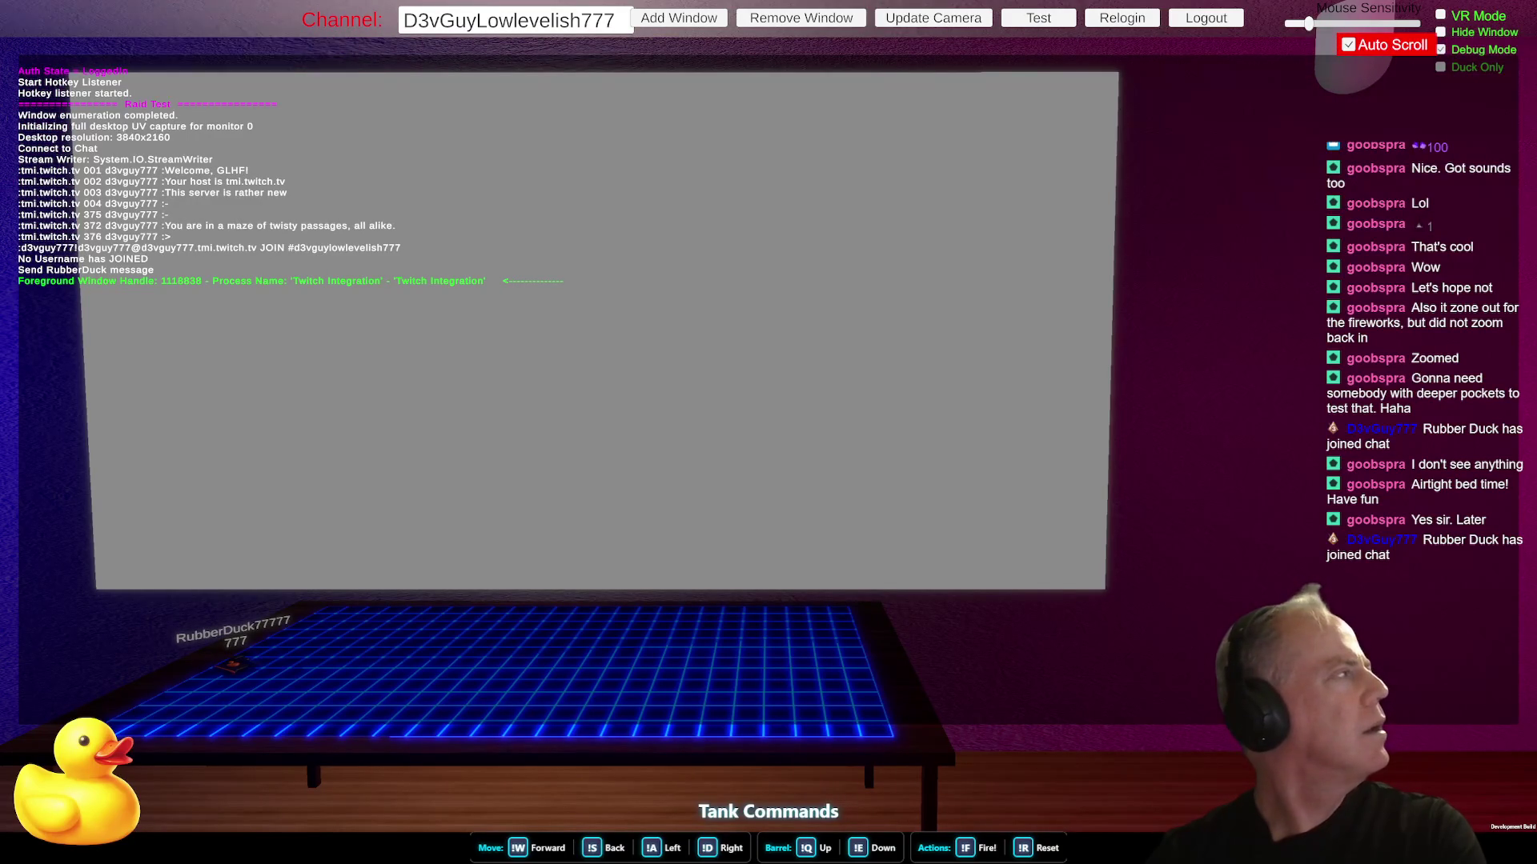
pyautogui.hotkey('alt', 'Tab')
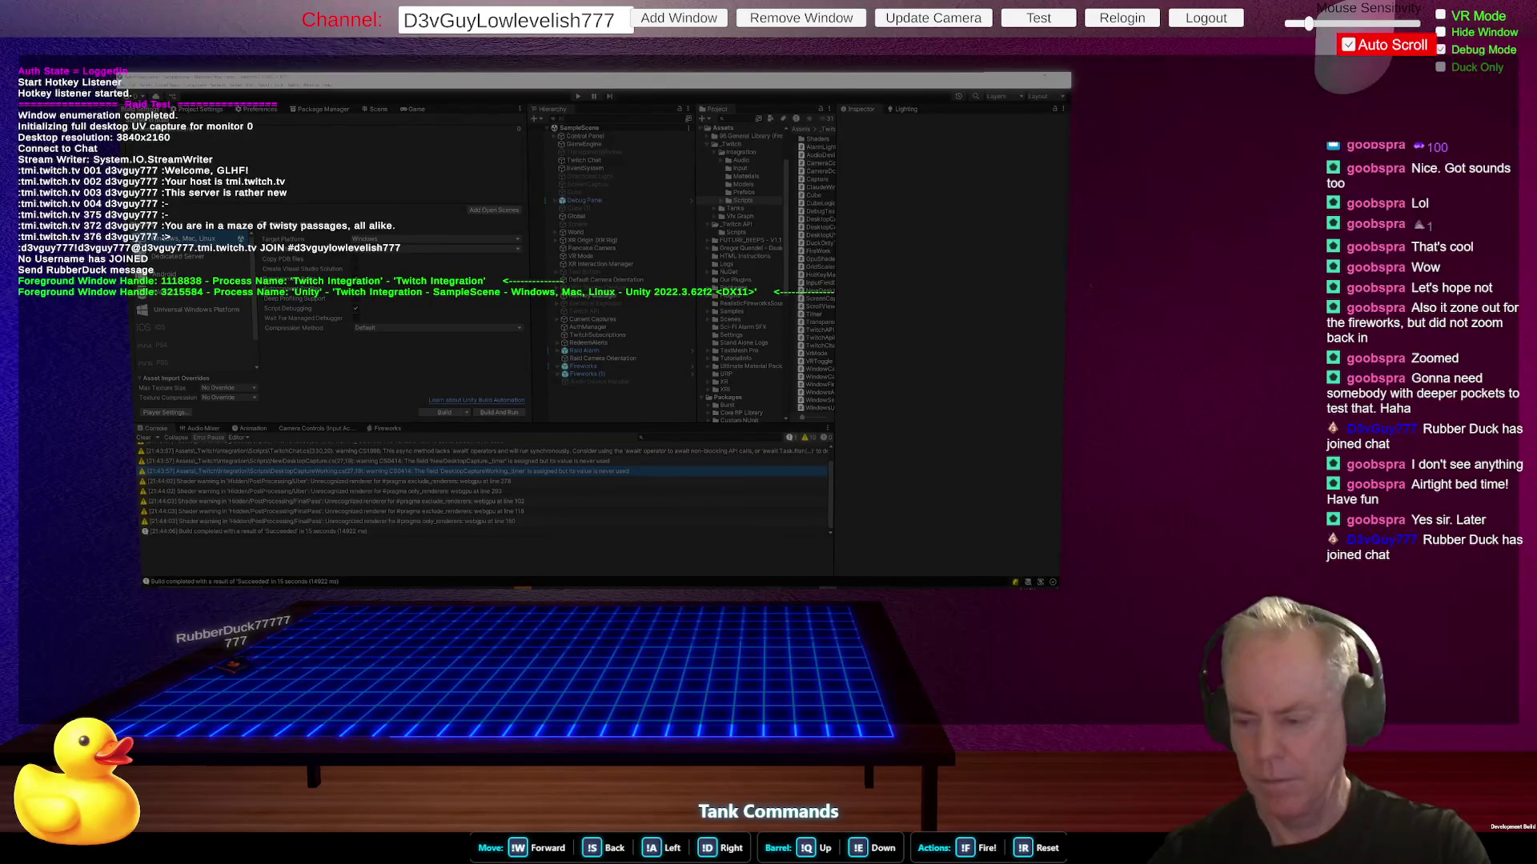
pyautogui.hotkey('alt', 'Tab')
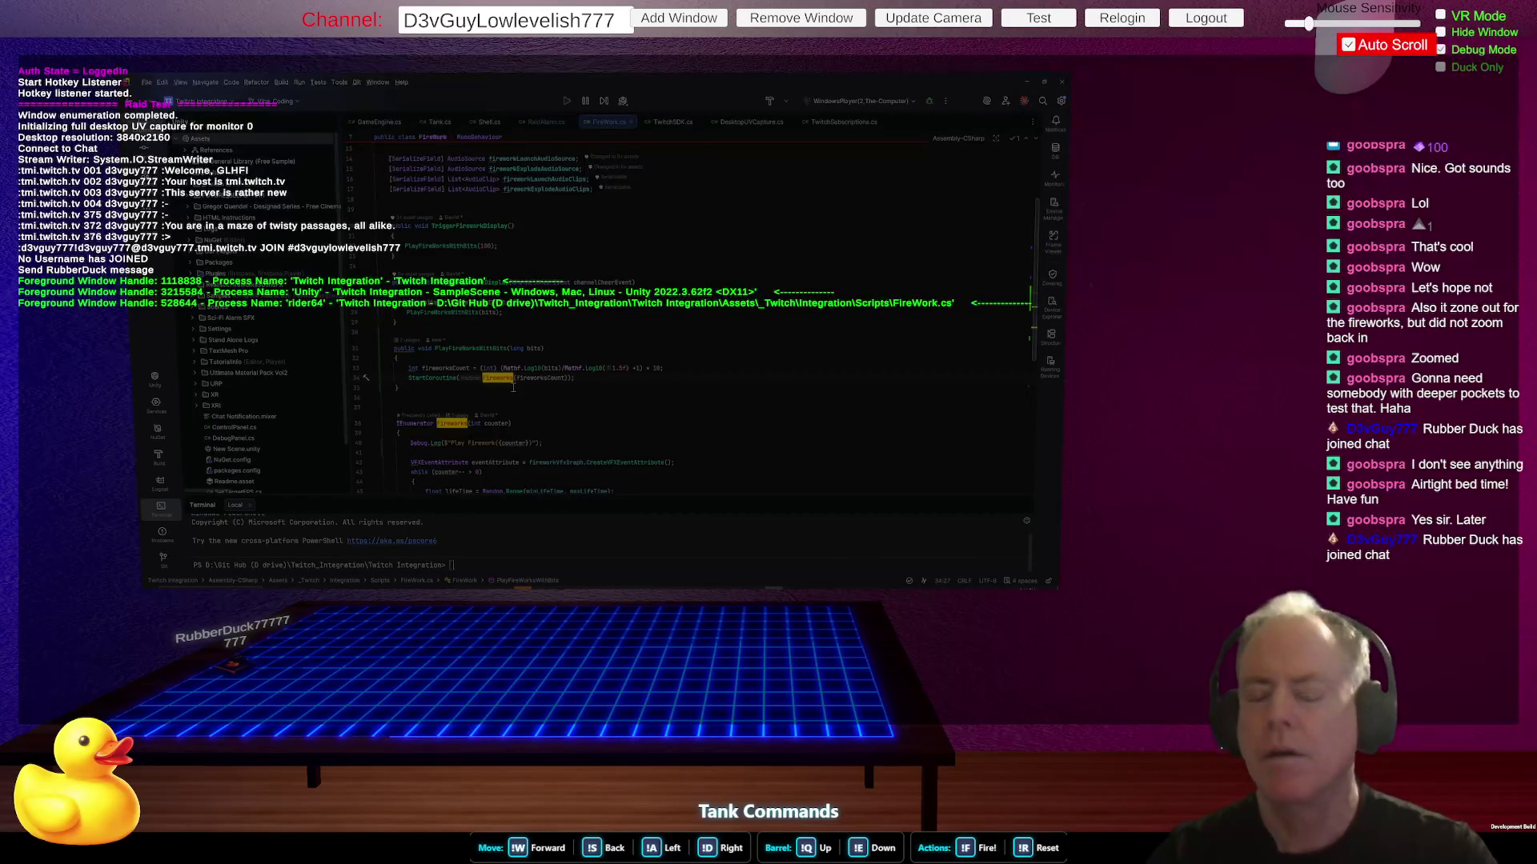
# - Delete the TestRaid(); line from Start in RaidAlarm.cs and switch to Unity to recompile
pyautogui.hotkey('alt', 'Left')
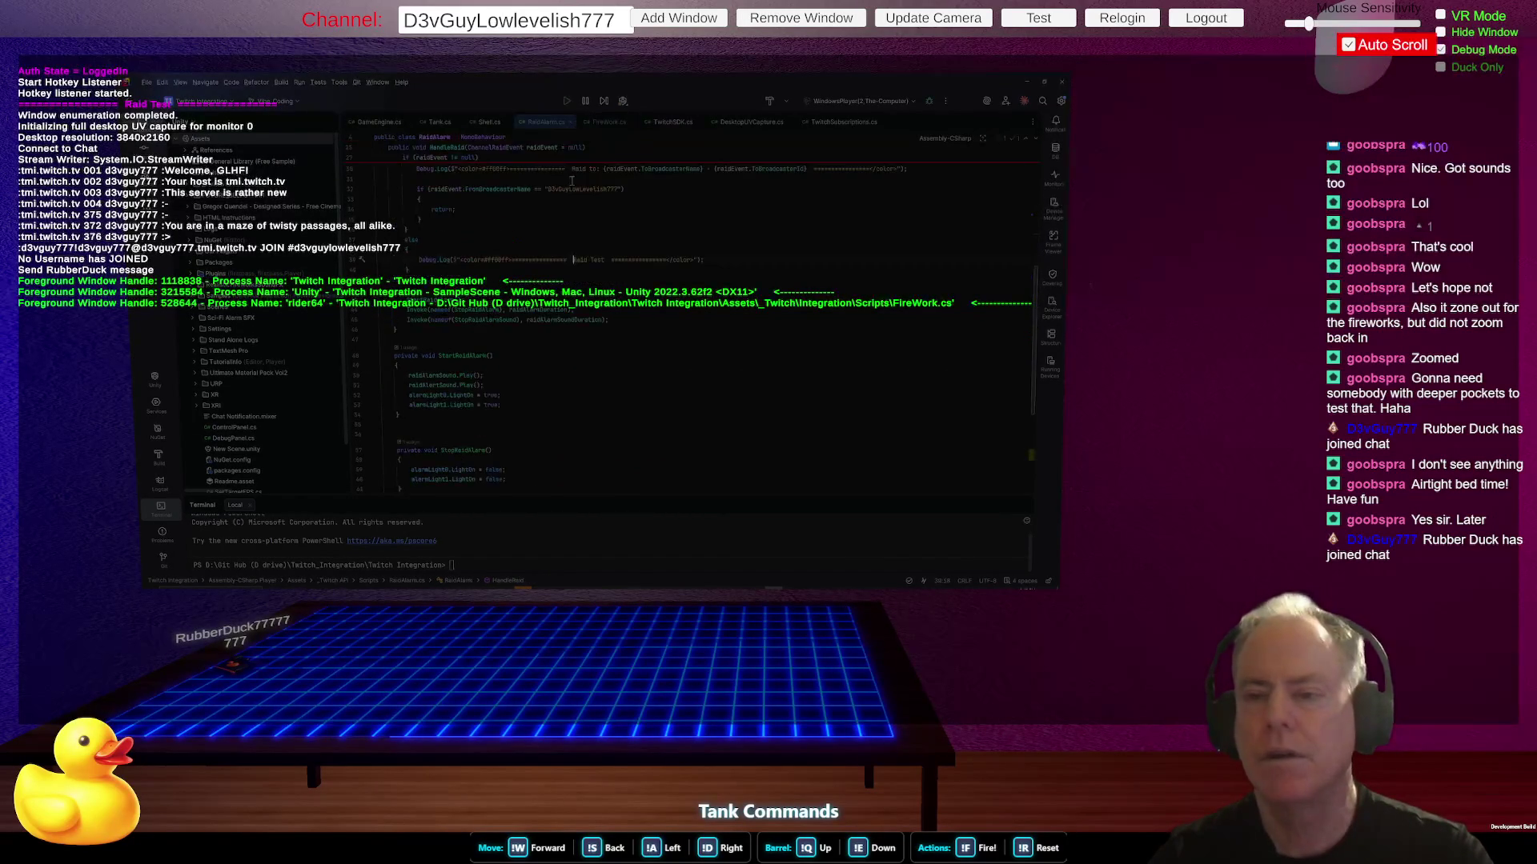
pyautogui.scroll(3, 741, 324)
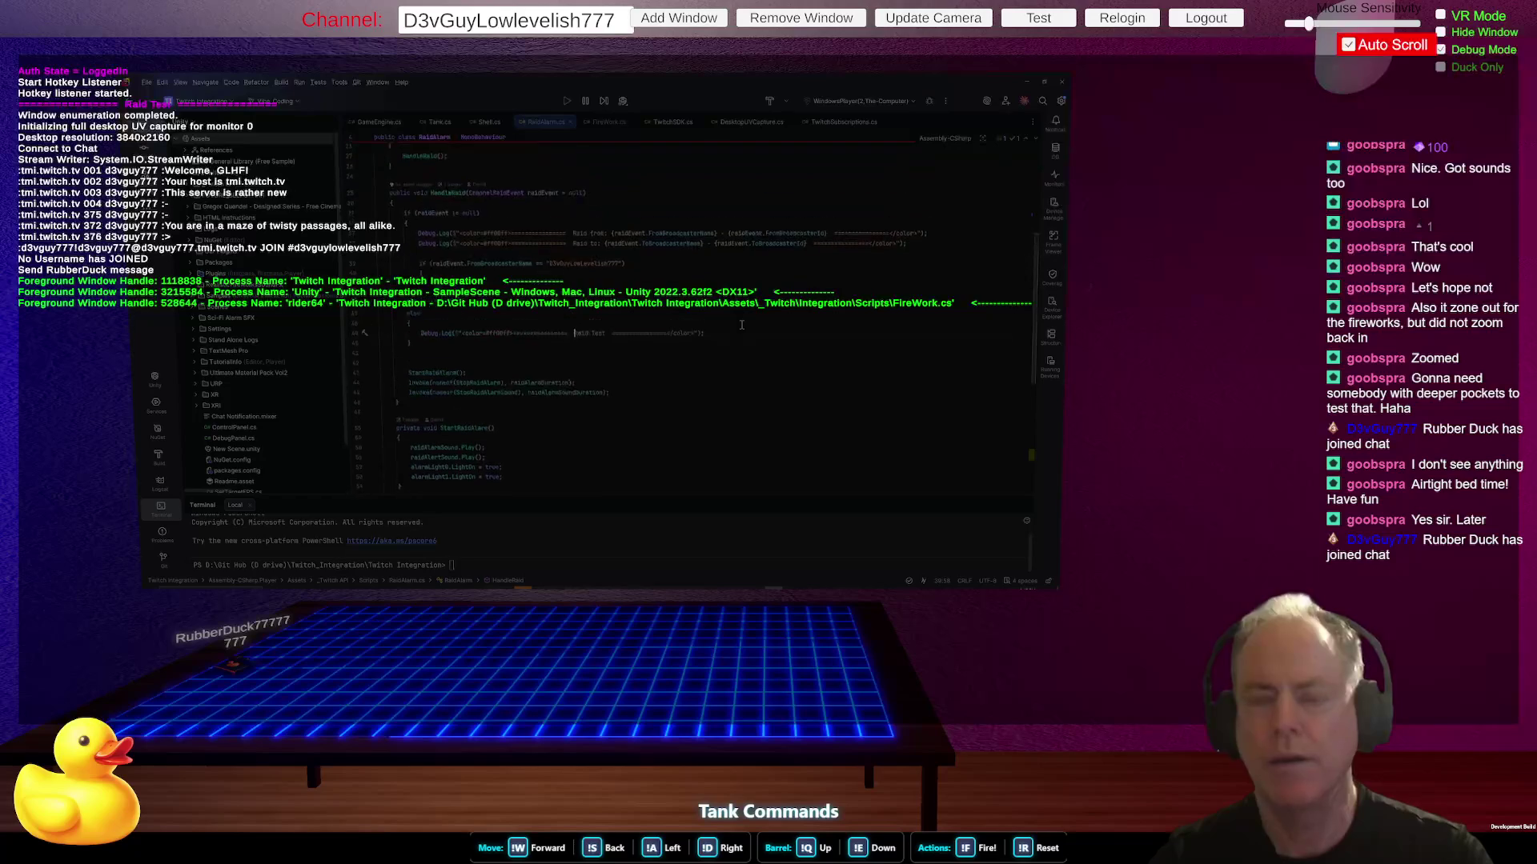
pyautogui.scroll(2, 773, 314)
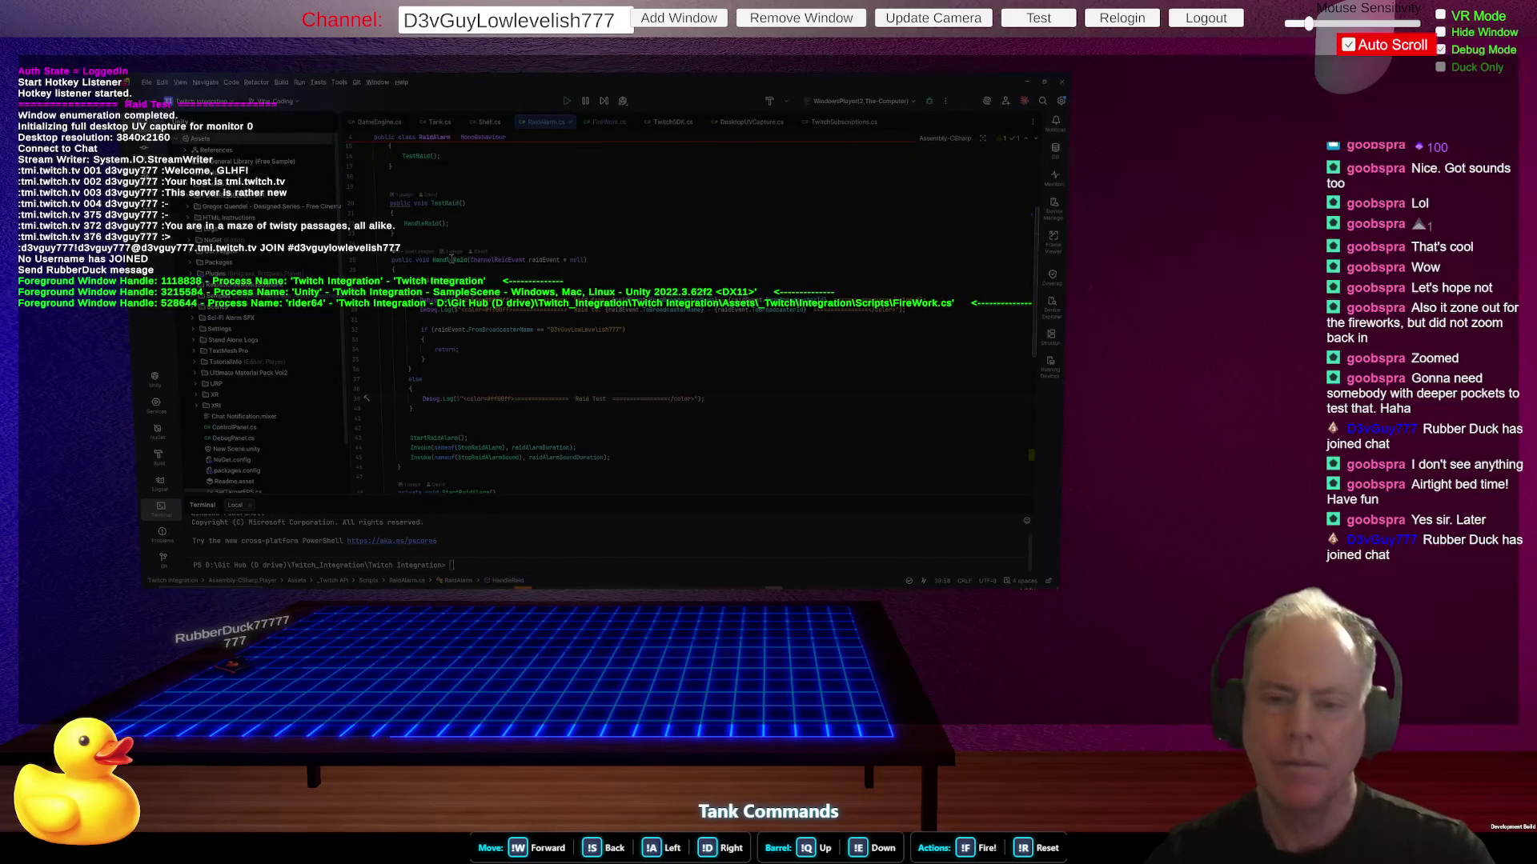
pyautogui.click(448, 203)
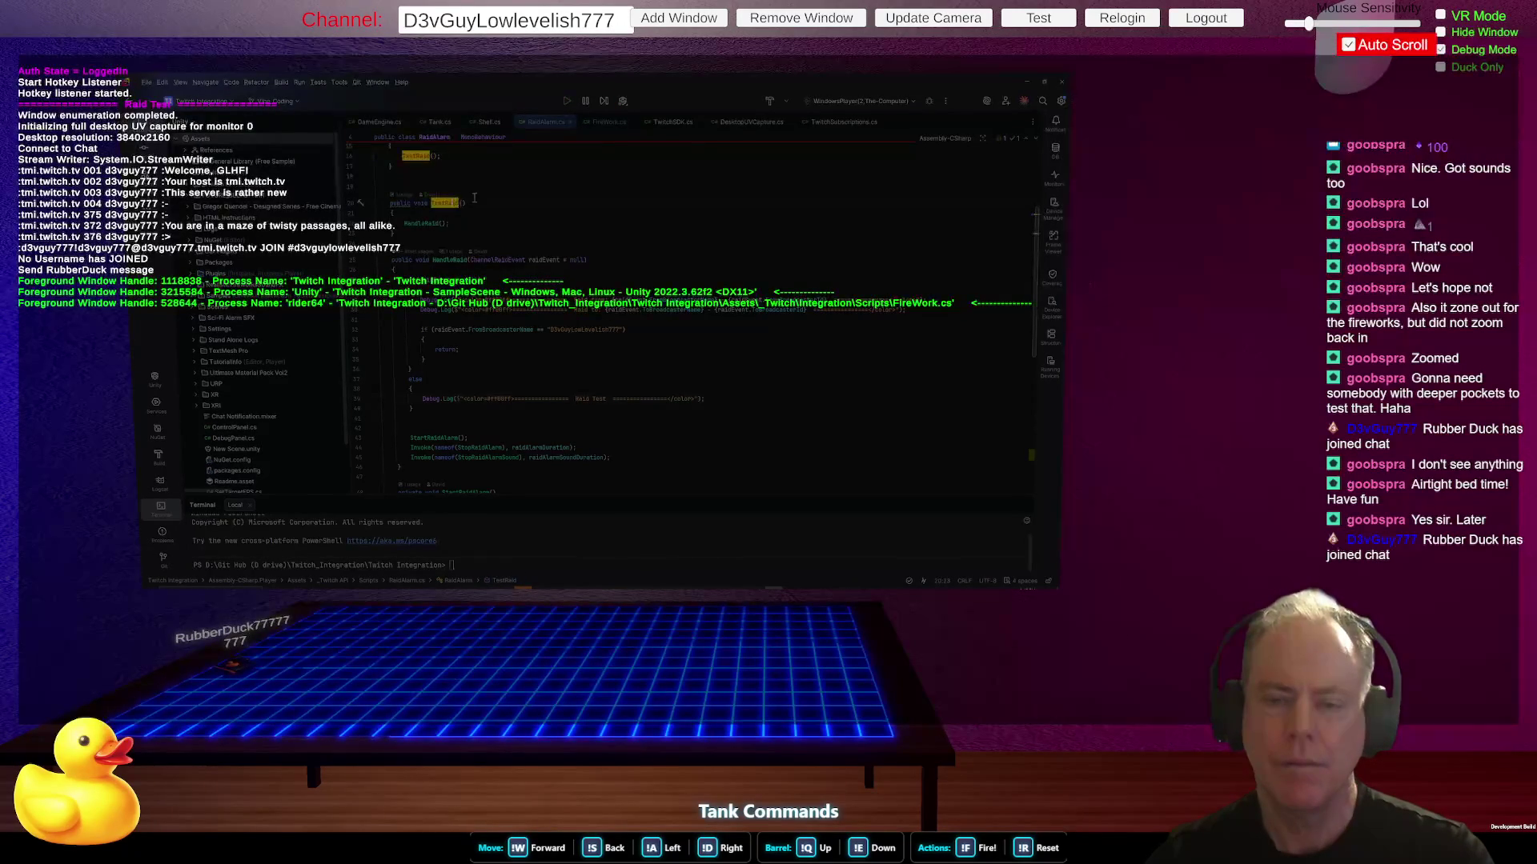
pyautogui.scroll(3, 508, 210)
pyautogui.click(508, 260)
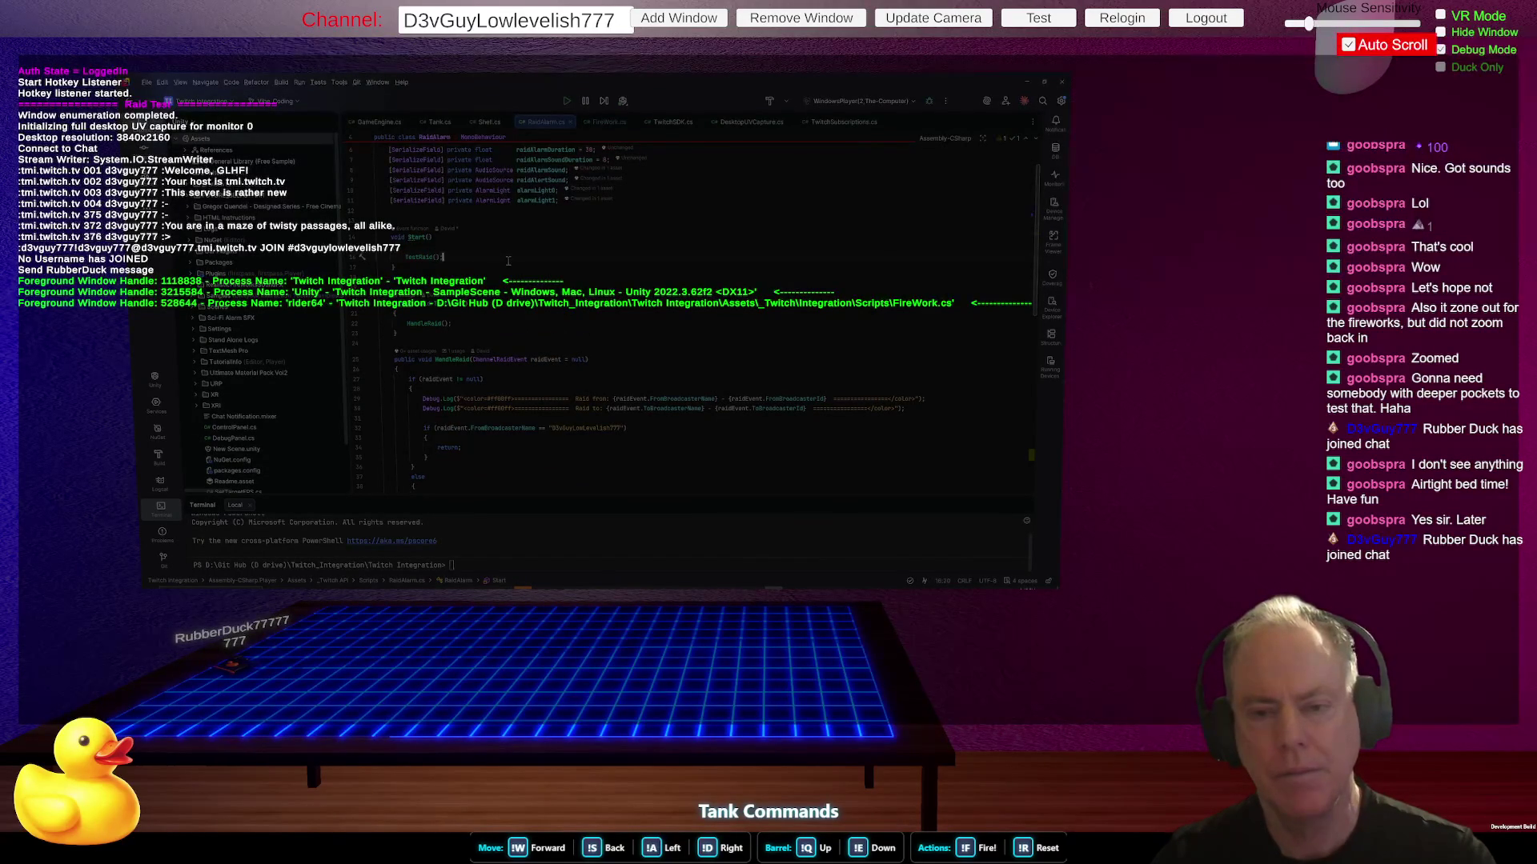
pyautogui.tripleClick(508, 260)
pyautogui.press('Delete')
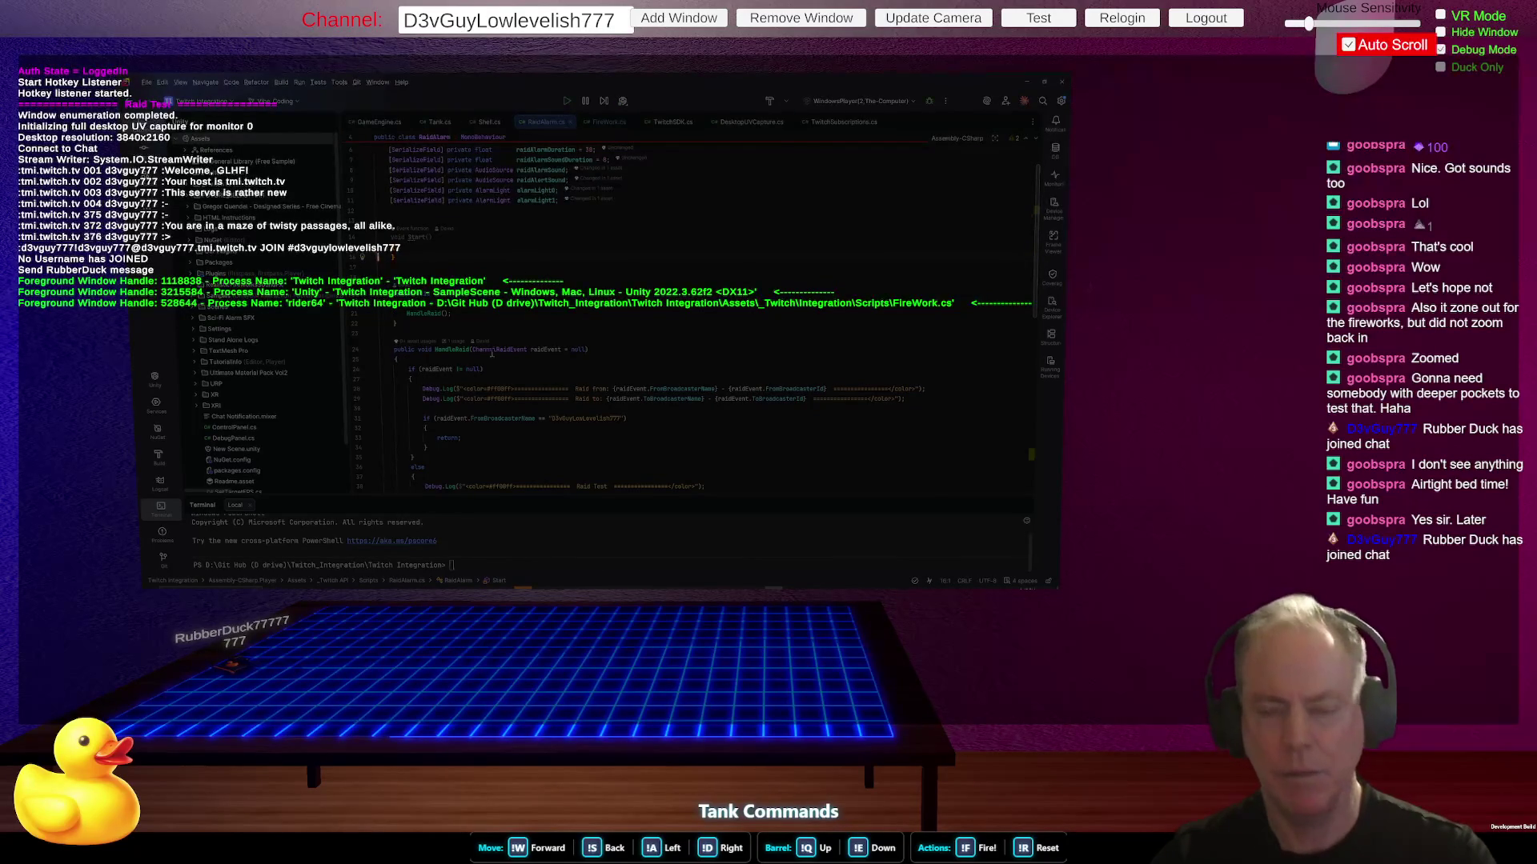
pyautogui.hotkey('alt', 'Tab')
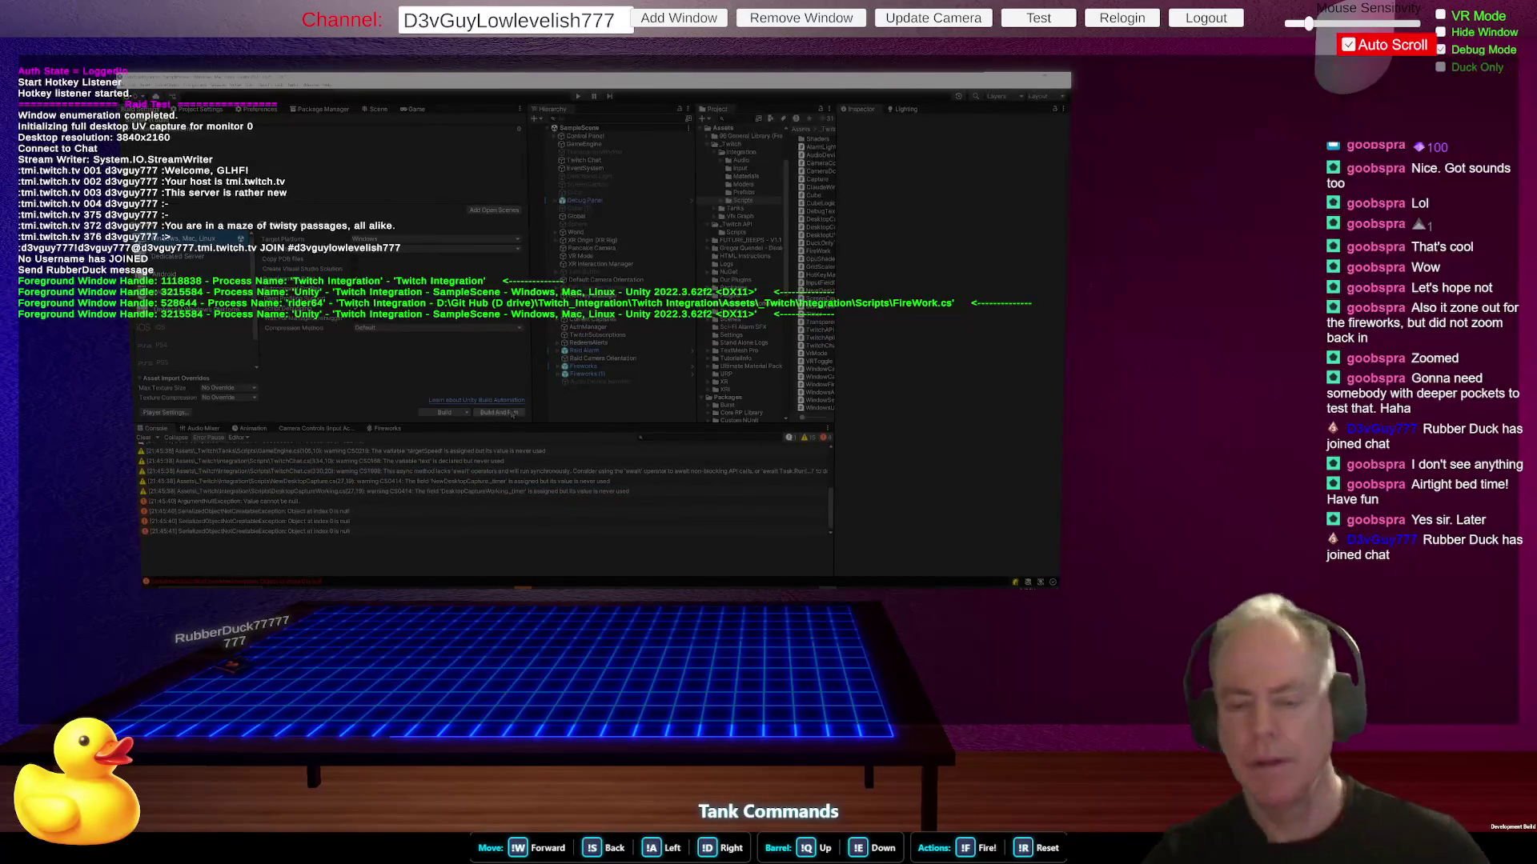
pyautogui.click(512, 414)
# - Multiply the 2.333… result by 10 in Calculator to get 23.33, then return to Rider
pyautogui.hotkey('alt', 'Tab')
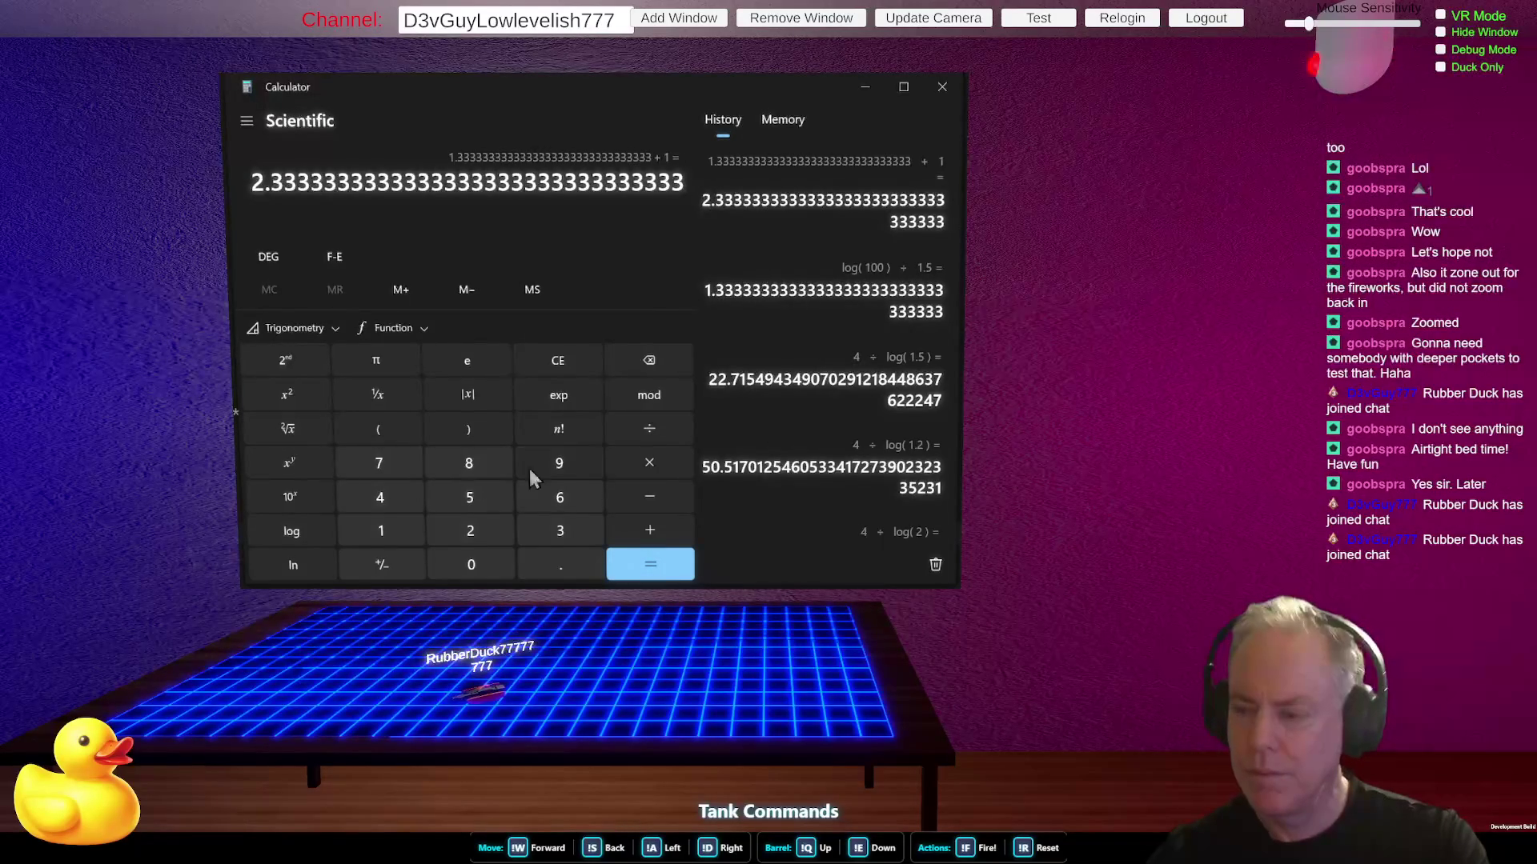
pyautogui.click(645, 466)
pyautogui.click(378, 526)
pyautogui.click(479, 568)
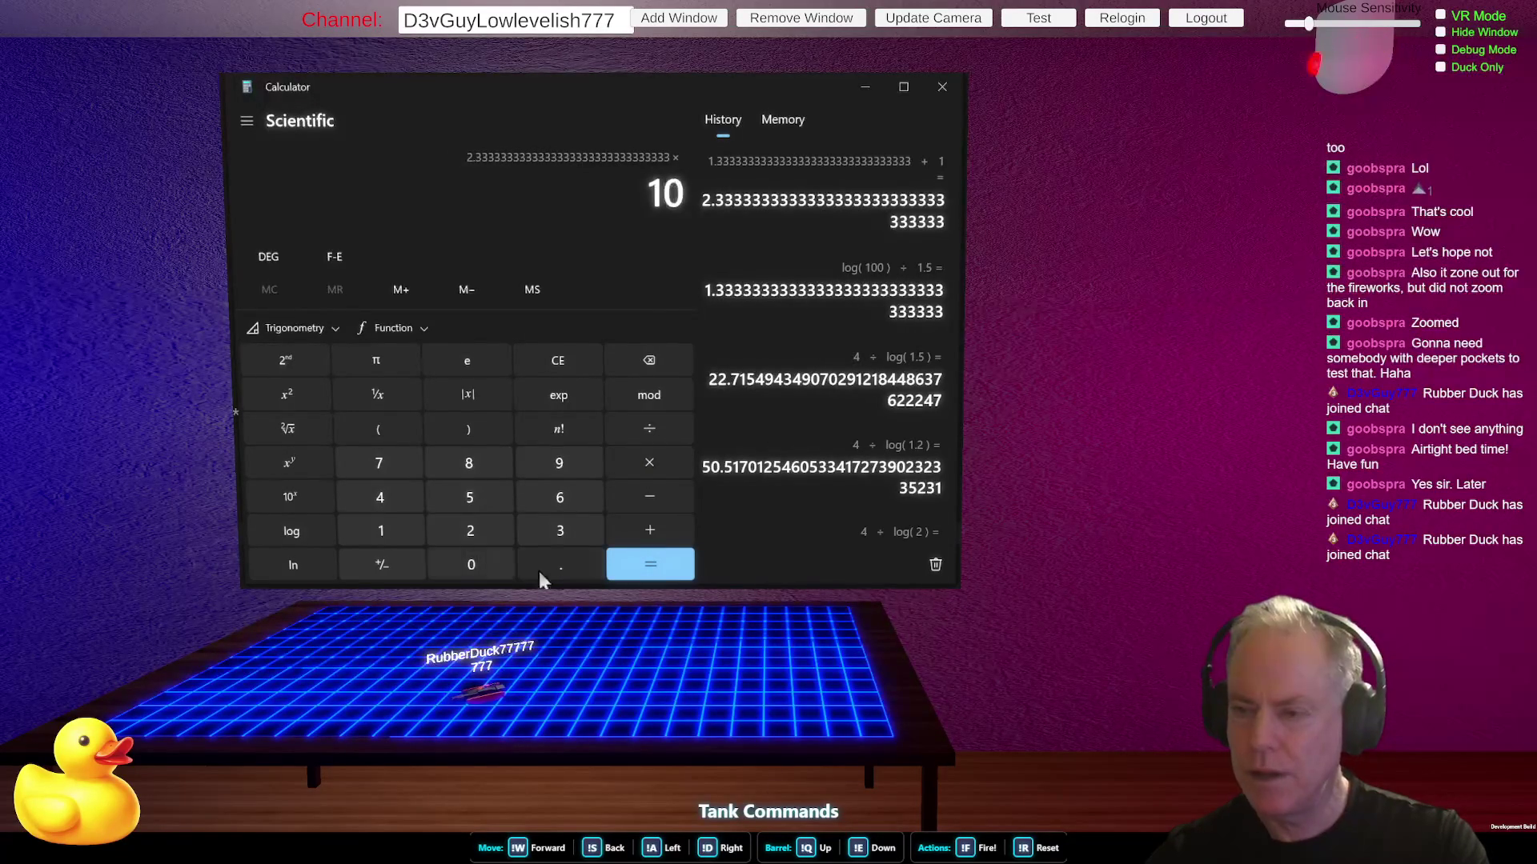
pyautogui.click(647, 567)
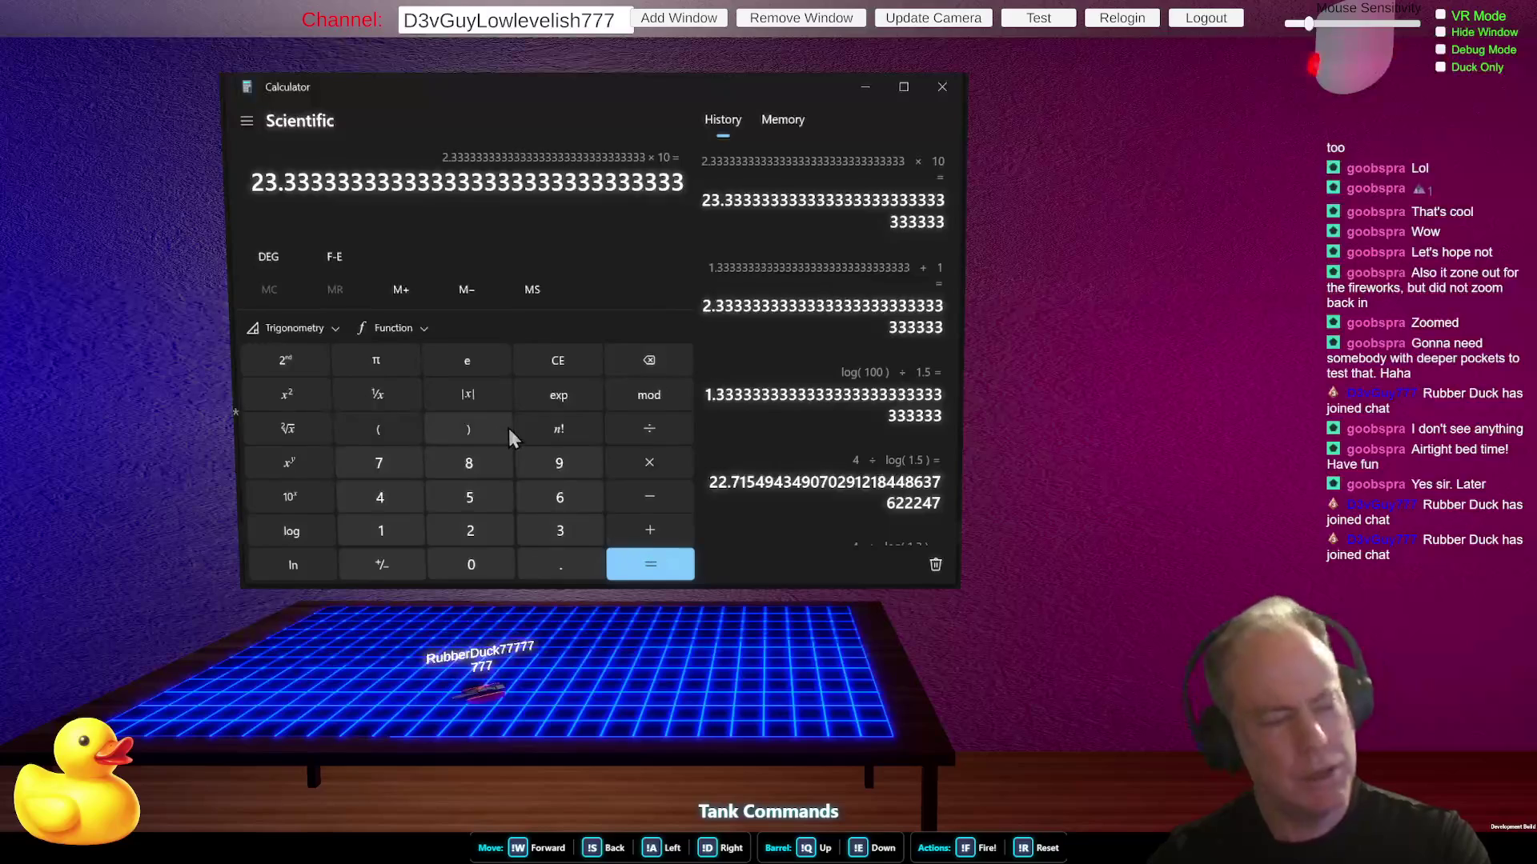
pyautogui.hotkey('alt', 'Tab')
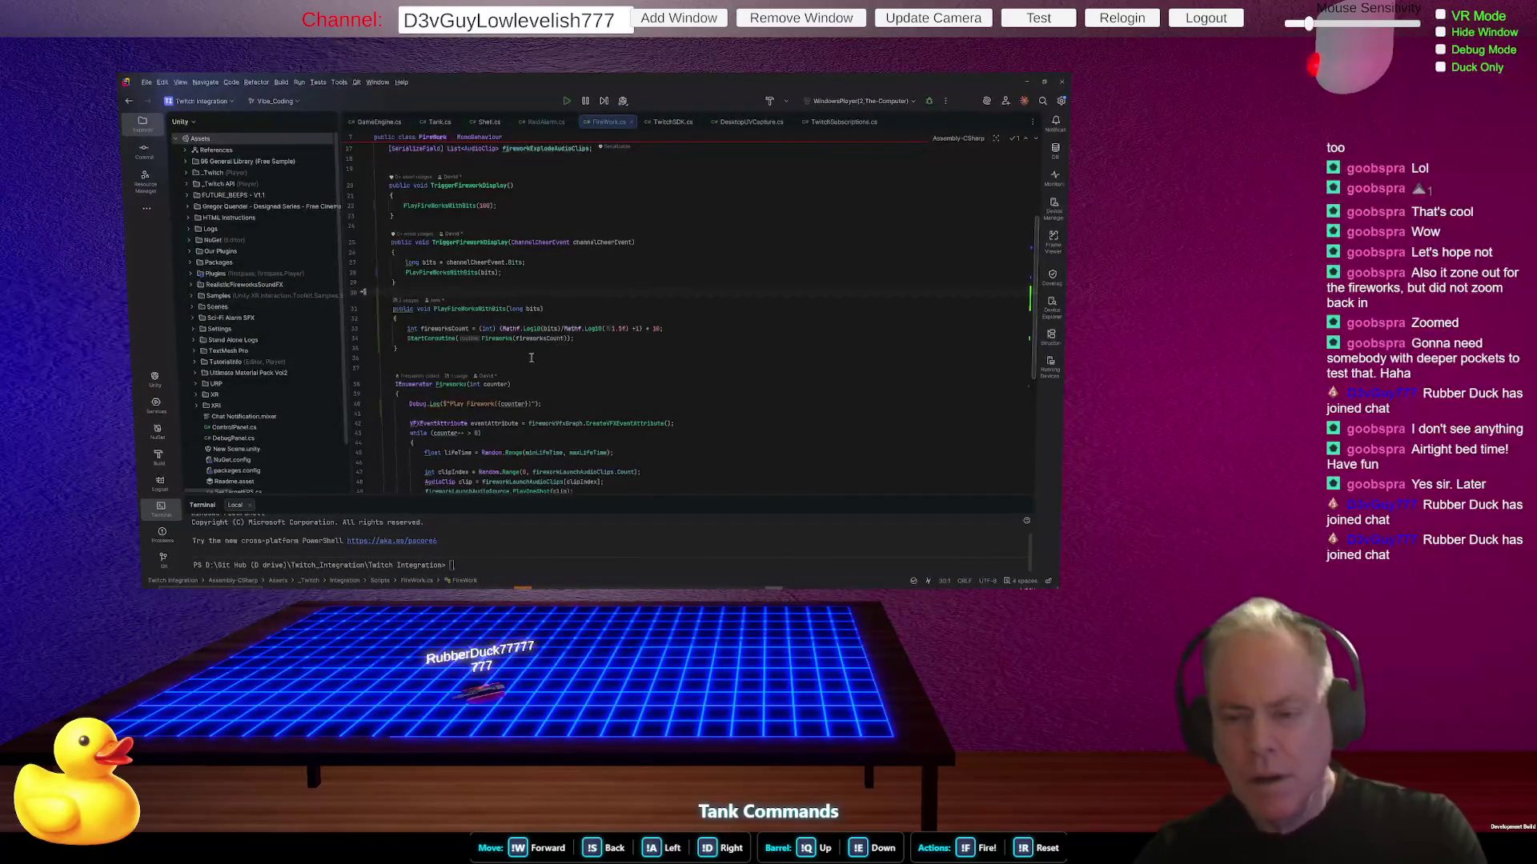
# - Insert a blank line right after PlayFireWorksWithBits' opening brace
pyautogui.moveTo(502, 329); pyautogui.dragTo(639, 328)
pyautogui.click(585, 343)
pyautogui.press('Down')
pyautogui.press('Down')
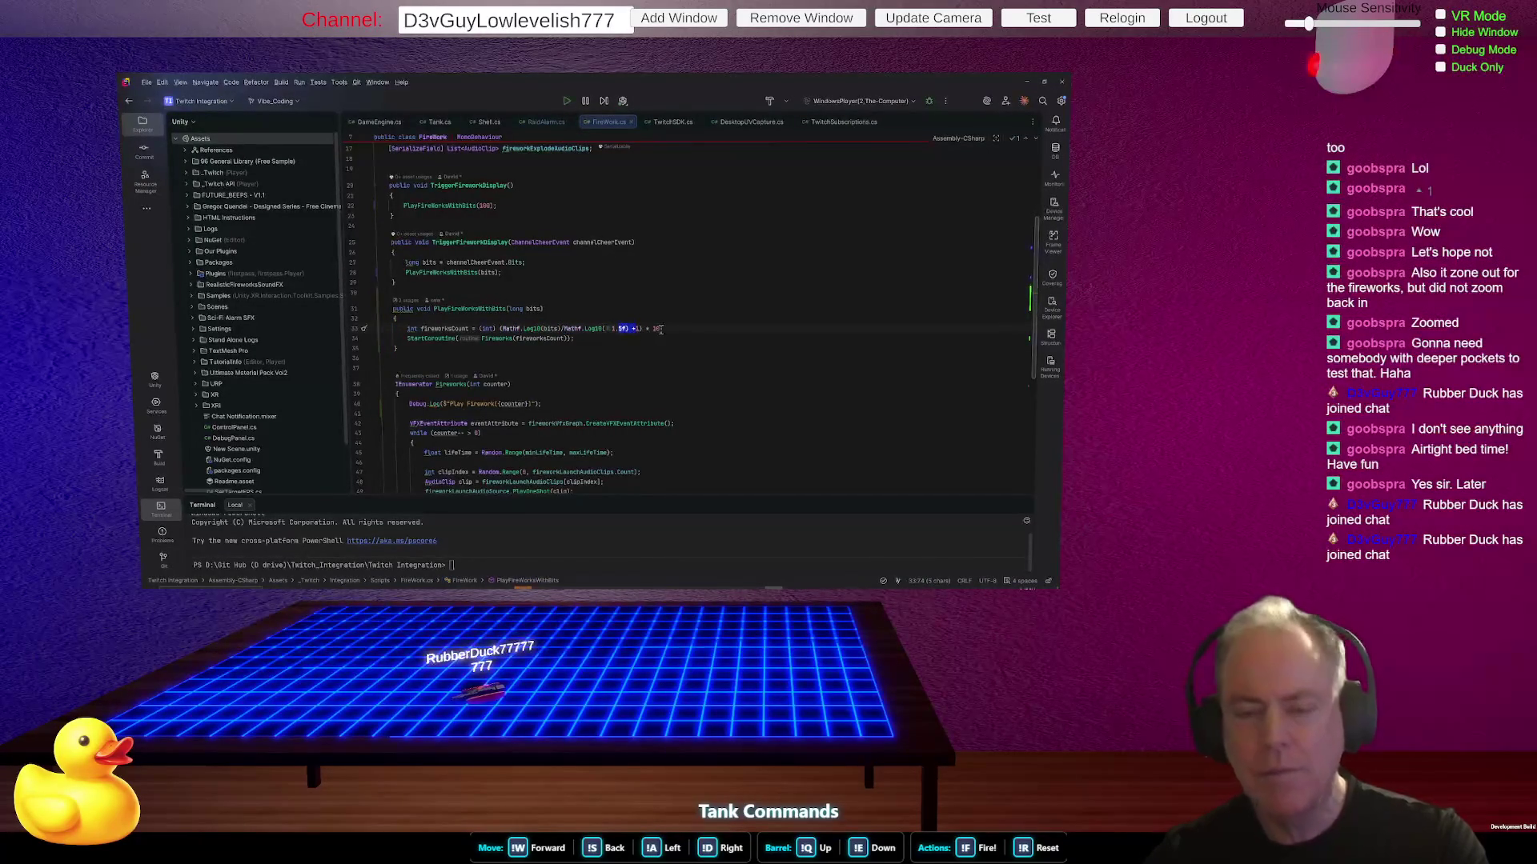
pyautogui.click(624, 319)
pyautogui.press('Return')
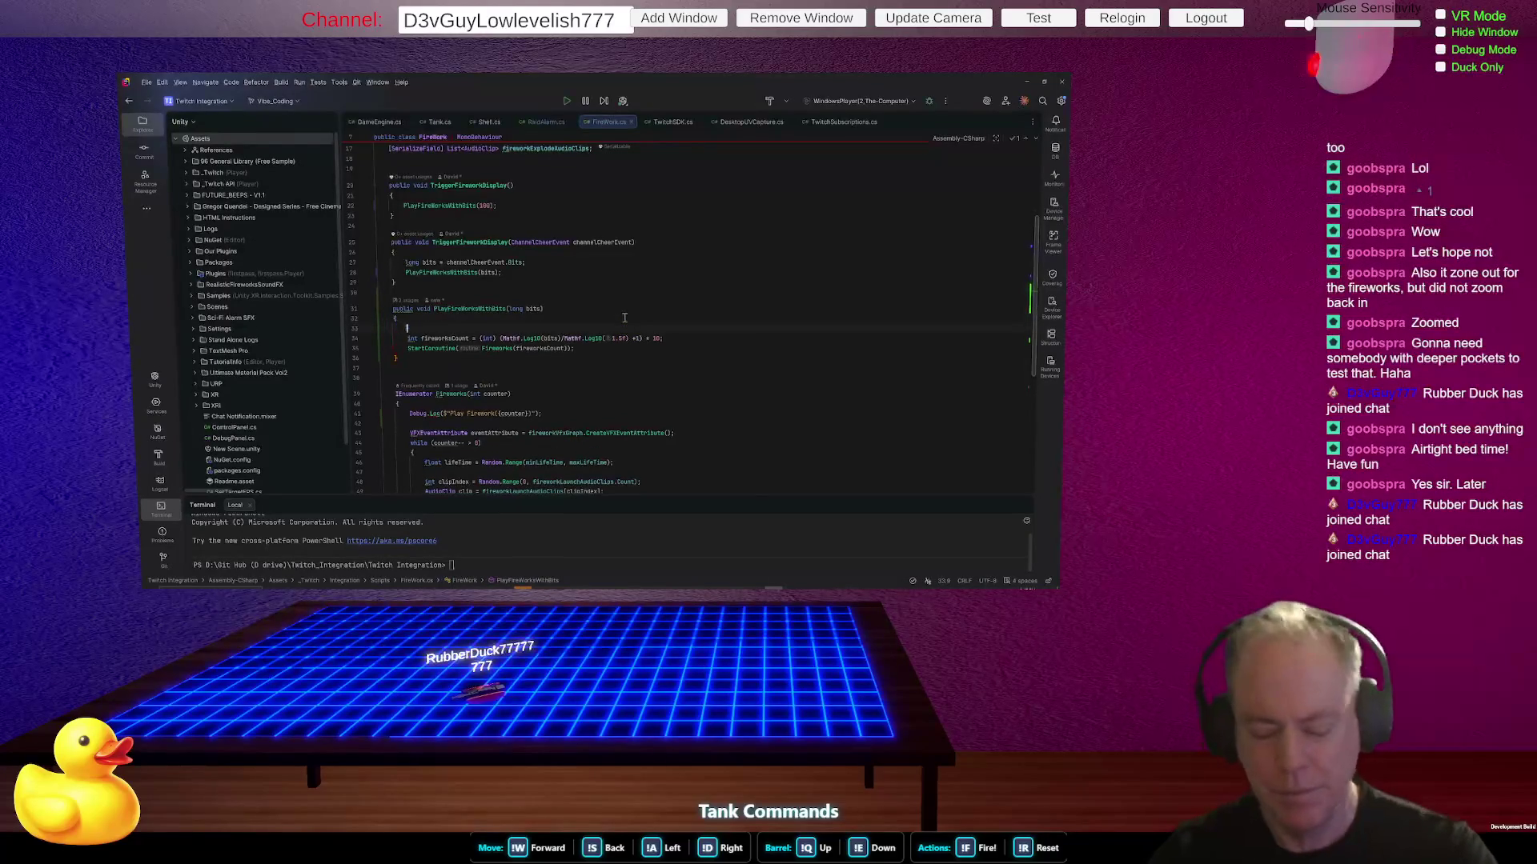
pyautogui.press('Down')
pyautogui.press('Down')
pyautogui.press('Down')
pyautogui.press('Down')
pyautogui.press('Up')
pyautogui.press('Up')
pyautogui.press('Up')
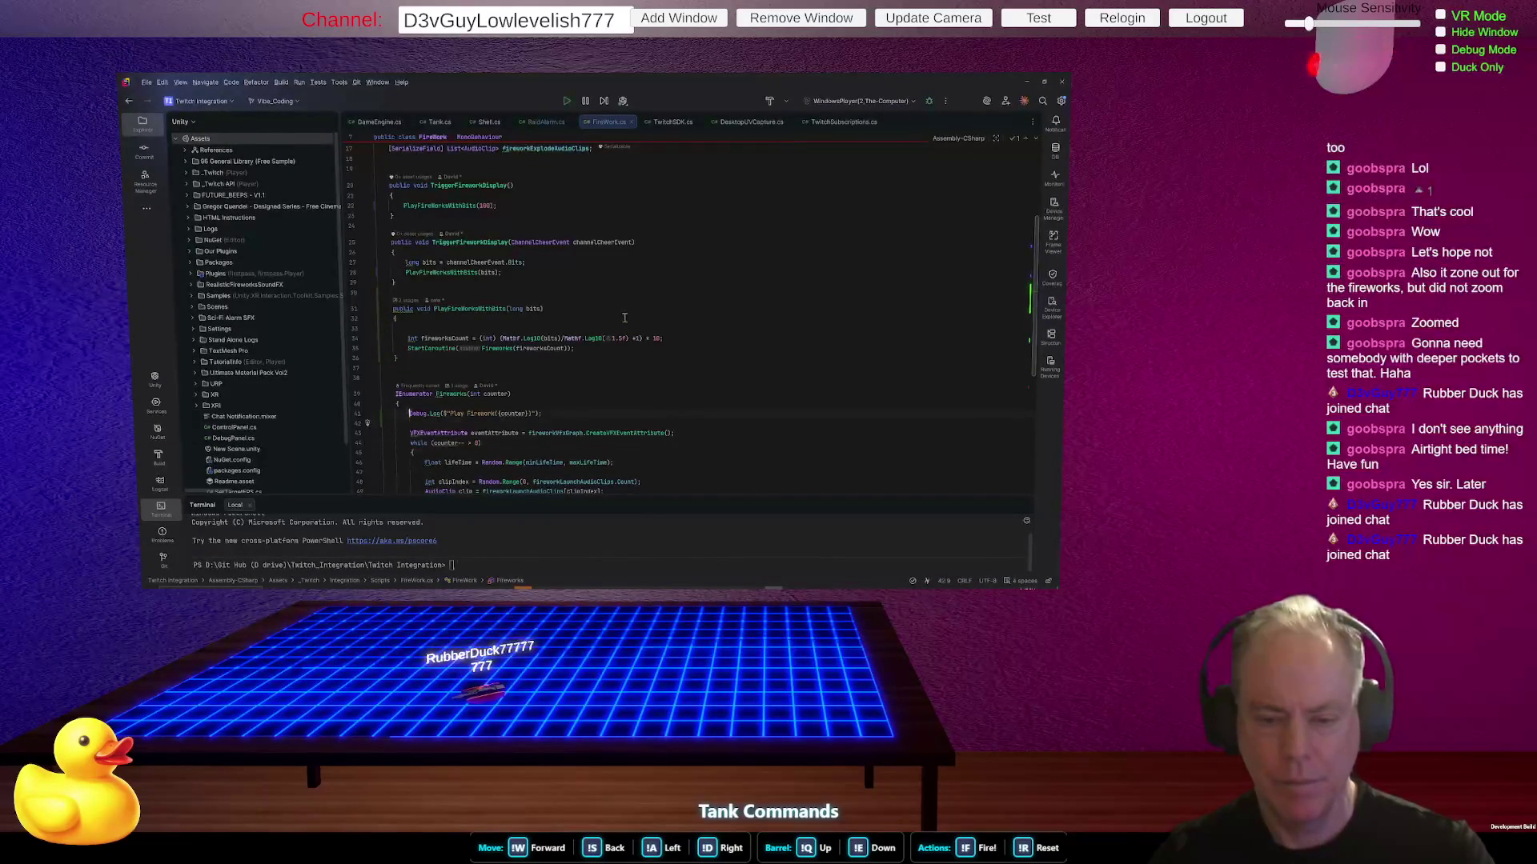
pyautogui.press('Up')
pyautogui.press('Up')
pyautogui.press('Up')
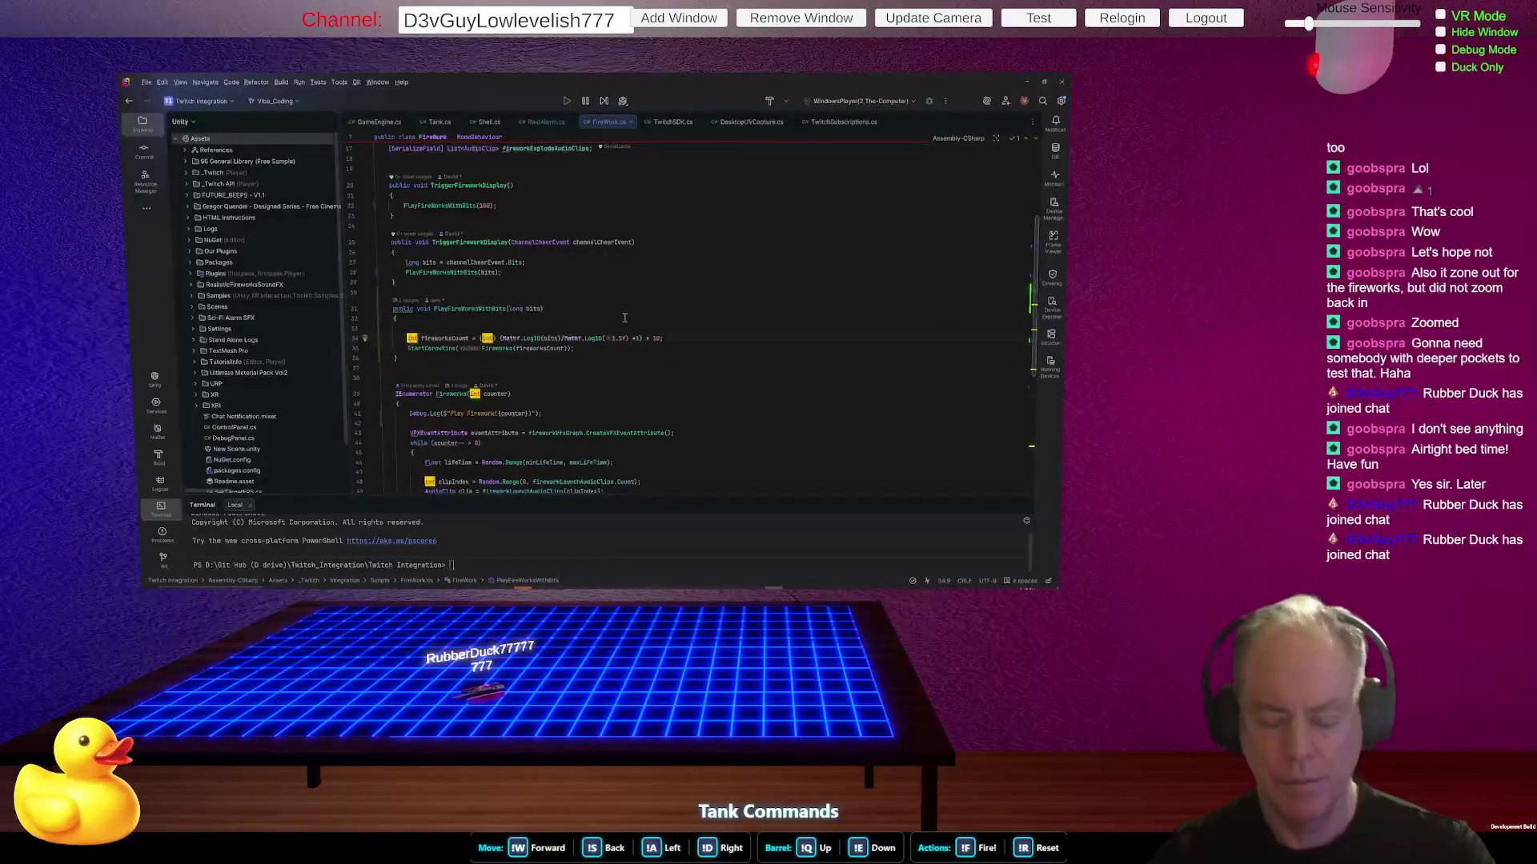
# - Add a Debug.Log statement with the message 'with Bits' to log the incoming bits
pyautogui.write('Debug')
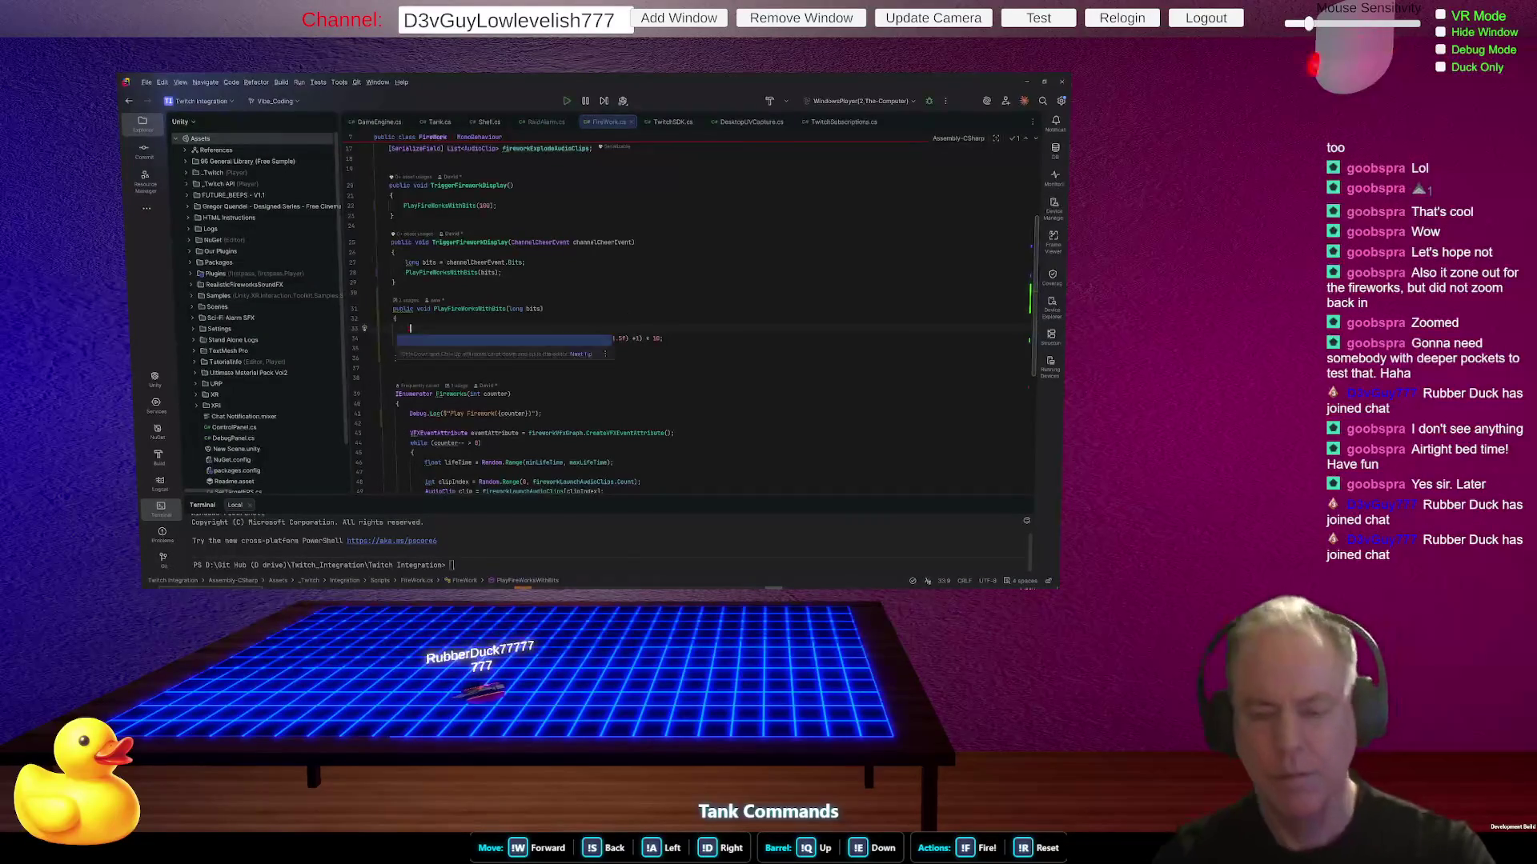
pyautogui.write('.')
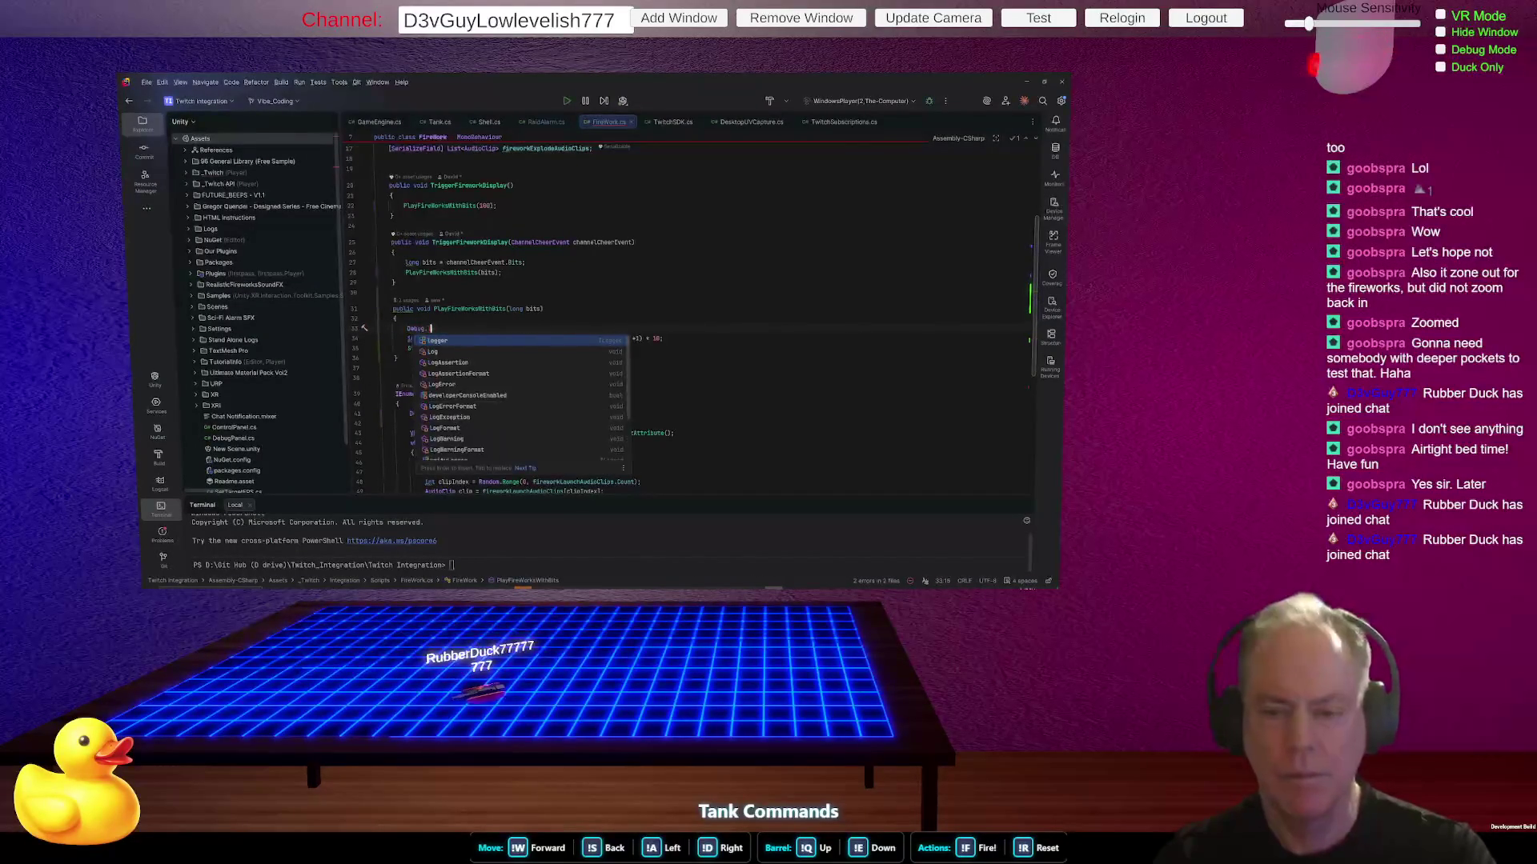
pyautogui.write('lo')
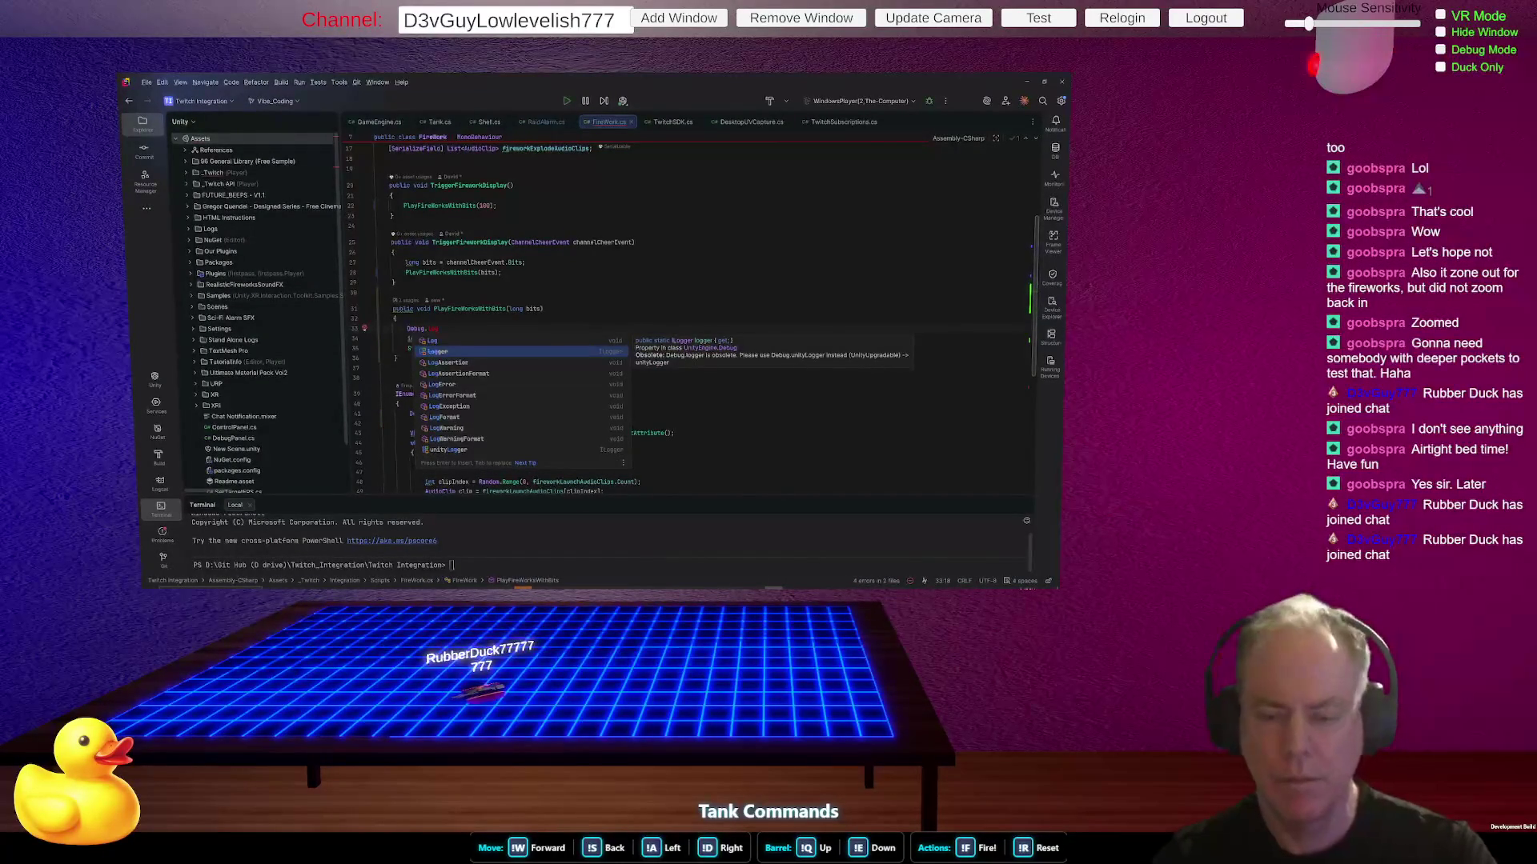
pyautogui.write('g($"Play Firework({bits})");')
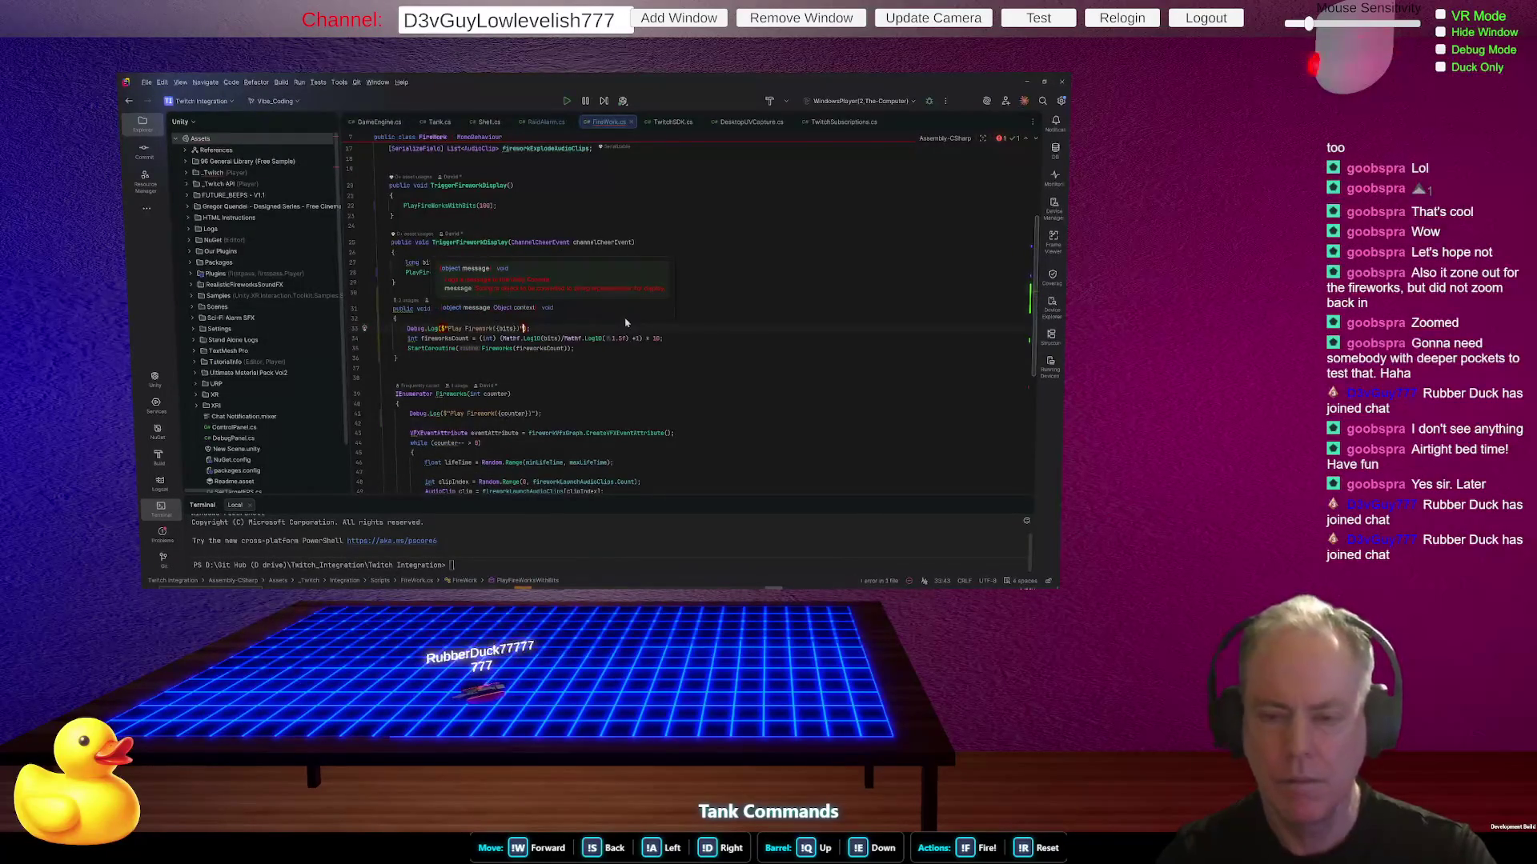
pyautogui.press('Tab')
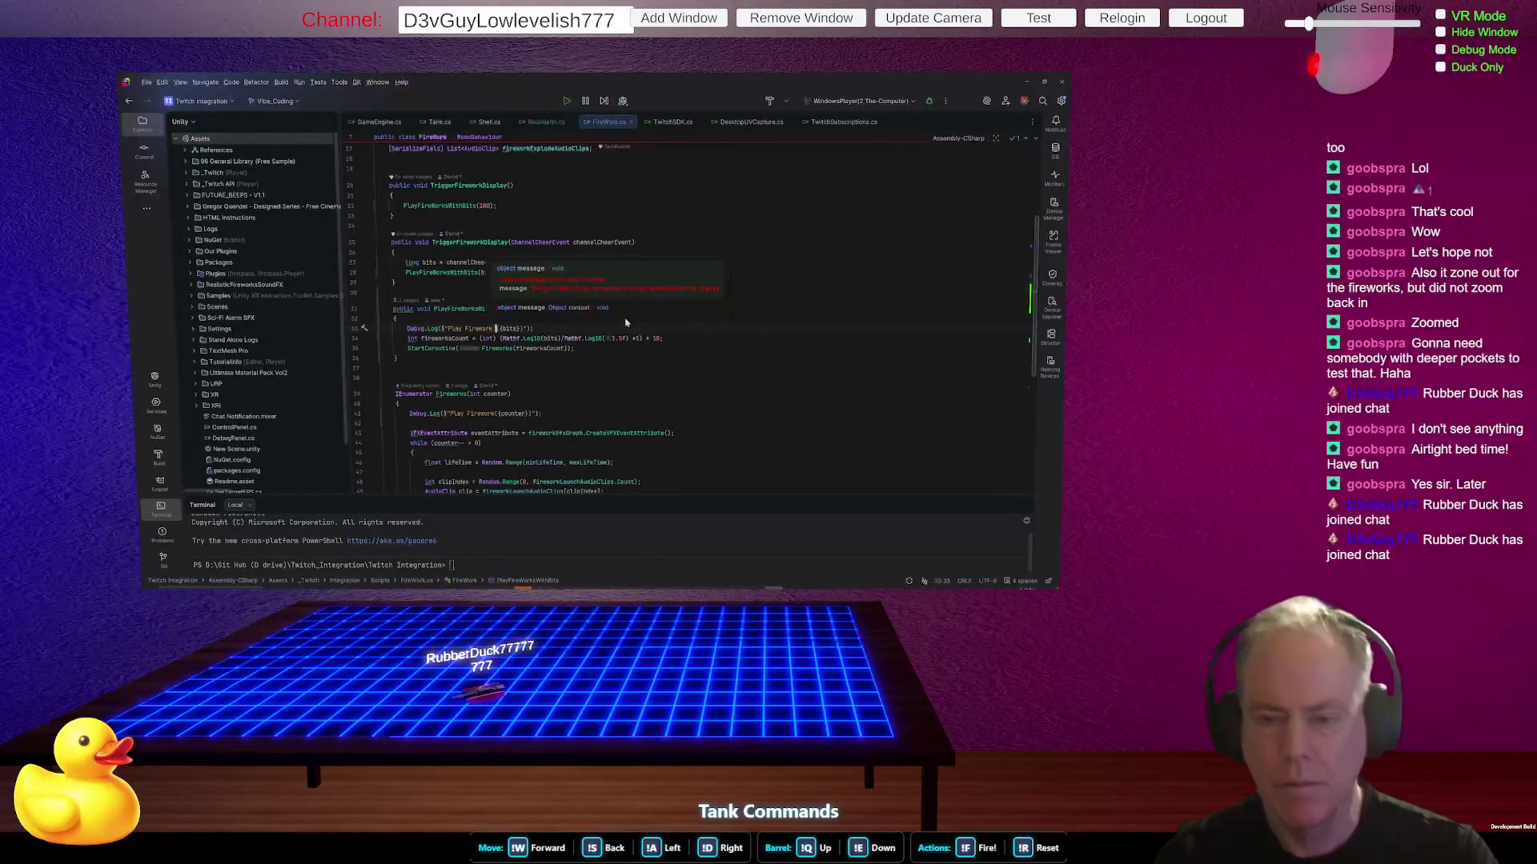
pyautogui.write('with Bits')
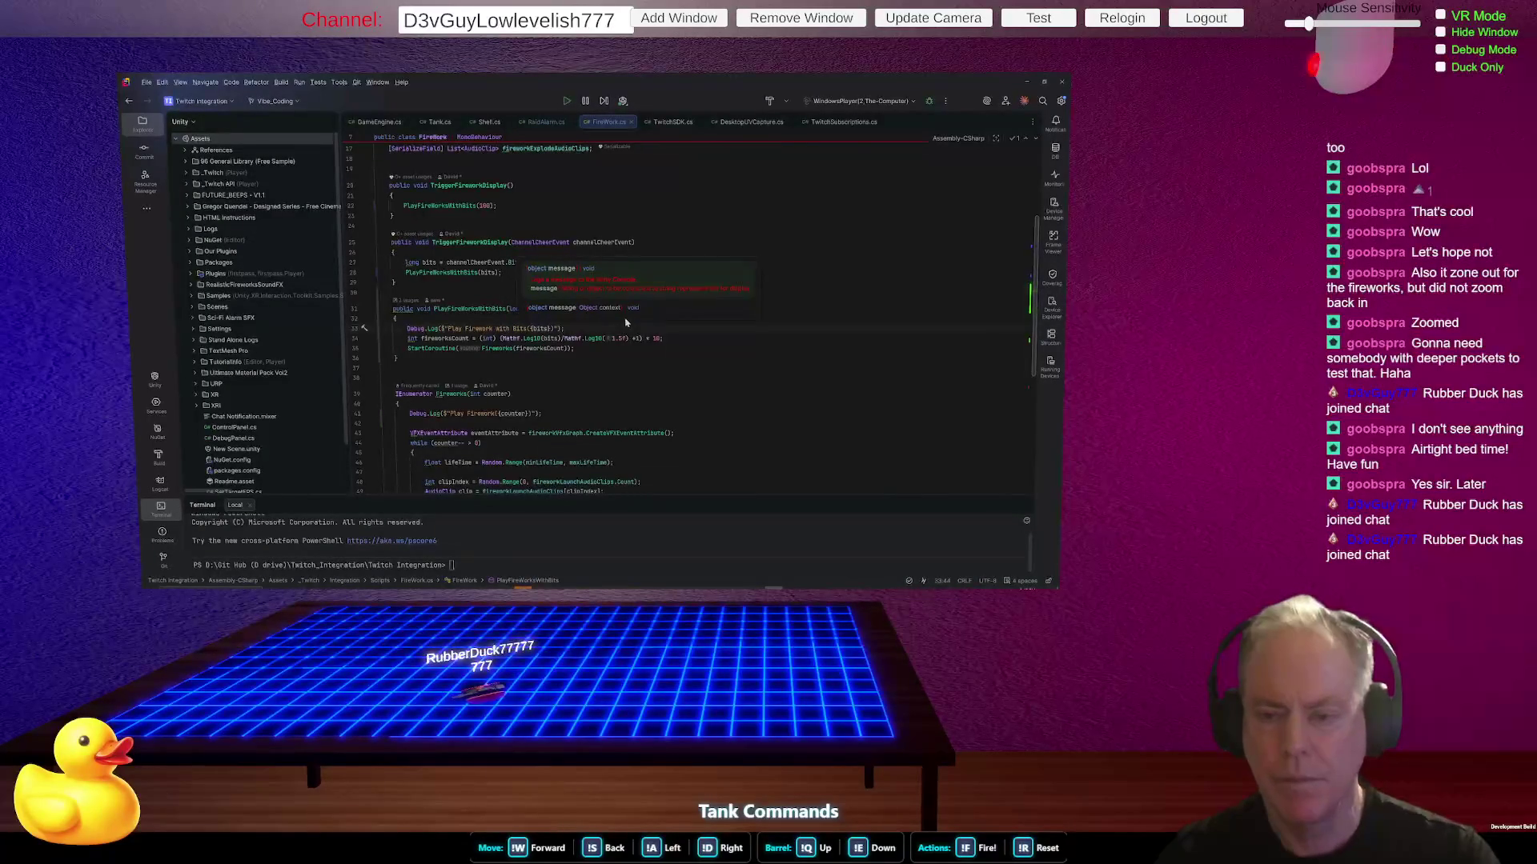
pyautogui.press('Escape')
pyautogui.press('Up')
pyautogui.press('Up')
pyautogui.press('Up')
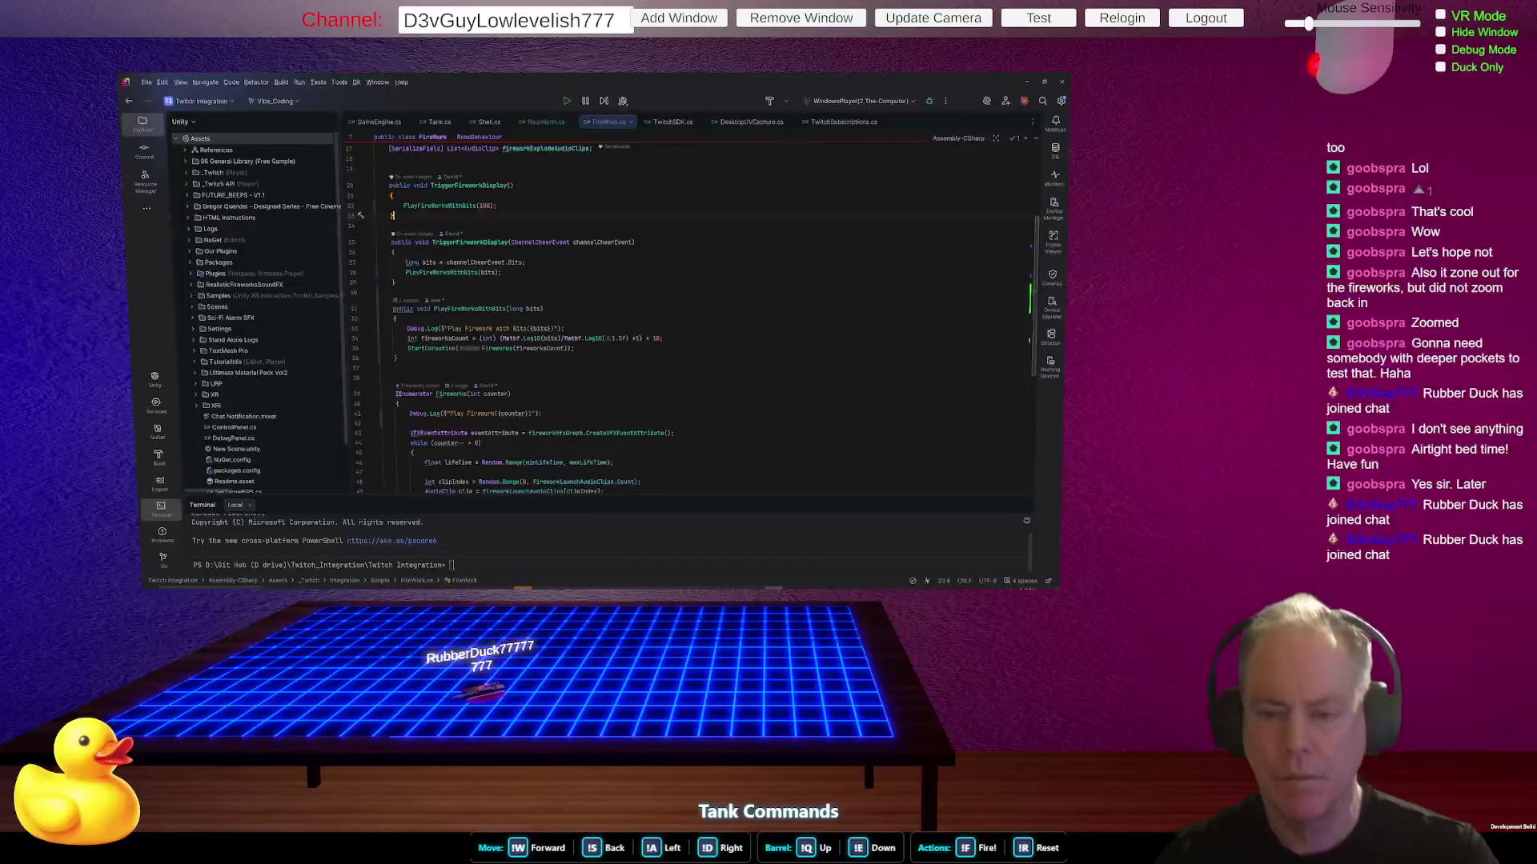
pyautogui.press('Down')
pyautogui.press('Down')
pyautogui.press('Down')
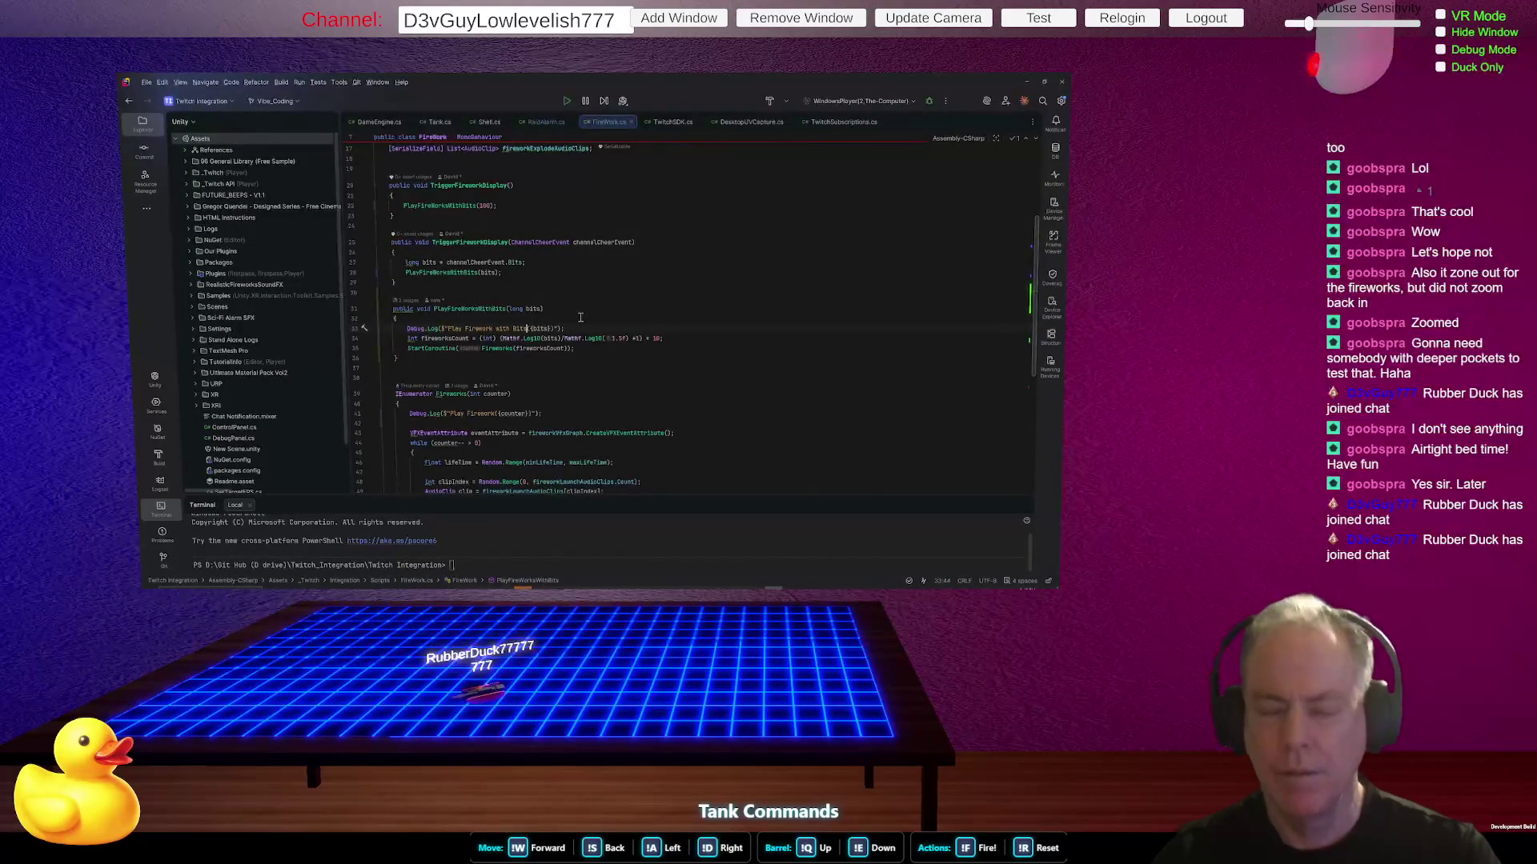
pyautogui.hotkey('alt', 'Tab')
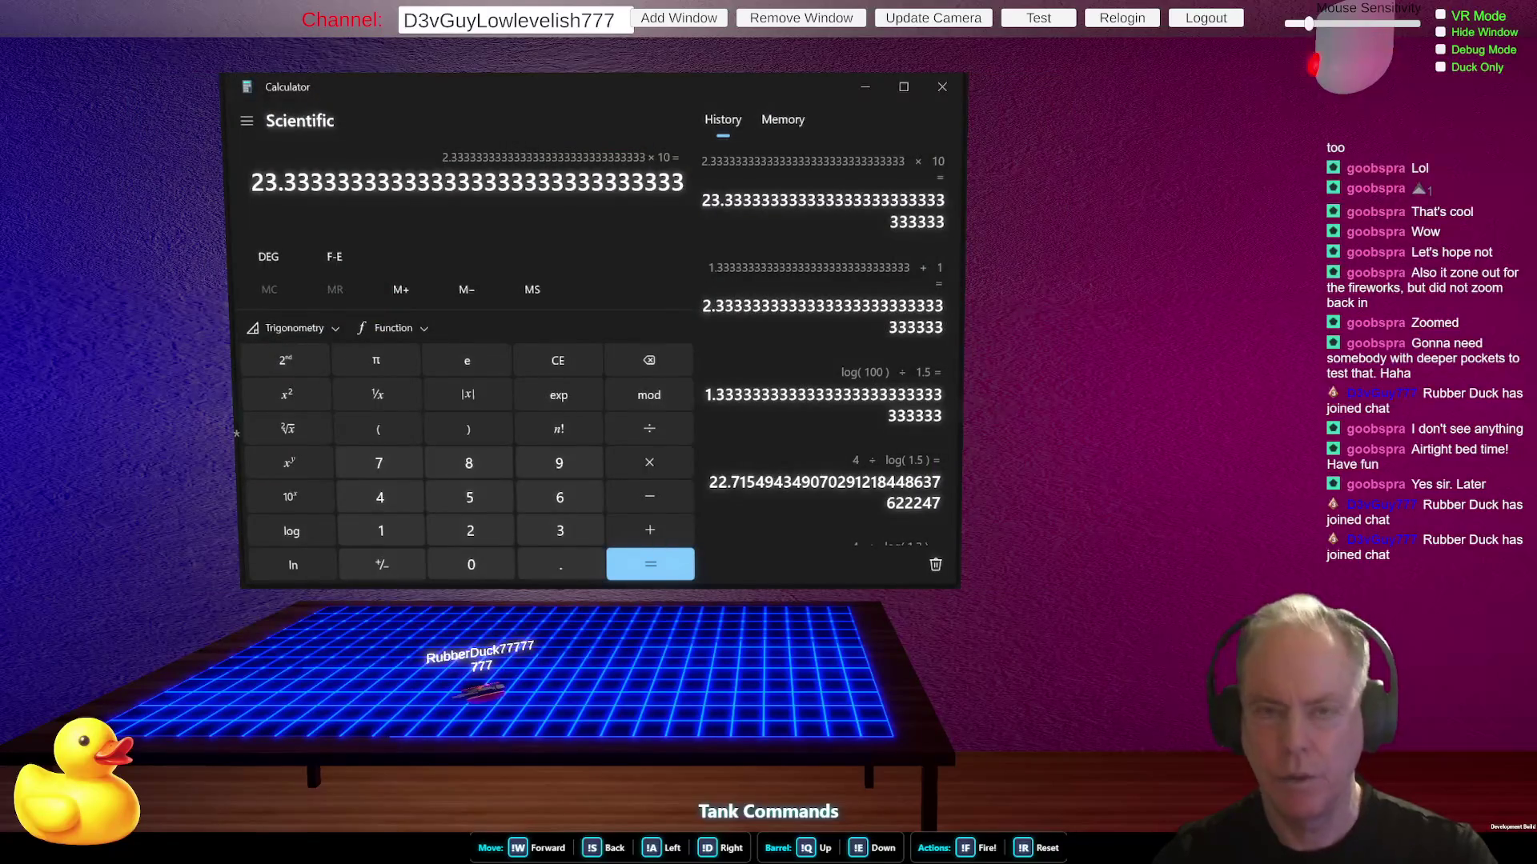
pyautogui.hotkey('alt', 'Tab')
pyautogui.click(281, 82)
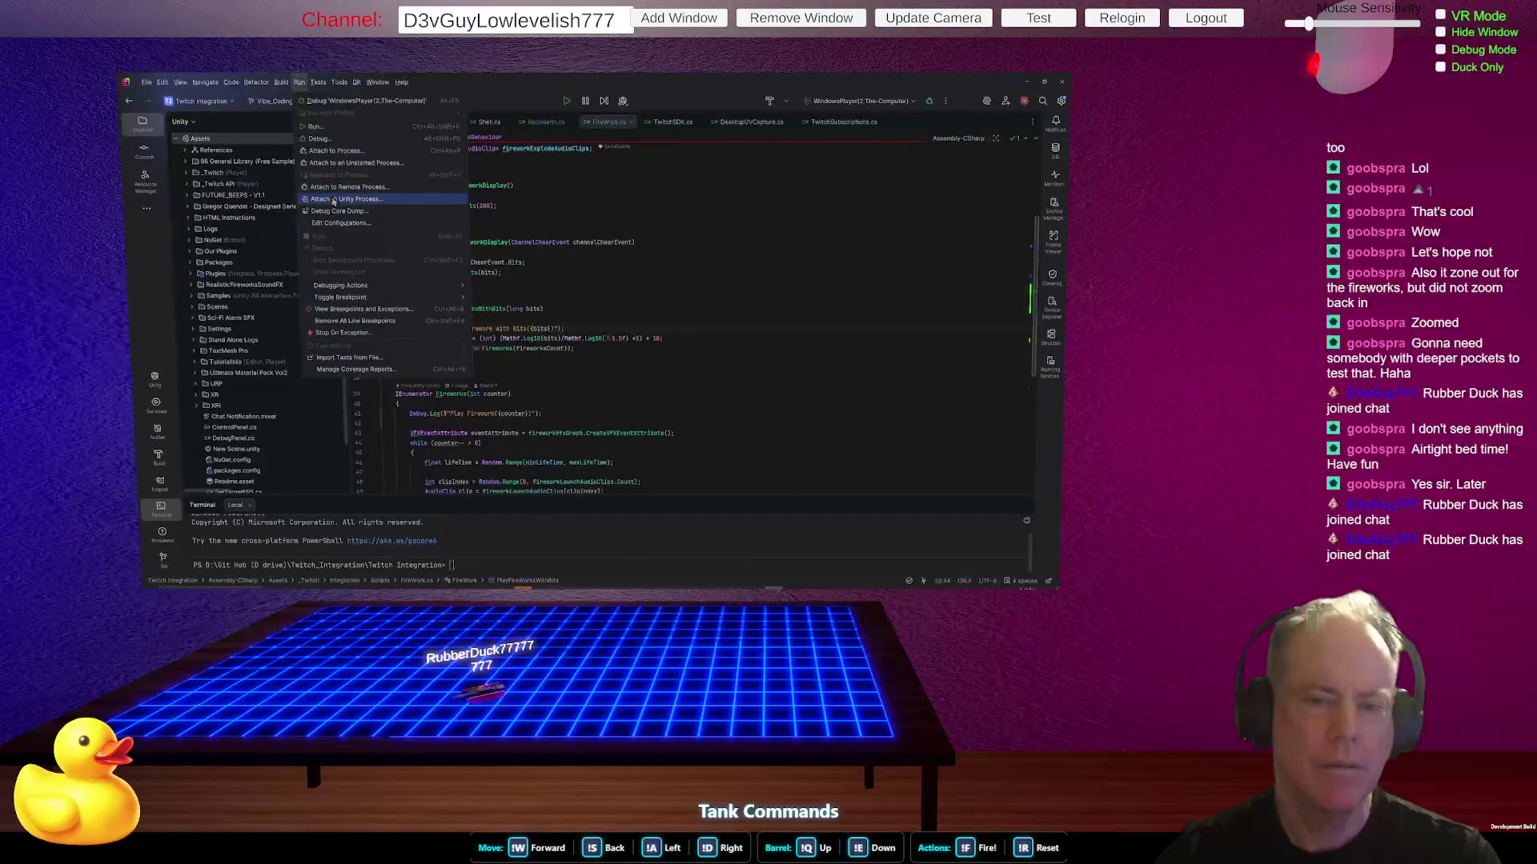
# - Attach Rider's debugger to the Twitch Integration Unity.exe process
pyautogui.click(352, 199)
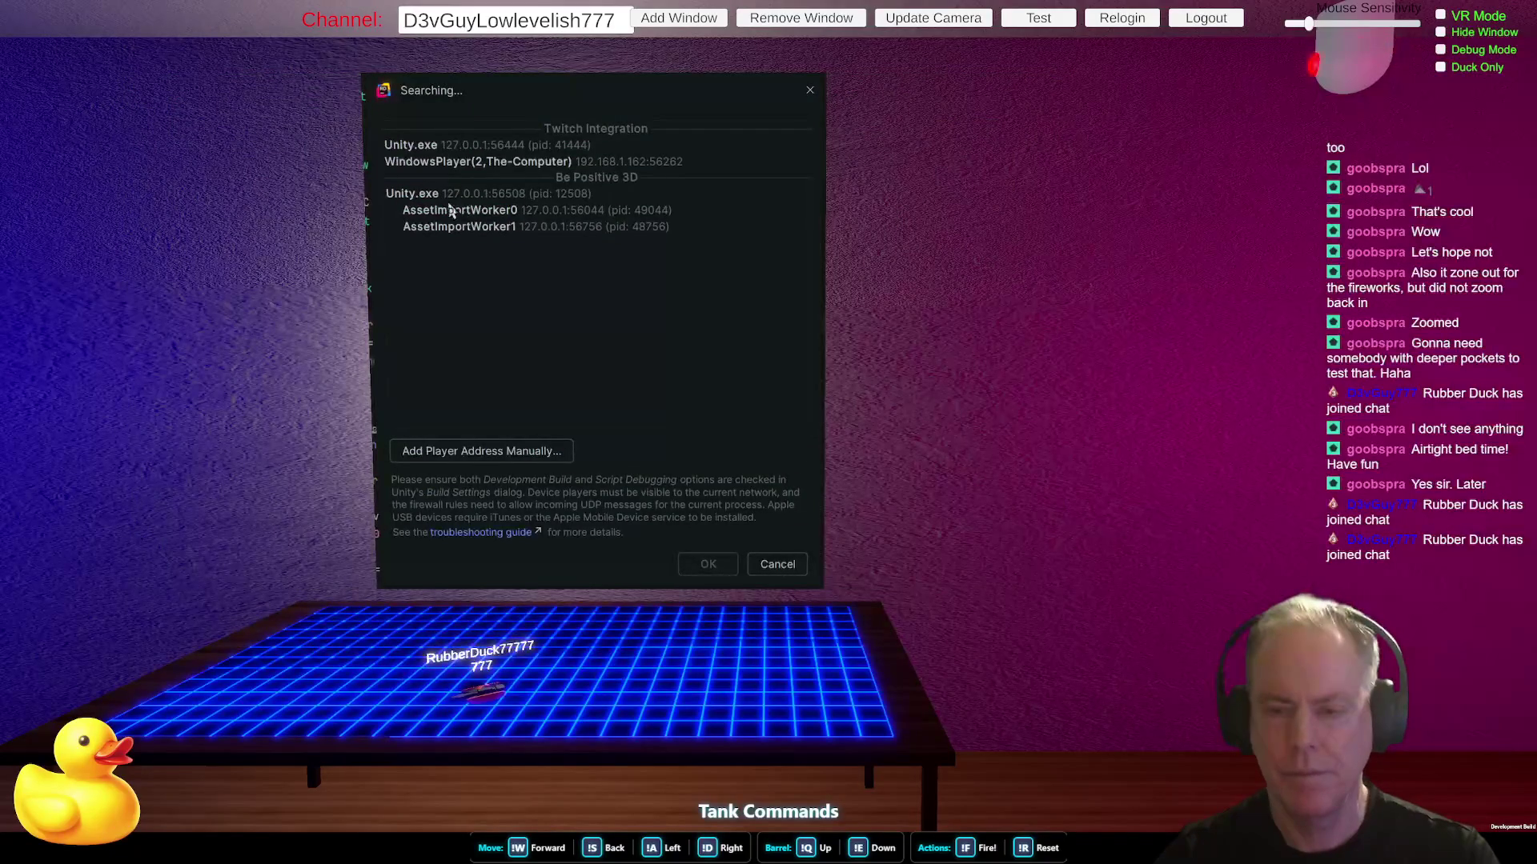
pyautogui.click(419, 147)
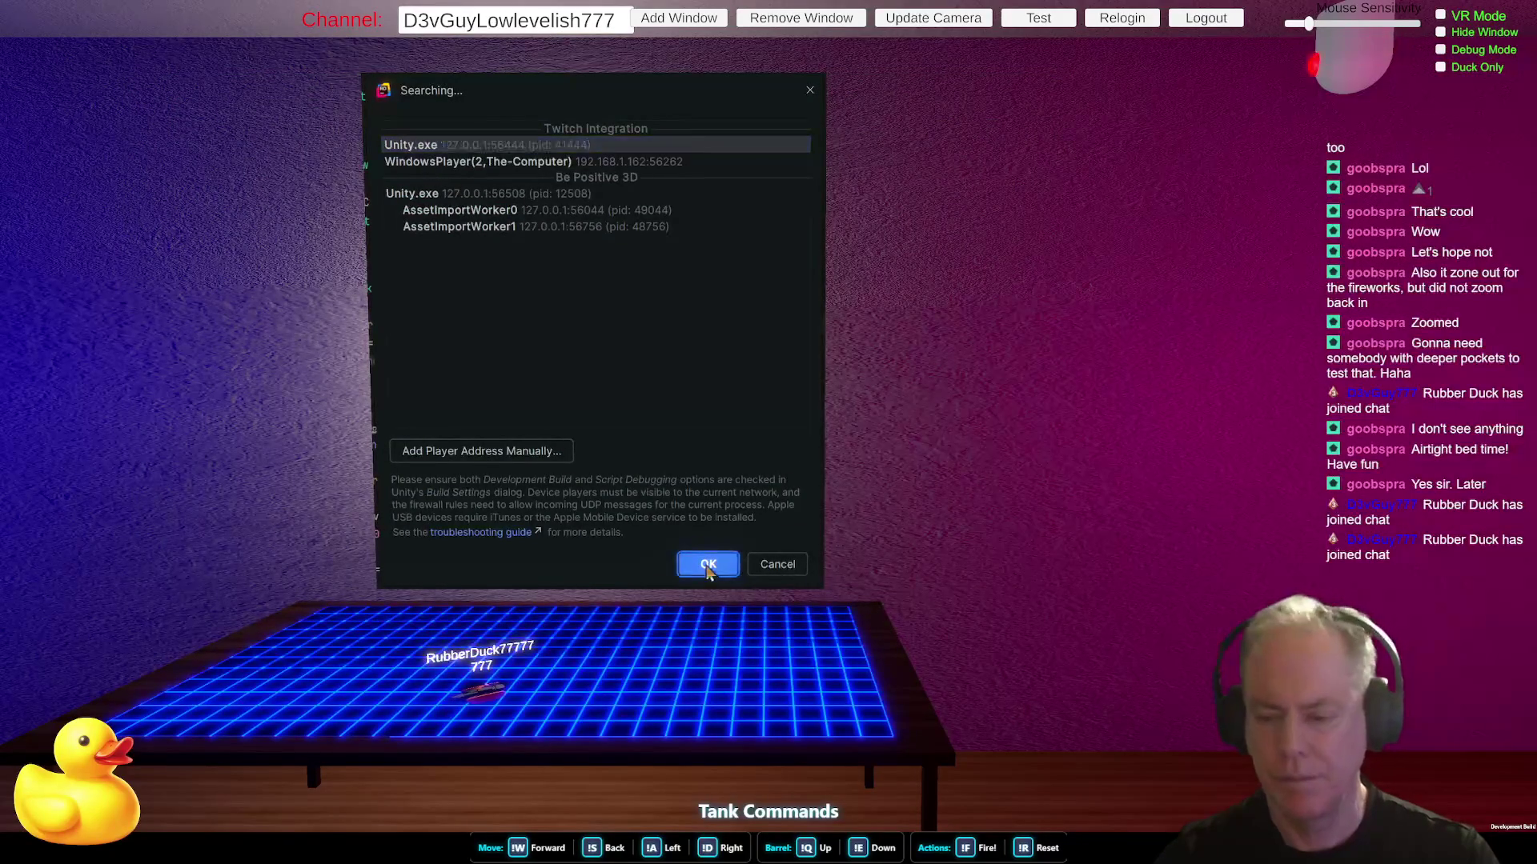
pyautogui.click(708, 565)
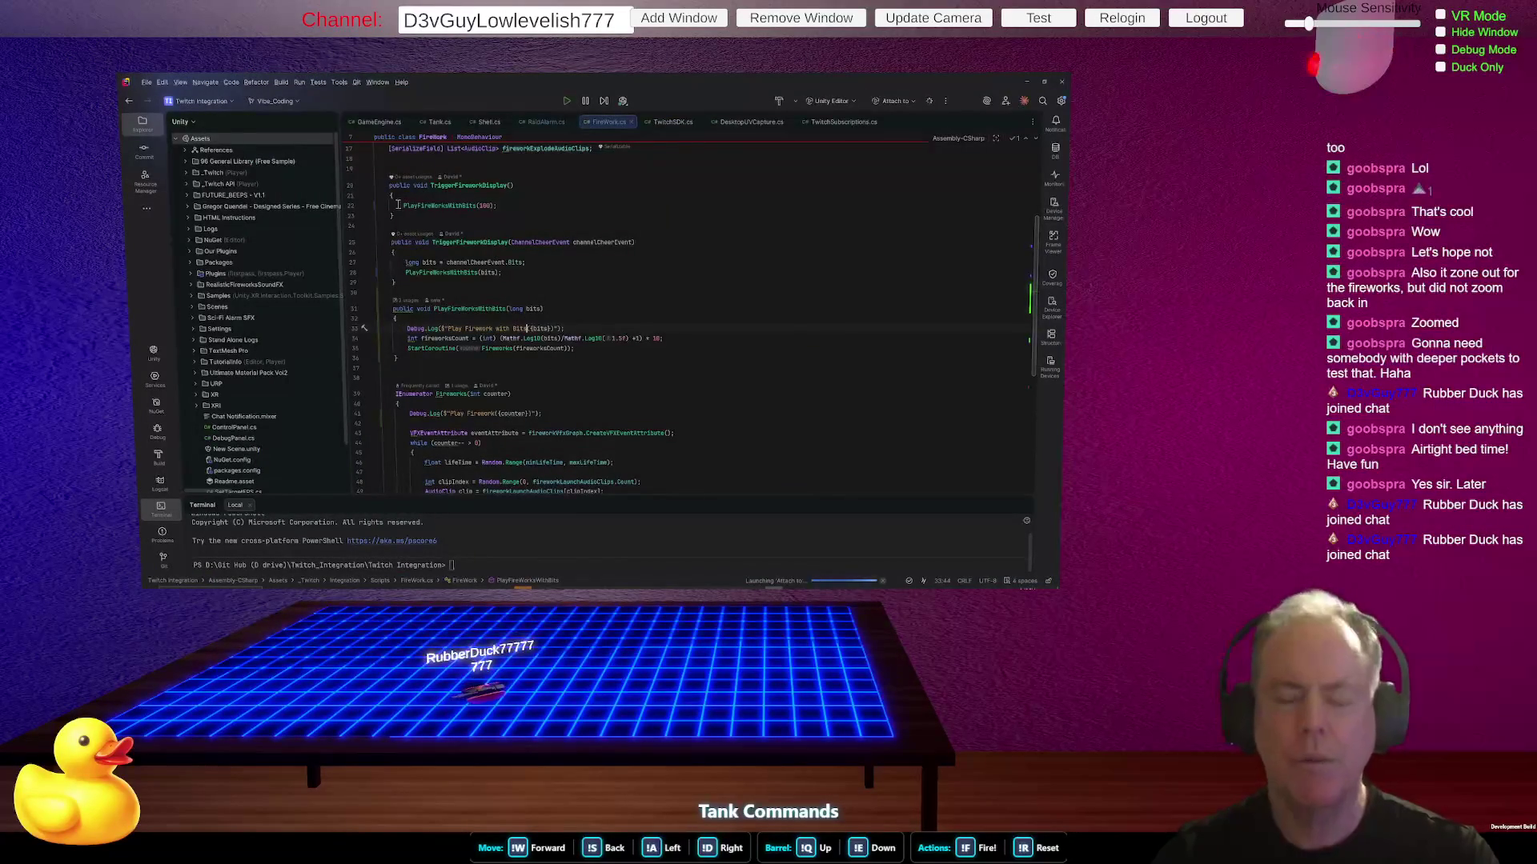
# - Set a breakpoint on the StartCoroutine line (line 35) of PlayFireWorksWithBits
pyautogui.click(440, 206)
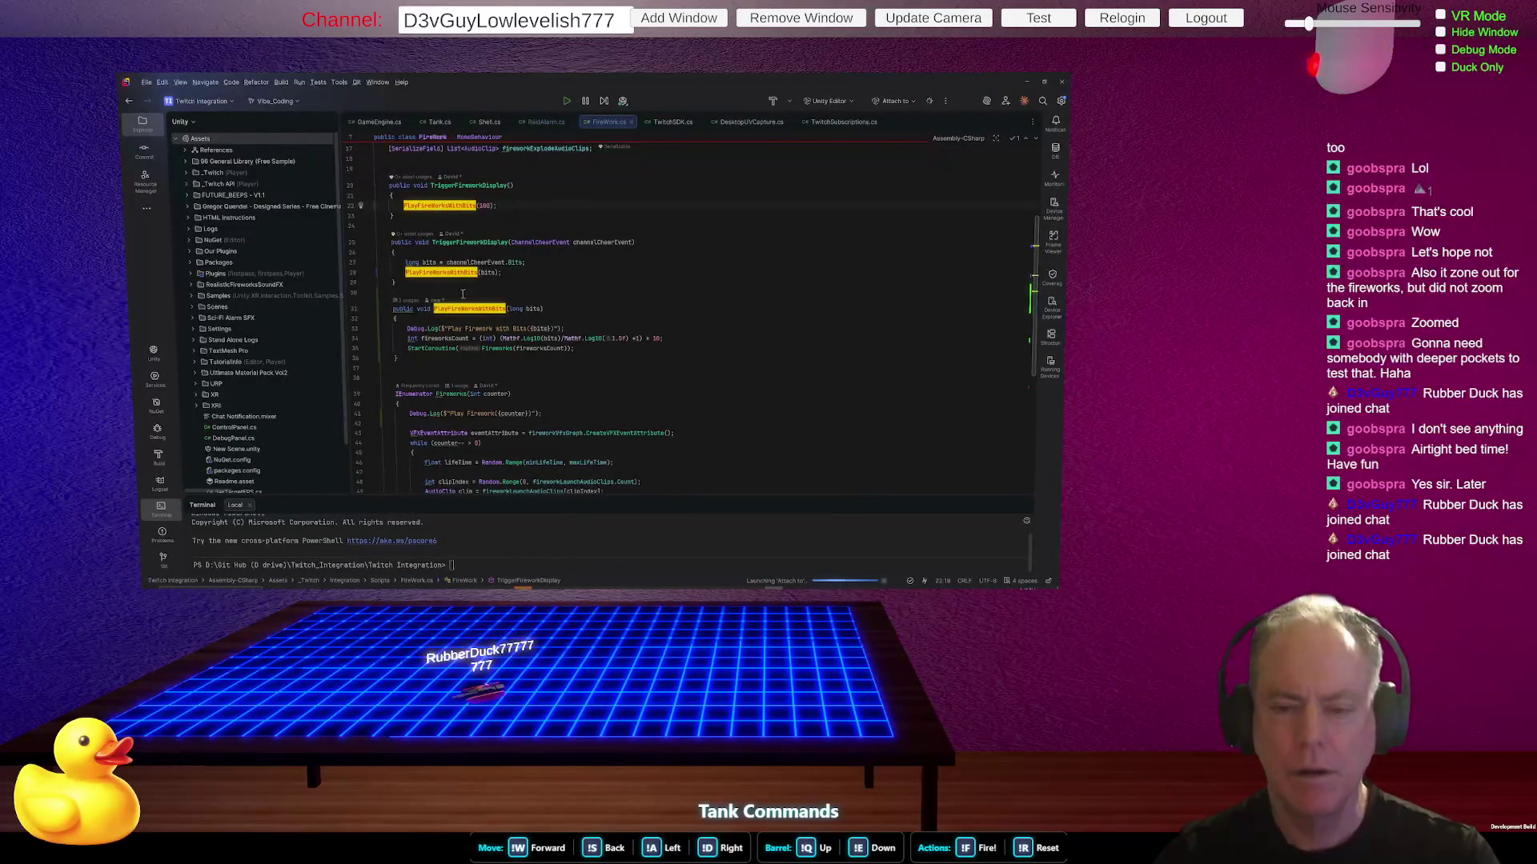
pyautogui.click(355, 349)
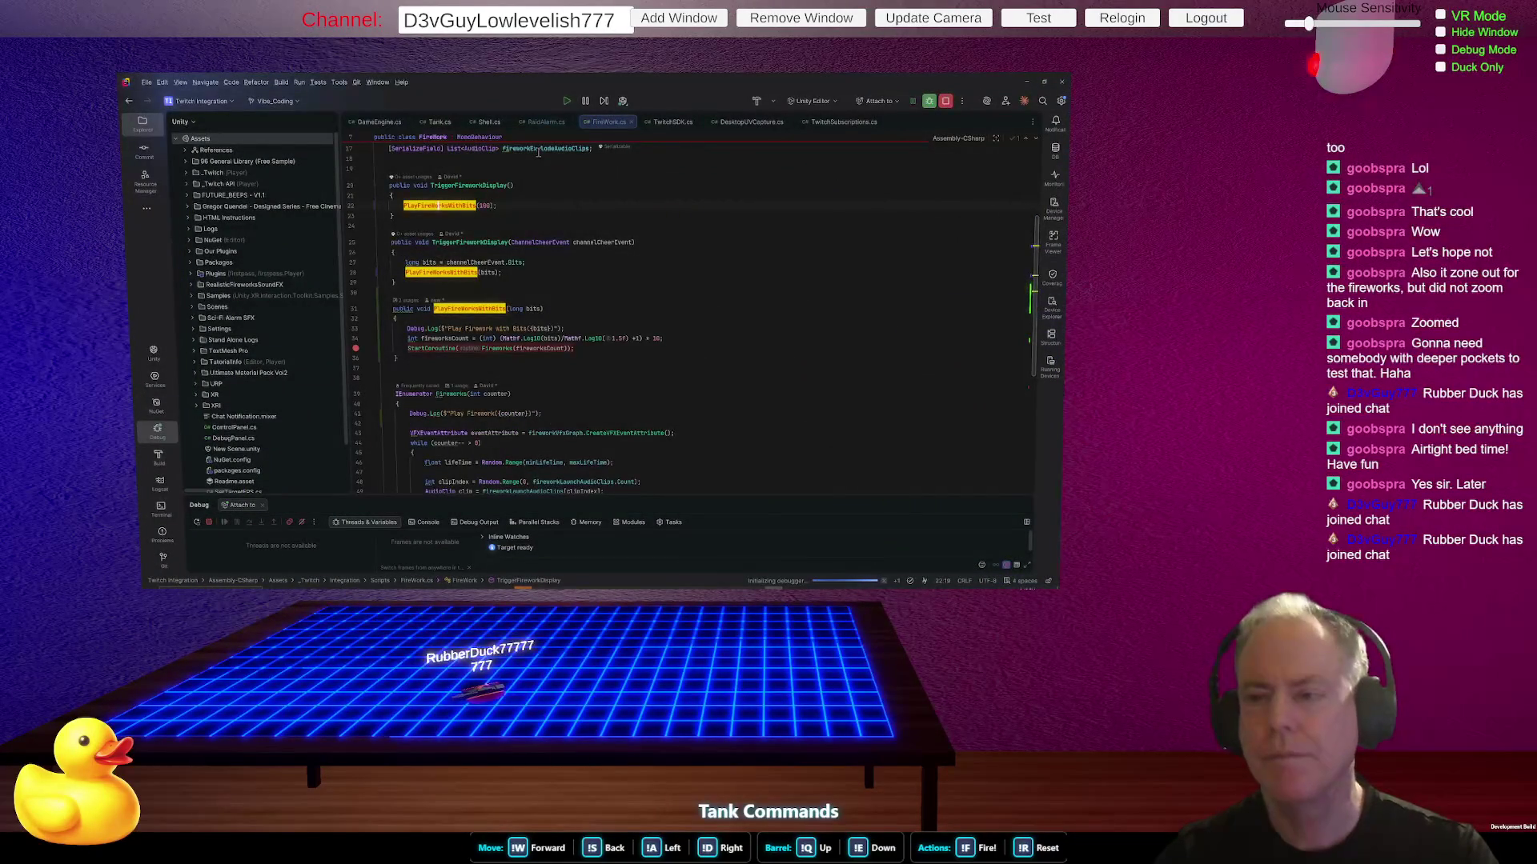
pyautogui.hotkey('alt', 'Tab')
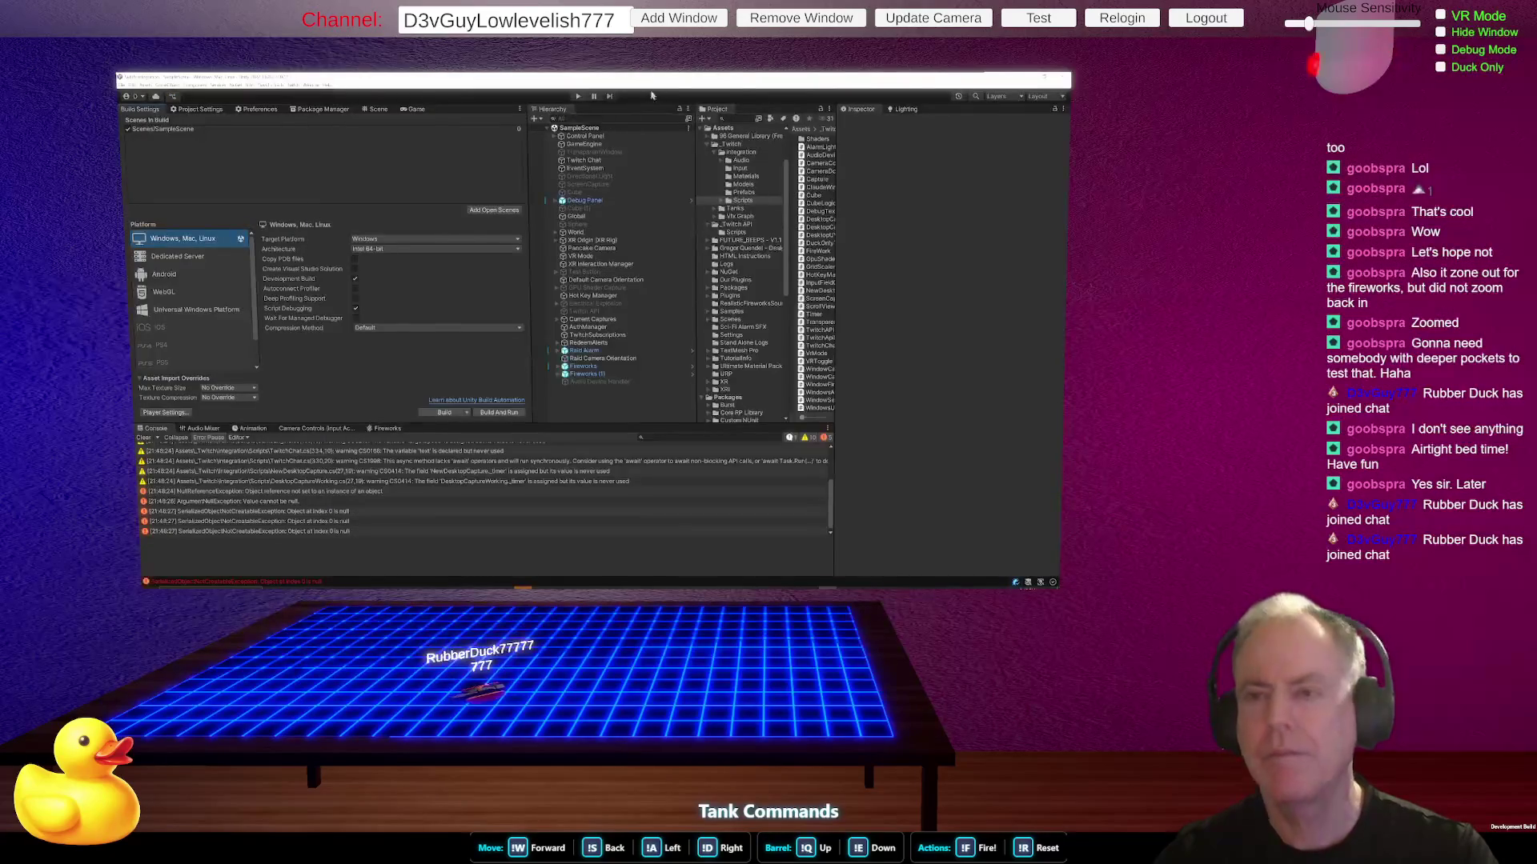
# - Press Play in the Unity Editor so the scene runs until it hits the breakpoint
pyautogui.click(581, 97)
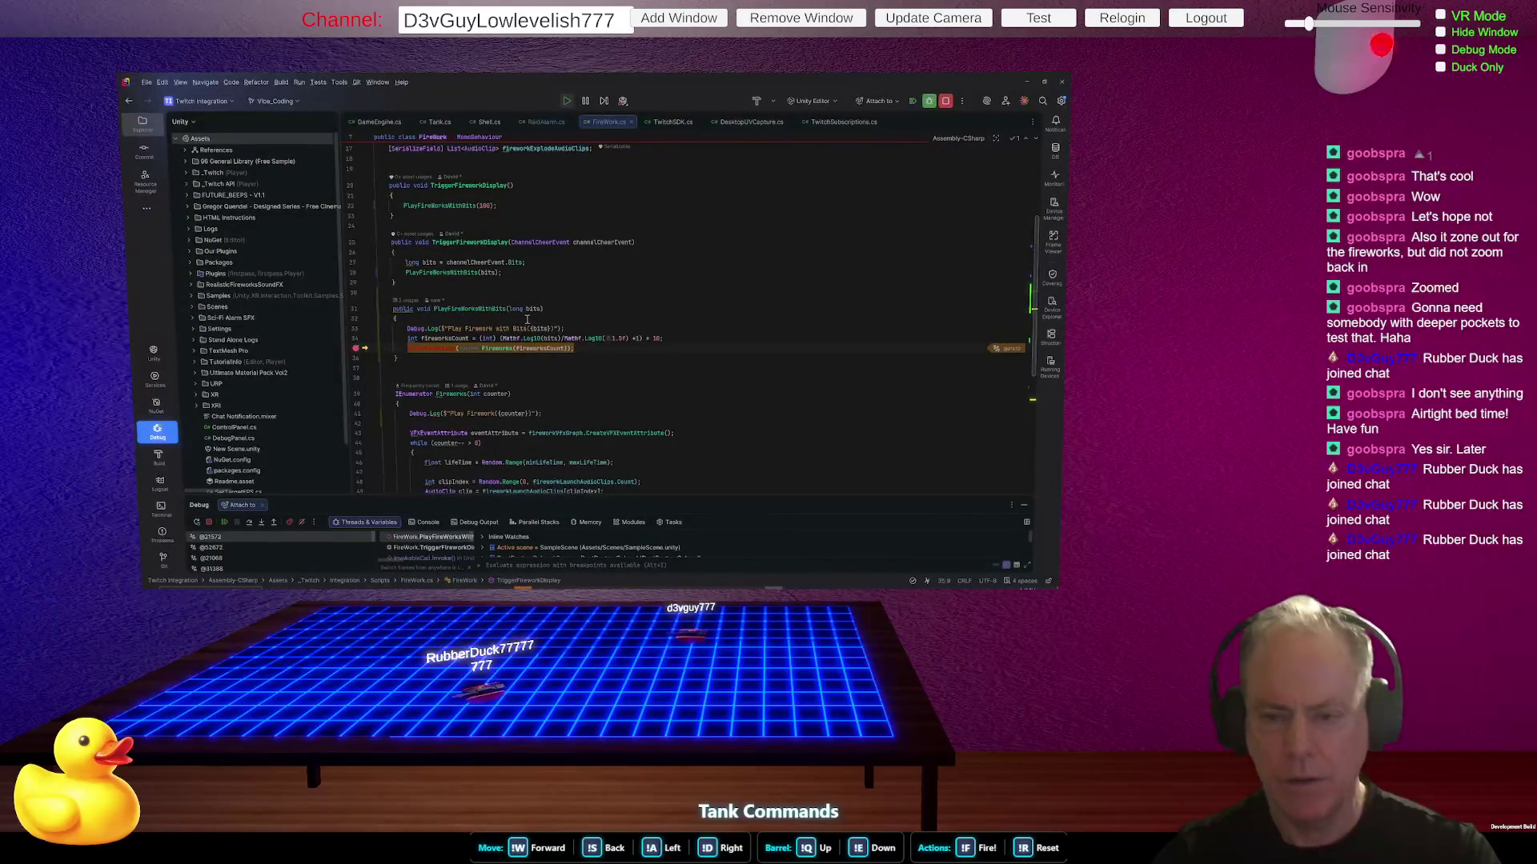
# - Inspect the fireworksCount value at the paused breakpoint in PlayFireWorksWithBits
pyautogui.moveTo(531, 309)
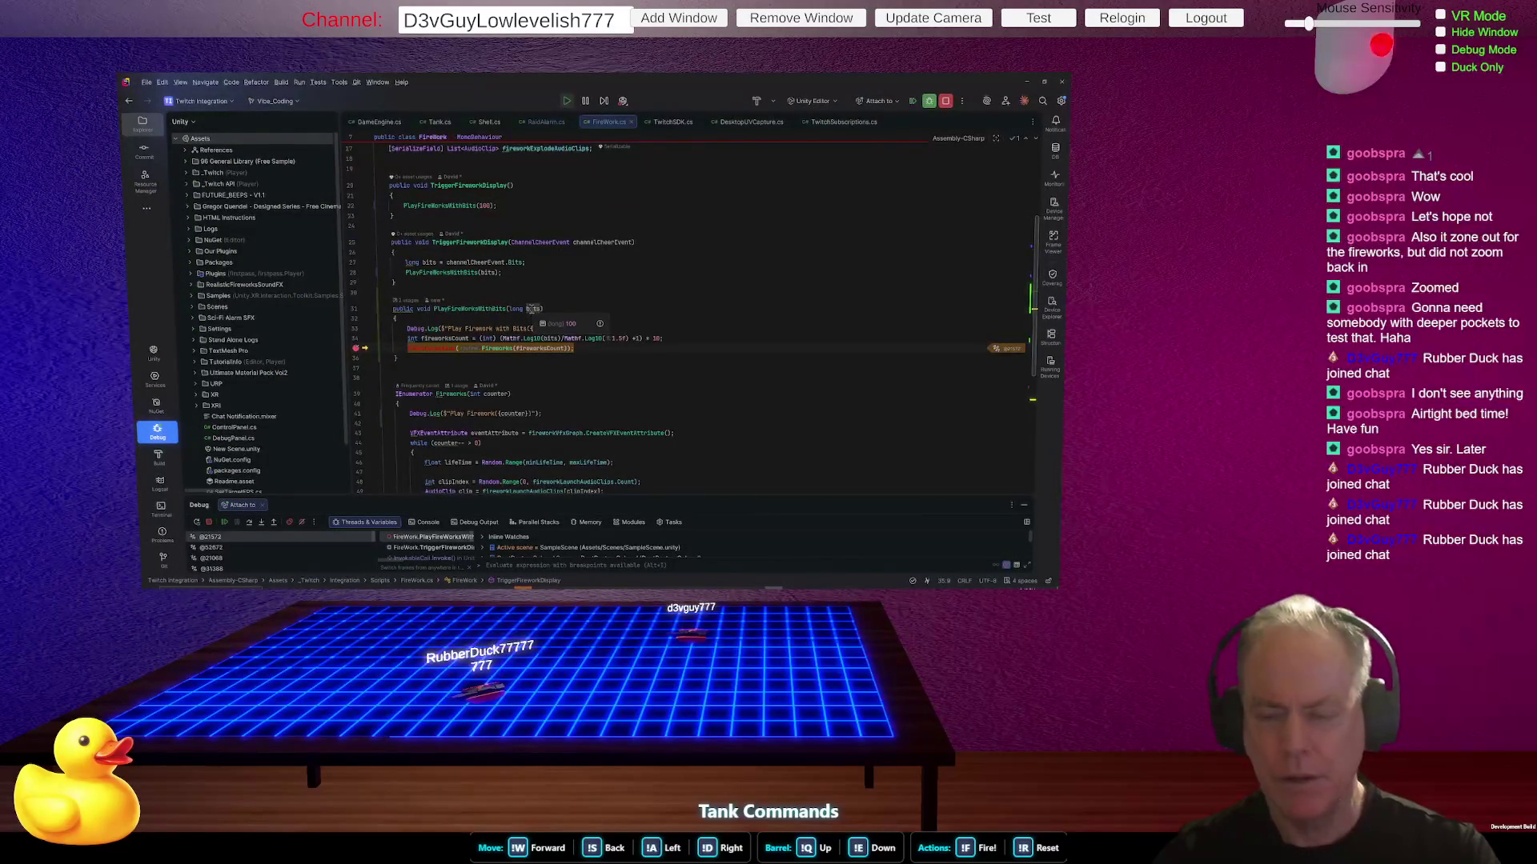
pyautogui.moveTo(425, 339)
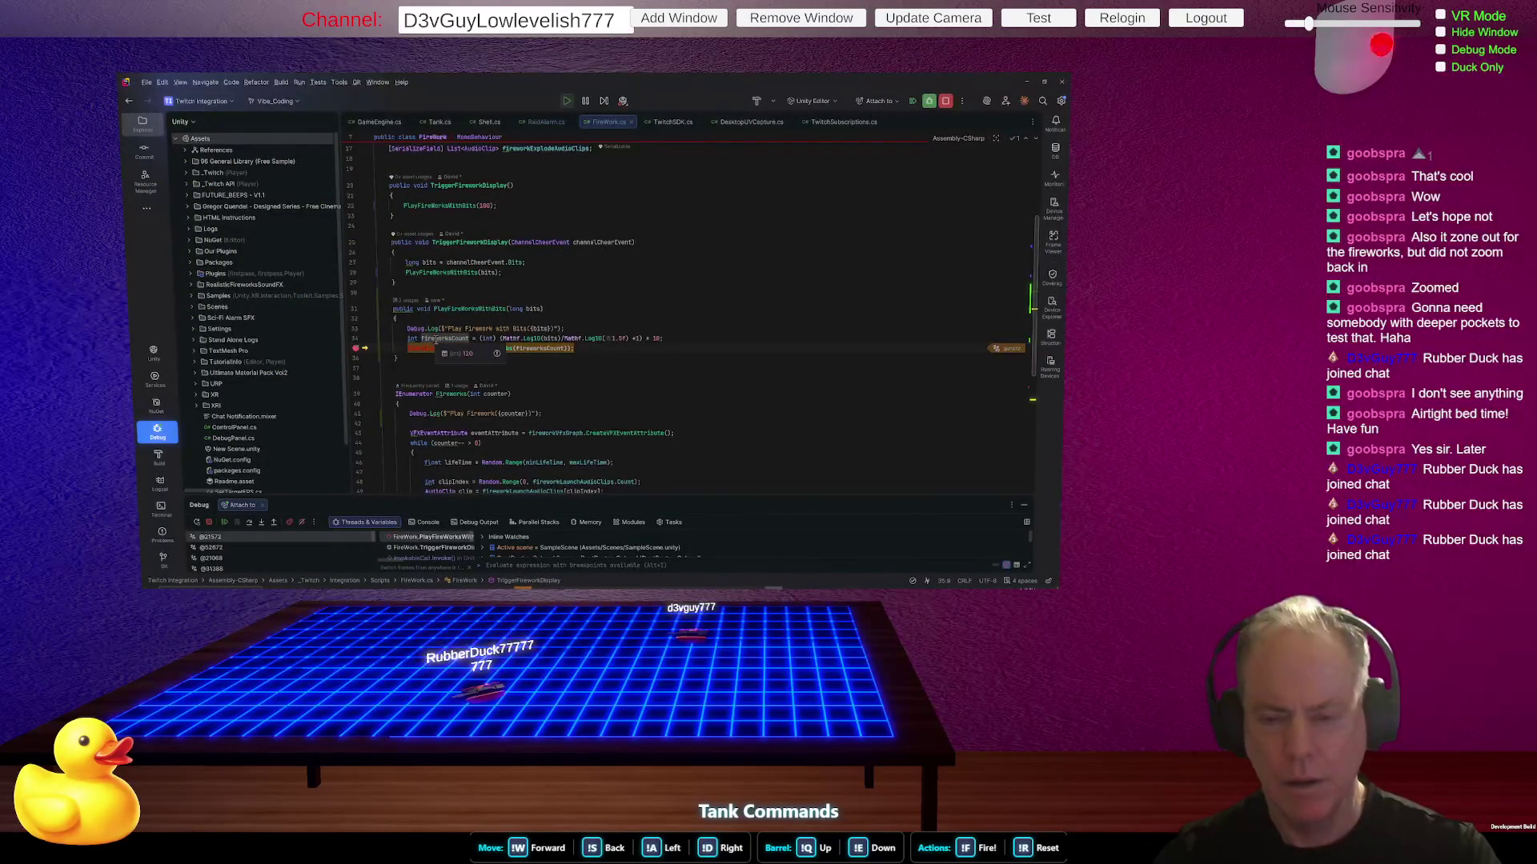
pyautogui.click(614, 365)
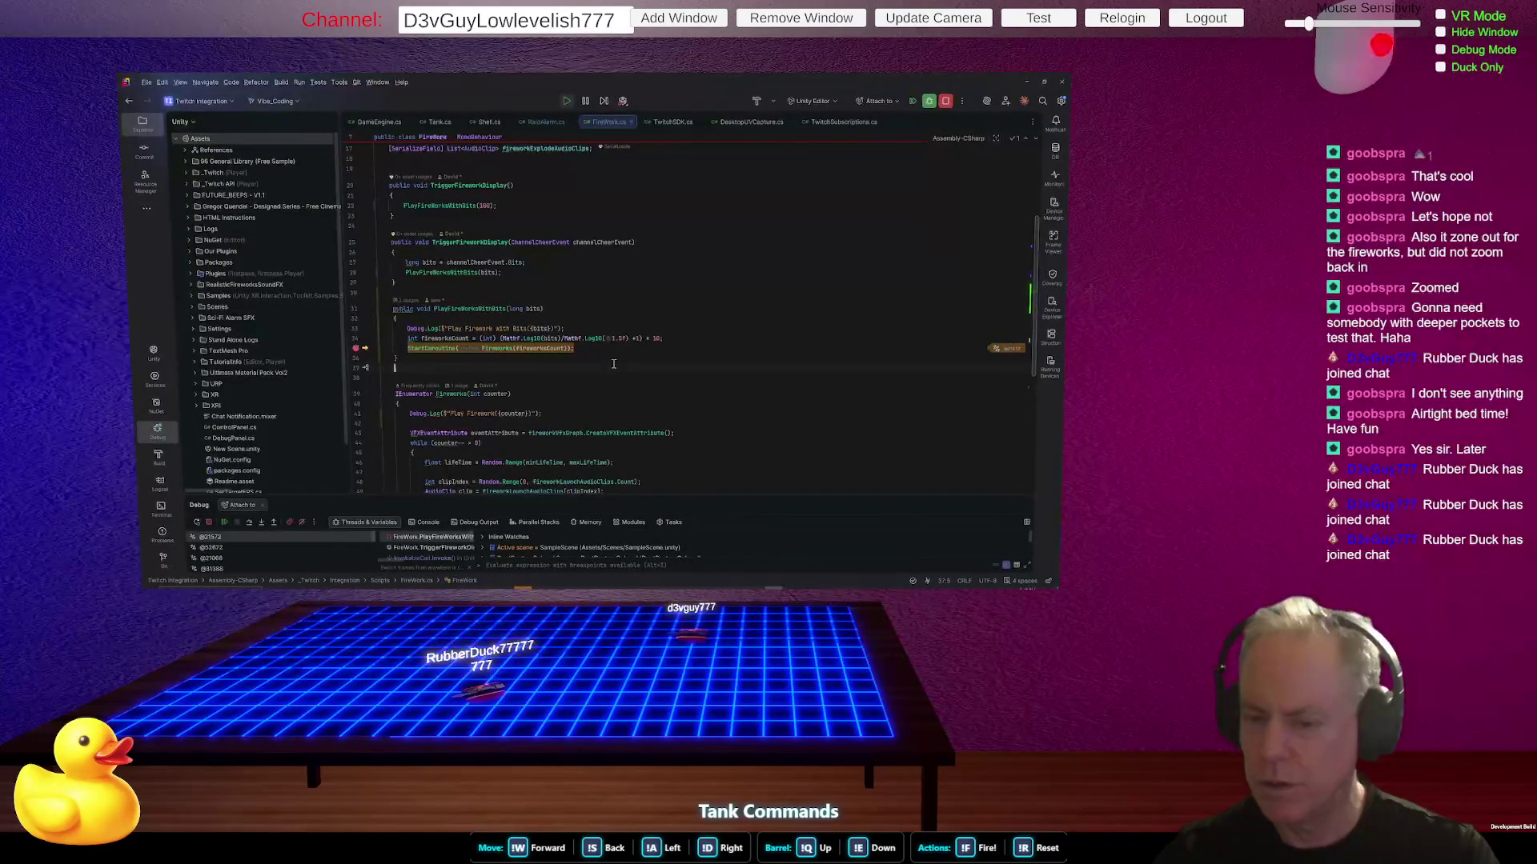
pyautogui.scroll(-4, 664, 364)
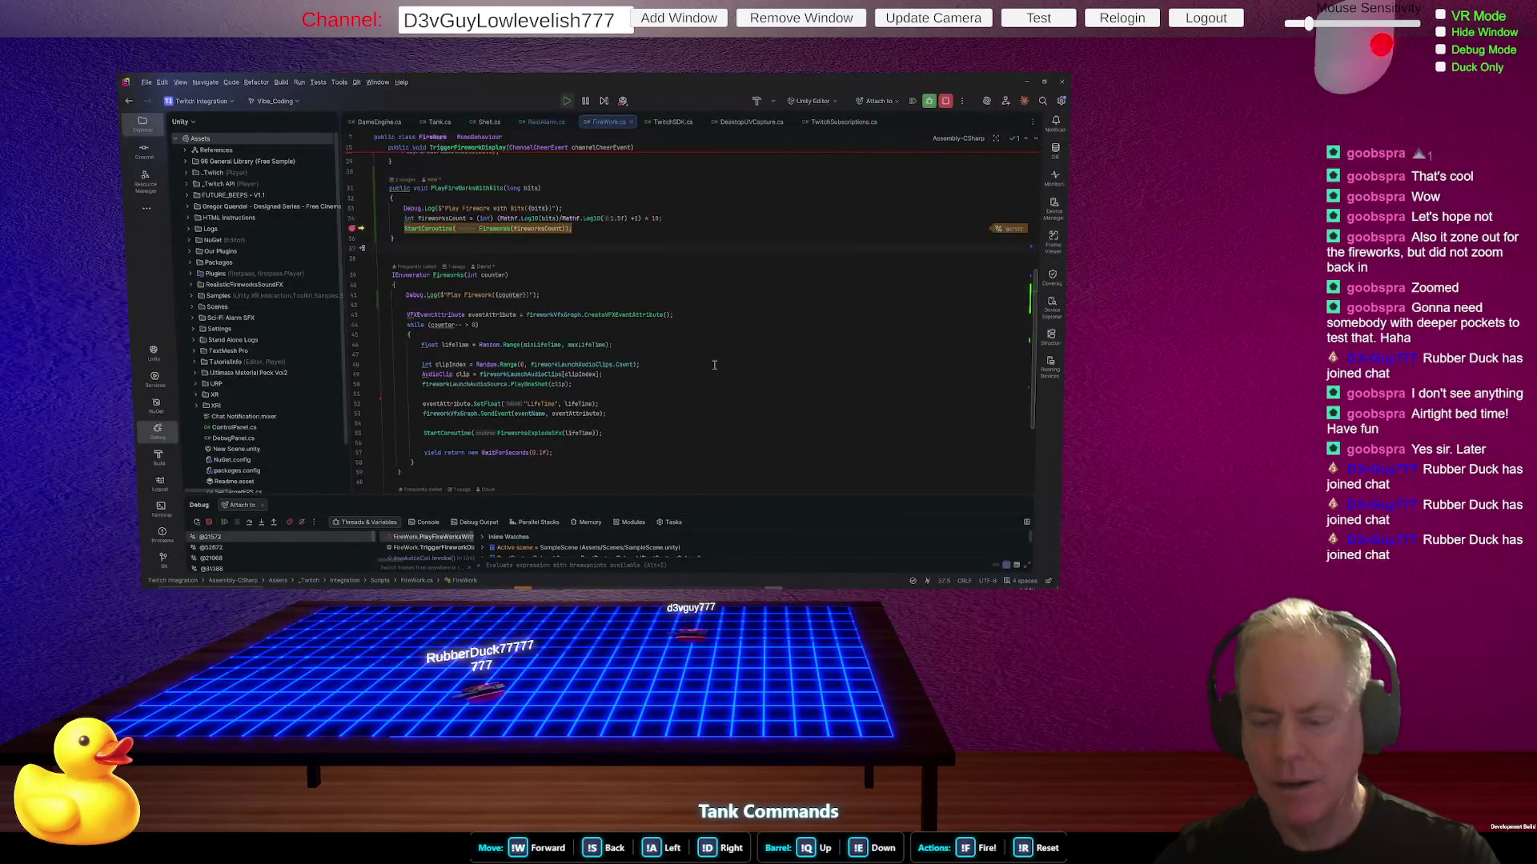
pyautogui.scroll(3, 714, 365)
pyautogui.moveTo(543, 312)
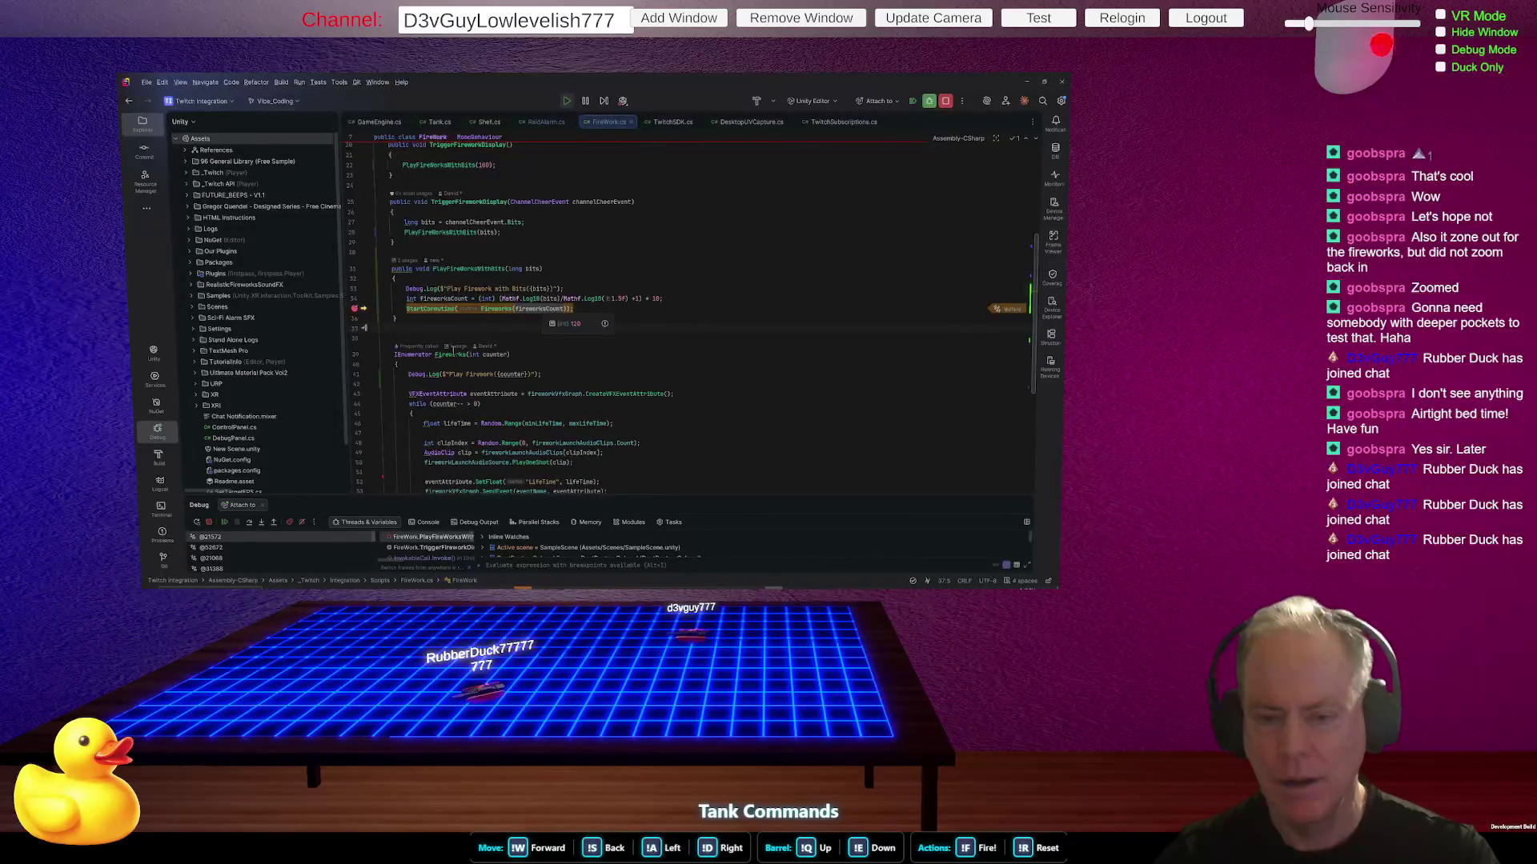
pyautogui.click(495, 309)
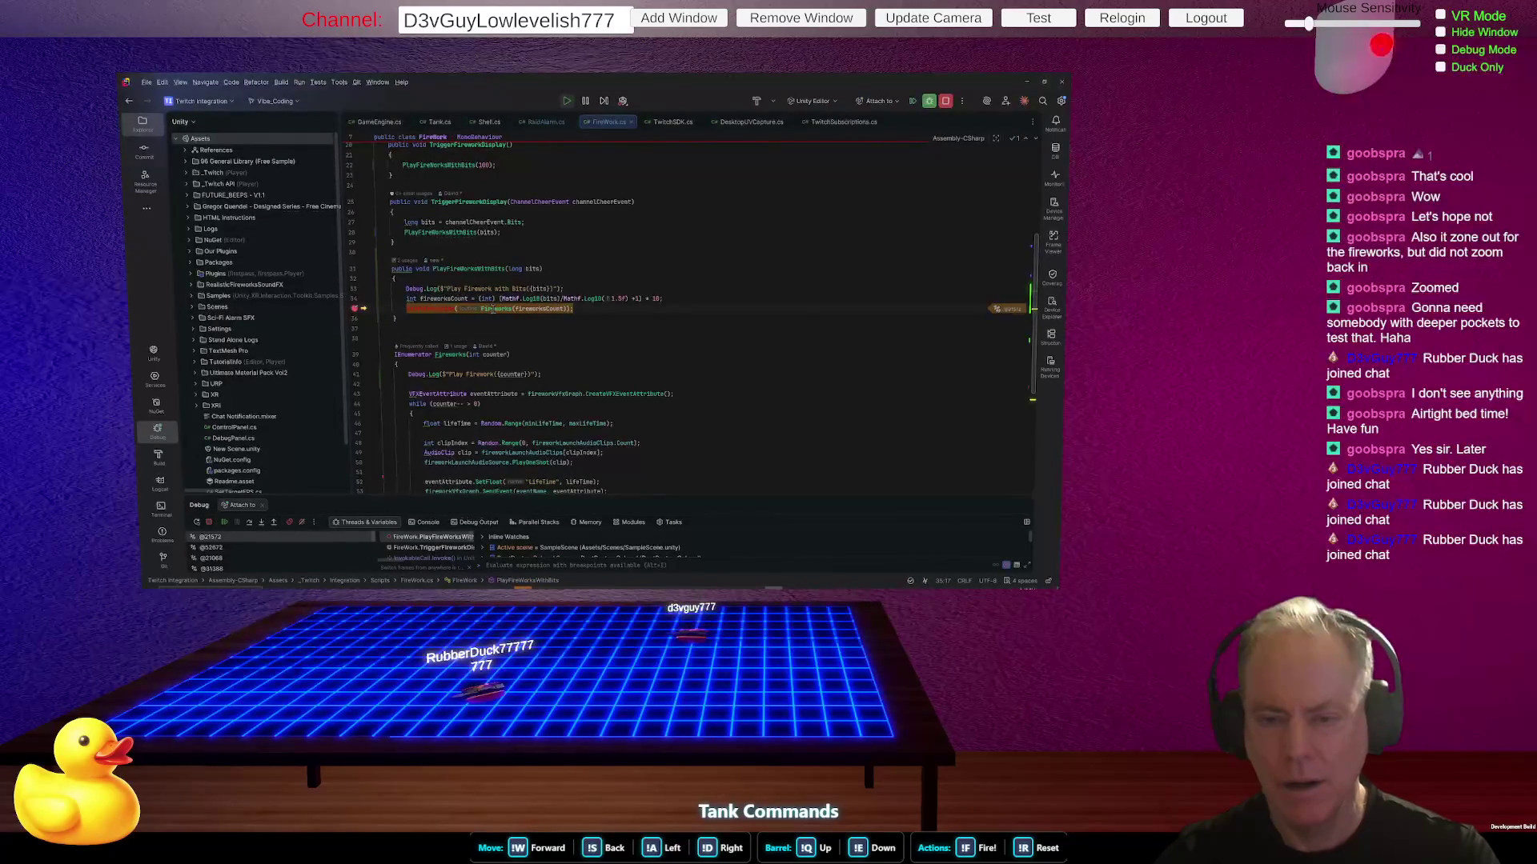
pyautogui.scroll(-1, 625, 360)
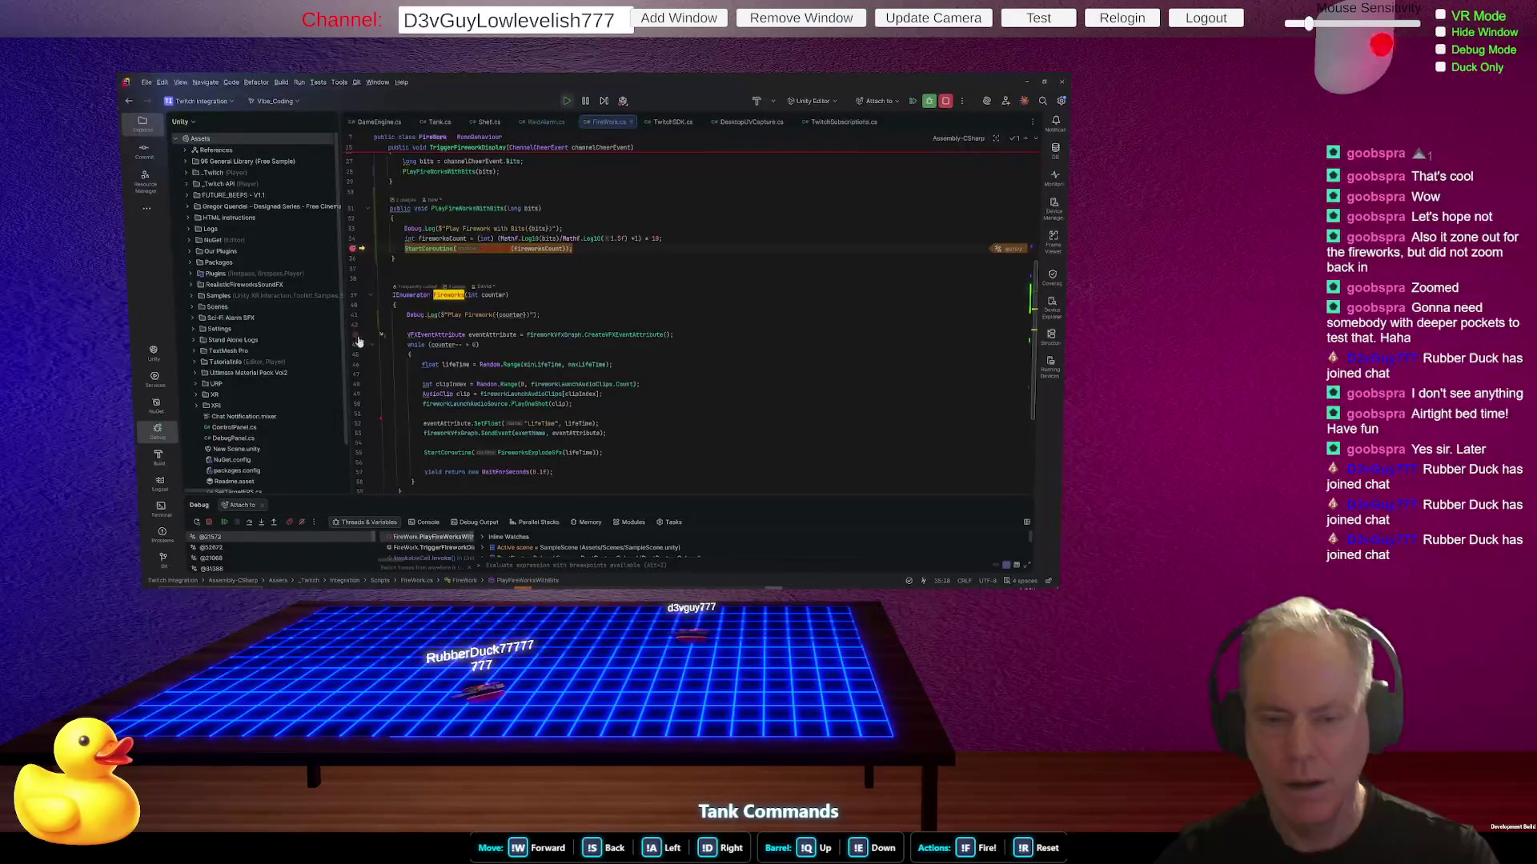
# - Resume execution past the Fireworks coroutine breakpoint and return to Unity's firework burst
pyautogui.click(225, 523)
pyautogui.moveTo(505, 315)
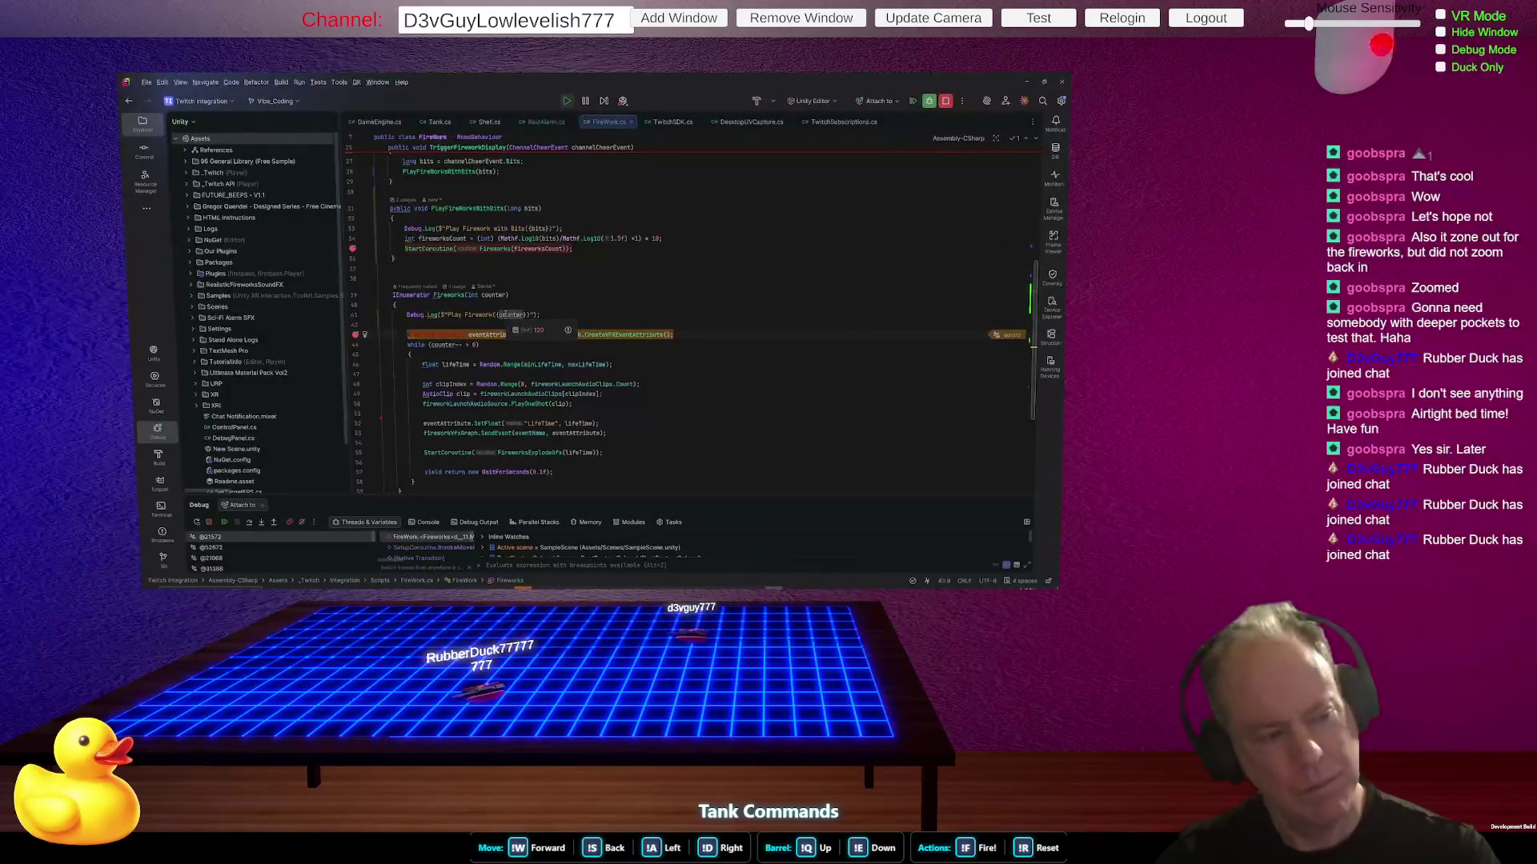
pyautogui.moveTo(570, 238)
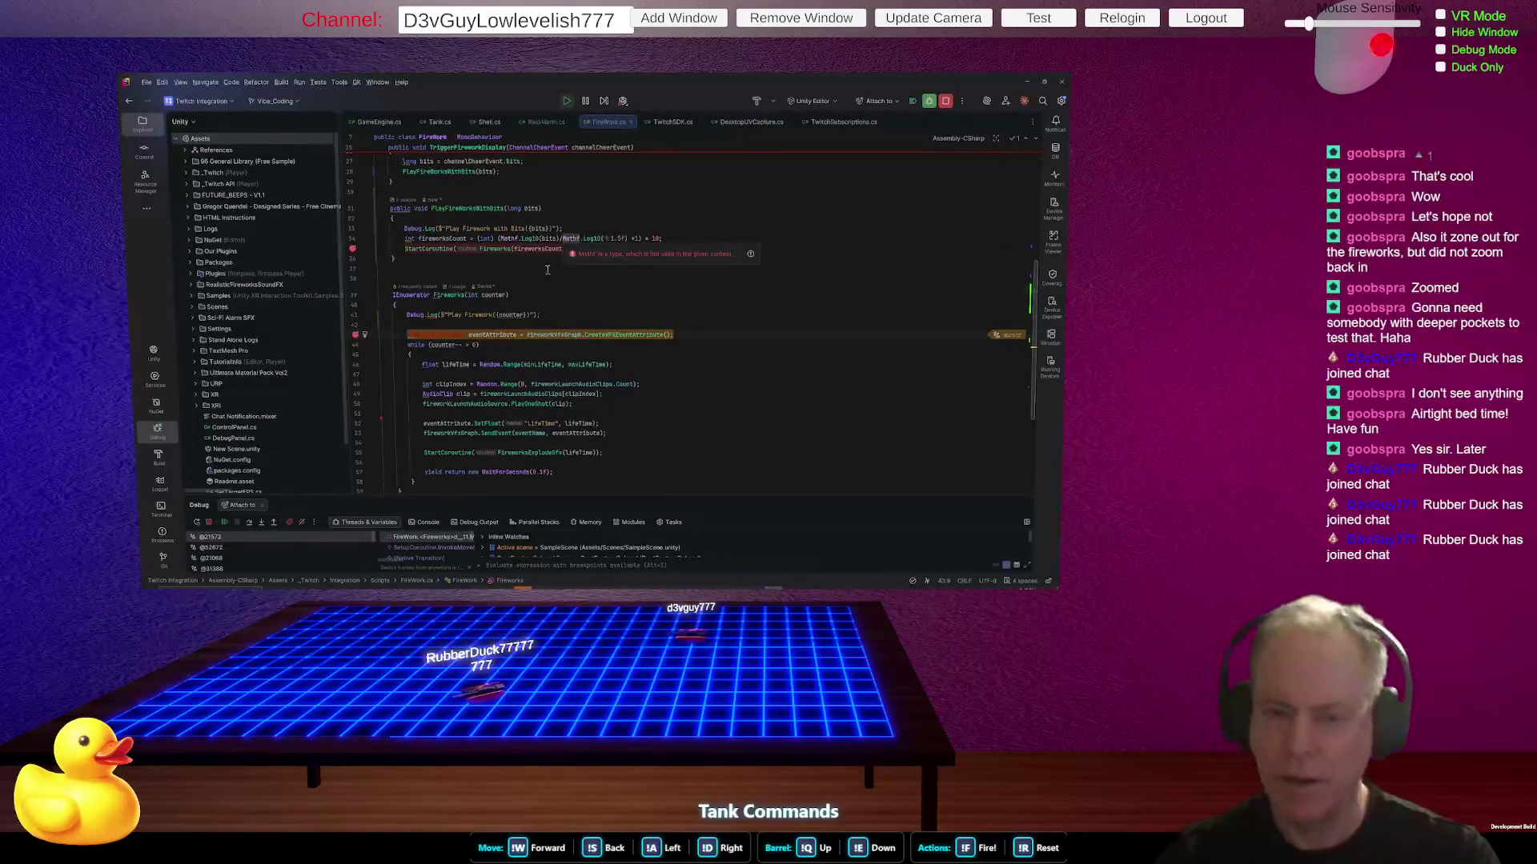
pyautogui.click(224, 522)
pyautogui.hotkey('alt', 'Tab')
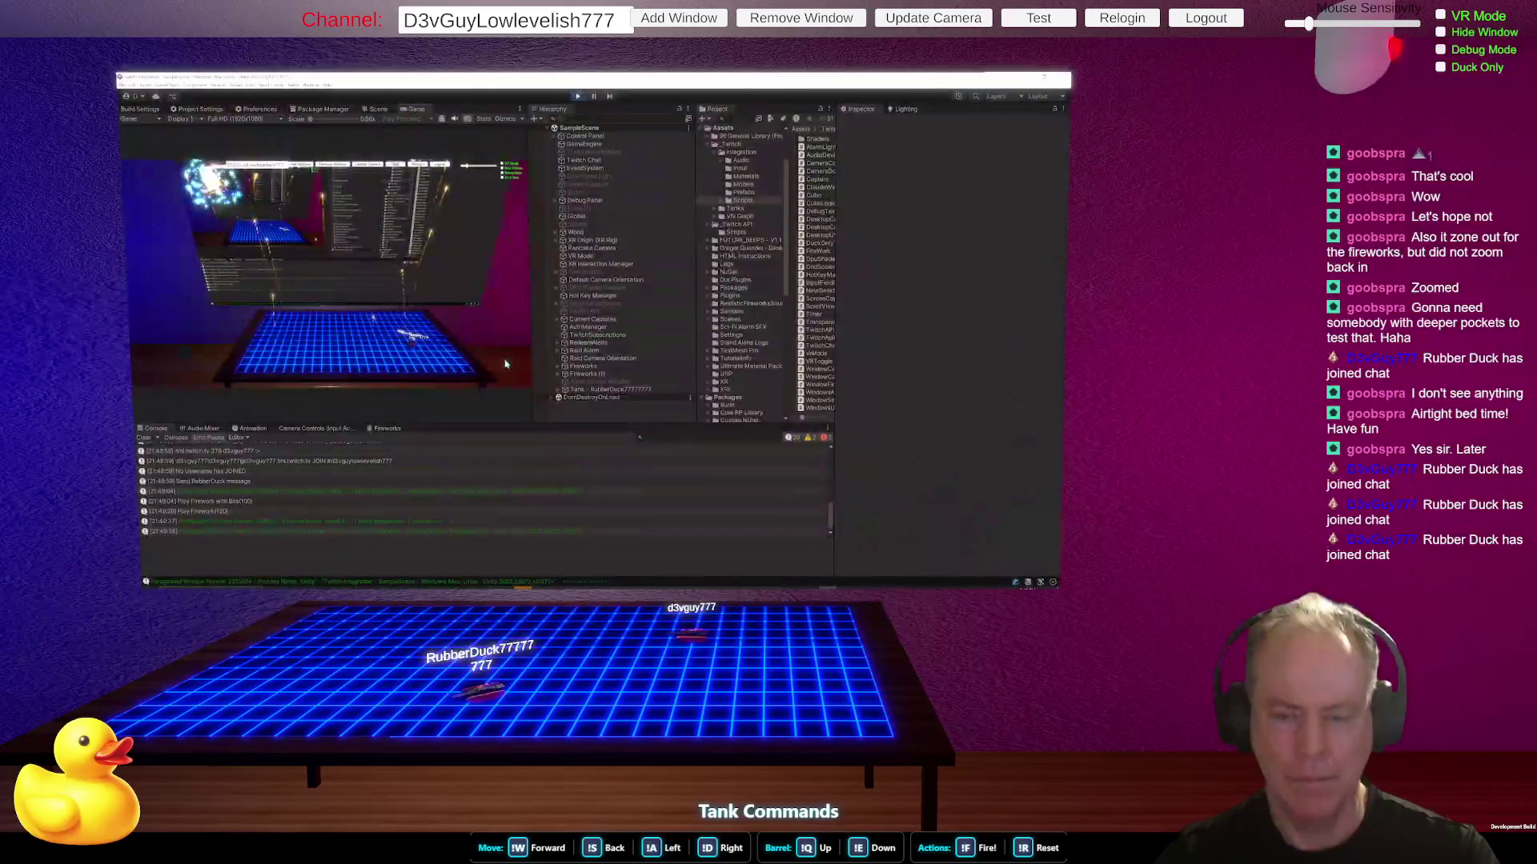
# - Exit play mode in Unity and return to FireWork.cs in Rider
pyautogui.click(578, 96)
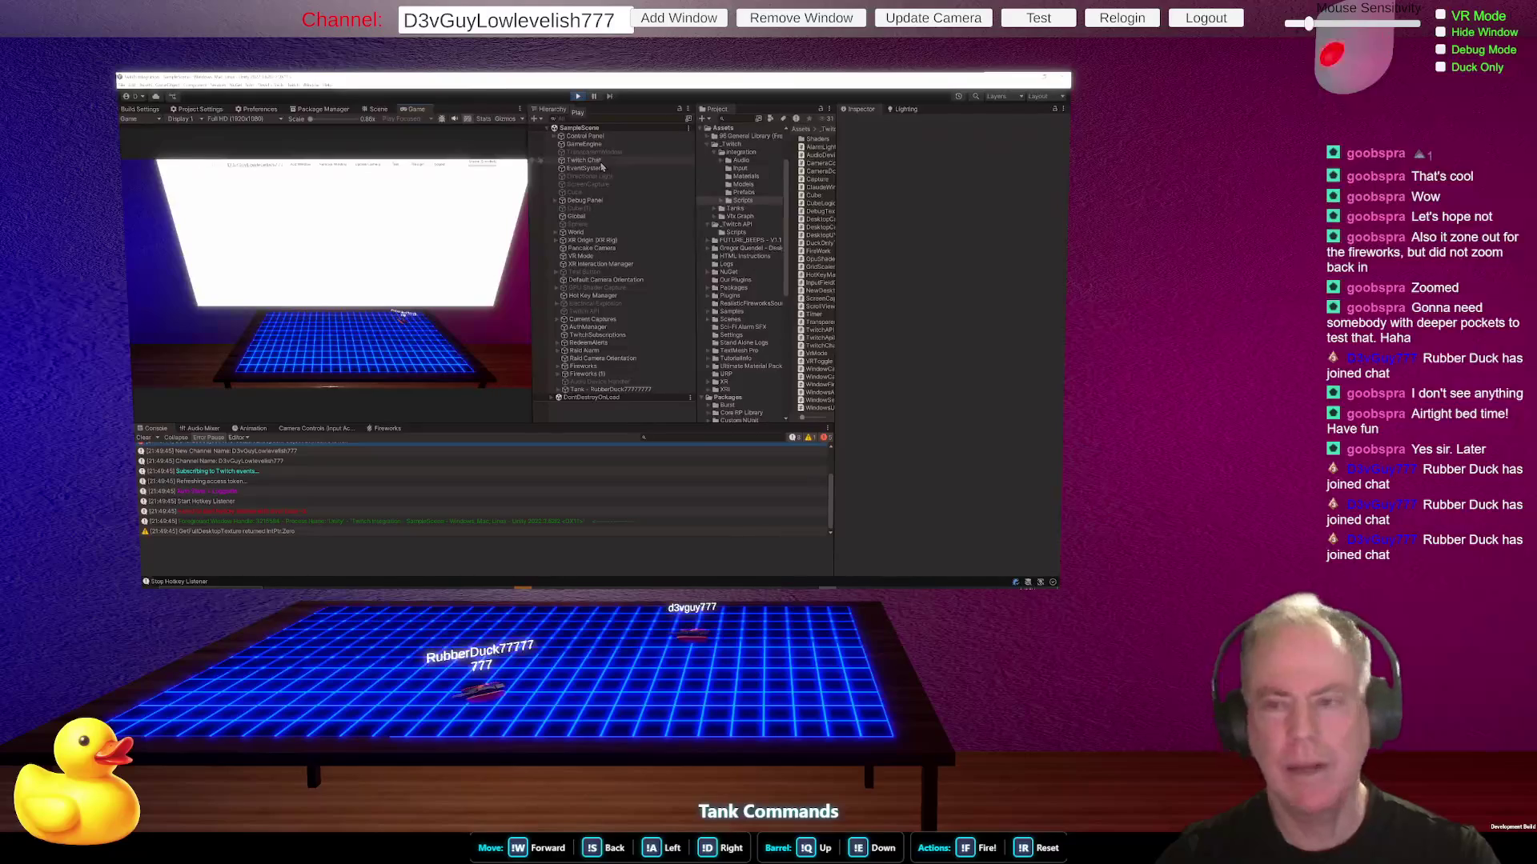
pyautogui.hotkey('alt', 'Tab')
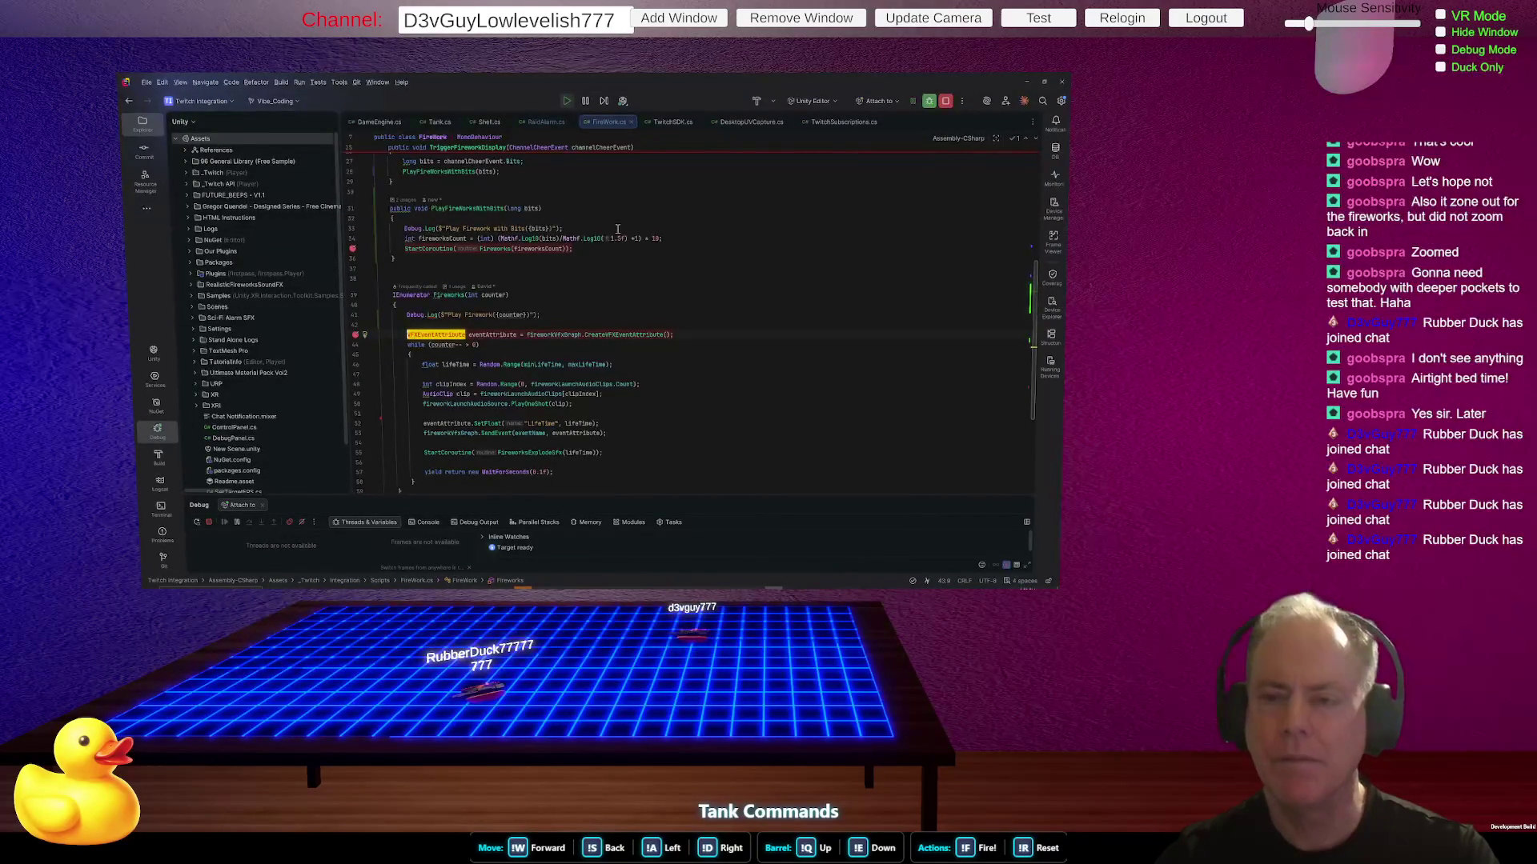
# - At the firework breakpoint, check that 100 bits yields a fireworksCount of 120
pyautogui.hotkey('alt', 'Tab')
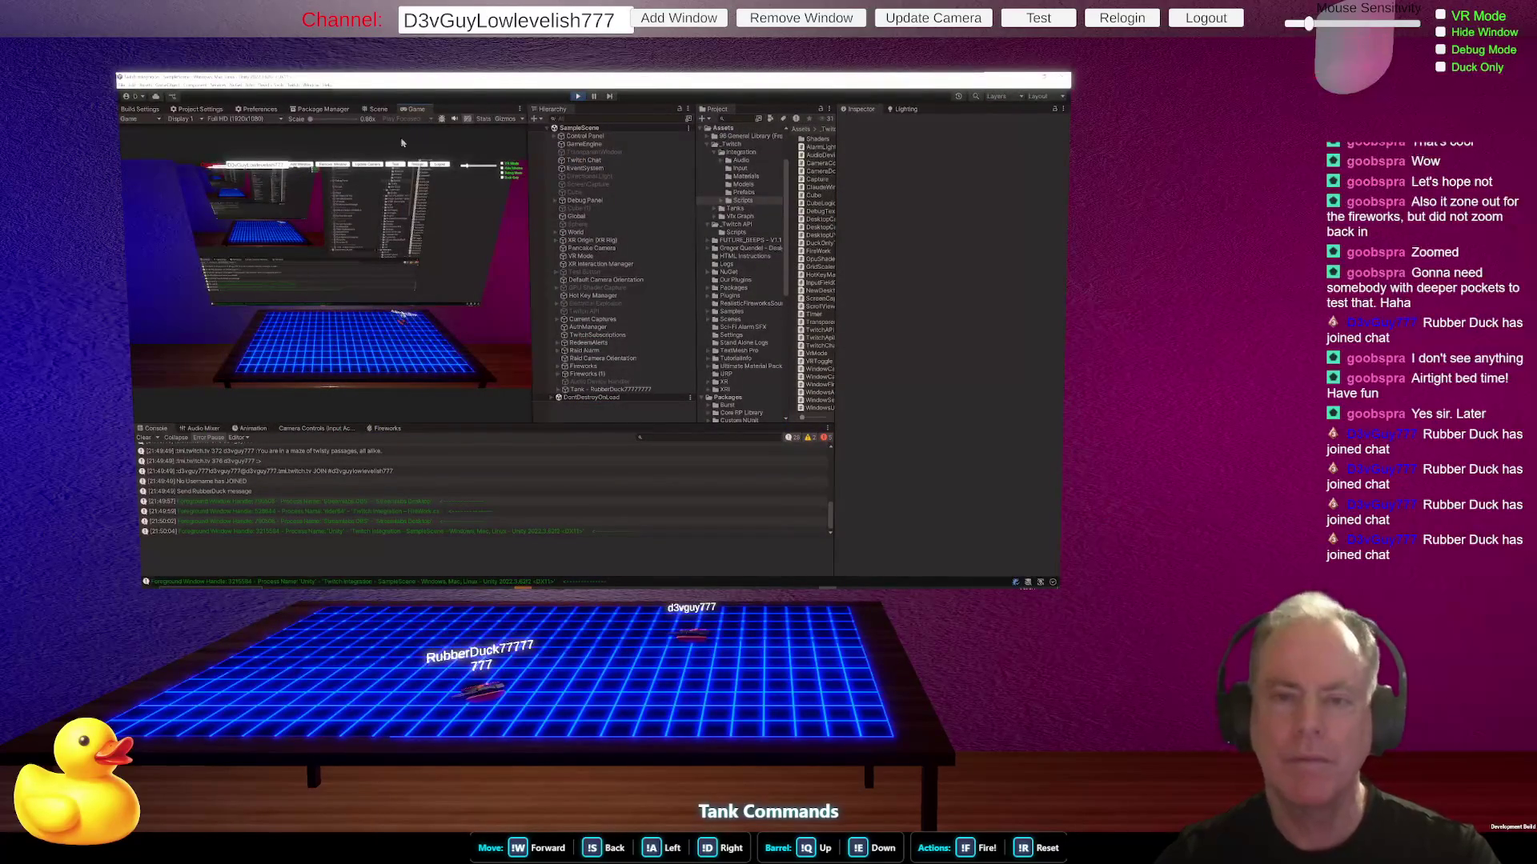
pyautogui.click(401, 169)
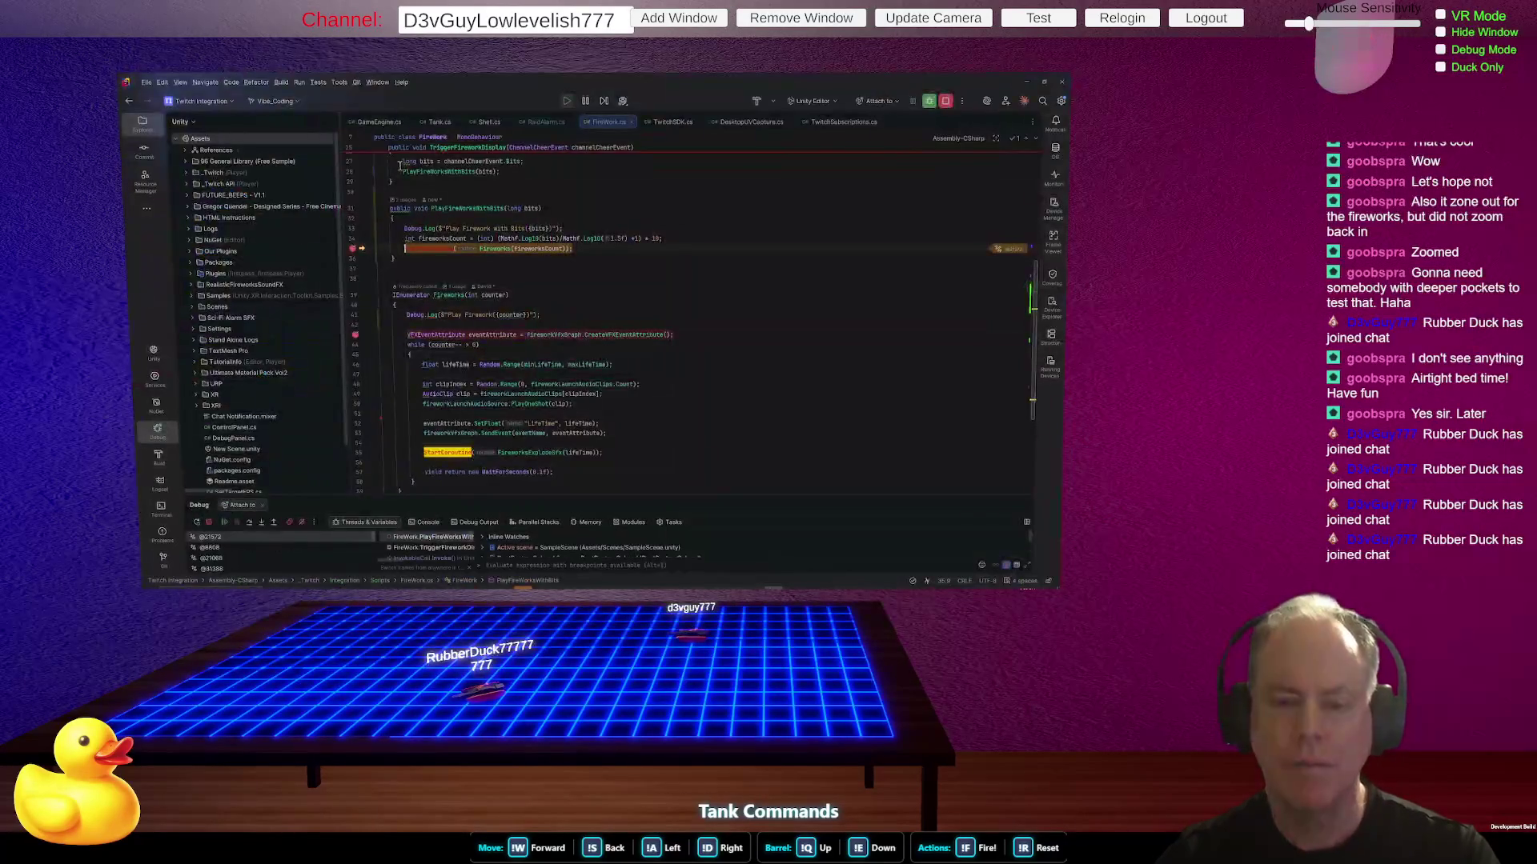
pyautogui.moveTo(460, 238)
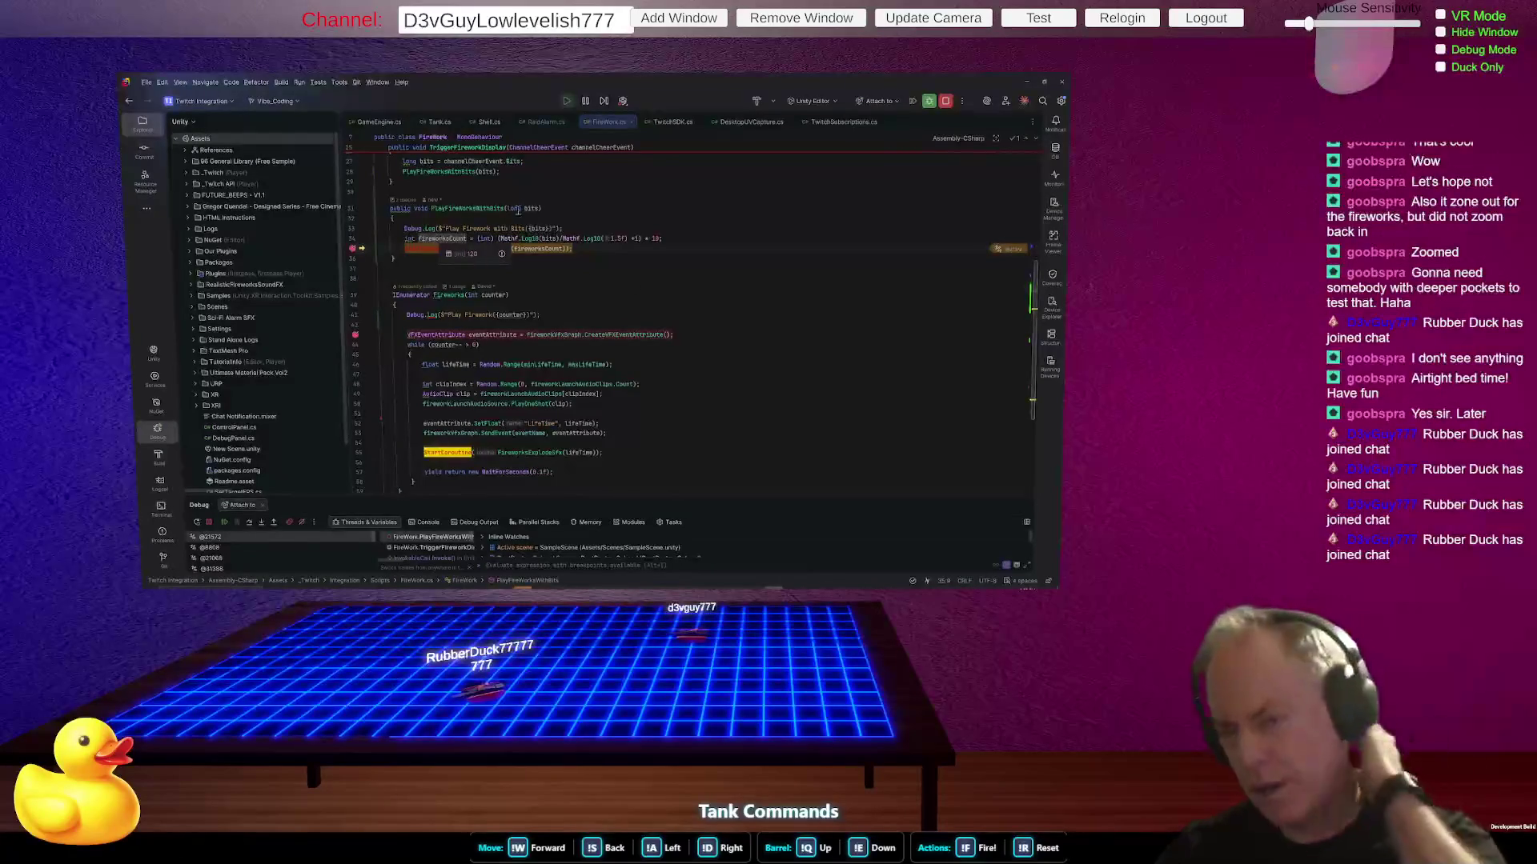
pyautogui.moveTo(528, 208)
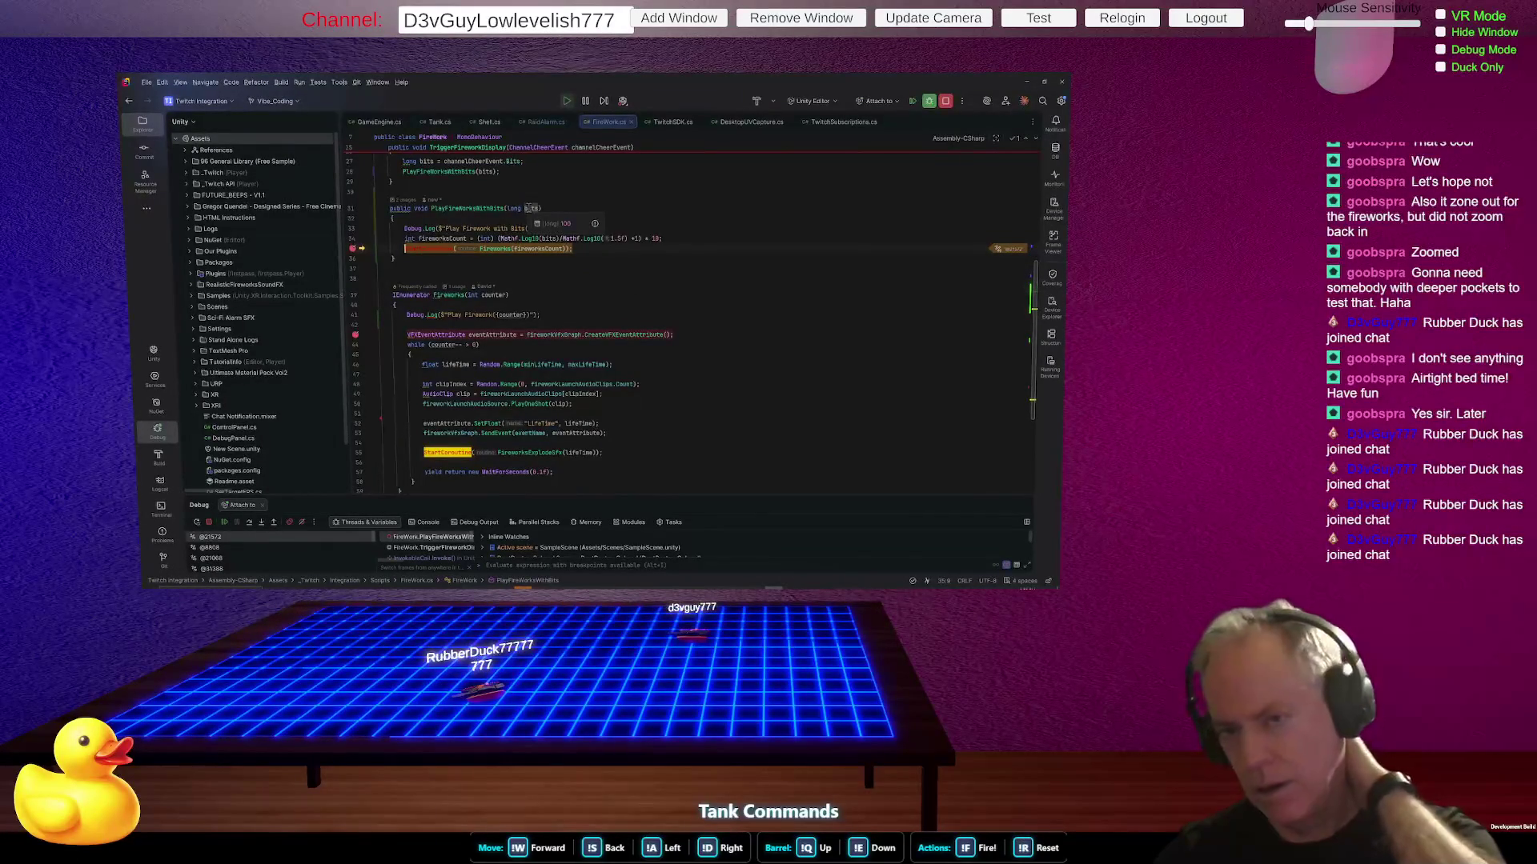
pyautogui.click(738, 206)
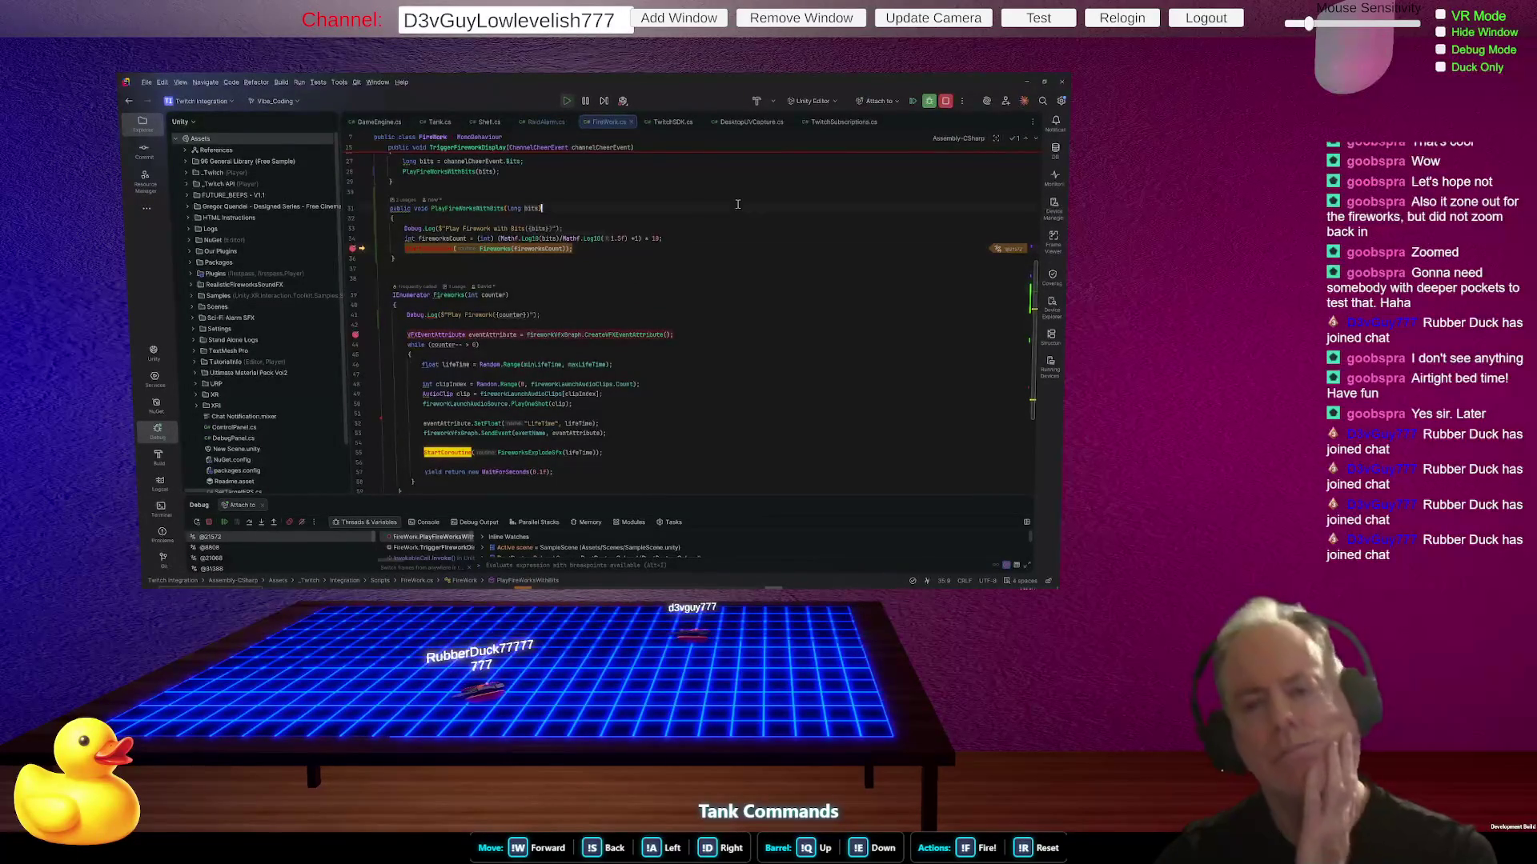
pyautogui.moveTo(528, 250)
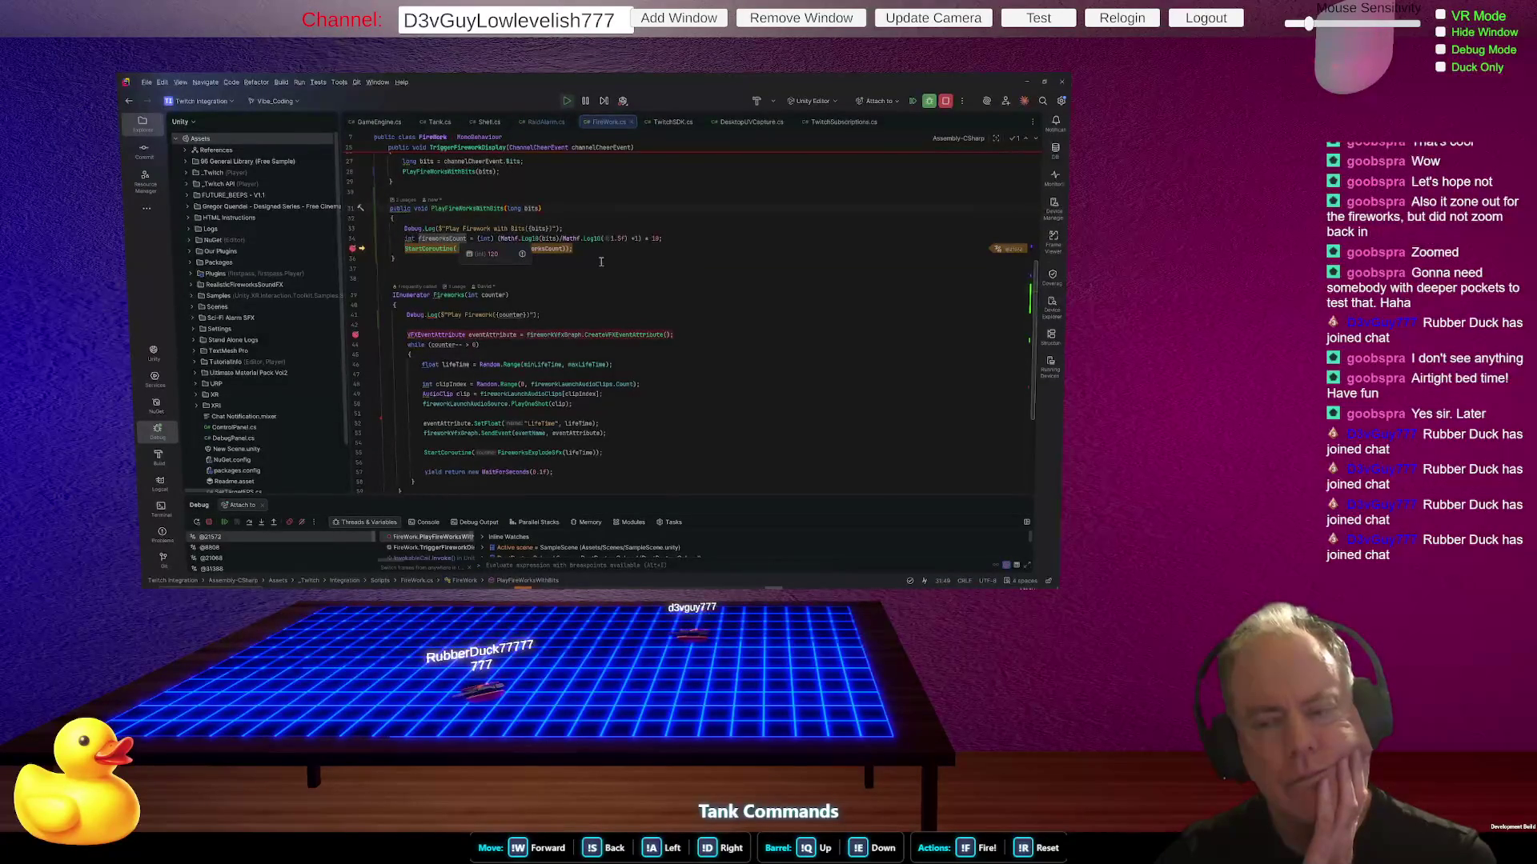
pyautogui.moveTo(592, 366)
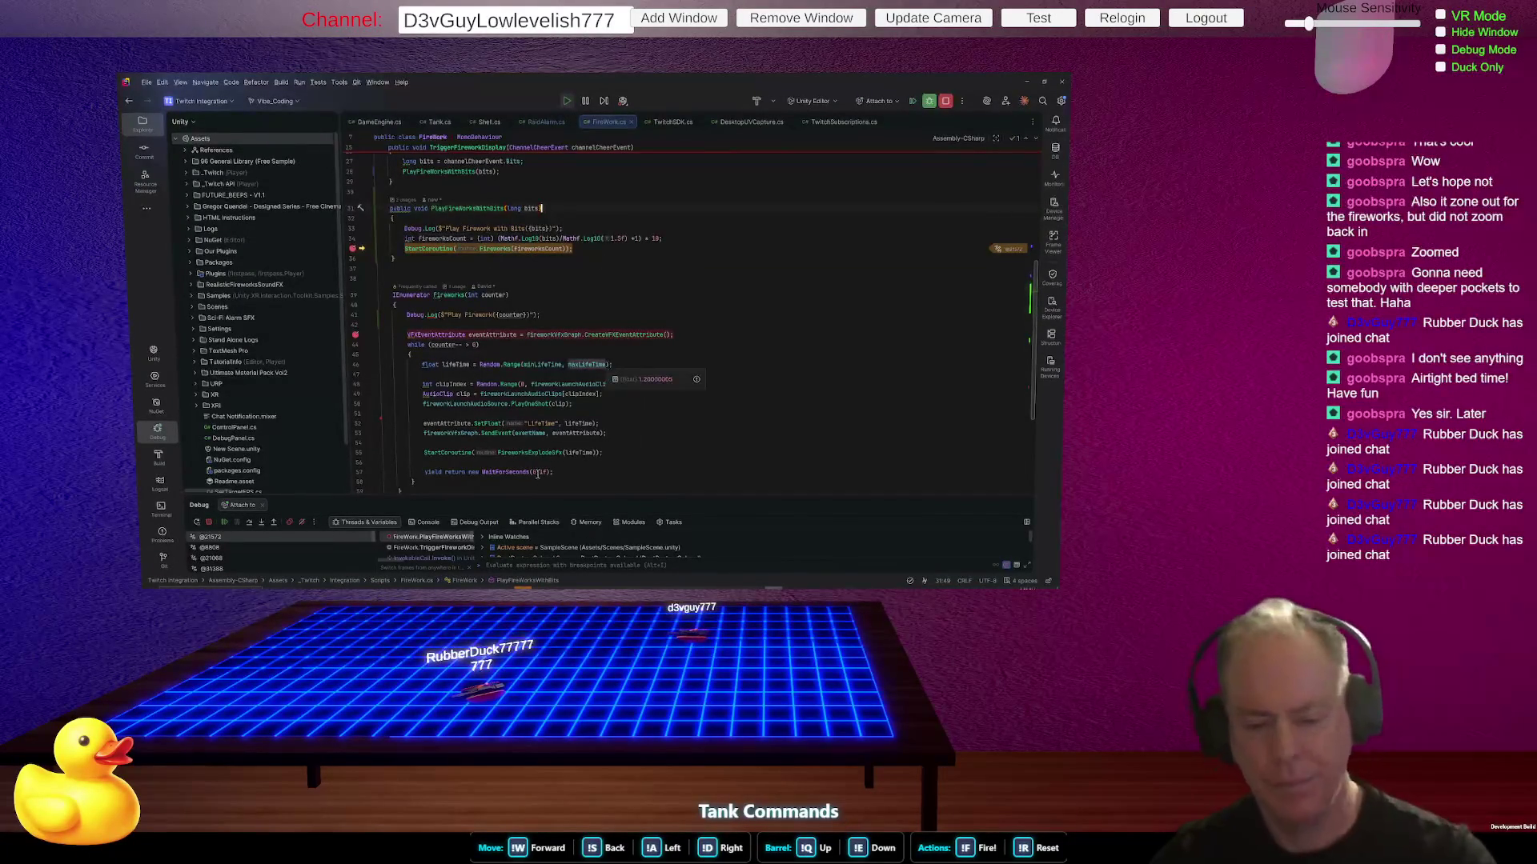
pyautogui.hotkey('alt', 'Tab')
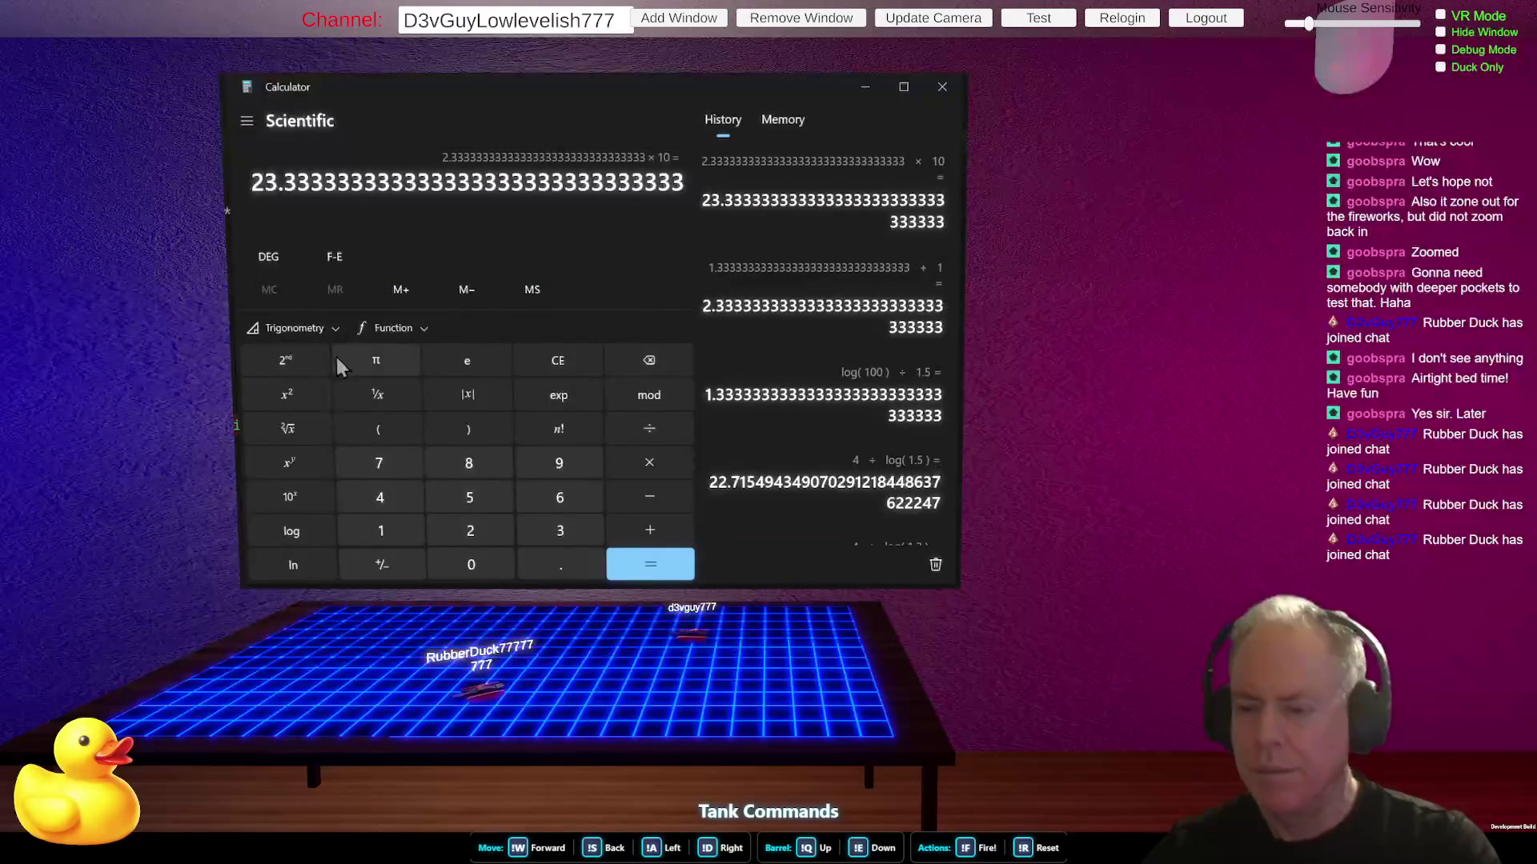
# - Compute 2 ÷ 10^1.5 in Calculator
pyautogui.click(472, 534)
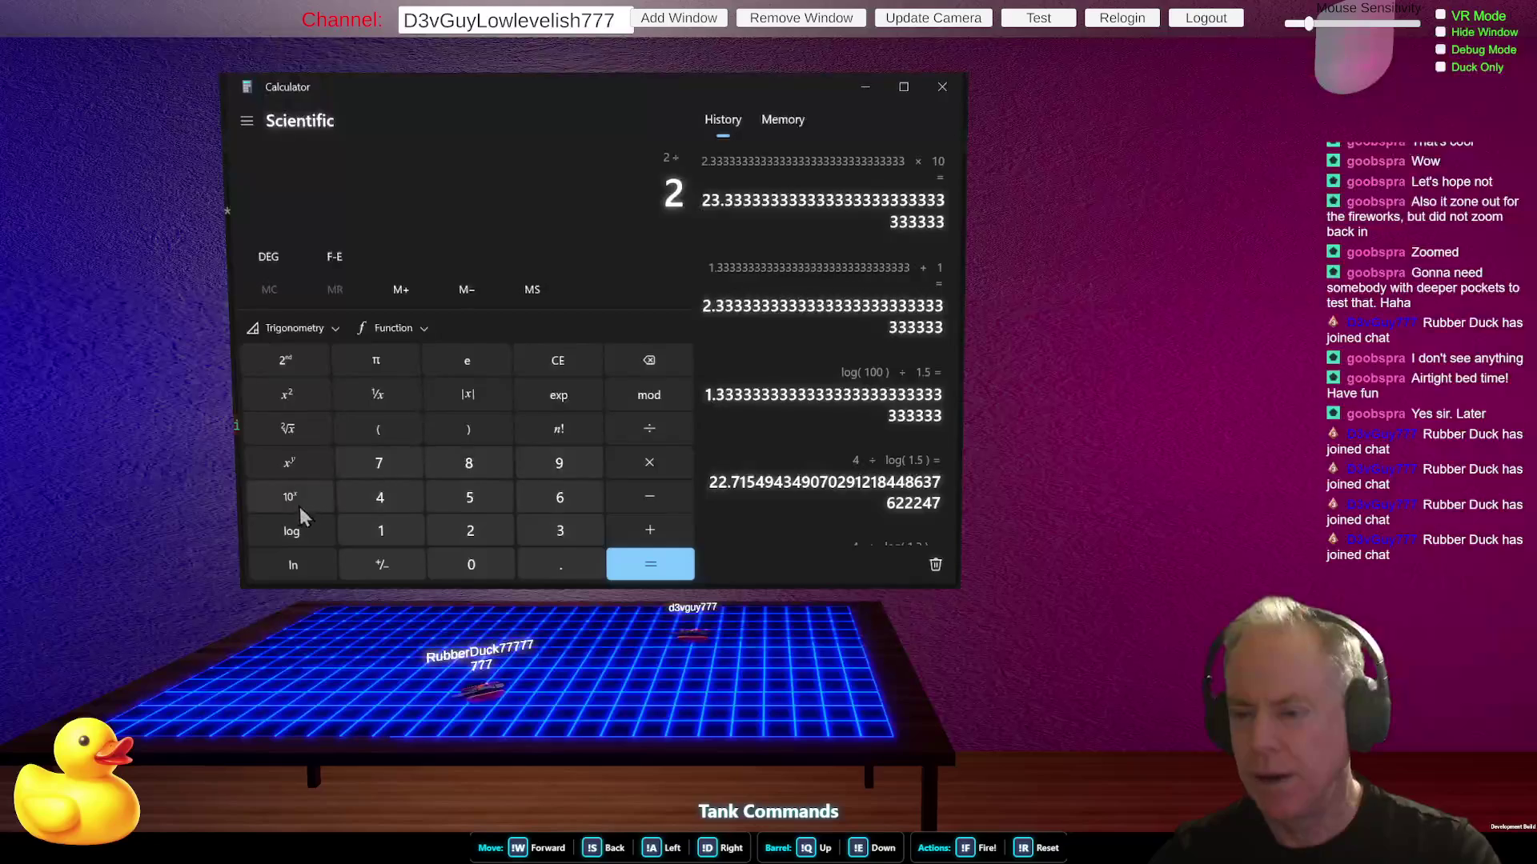
pyautogui.click(394, 435)
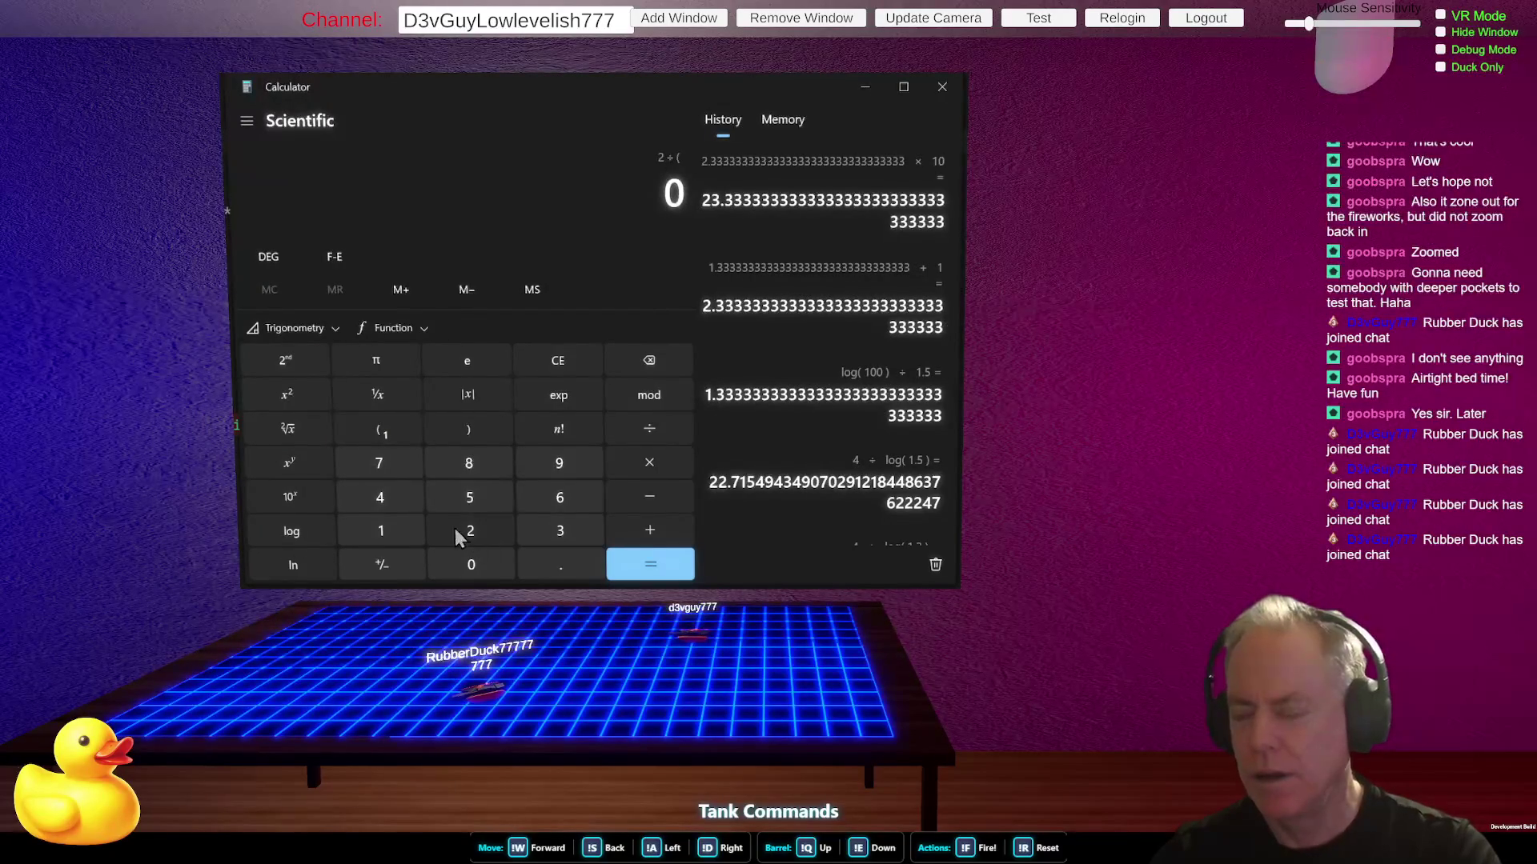
pyautogui.click(393, 530)
pyautogui.click(542, 567)
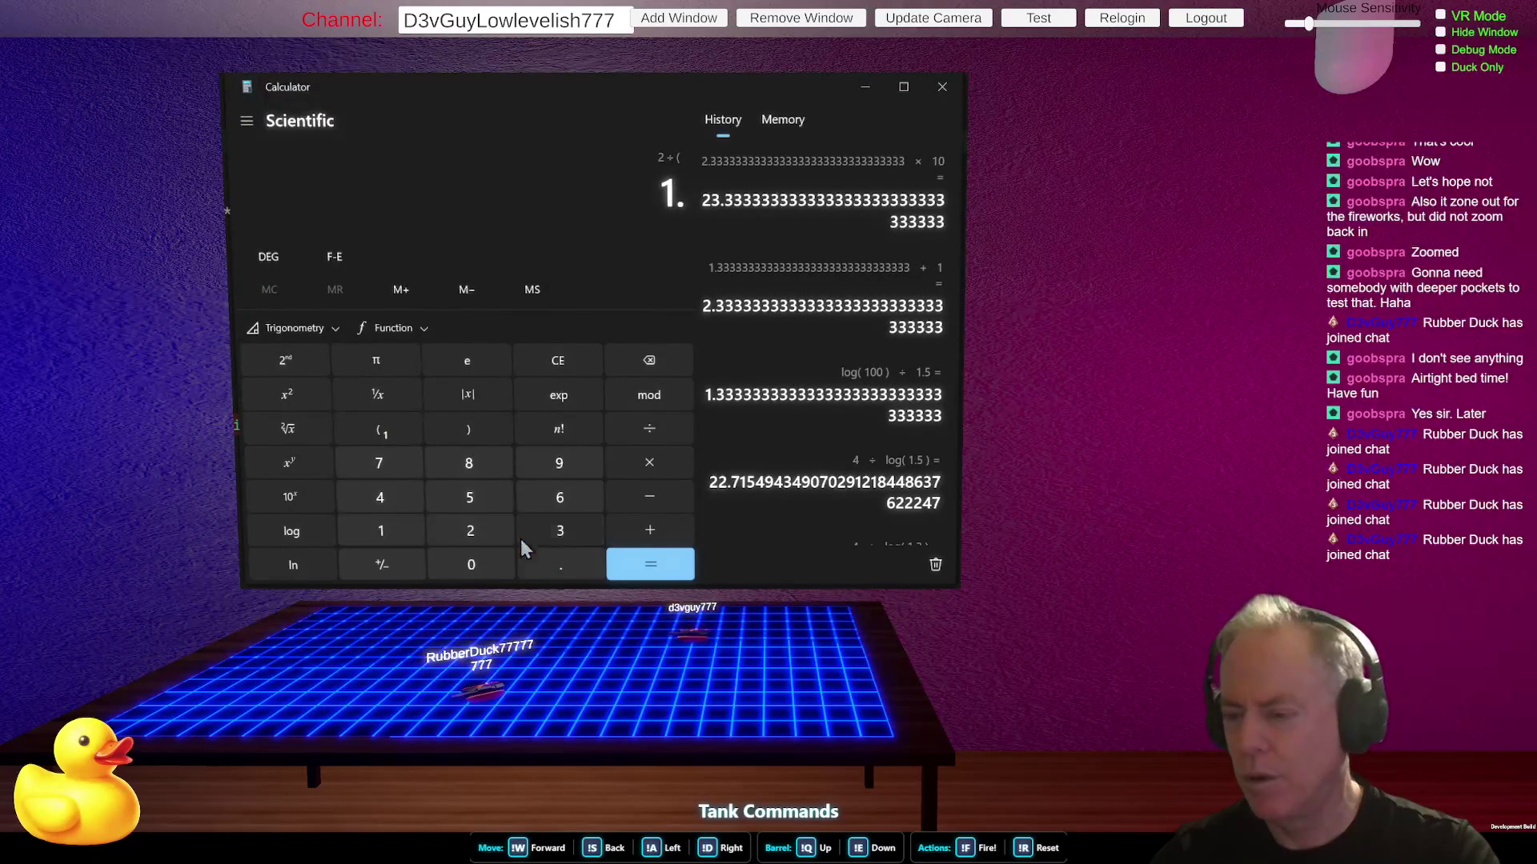
pyautogui.click(471, 498)
pyautogui.click(304, 496)
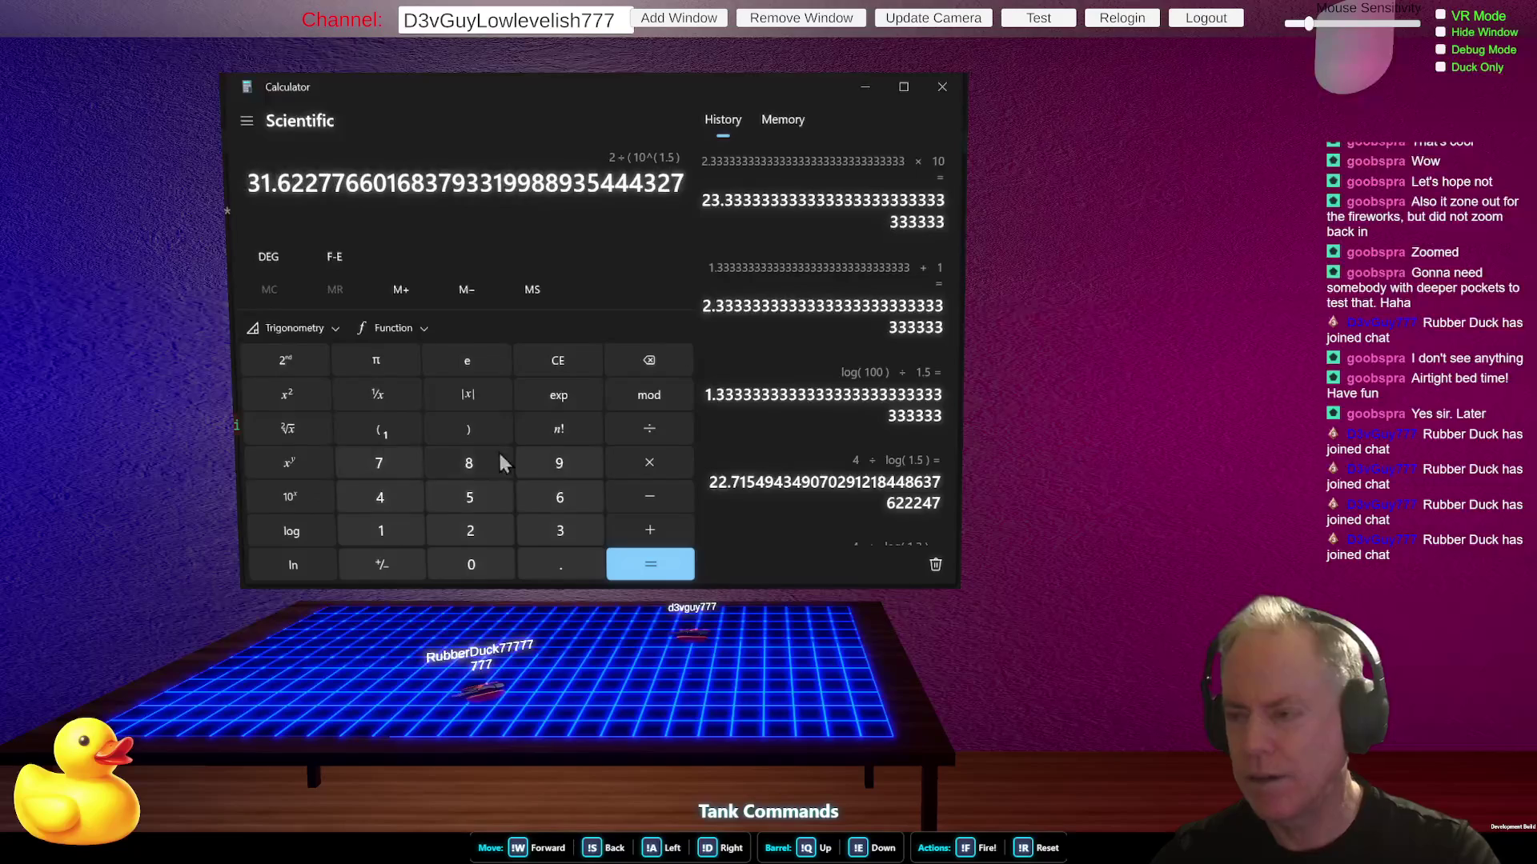
pyautogui.click(478, 435)
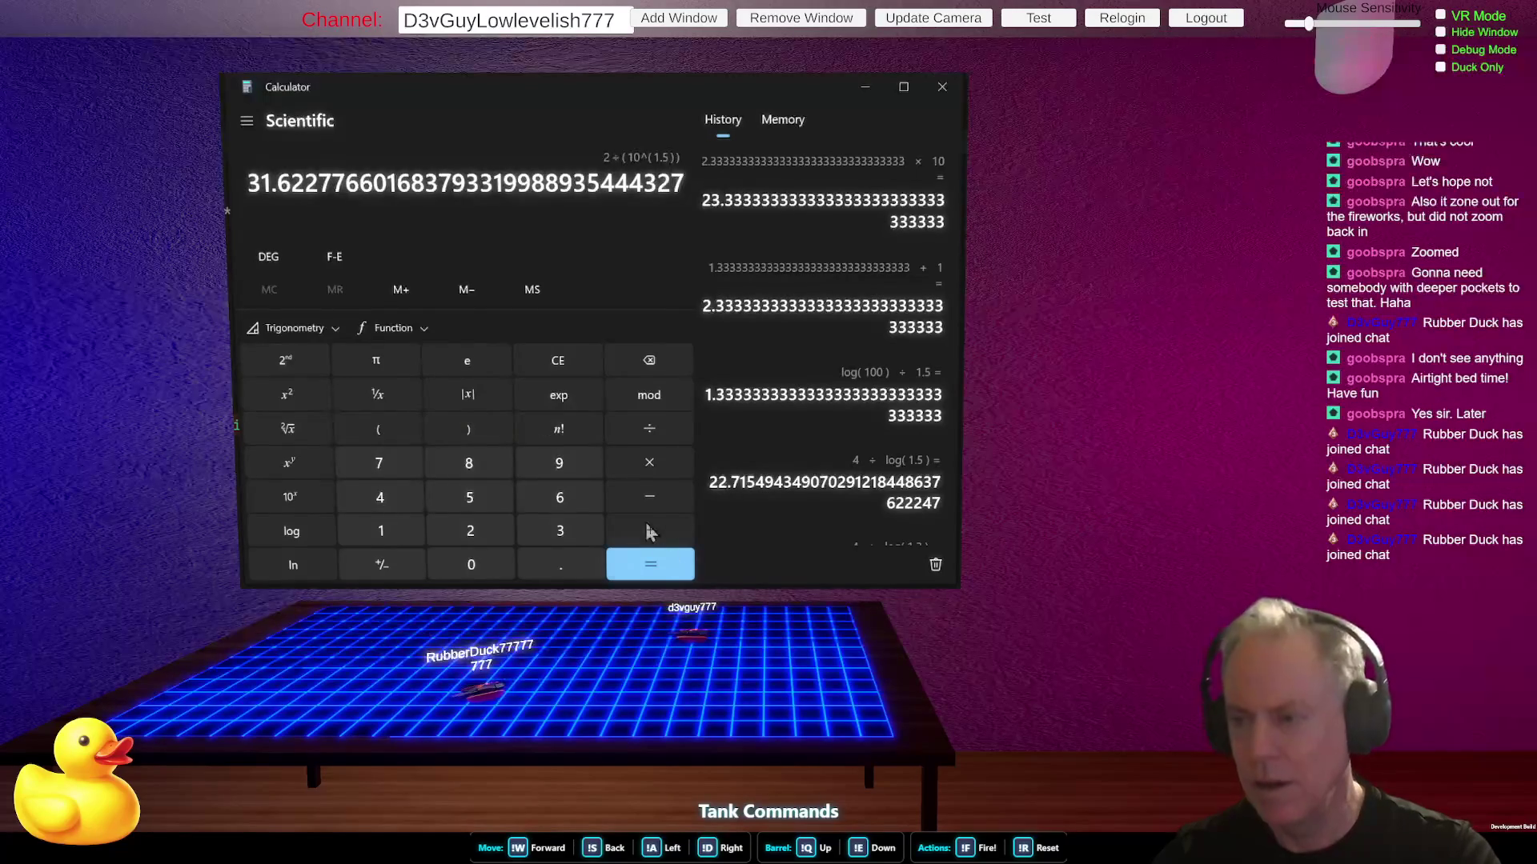
pyautogui.click(662, 575)
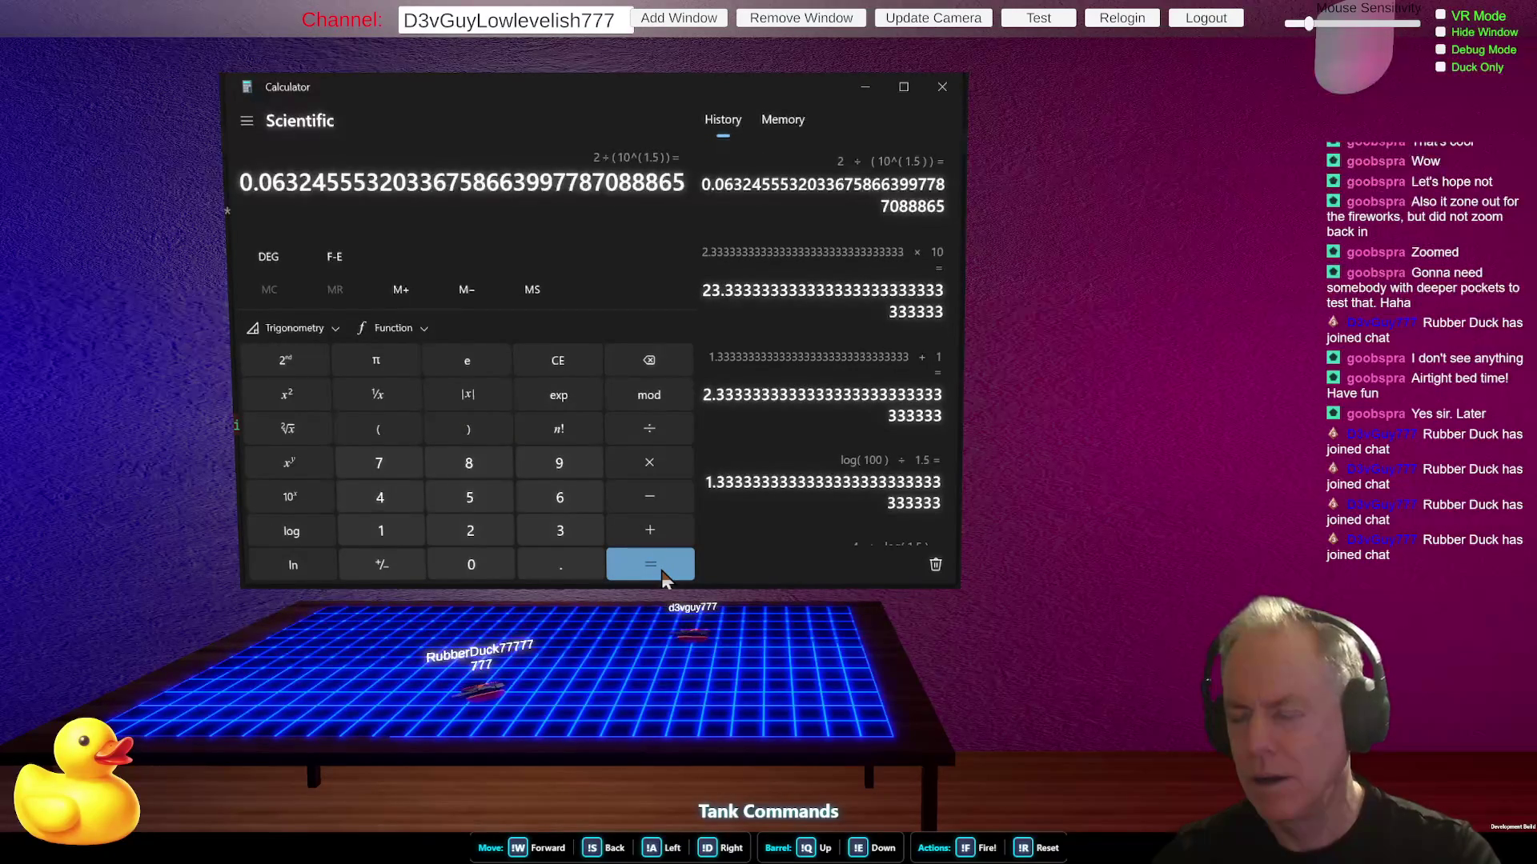
# - Add 1 to the result to get about 1.0632, then clear the entry and return to Rider
pyautogui.click(643, 536)
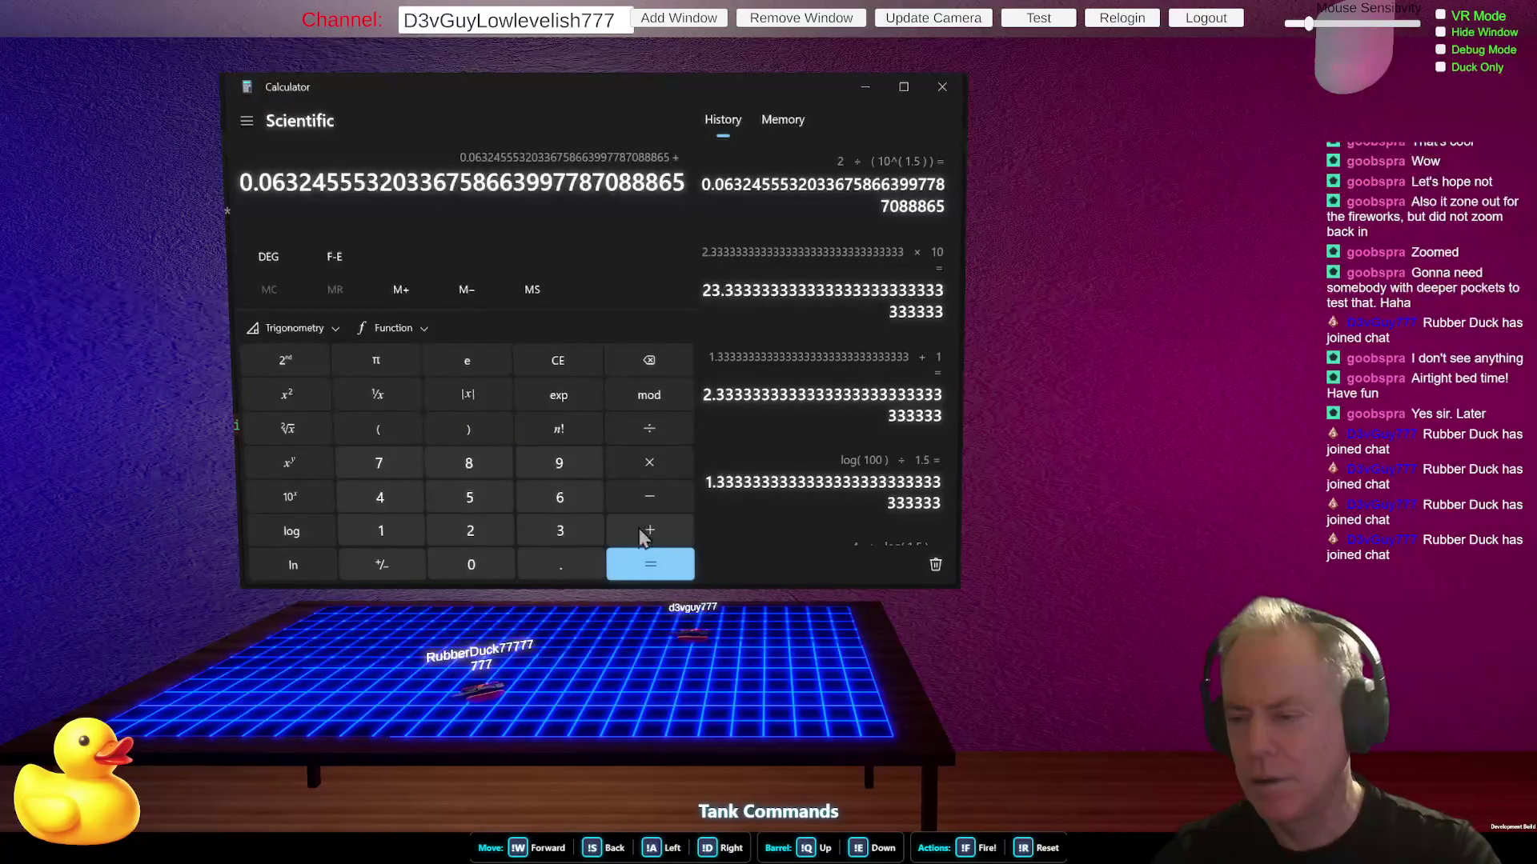
pyautogui.click(386, 530)
pyautogui.click(650, 568)
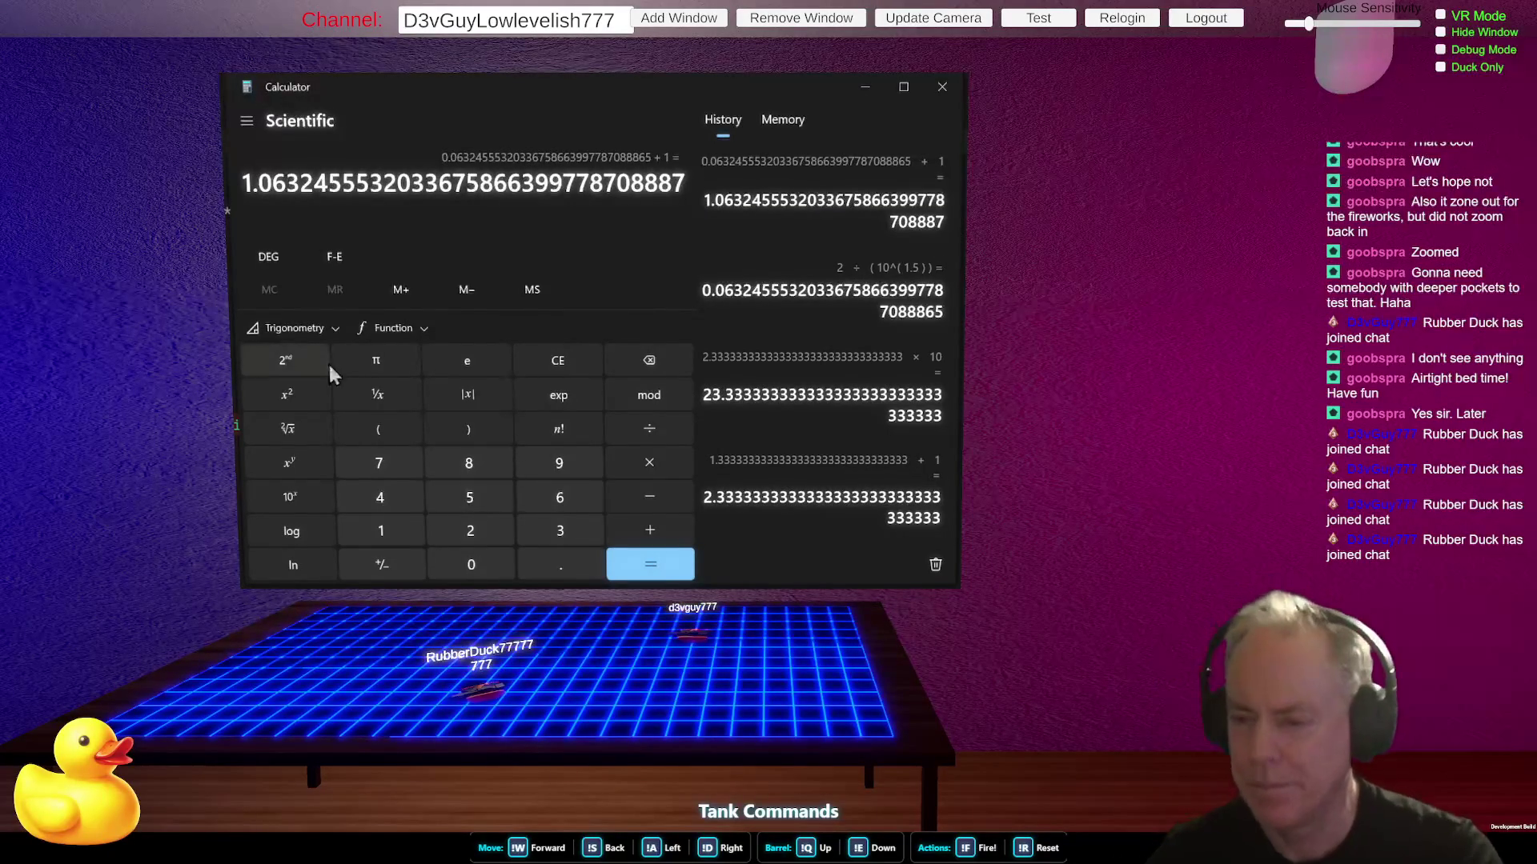
pyautogui.click(558, 361)
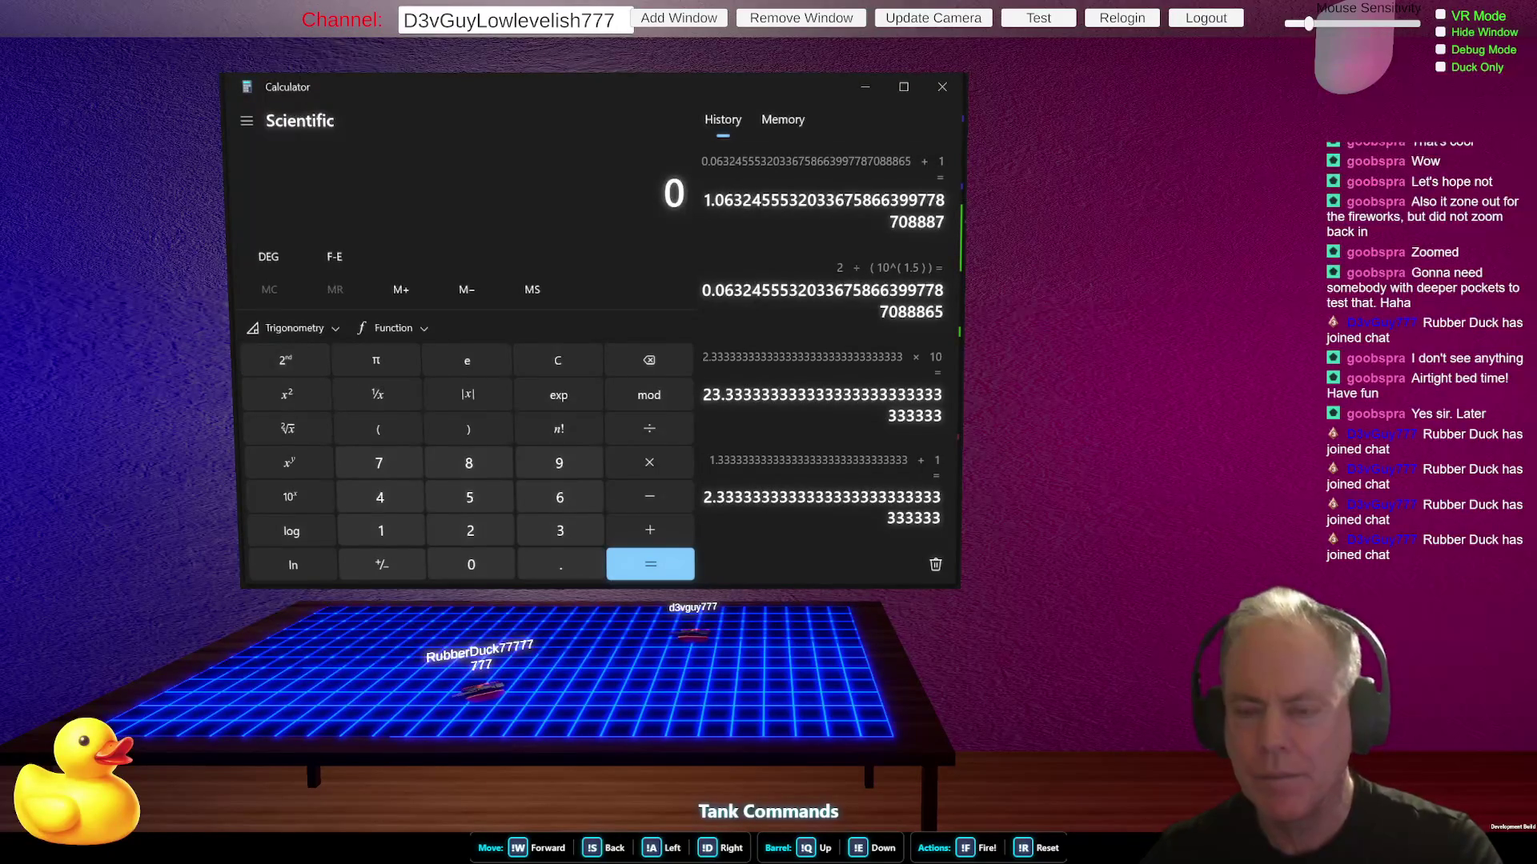
pyautogui.hotkey('alt', 'Tab')
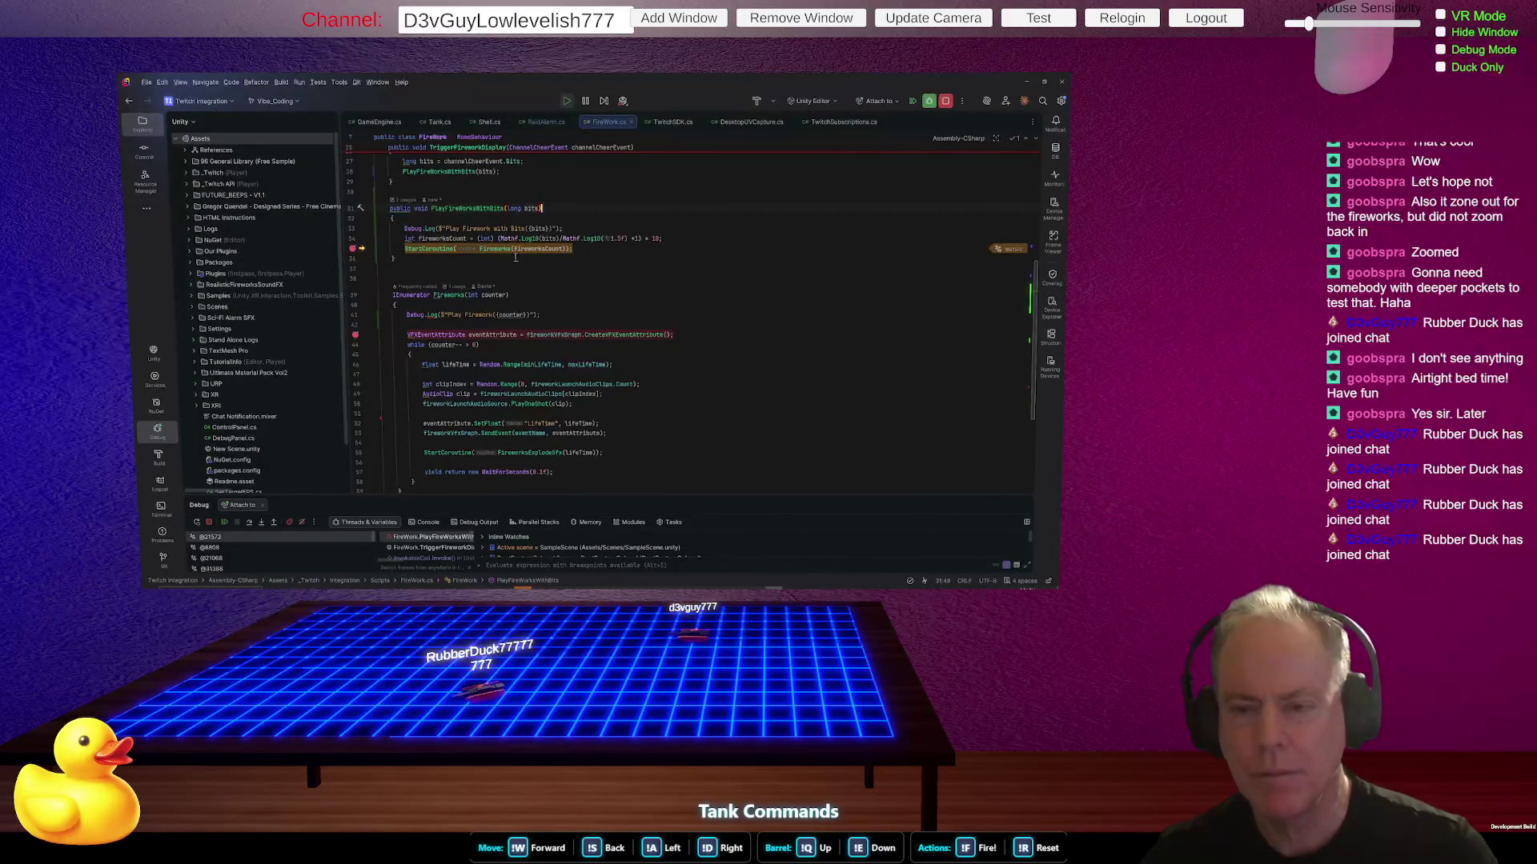
# - Wrap line 34's fireworks-count formula in extra parentheses: '((' before Mathf and ')' before the semicolon
pyautogui.click(501, 239)
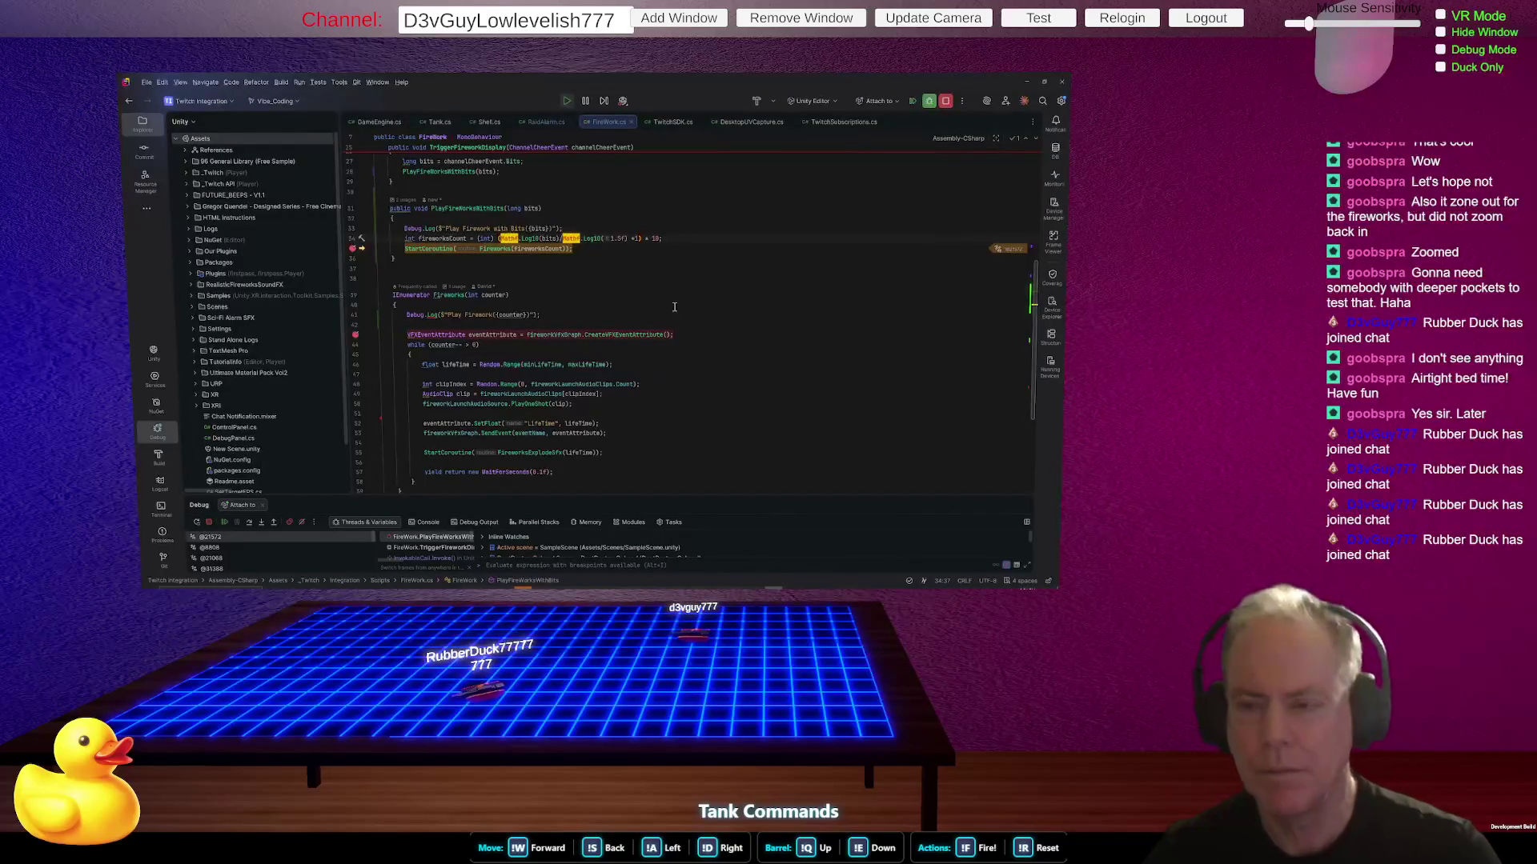
pyautogui.write('(')
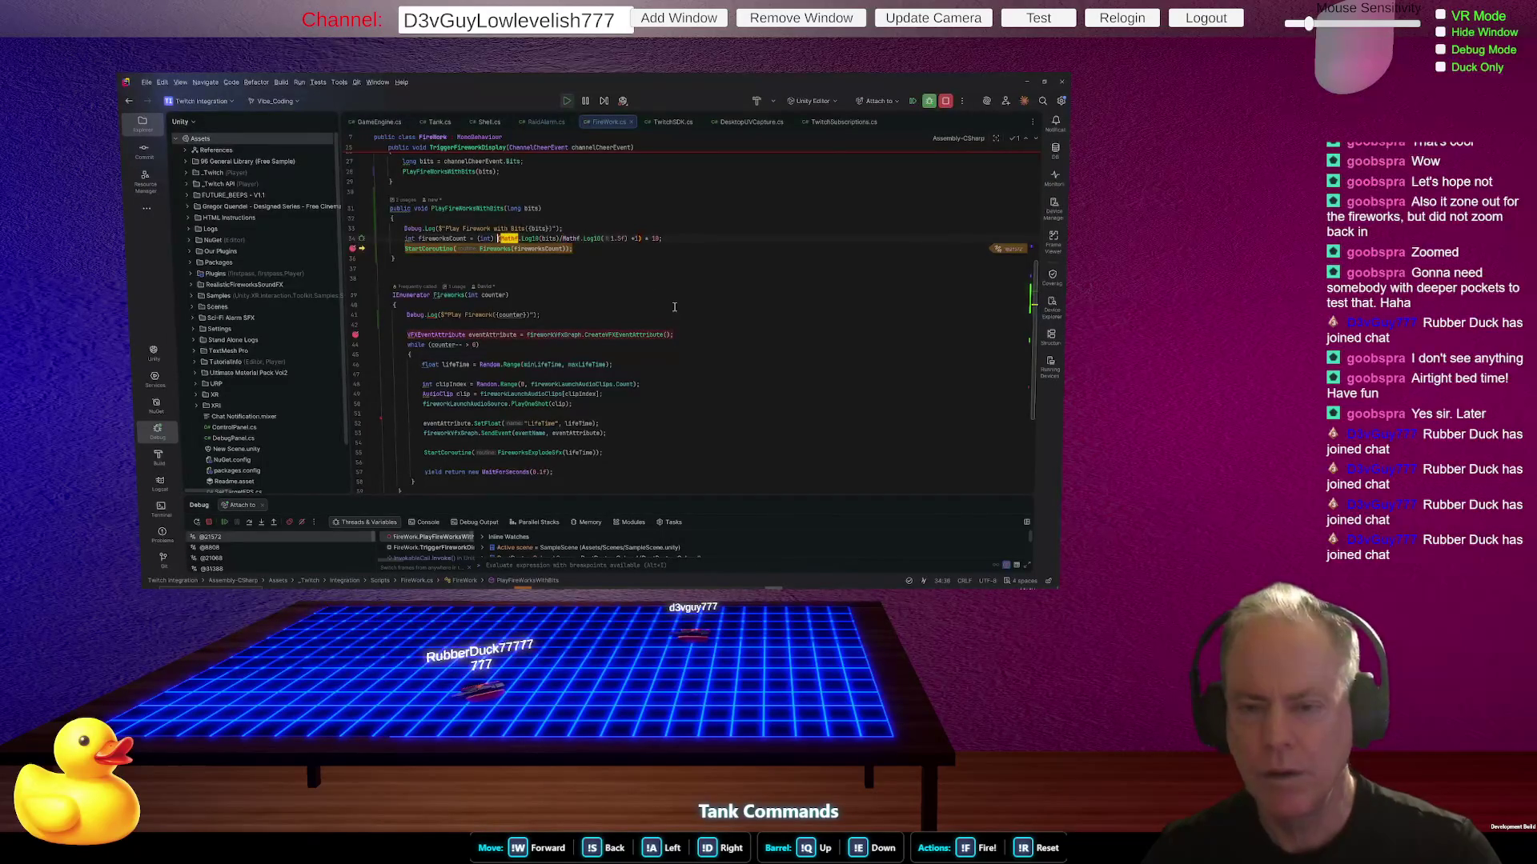
pyautogui.write('(')
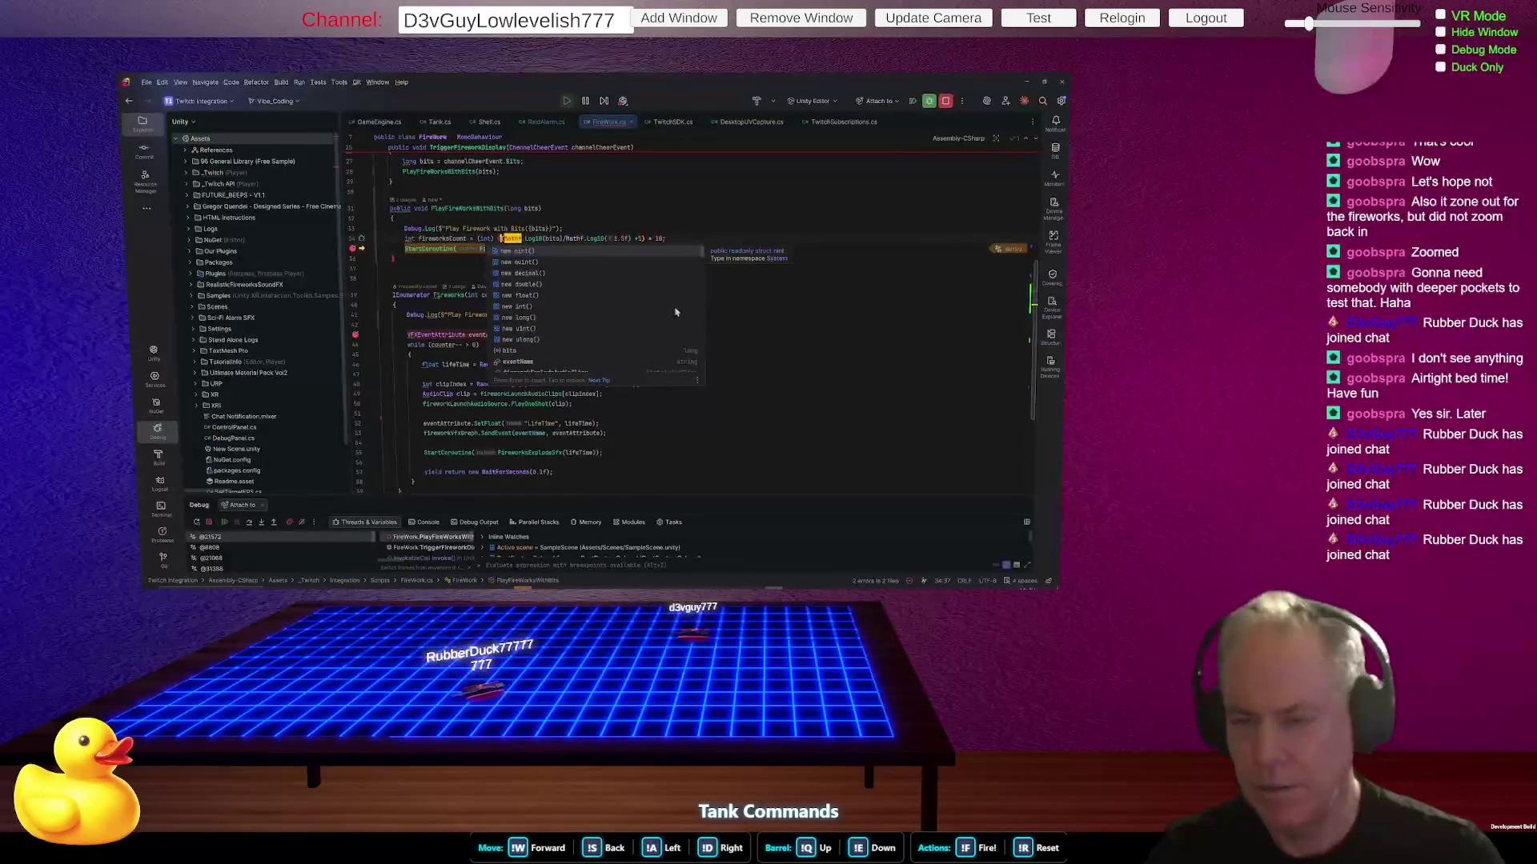
pyautogui.click(663, 238)
pyautogui.write(')')
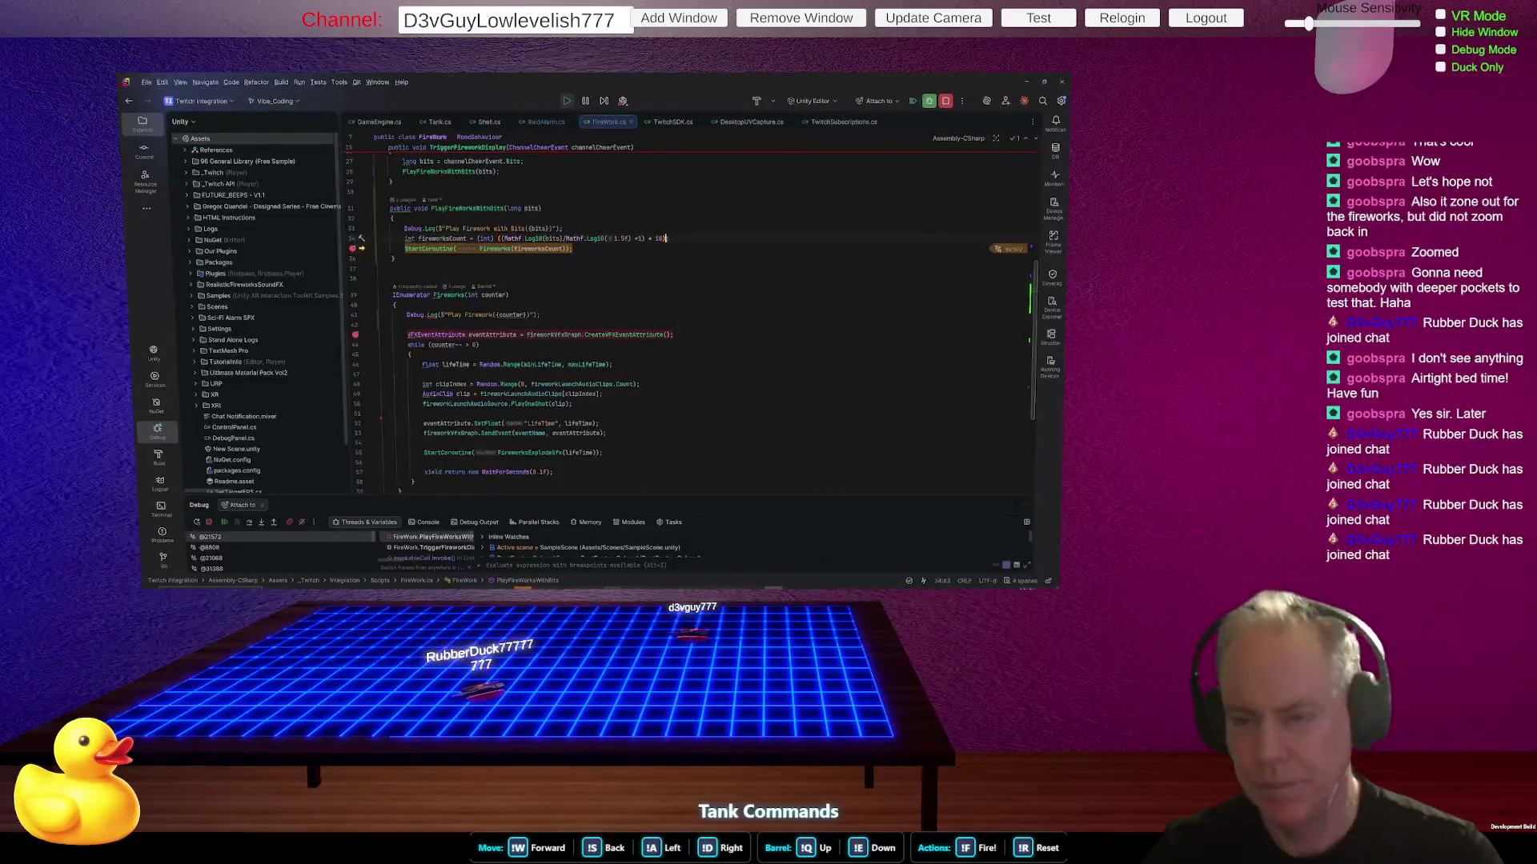
pyautogui.hotkey('alt', 'Tab')
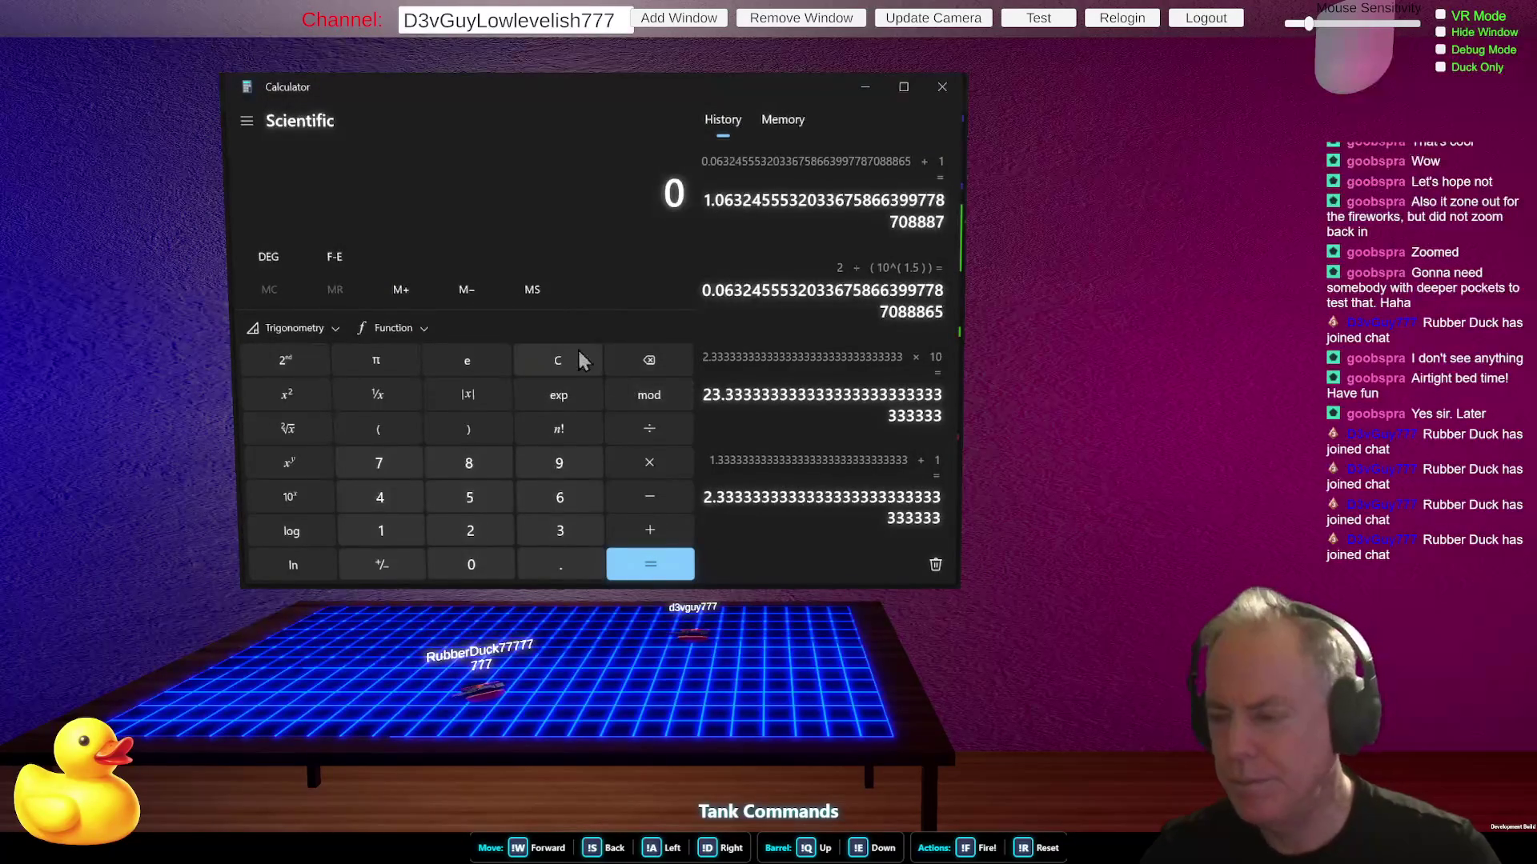
# - Compute log(1.5) ÷ 2 and take its reciprocal
pyautogui.click(392, 528)
pyautogui.click(547, 557)
pyautogui.click(496, 504)
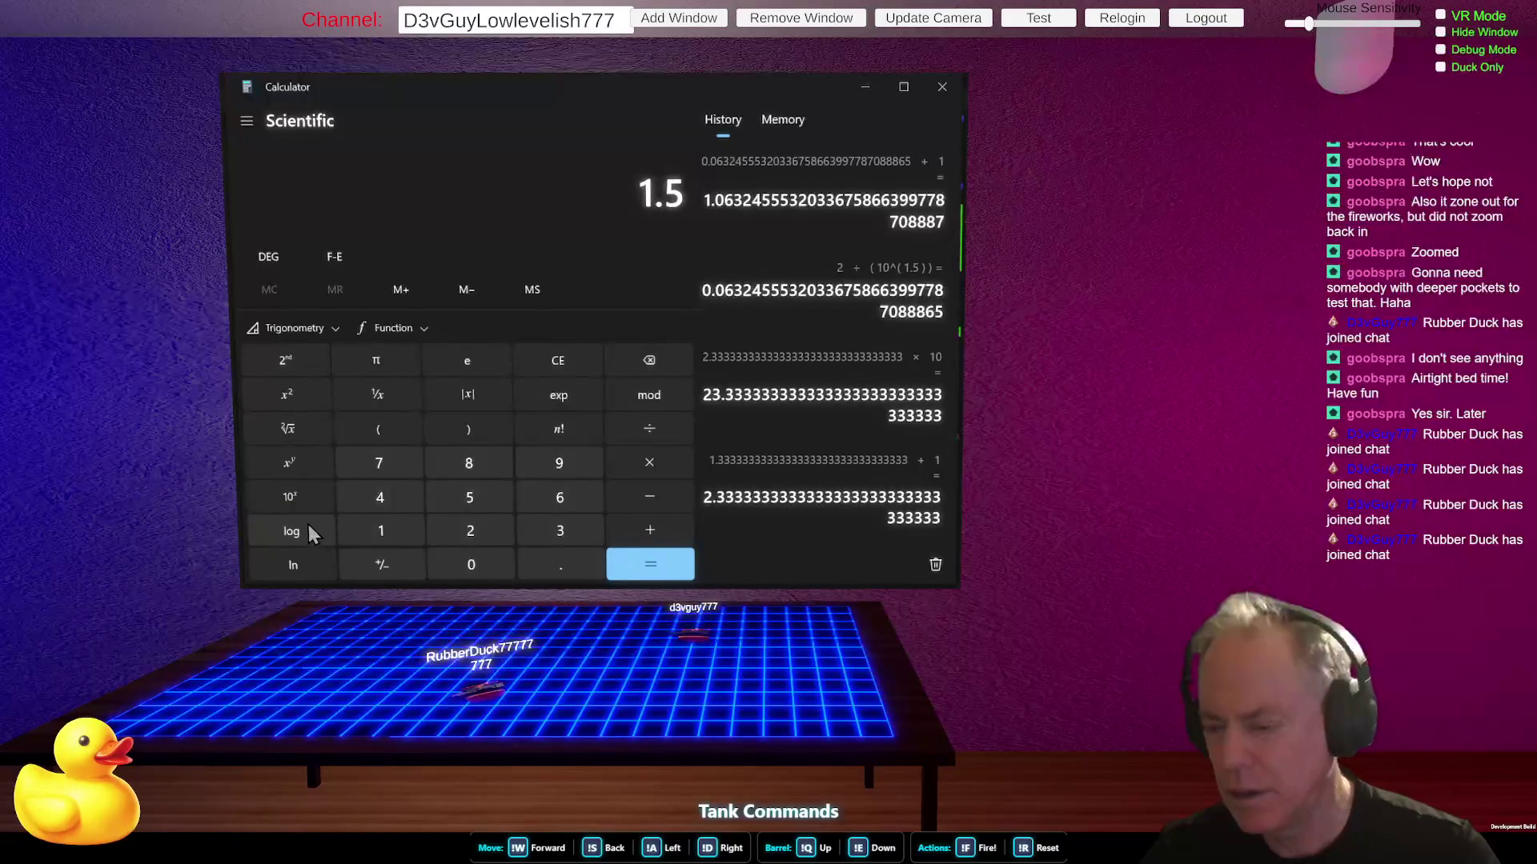
pyautogui.click(309, 527)
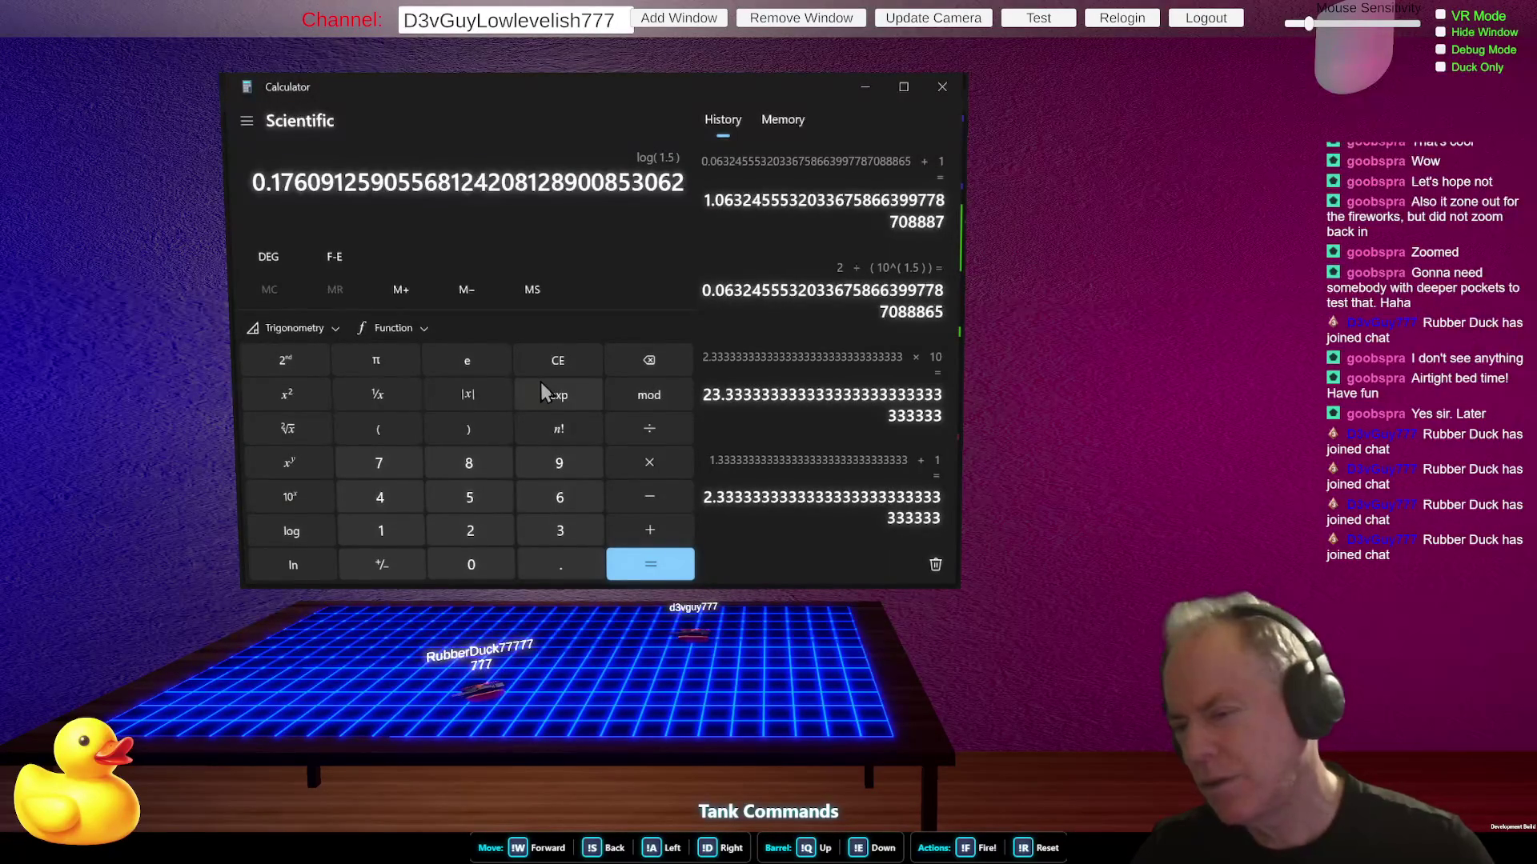
pyautogui.click(649, 430)
pyautogui.click(472, 532)
pyautogui.click(653, 565)
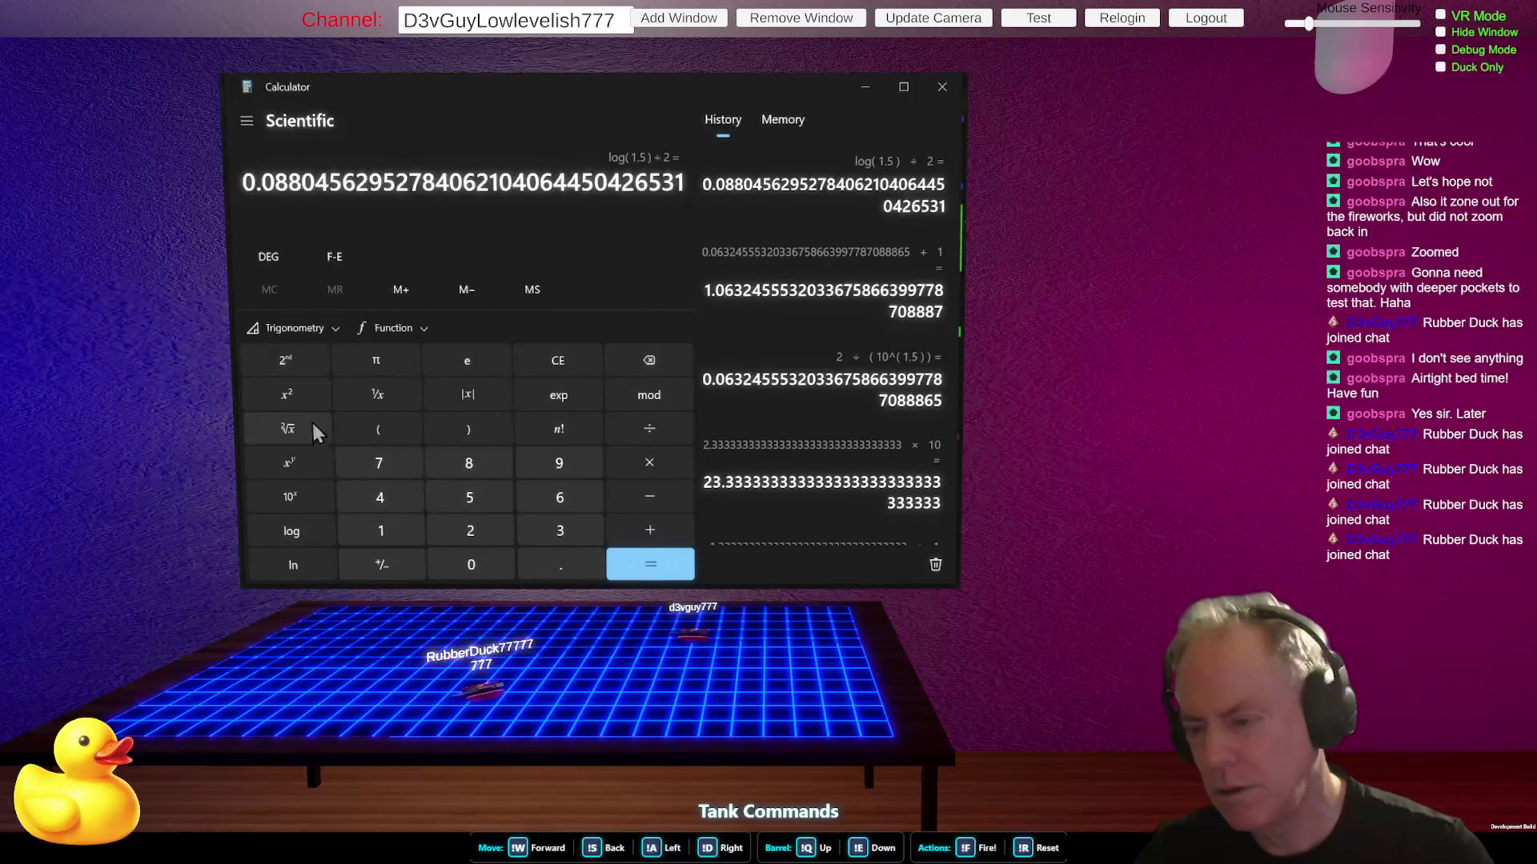
pyautogui.click(385, 388)
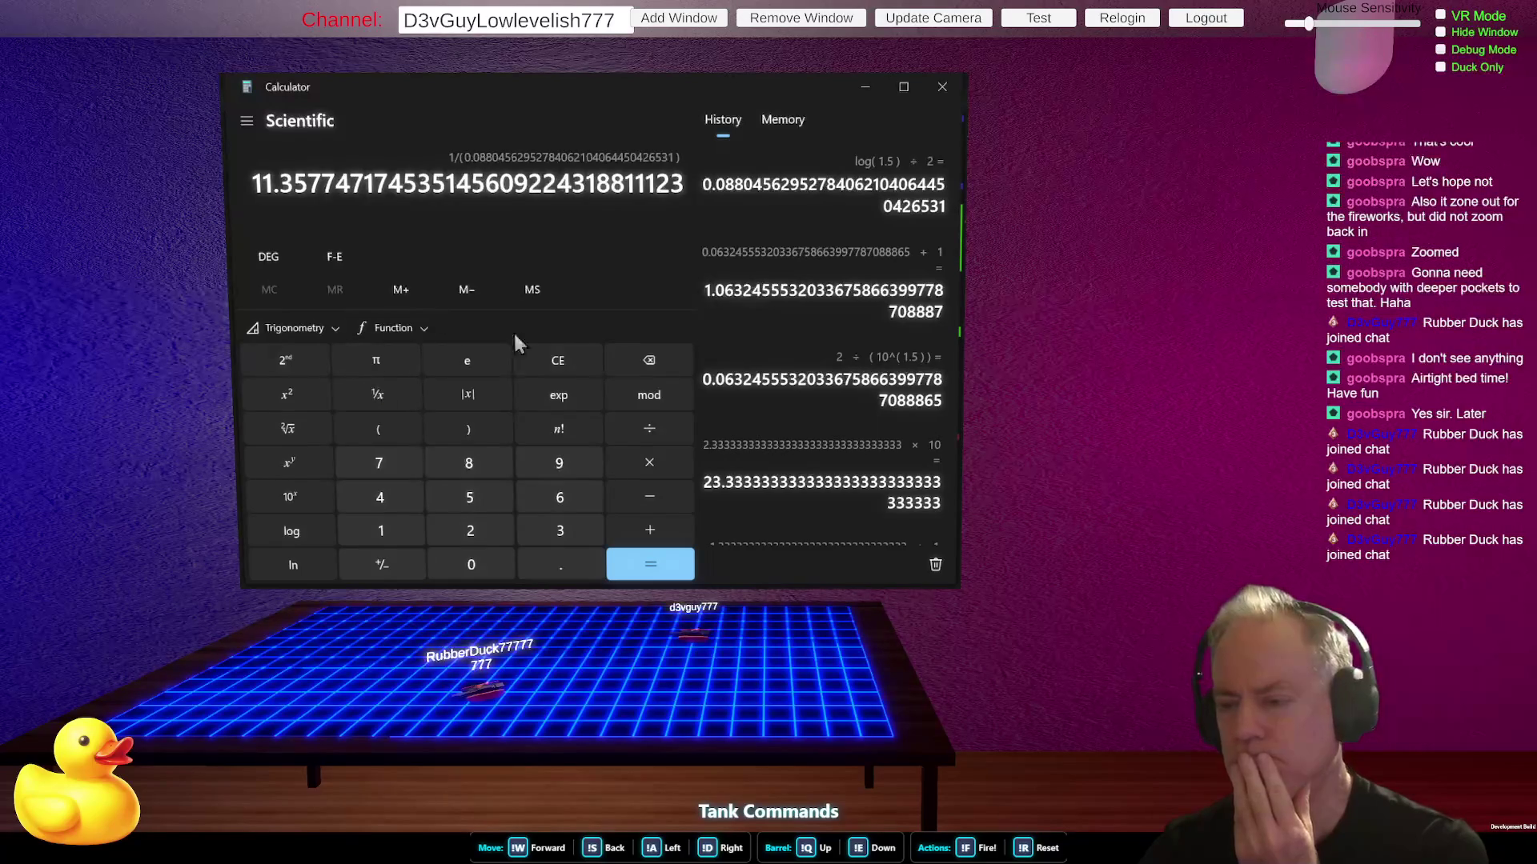
# - Compute 2 ÷ log(1.5), about 11.36
pyautogui.click(556, 360)
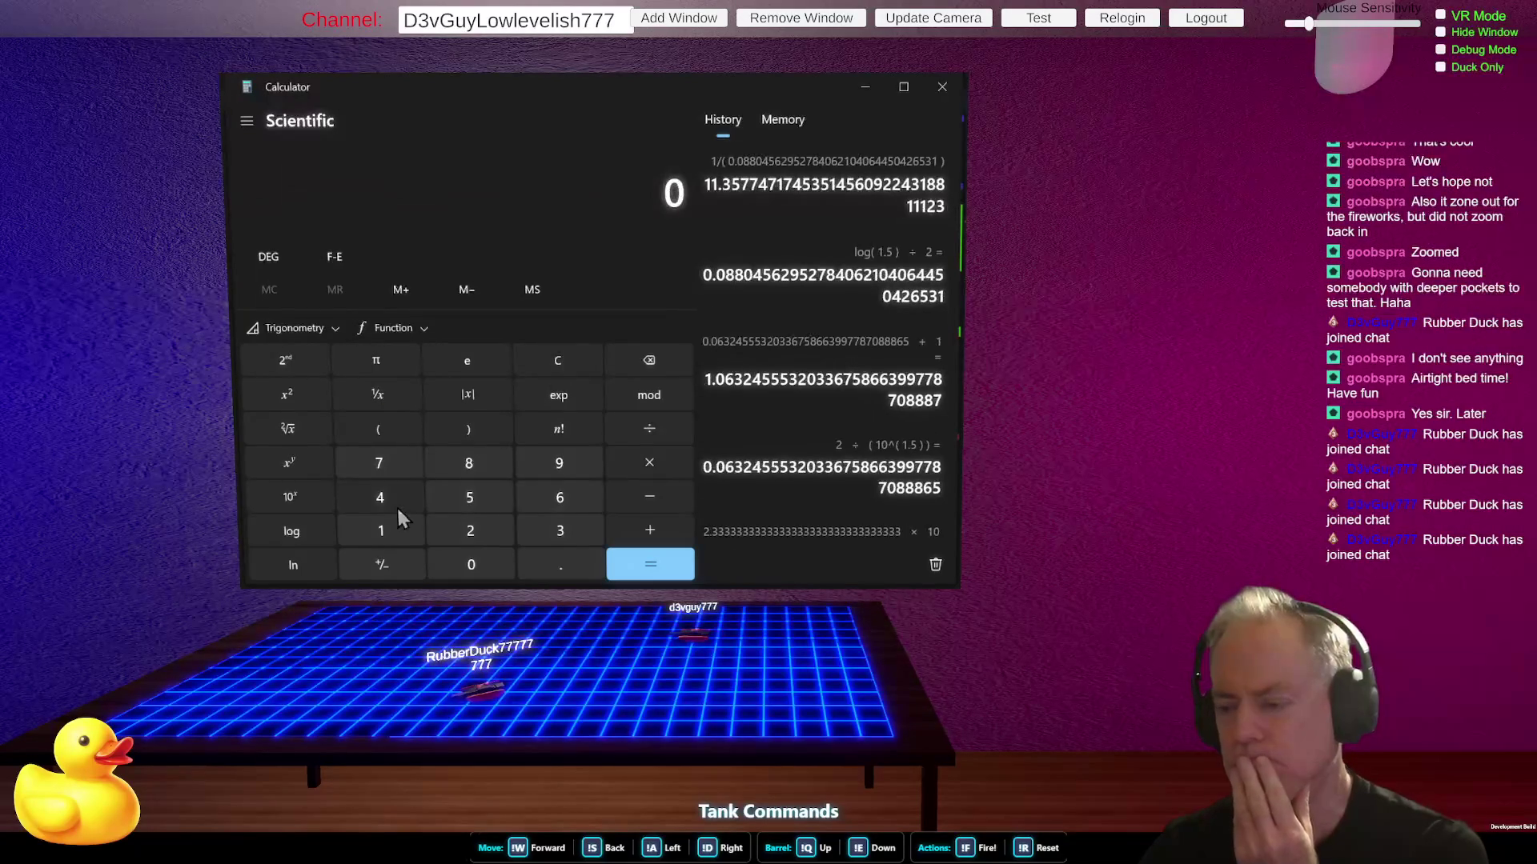
pyautogui.click(468, 534)
pyautogui.click(659, 435)
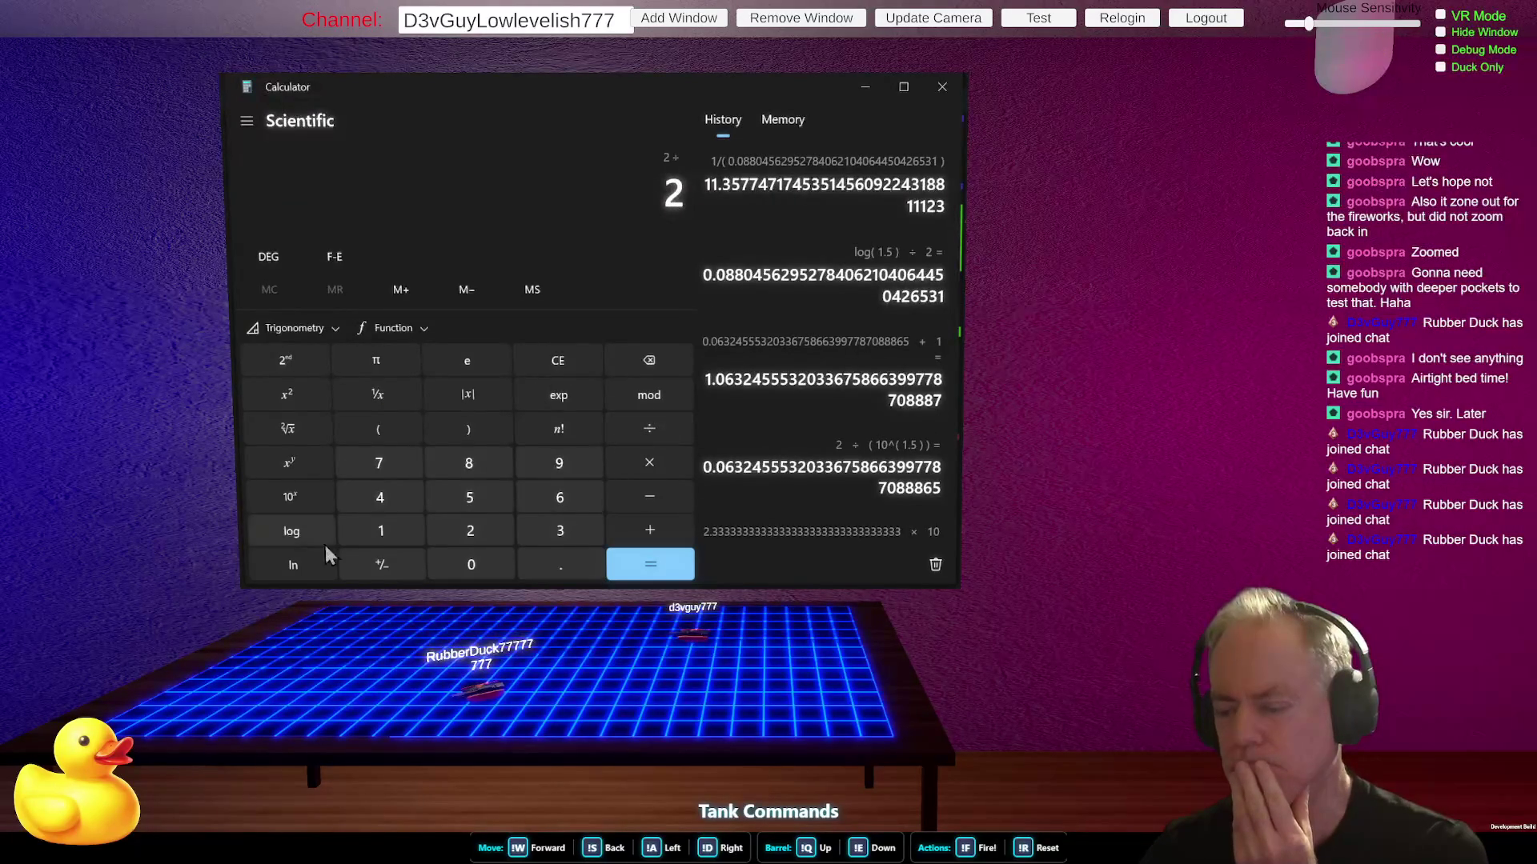
pyautogui.click(386, 529)
pyautogui.click(541, 560)
pyautogui.click(485, 502)
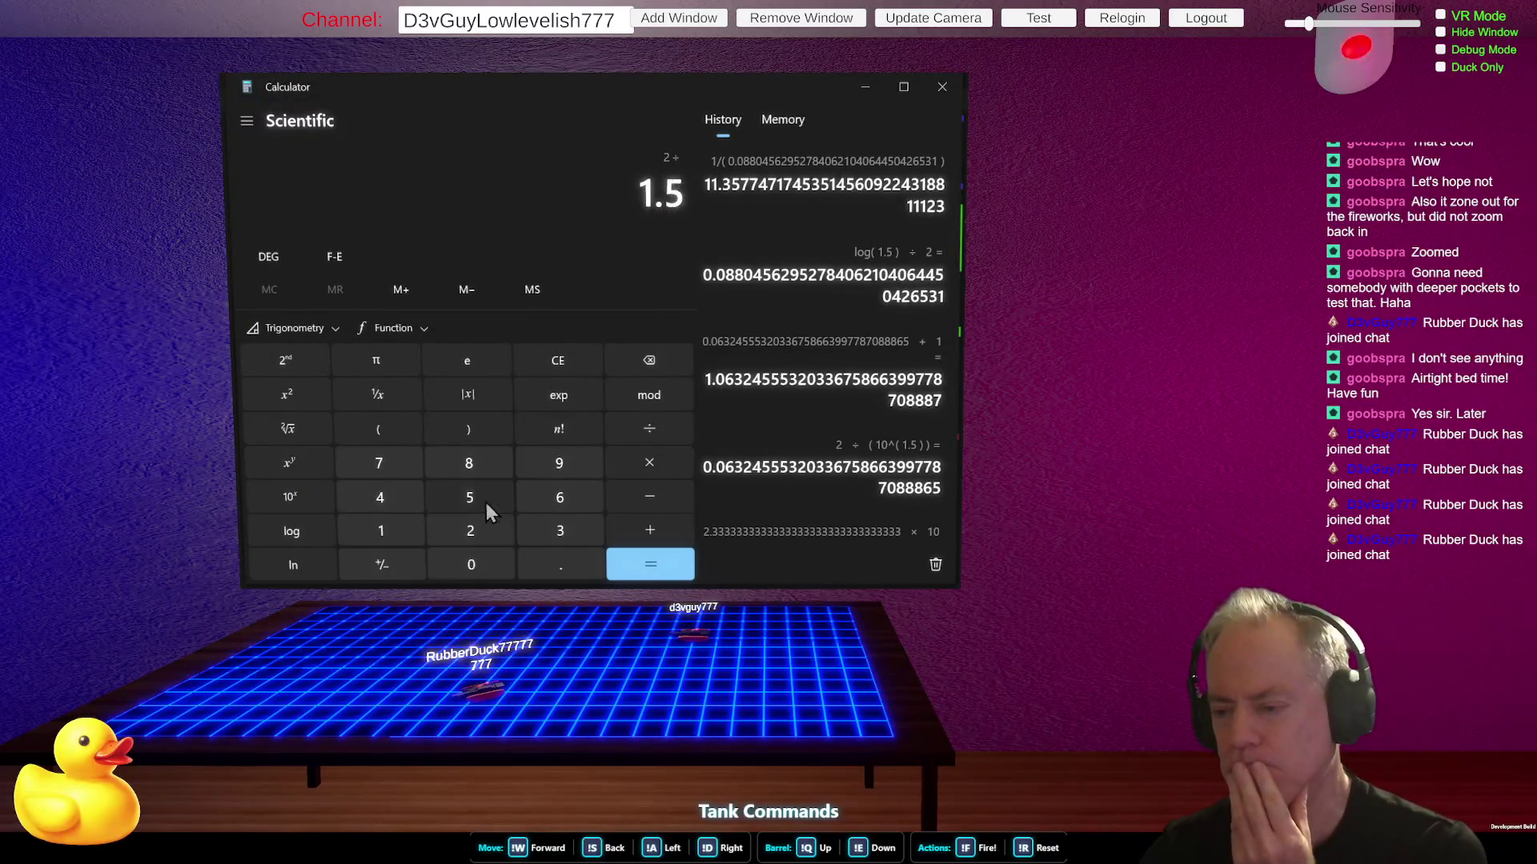
pyautogui.click(296, 531)
pyautogui.click(655, 567)
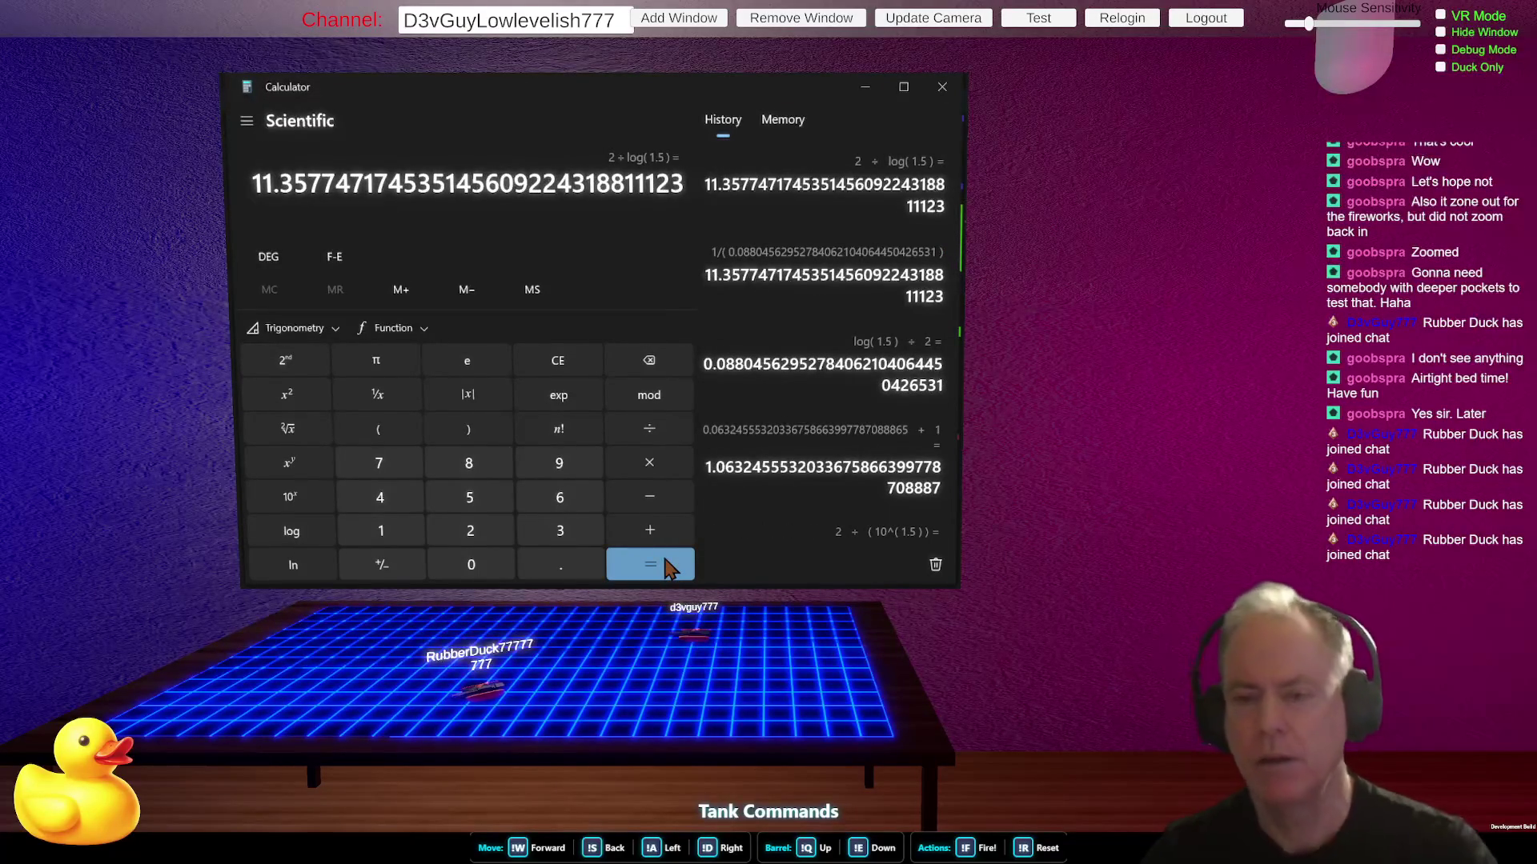
# - Compute 2 ÷ log(2), about 6.64
pyautogui.click(599, 360)
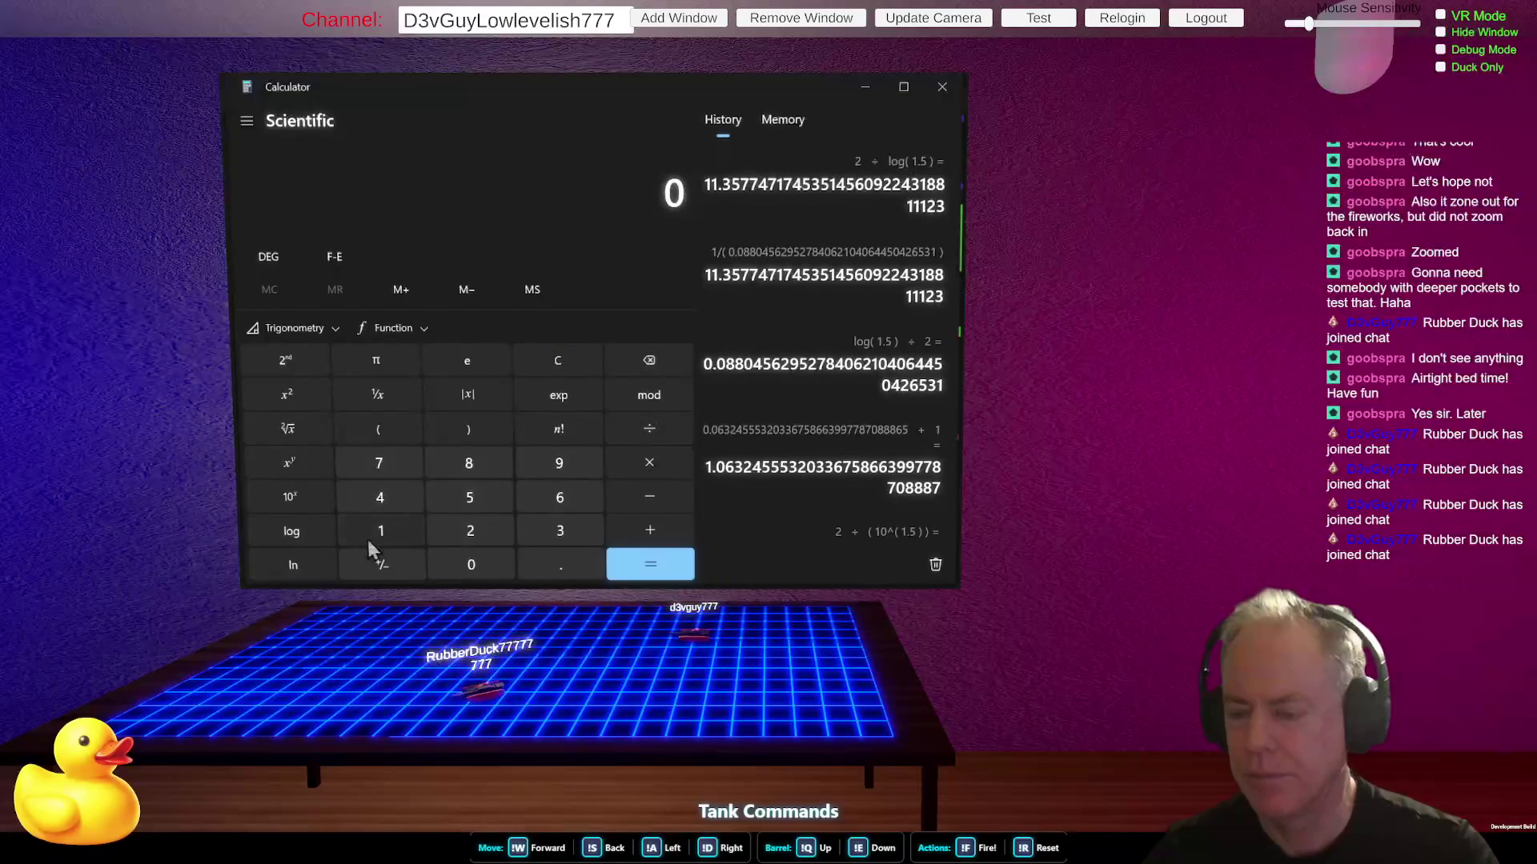
pyautogui.click(464, 531)
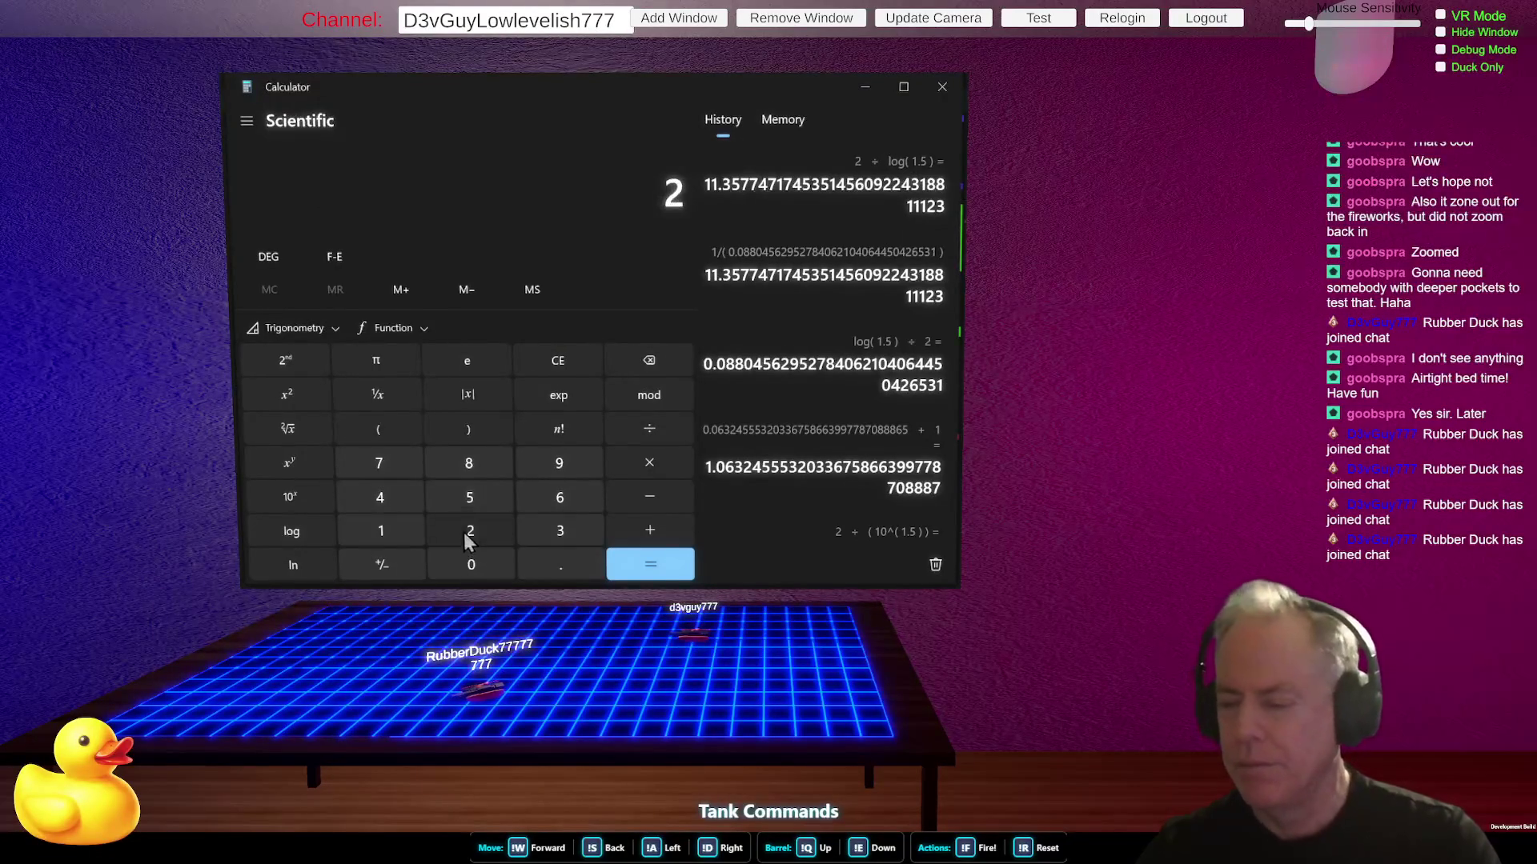
pyautogui.click(653, 432)
pyautogui.click(292, 531)
pyautogui.click(640, 566)
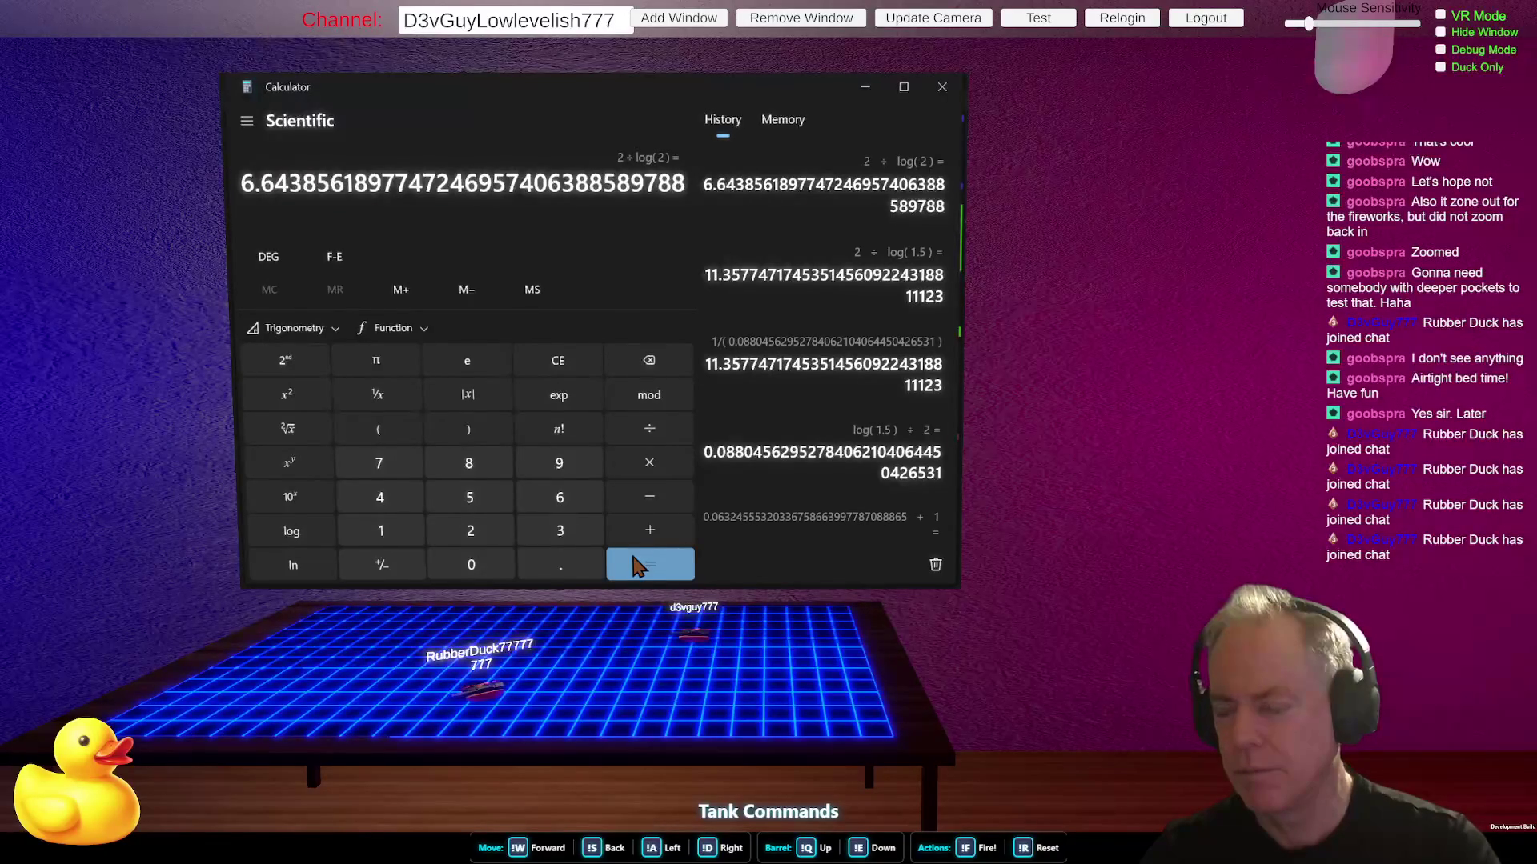
# - Compute 2 ÷ log(3), about 4.19, then head back to the code editor
pyautogui.click(558, 360)
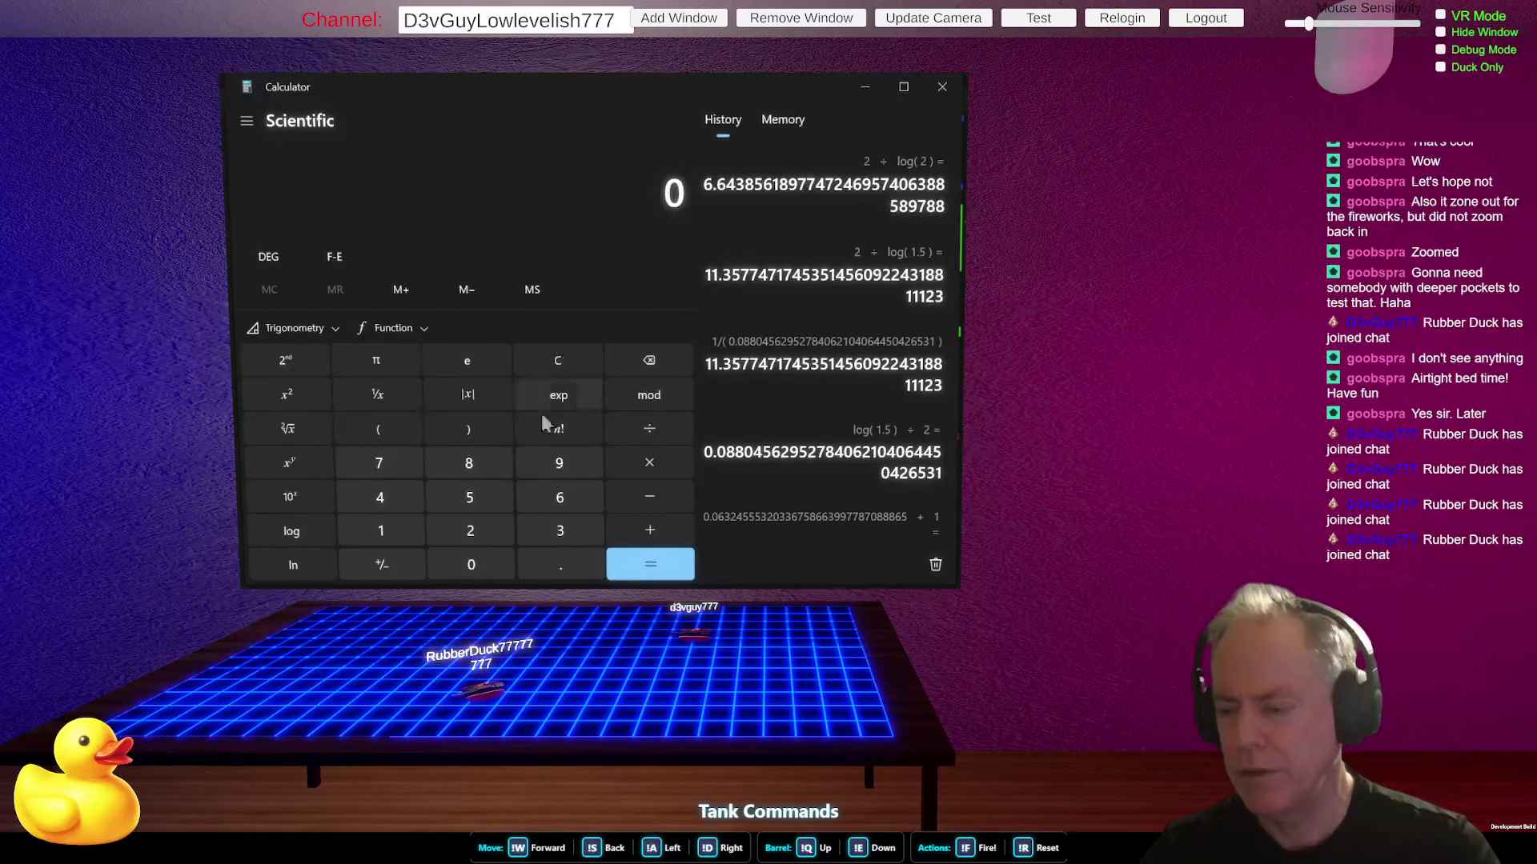
pyautogui.click(470, 531)
pyautogui.click(650, 430)
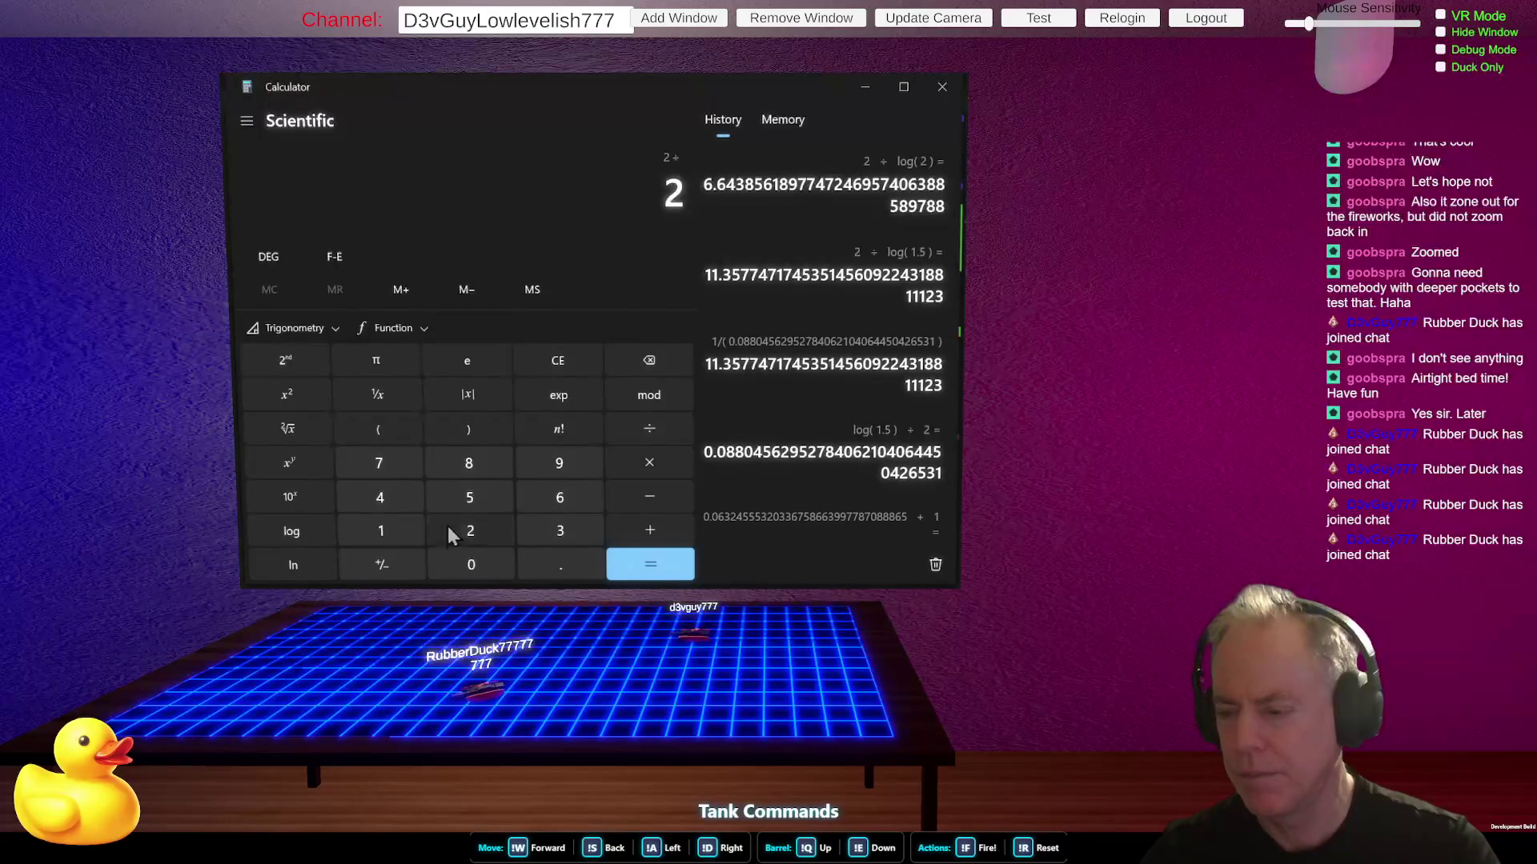
pyautogui.click(546, 528)
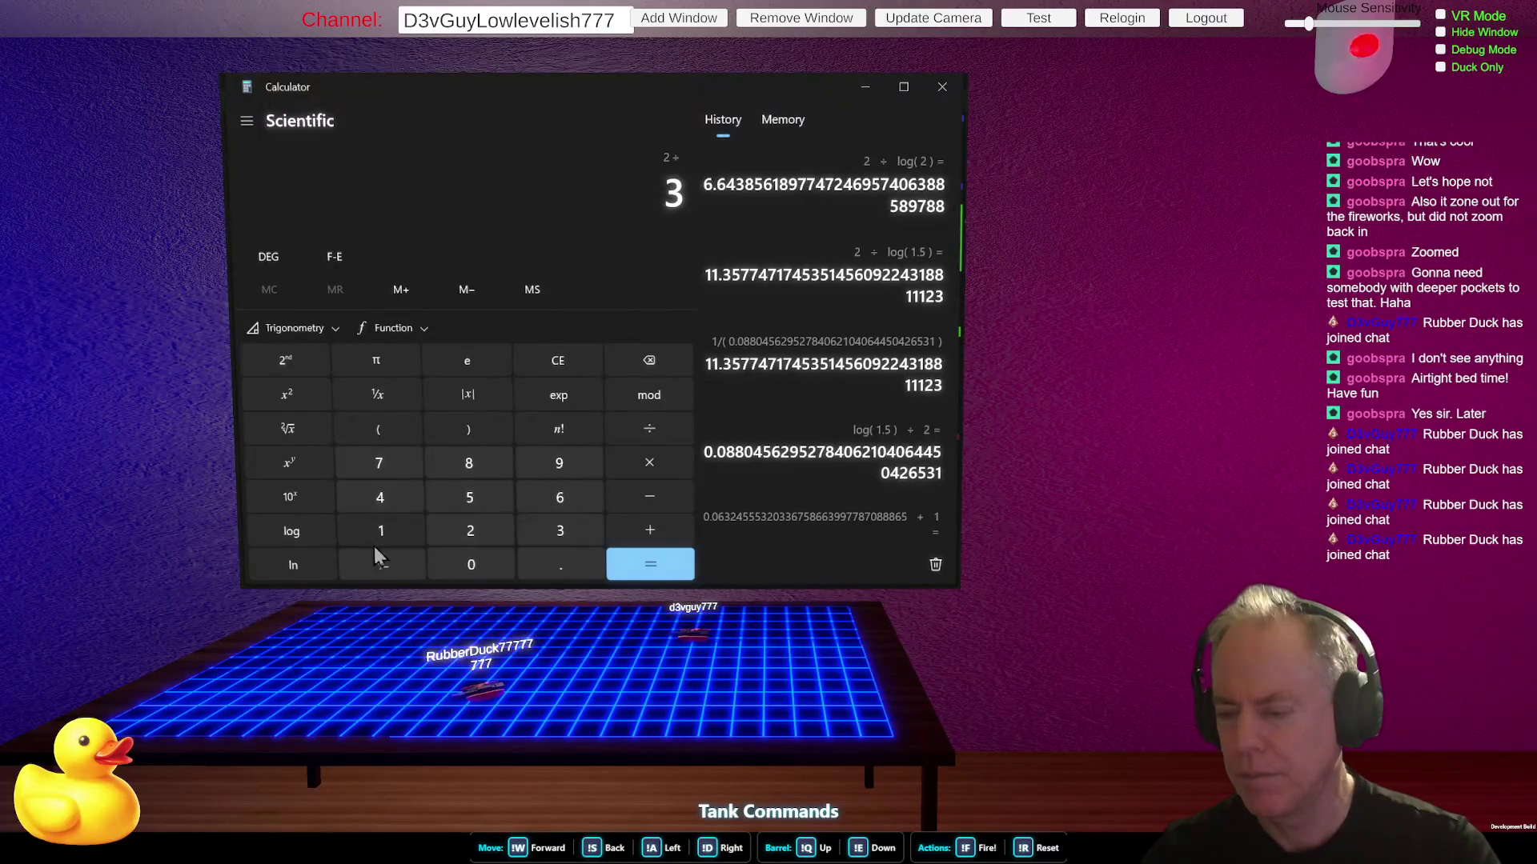
pyautogui.click(295, 530)
pyautogui.click(650, 565)
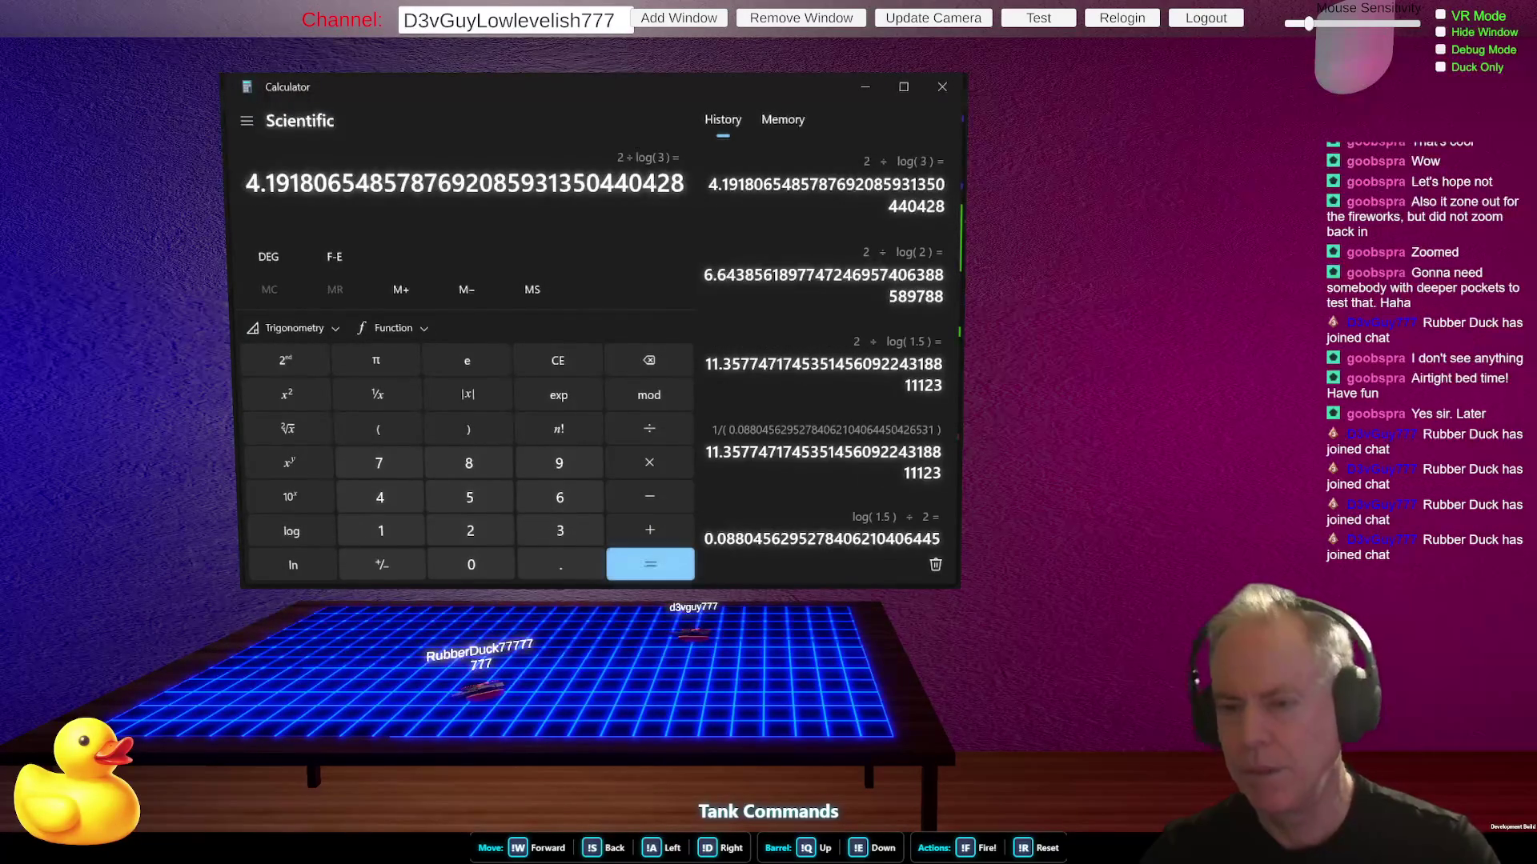
pyautogui.hotkey('alt', 'Tab')
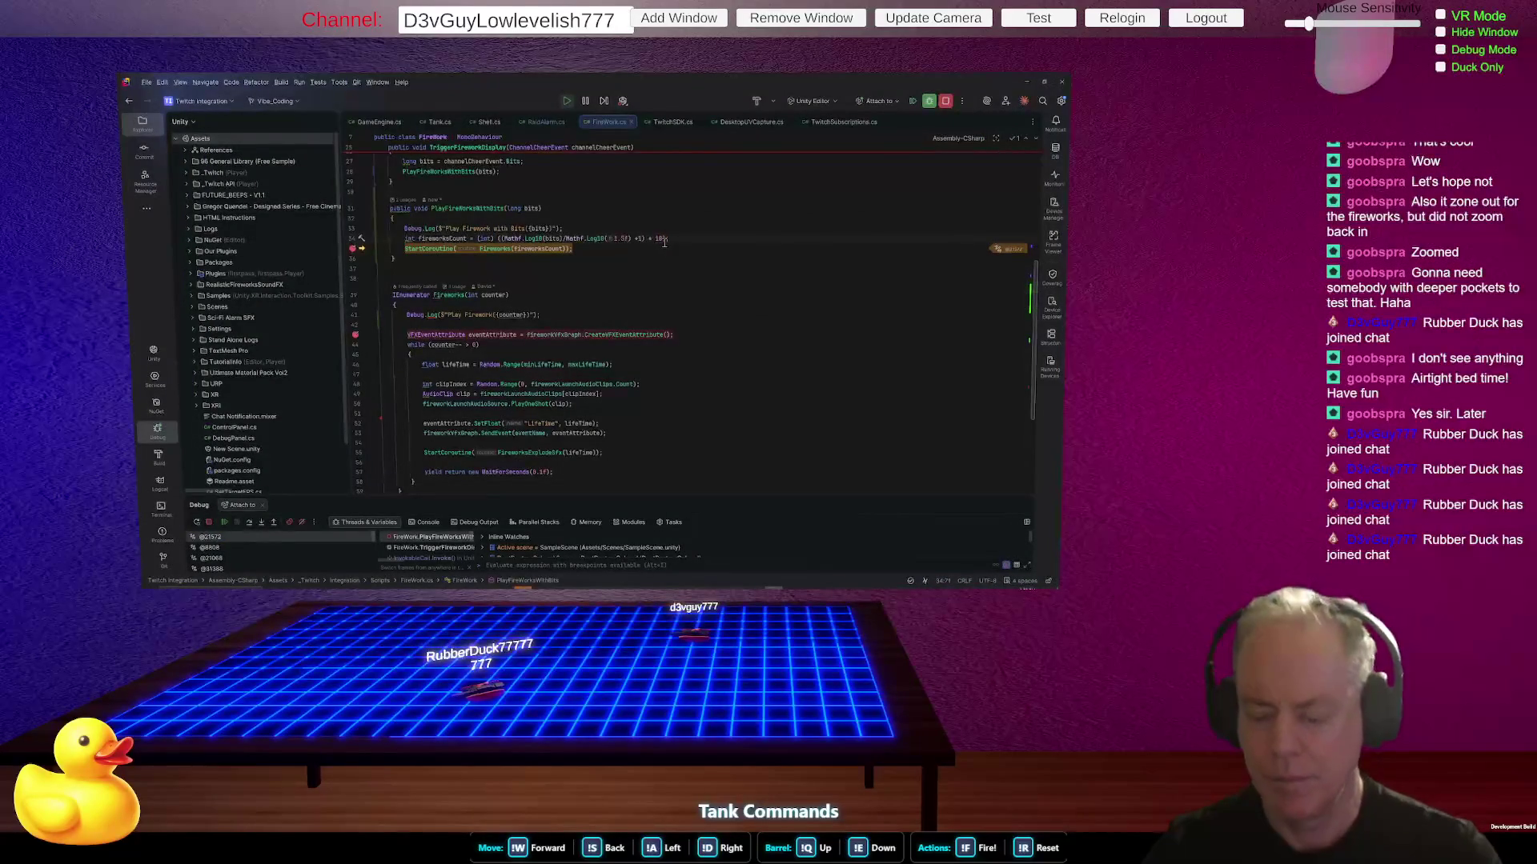
# - Change Log10(1.5f) to Log10(3f) on line 34 and resume the debugger to the next breakpoint
pyautogui.doubleClick(617, 239)
pyautogui.write('3')
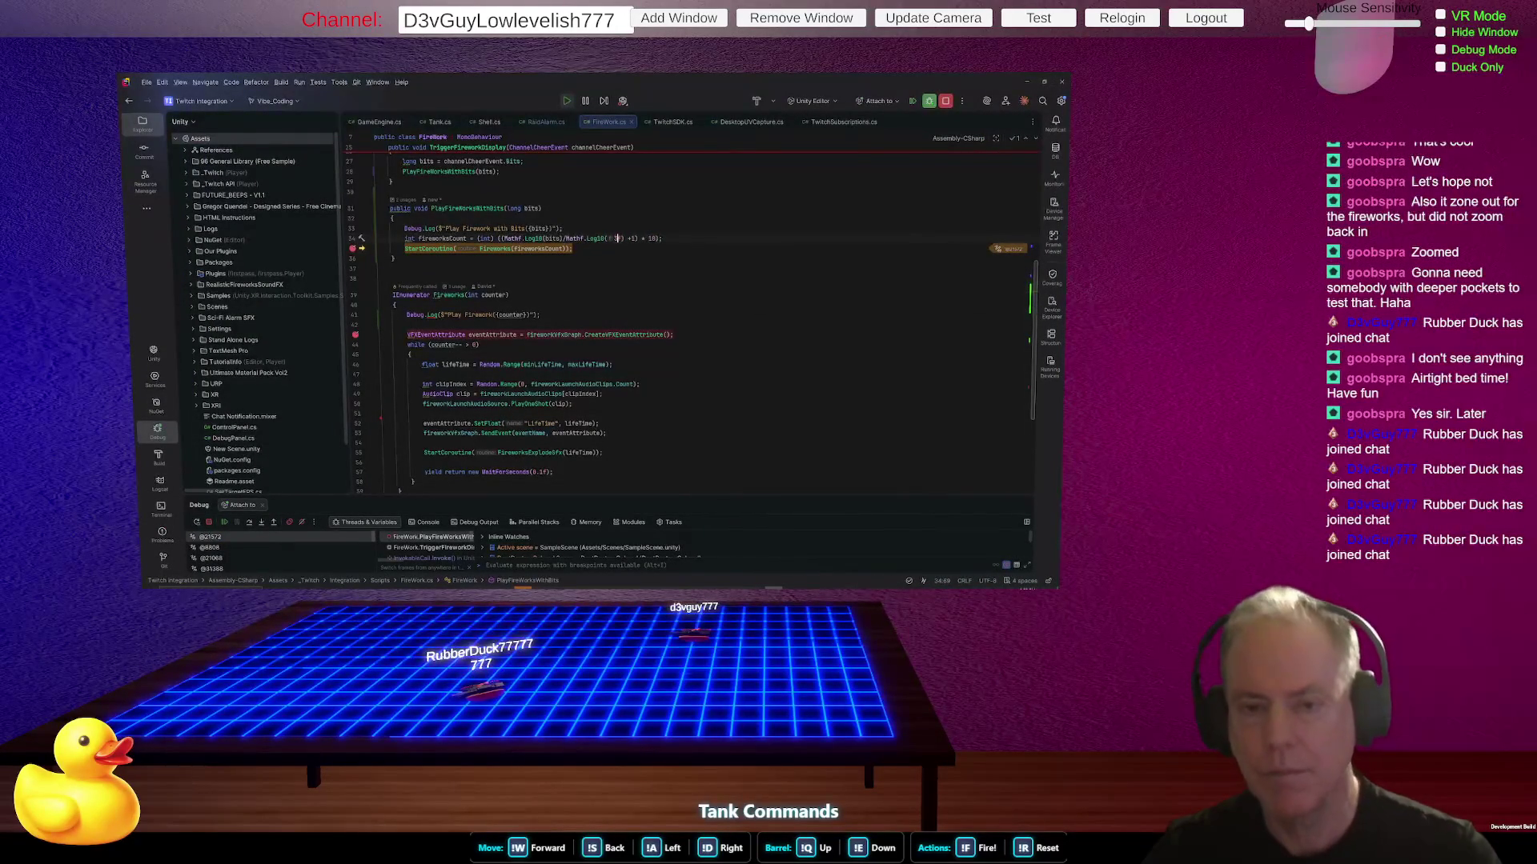
pyautogui.click(225, 521)
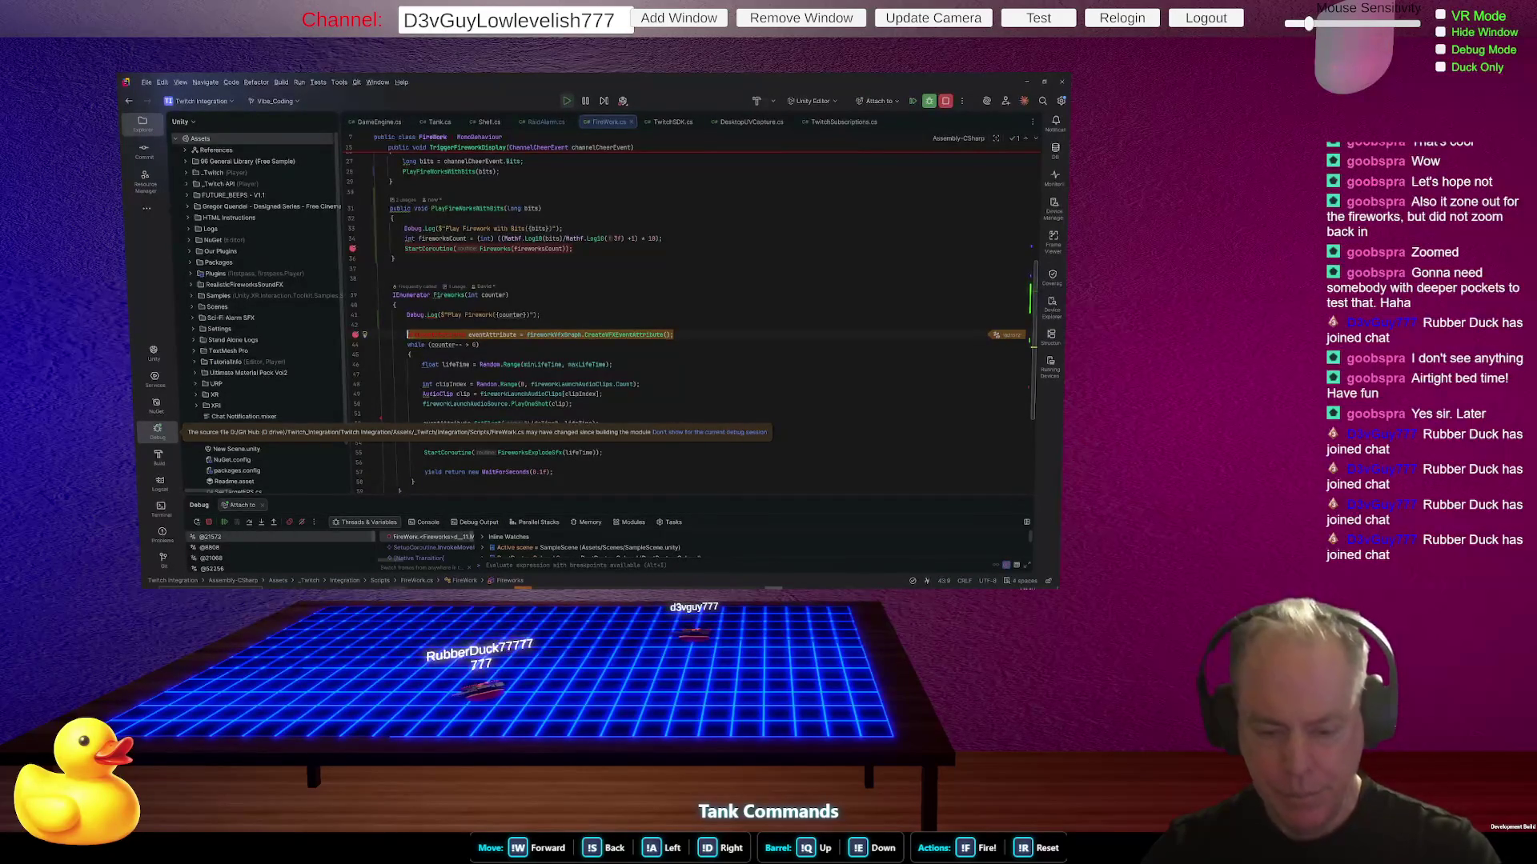
# - Confirm in Calculator that log(3) ÷ 0.4771 equals 1, after discarding a 10,000 entry
pyautogui.hotkey('alt', 'Tab')
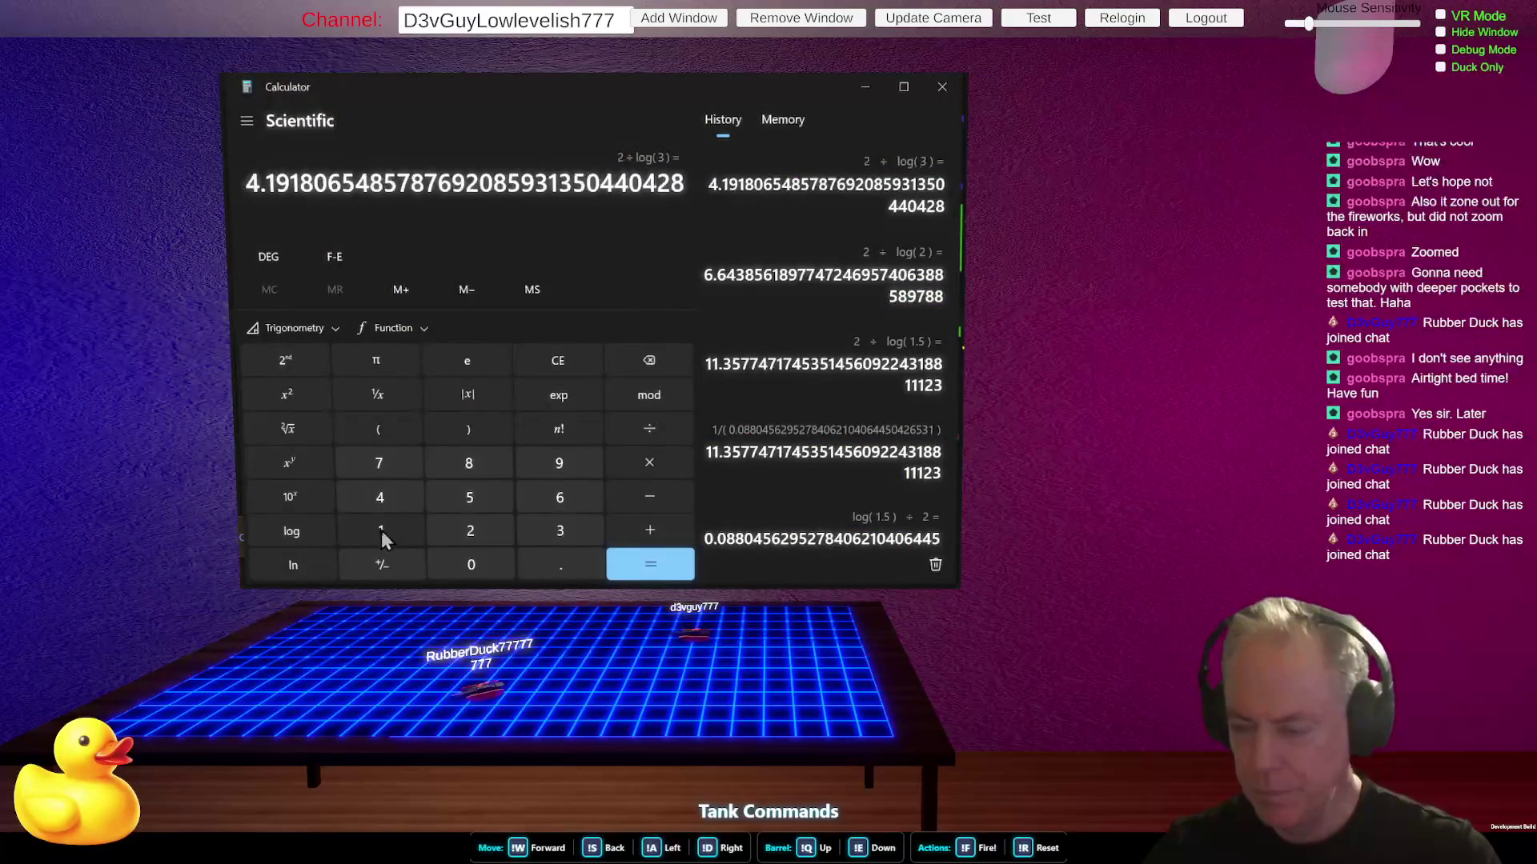
pyautogui.click(381, 531)
pyautogui.click(473, 559)
pyautogui.click(472, 558)
pyautogui.click(472, 559)
pyautogui.click(472, 559)
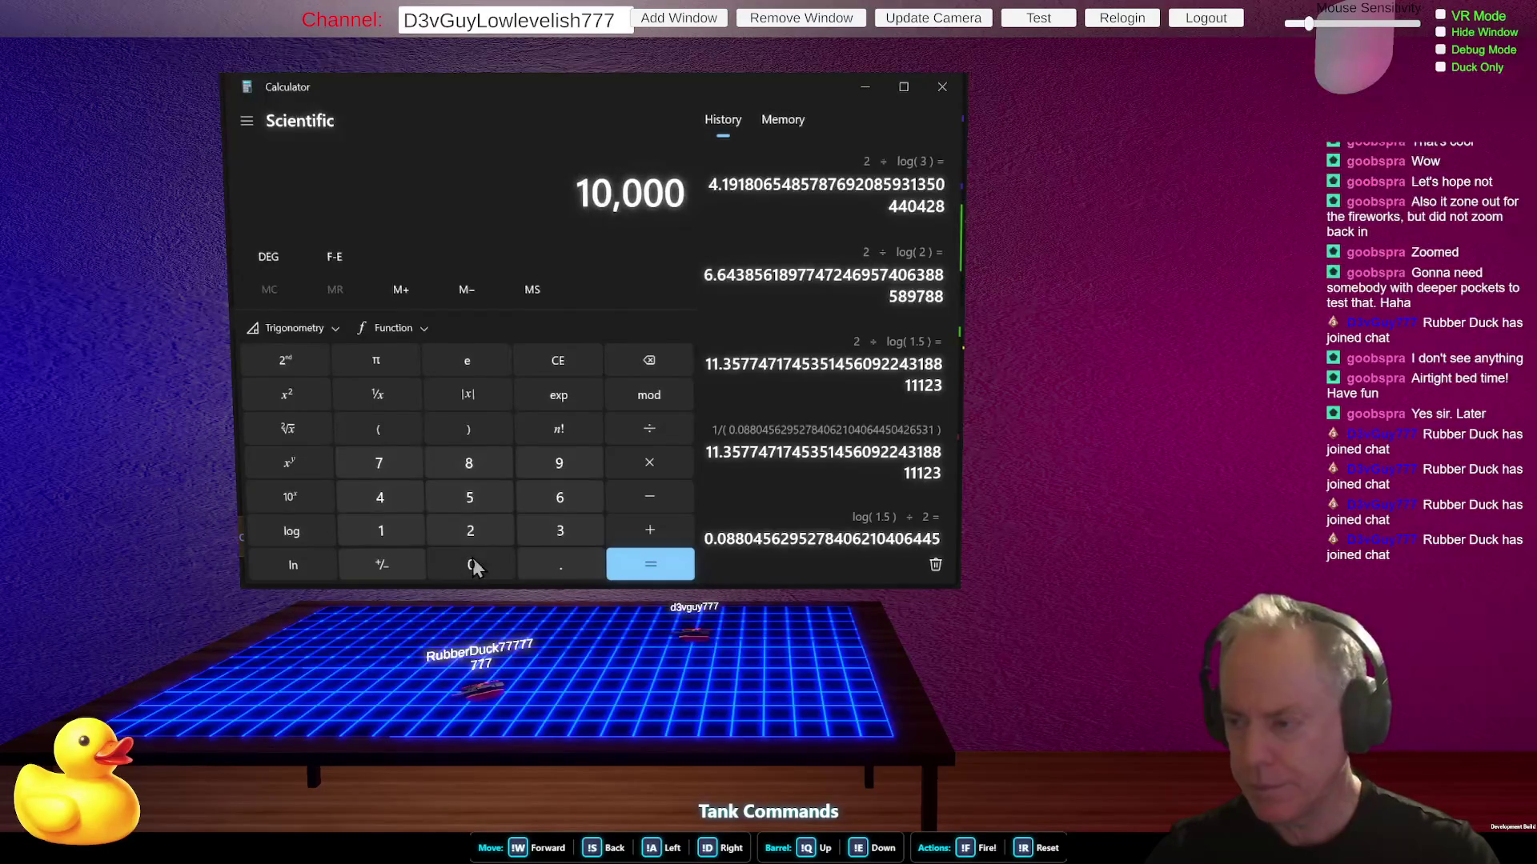
pyautogui.click(568, 360)
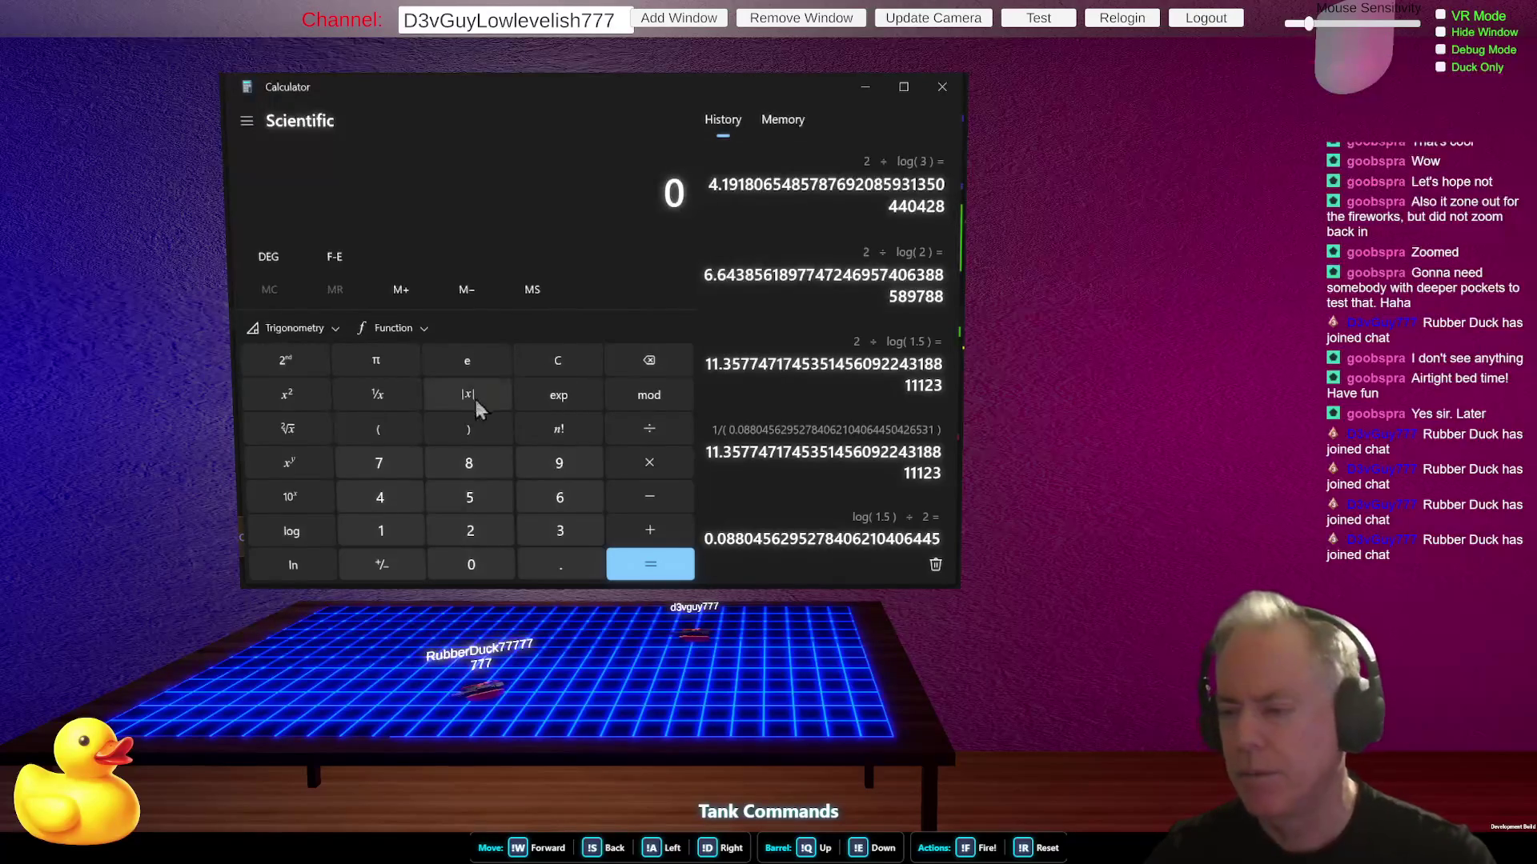
pyautogui.click(565, 528)
pyautogui.click(317, 528)
pyautogui.click(653, 570)
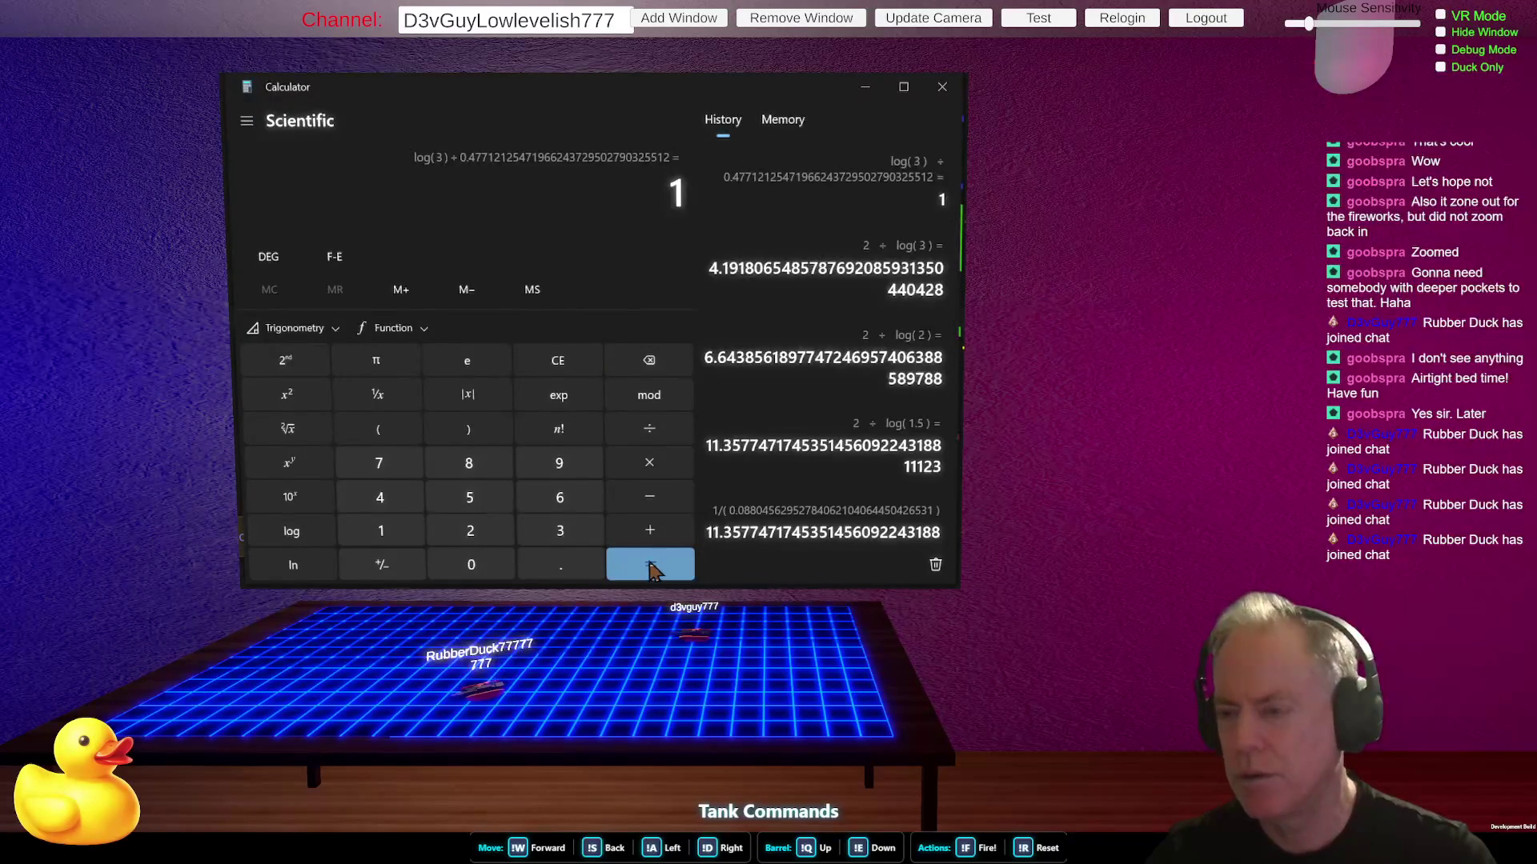
# - Compute 4 ÷ 3 + 1, giving 2.333
pyautogui.click(560, 358)
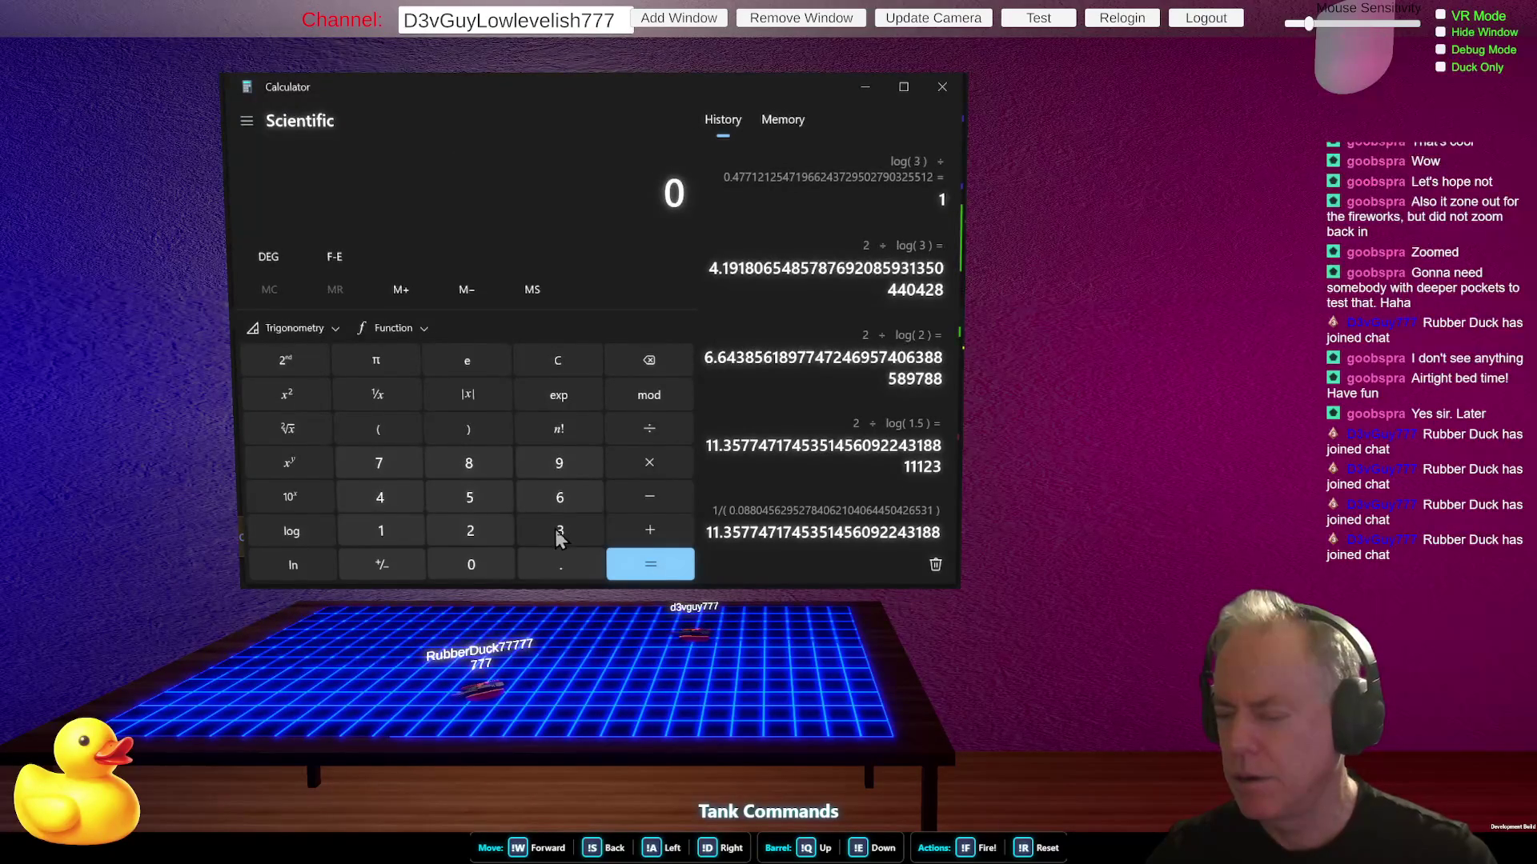
pyautogui.click(377, 496)
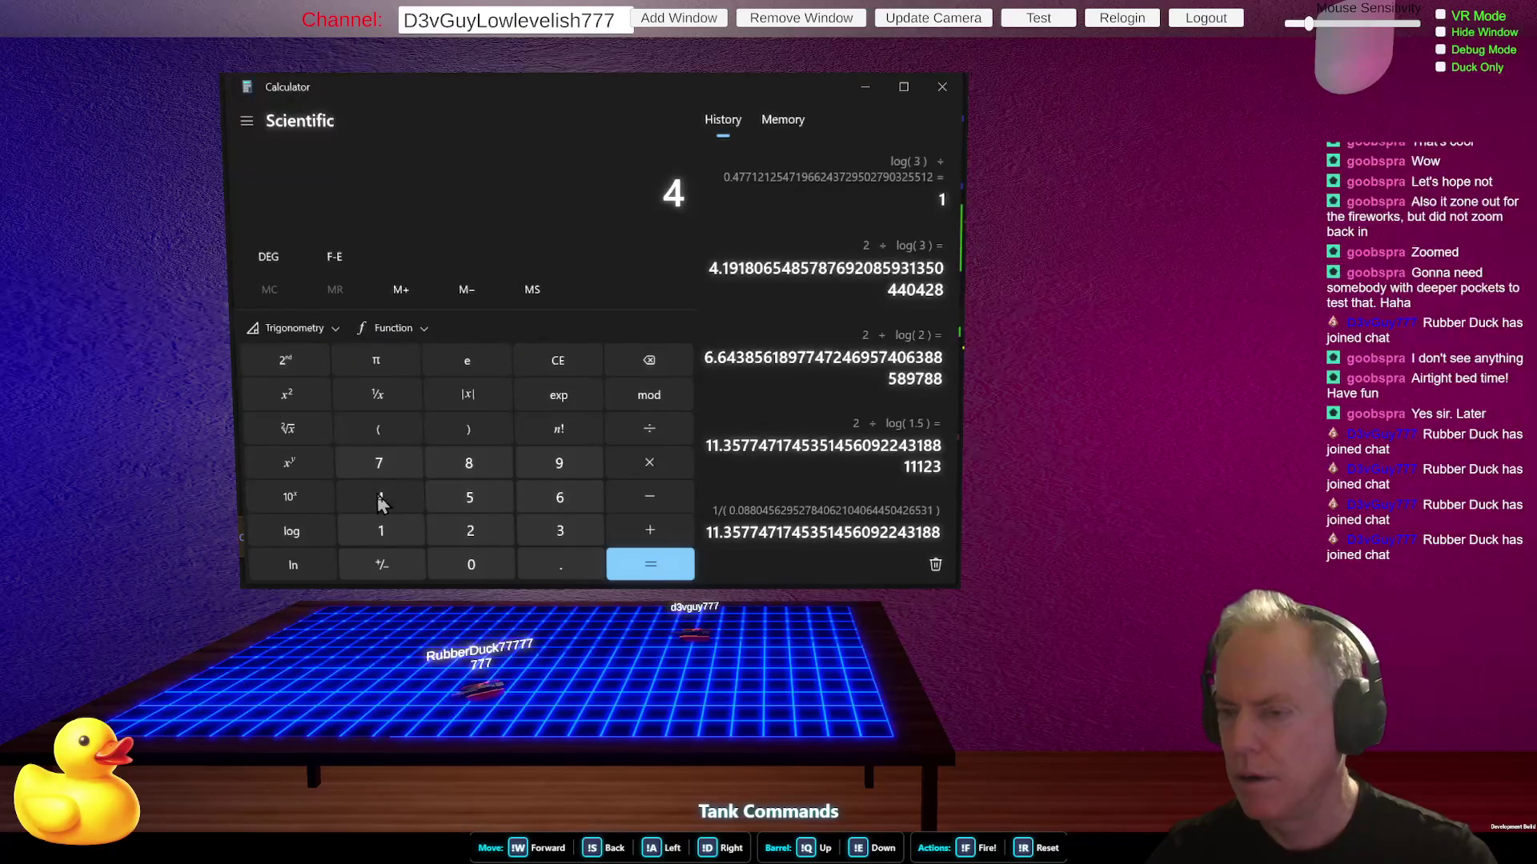
pyautogui.click(662, 435)
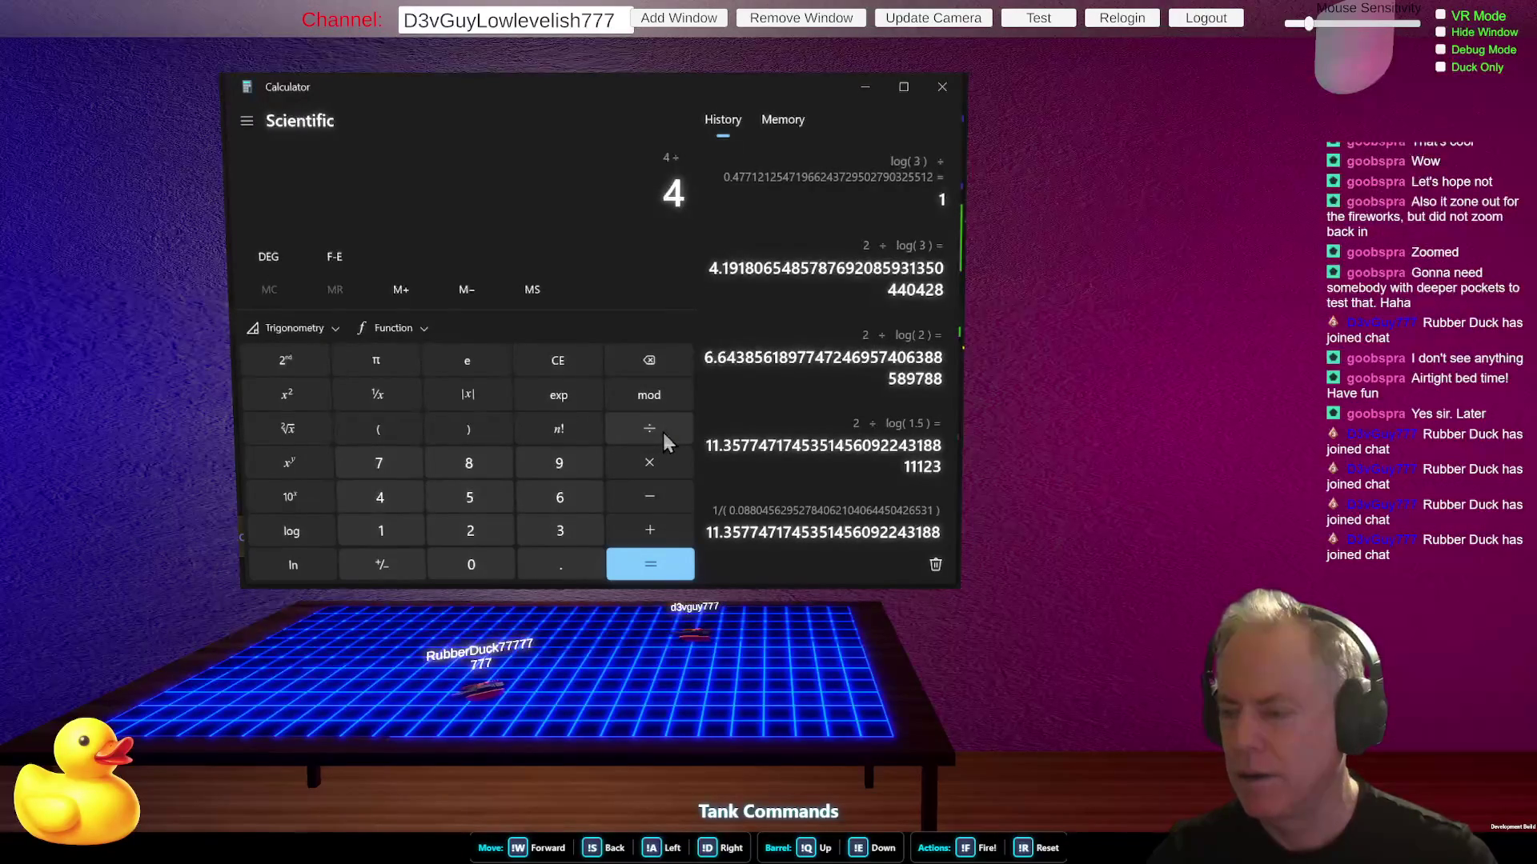
pyautogui.click(302, 530)
pyautogui.click(560, 531)
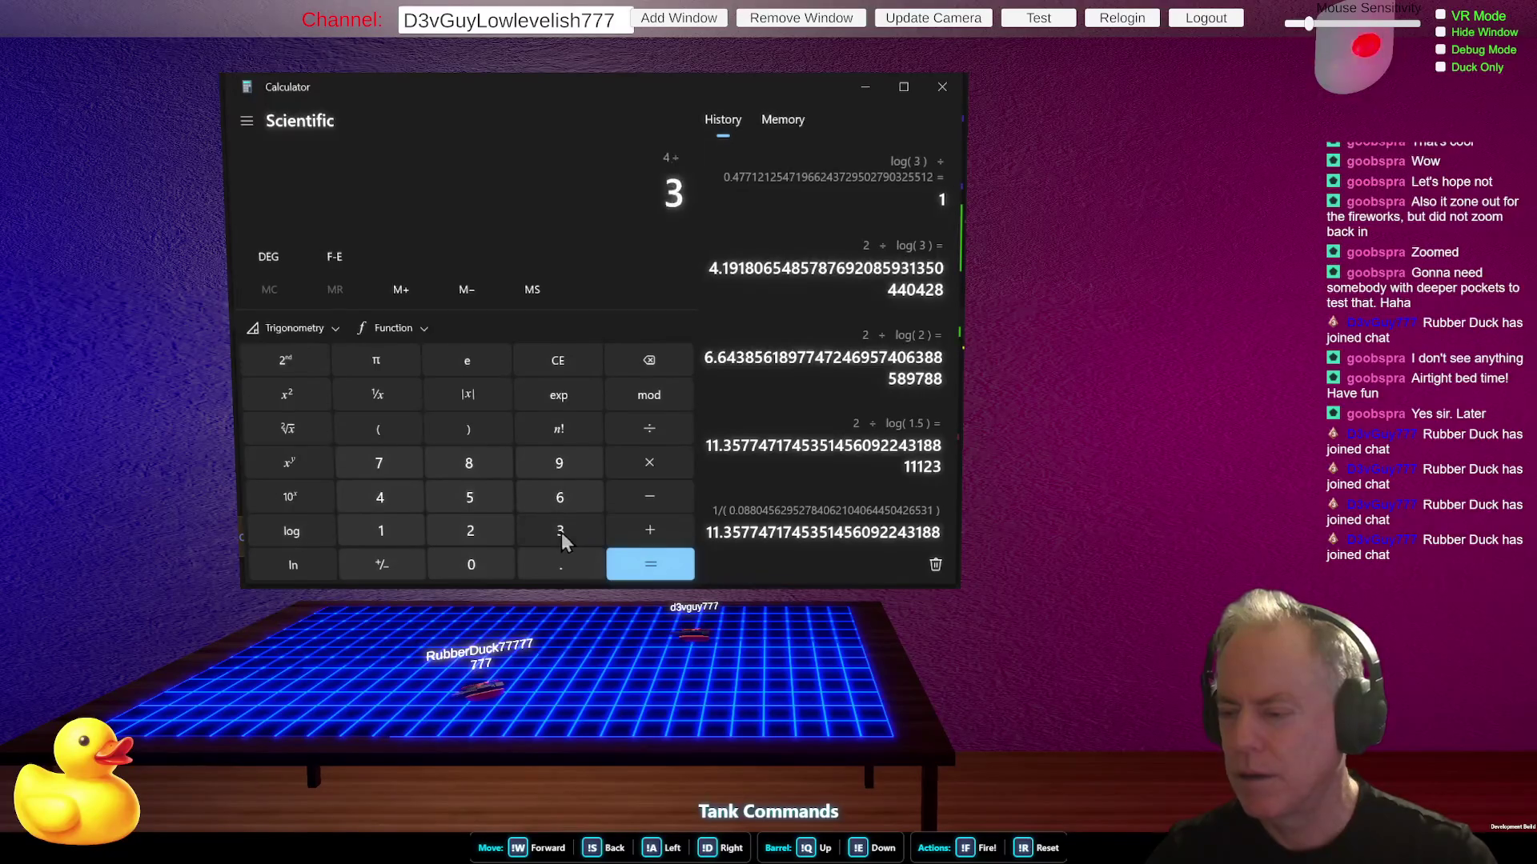
pyautogui.click(649, 568)
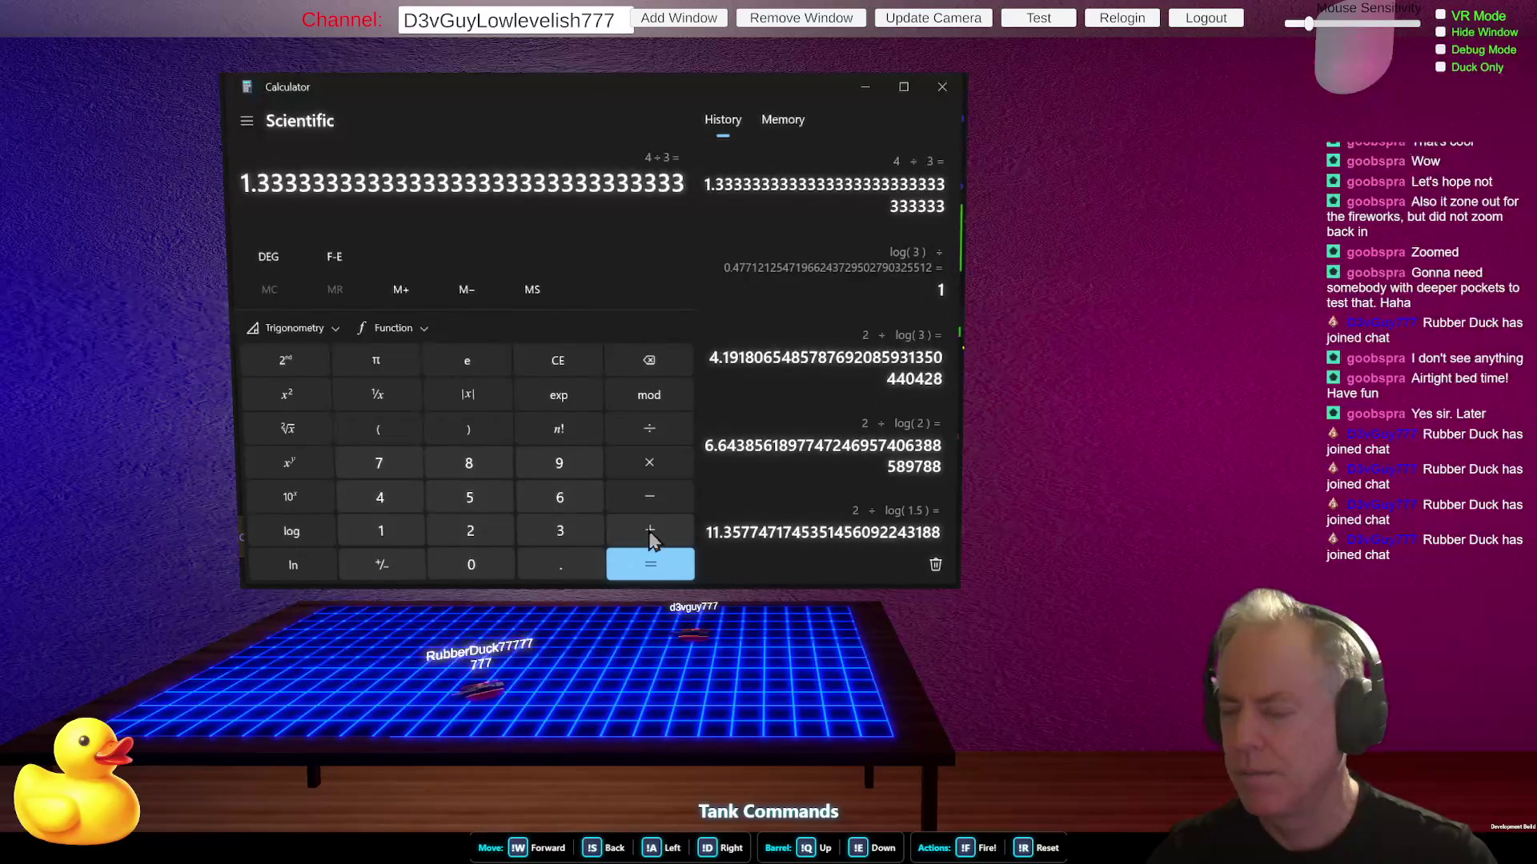
pyautogui.click(650, 533)
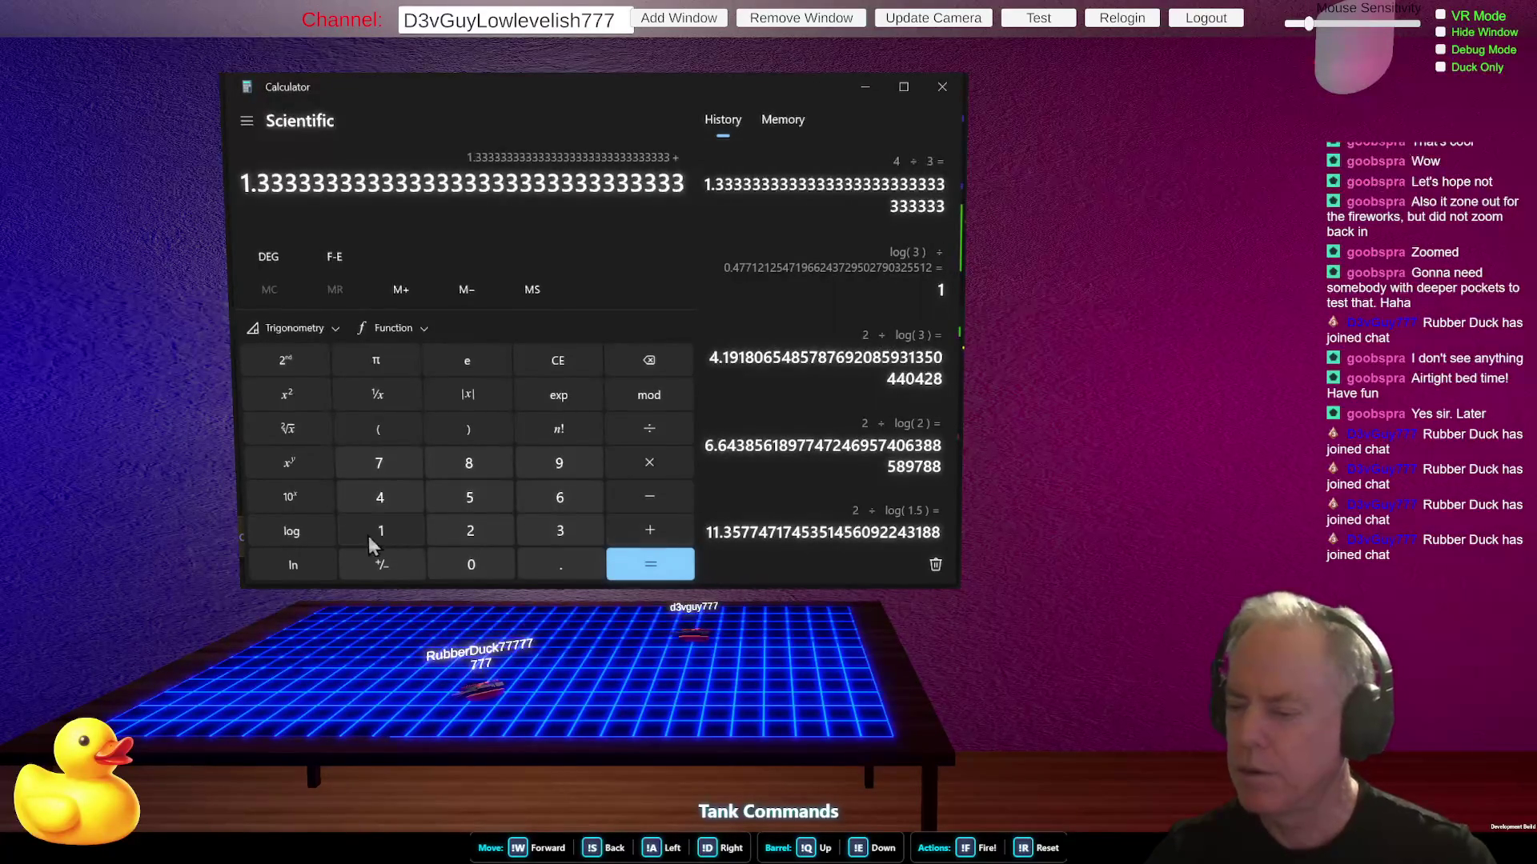
pyautogui.click(374, 535)
pyautogui.click(650, 567)
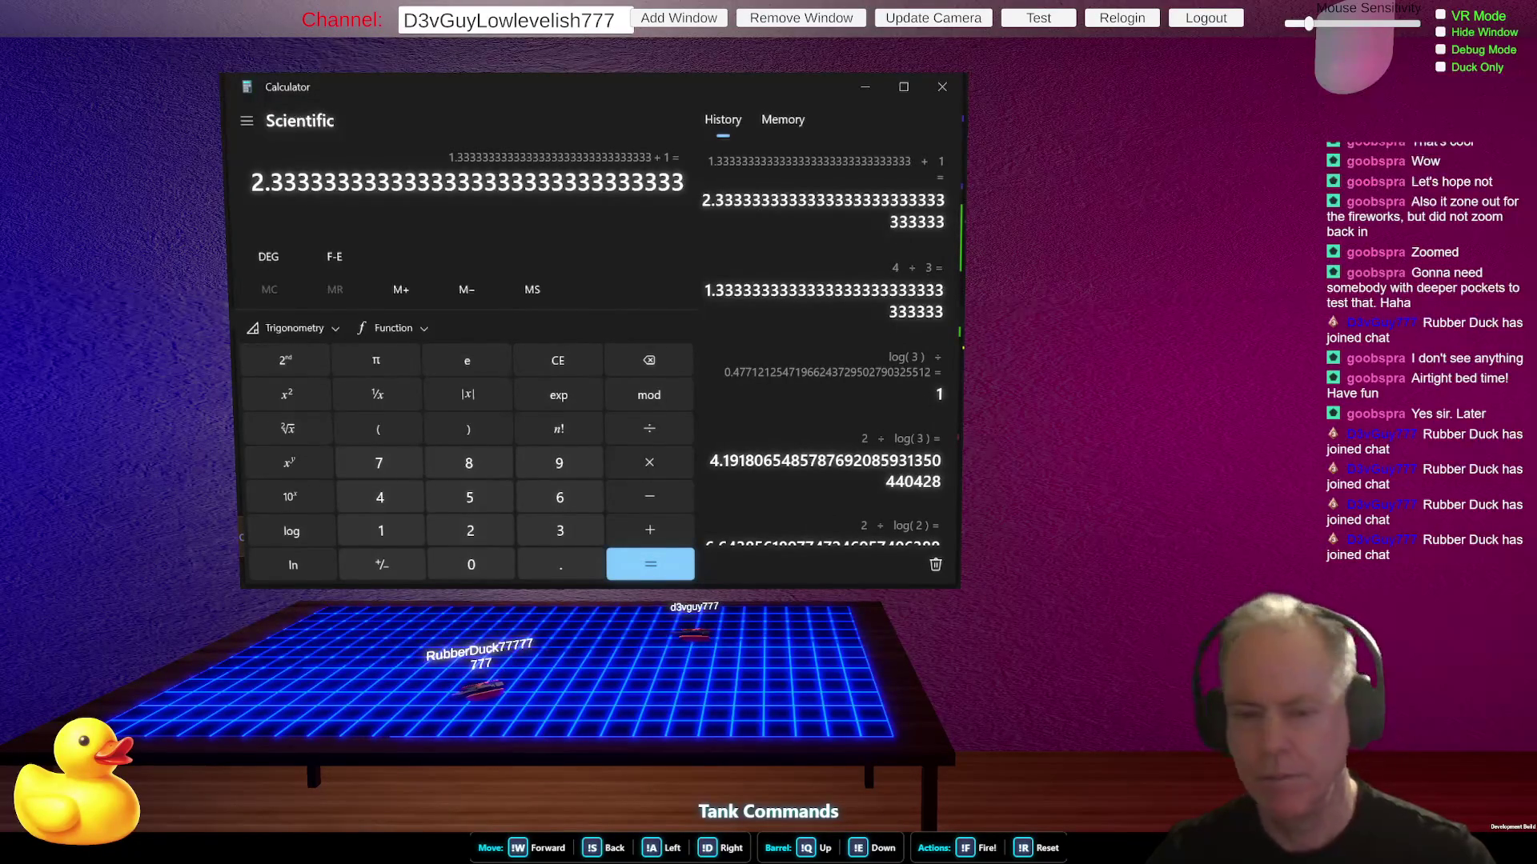
pyautogui.hotkey('alt', 'Tab')
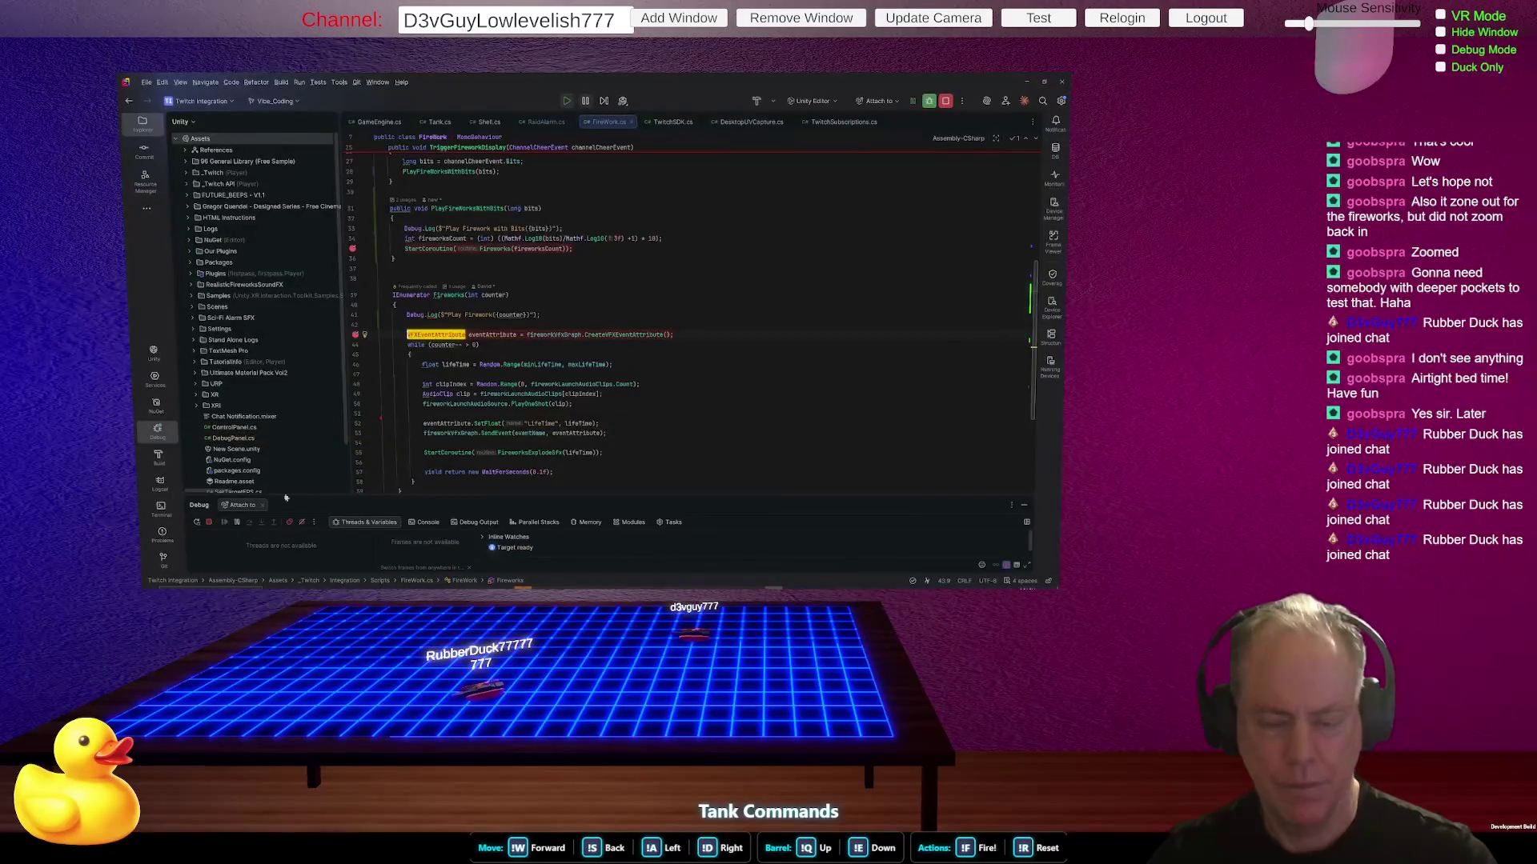
# - Start play mode in Unity and clear the Console
pyautogui.hotkey('alt', 'Tab')
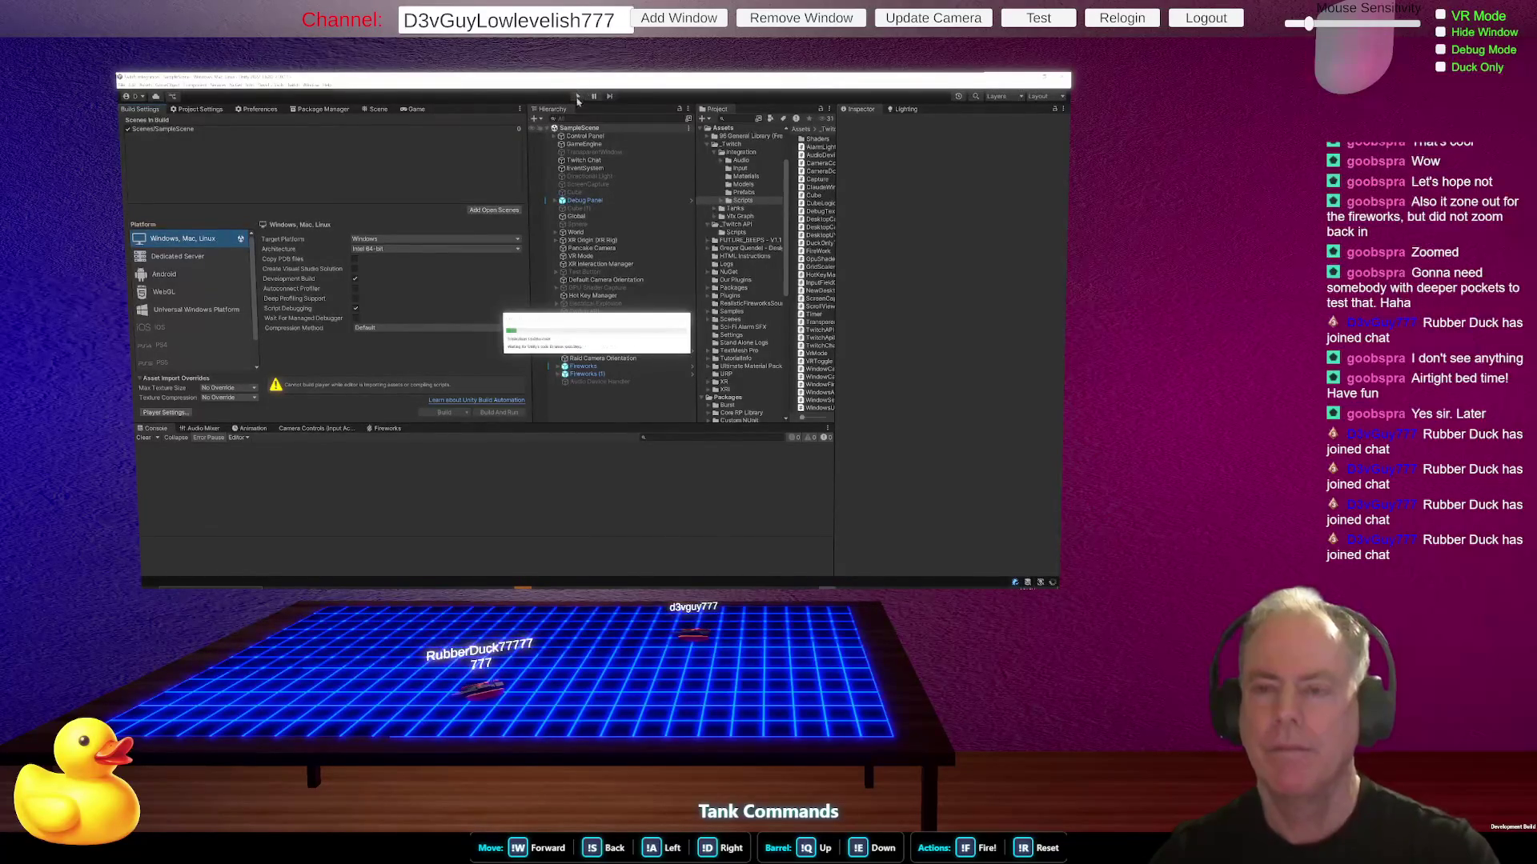
pyautogui.click(585, 95)
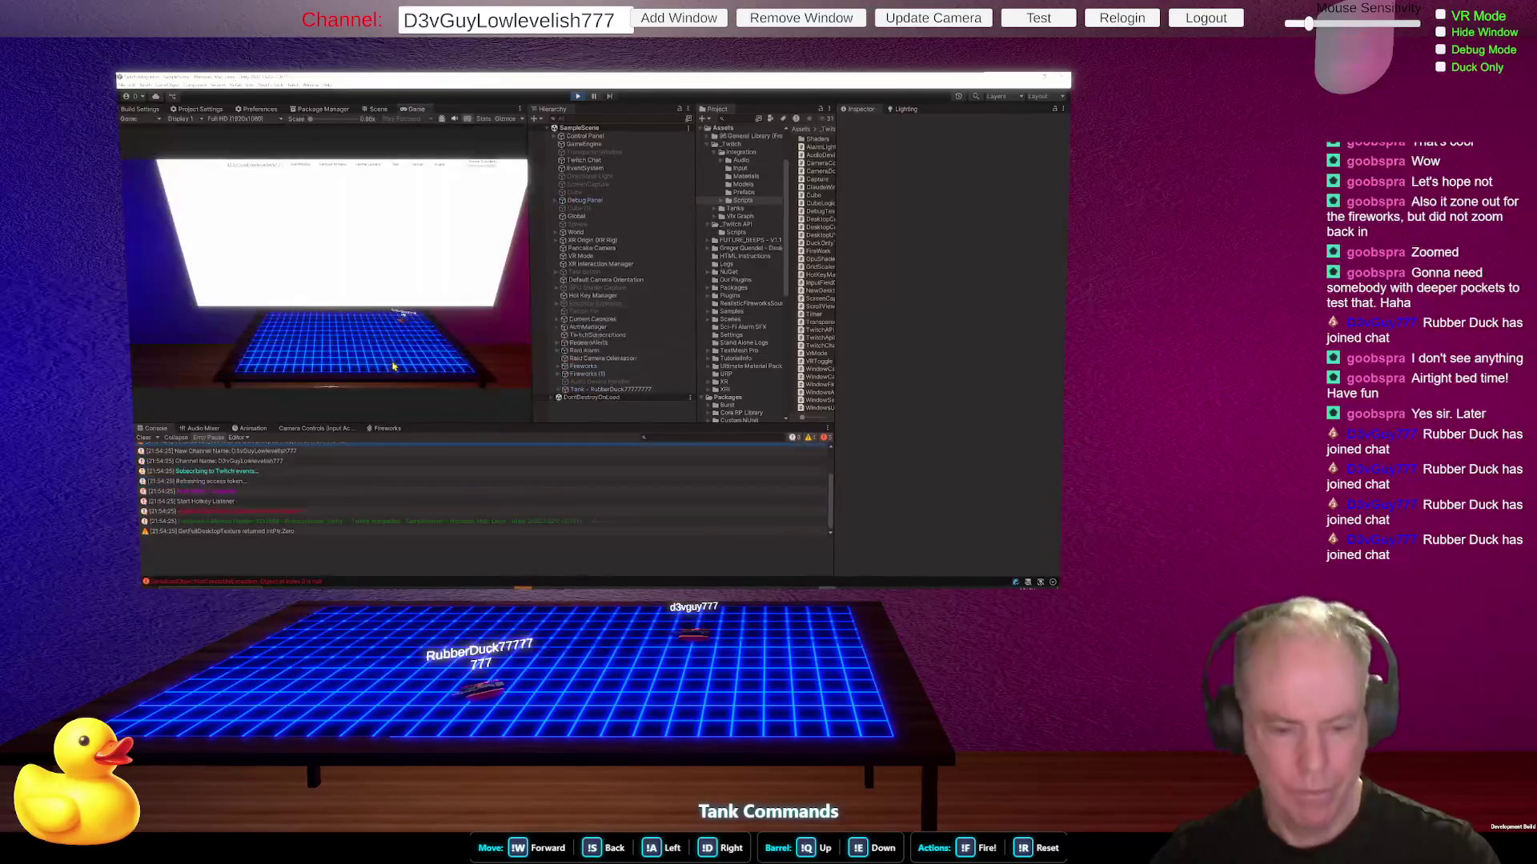
pyautogui.click(145, 437)
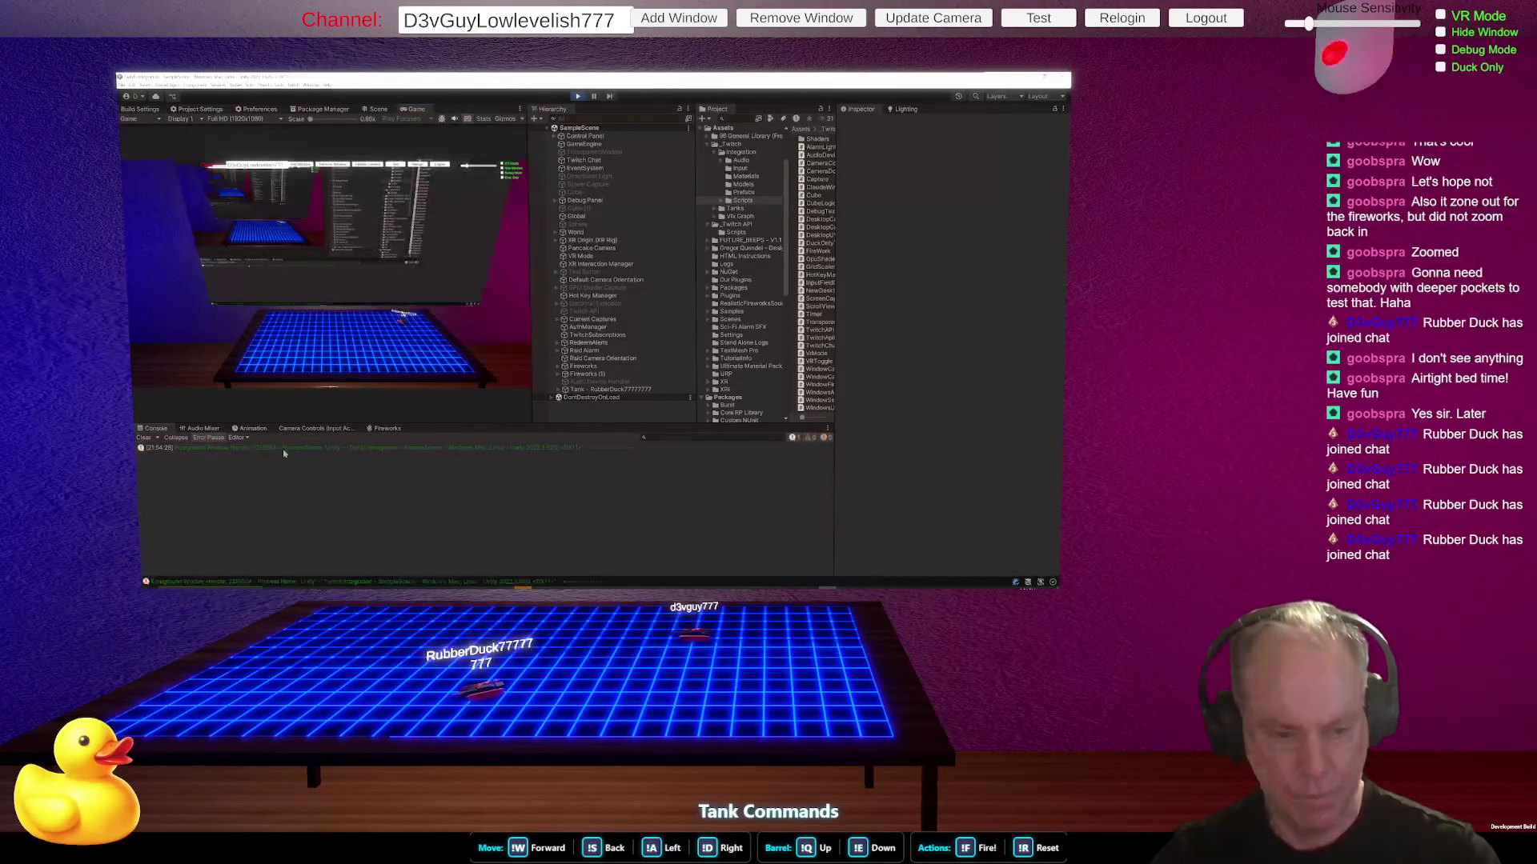
pyautogui.click(416, 168)
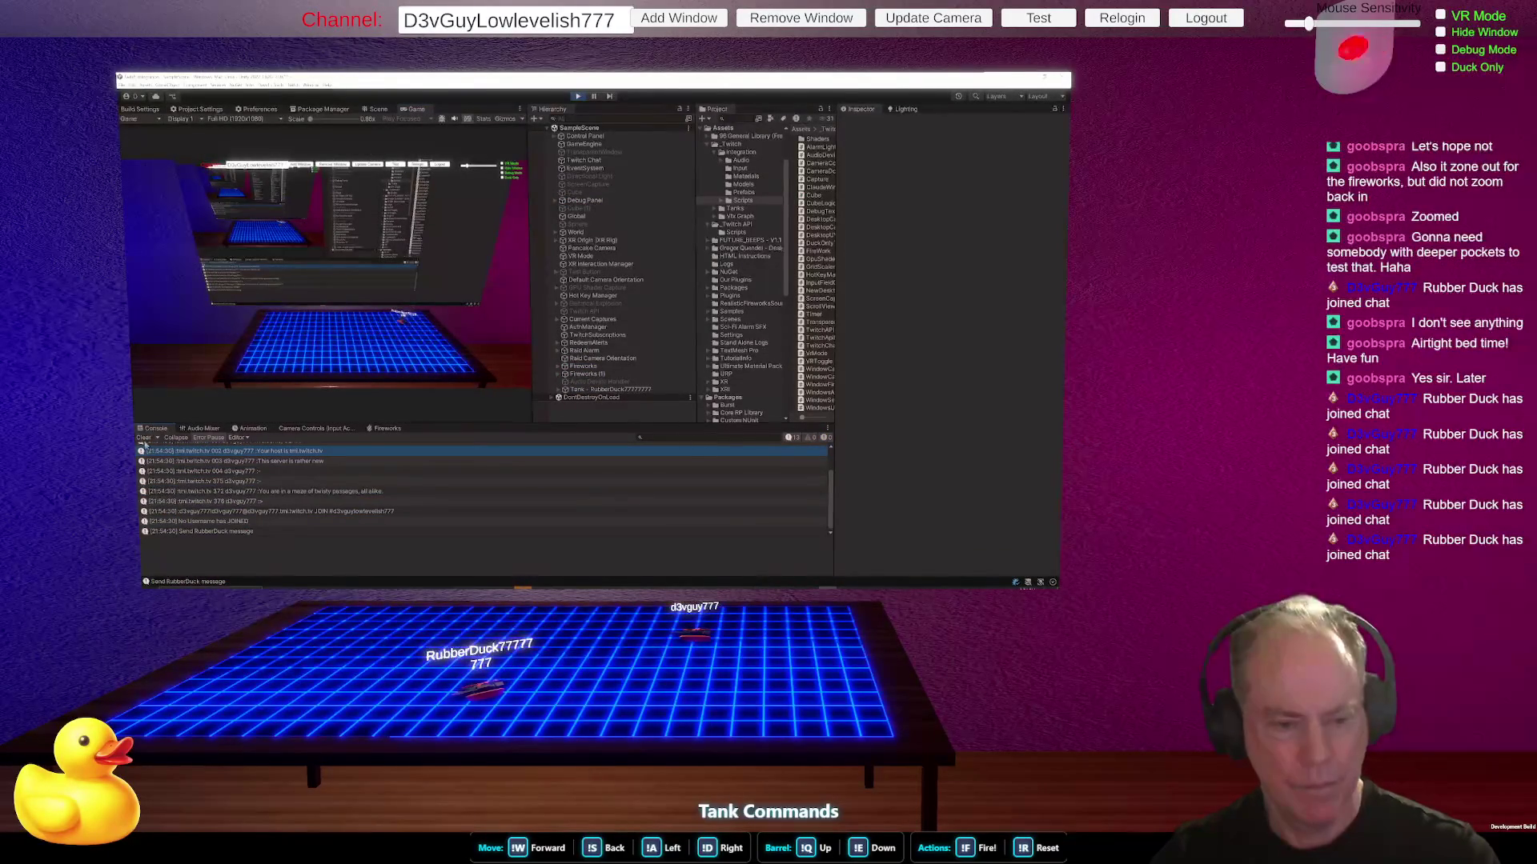
pyautogui.click(144, 439)
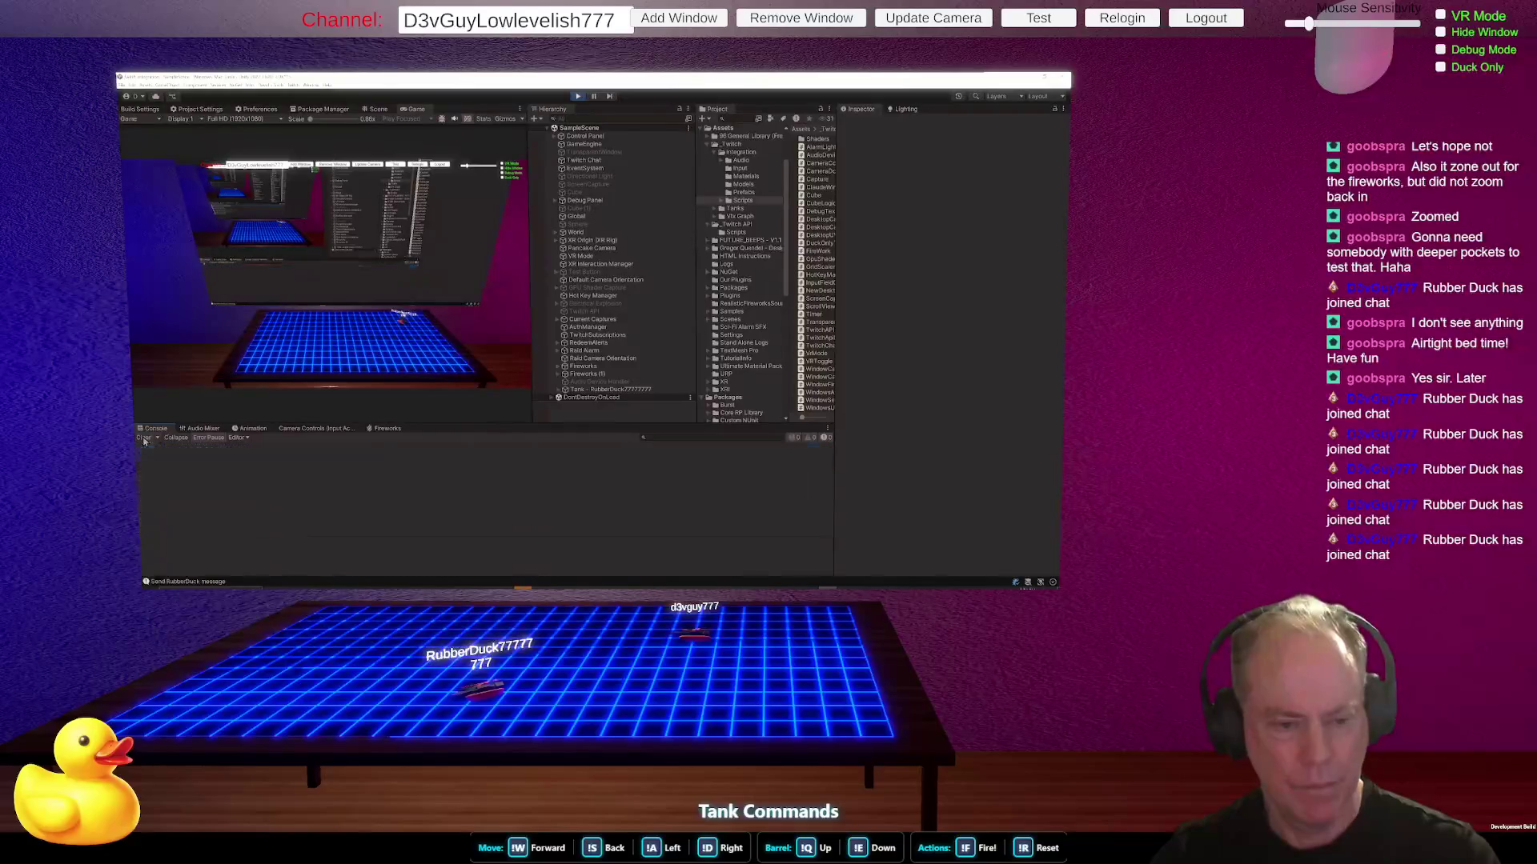
# - Orbit the Scene view around the room, then send a test cheer from the Game view
pyautogui.click(380, 110)
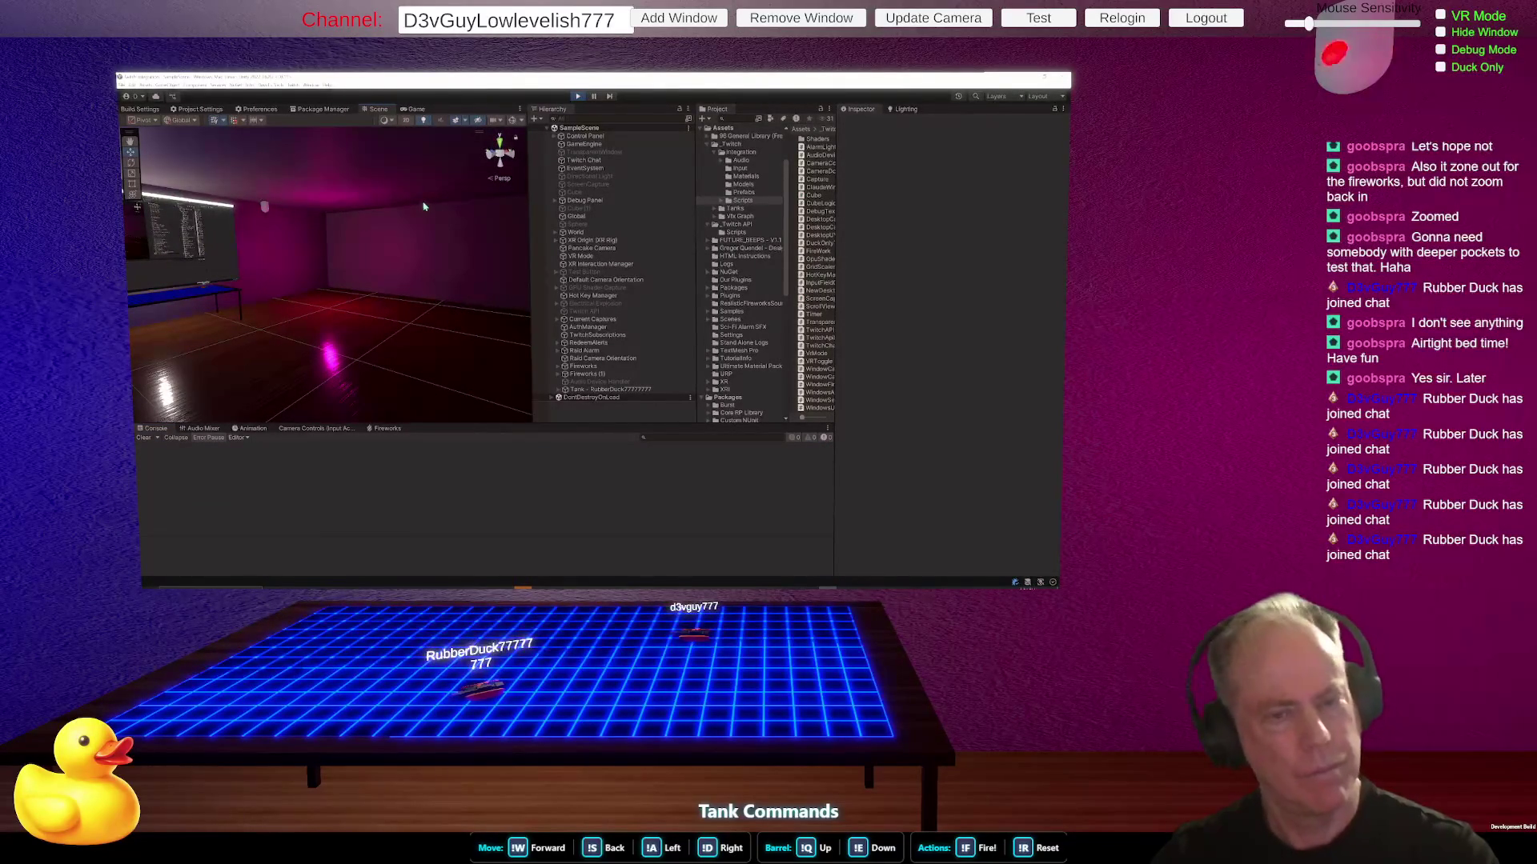
pyautogui.moveTo(424, 204); pyautogui.dragTo(373, 128)
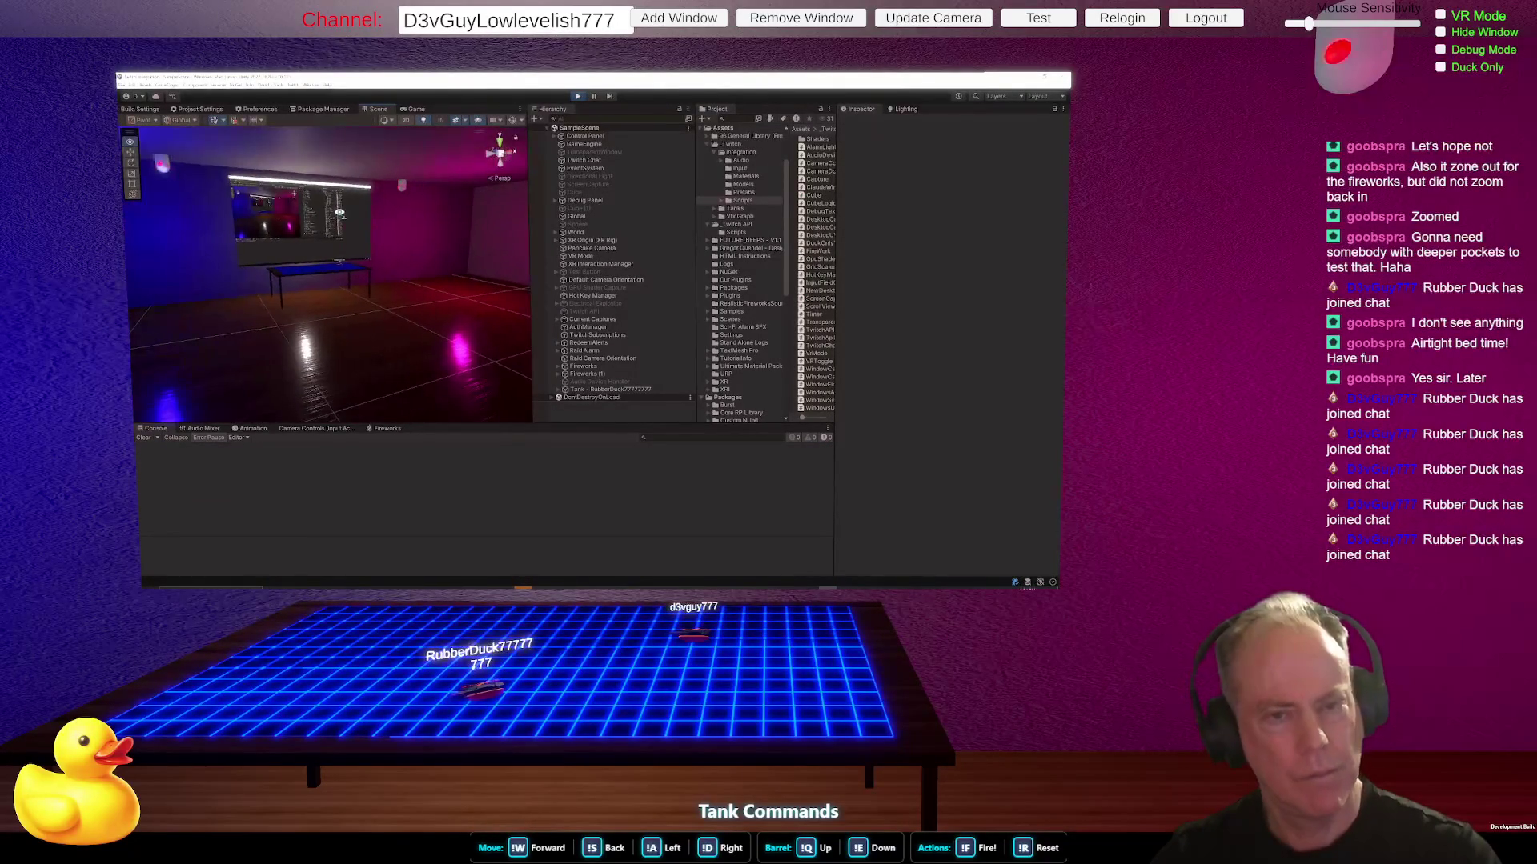
pyautogui.click(409, 110)
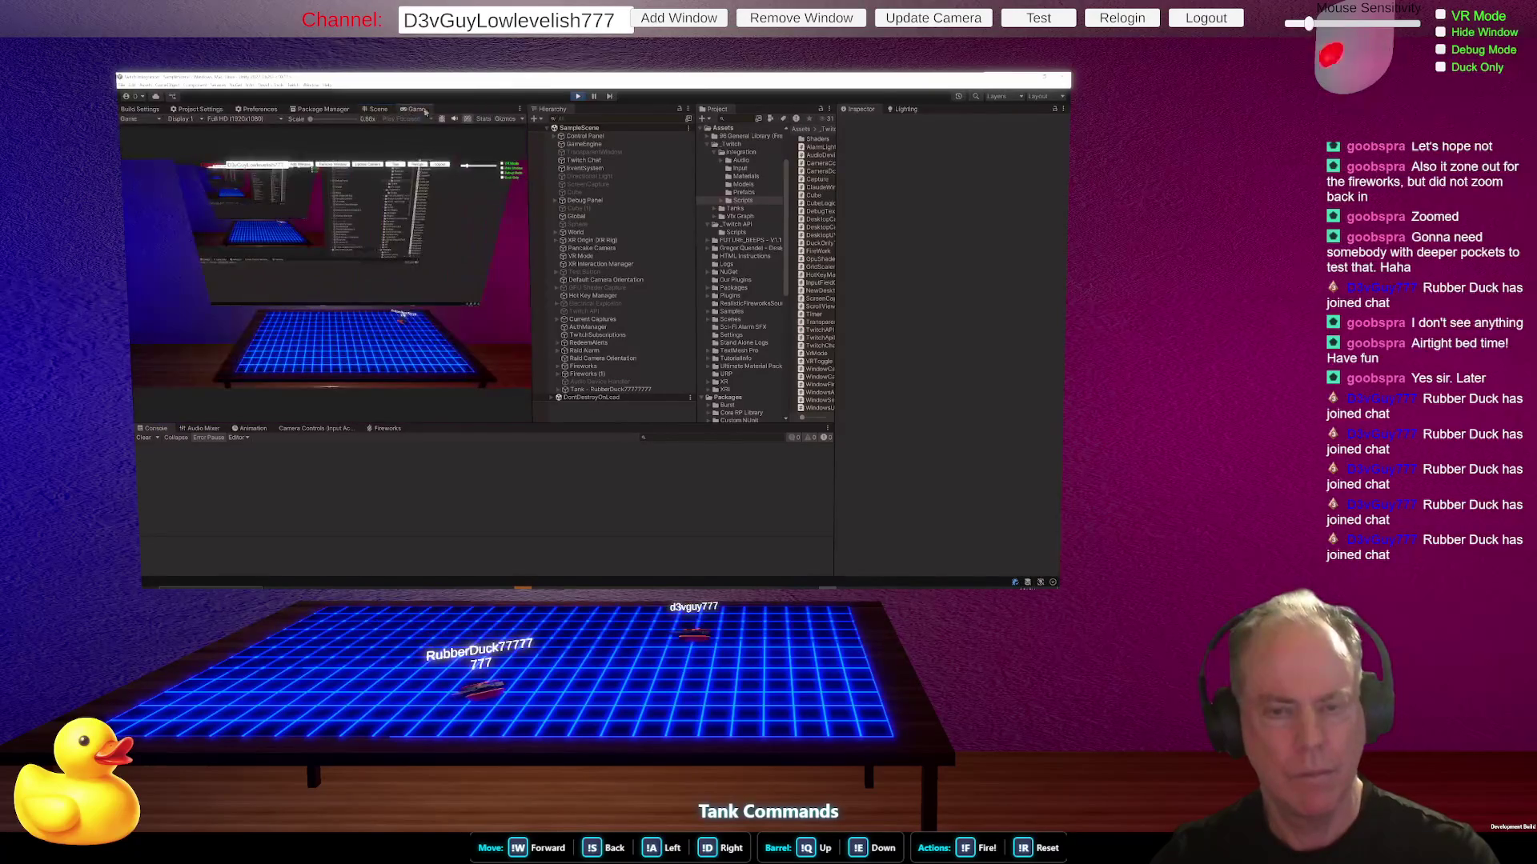
pyautogui.click(413, 169)
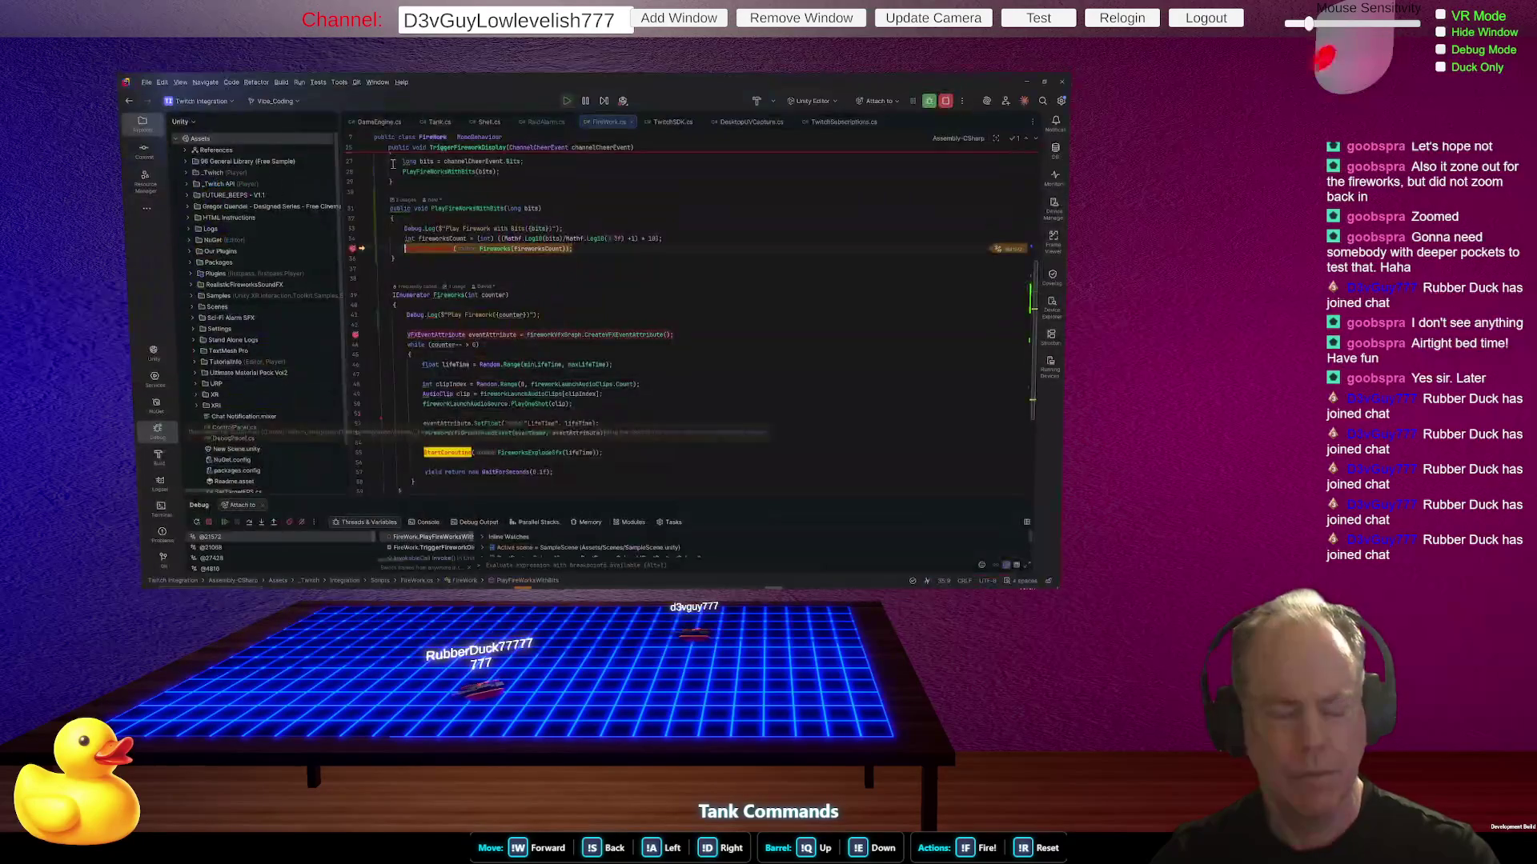
# - Remove the firework-count breakpoint, resume the game, and stop play mode
pyautogui.moveTo(532, 247)
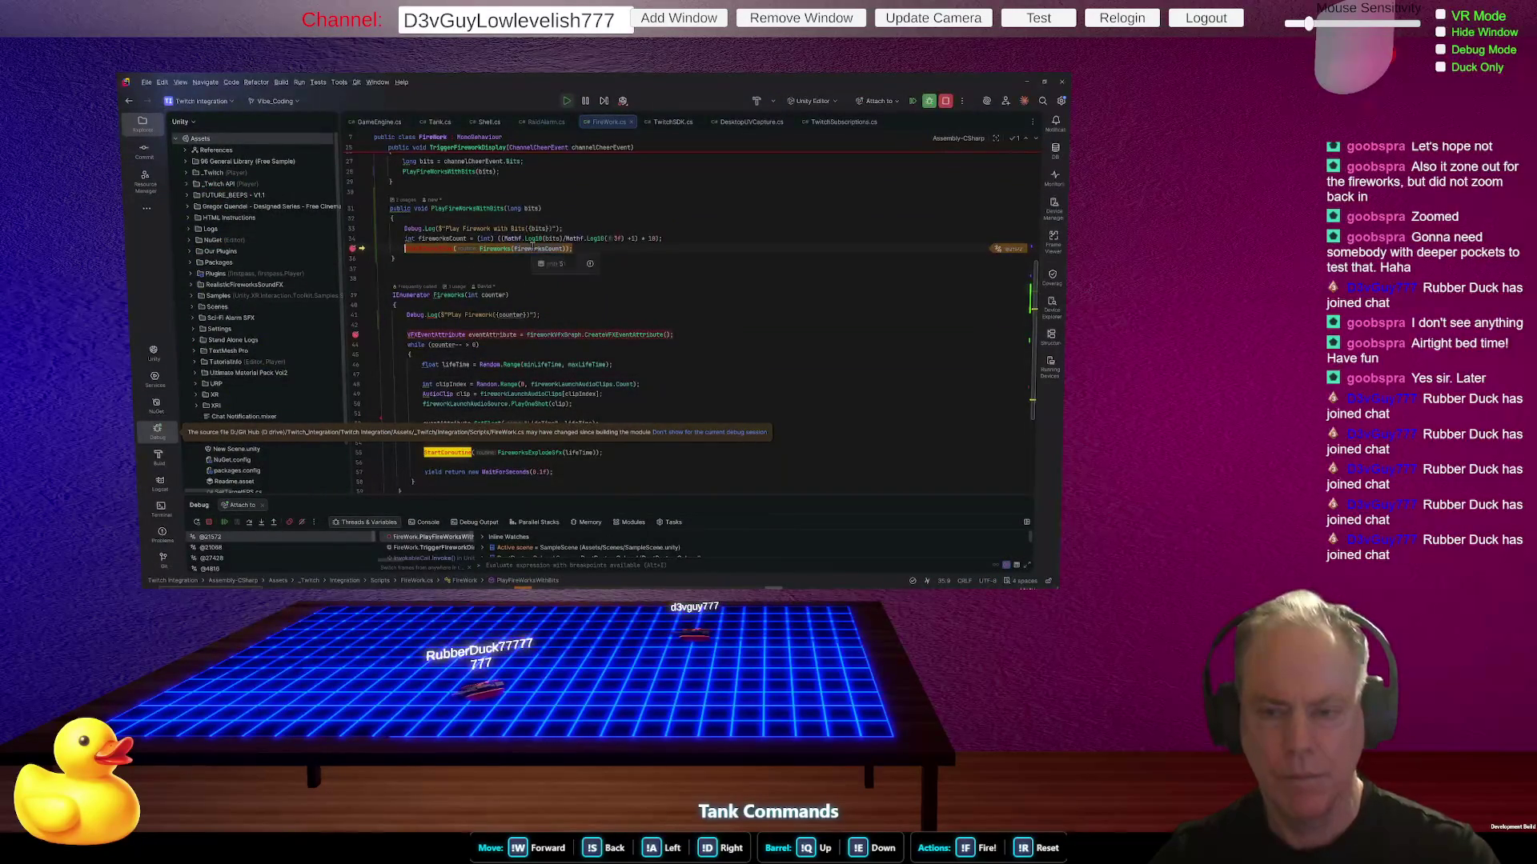
pyautogui.click(353, 248)
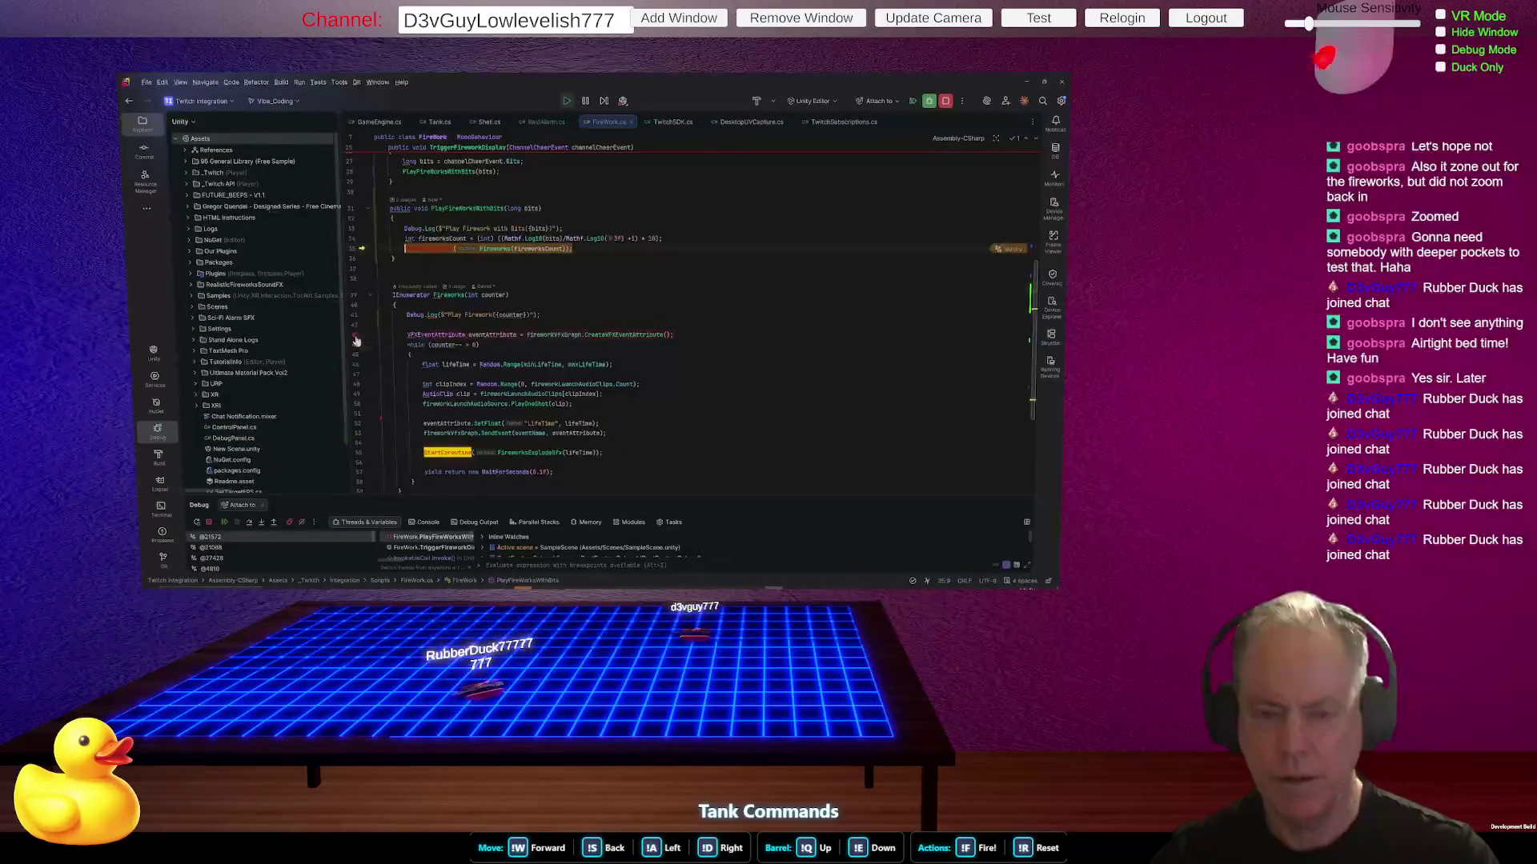
pyautogui.click(226, 523)
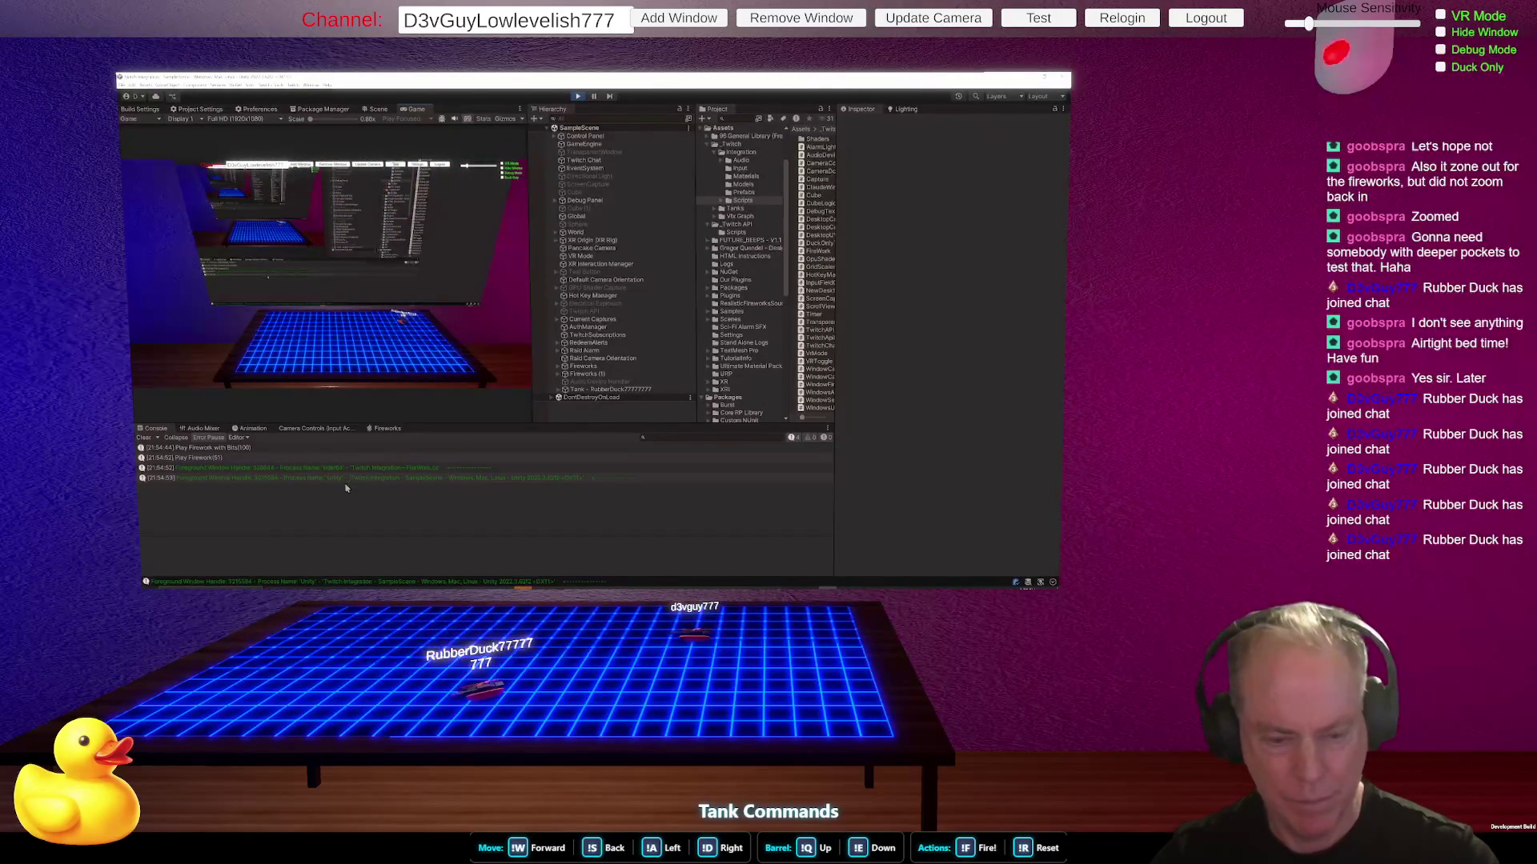
pyautogui.click(579, 97)
# - Change the test call PlayFireWorksWithBits(10) to PlayFireWorksWithBits(1000) and save
pyautogui.hotkey('alt', 'Tab')
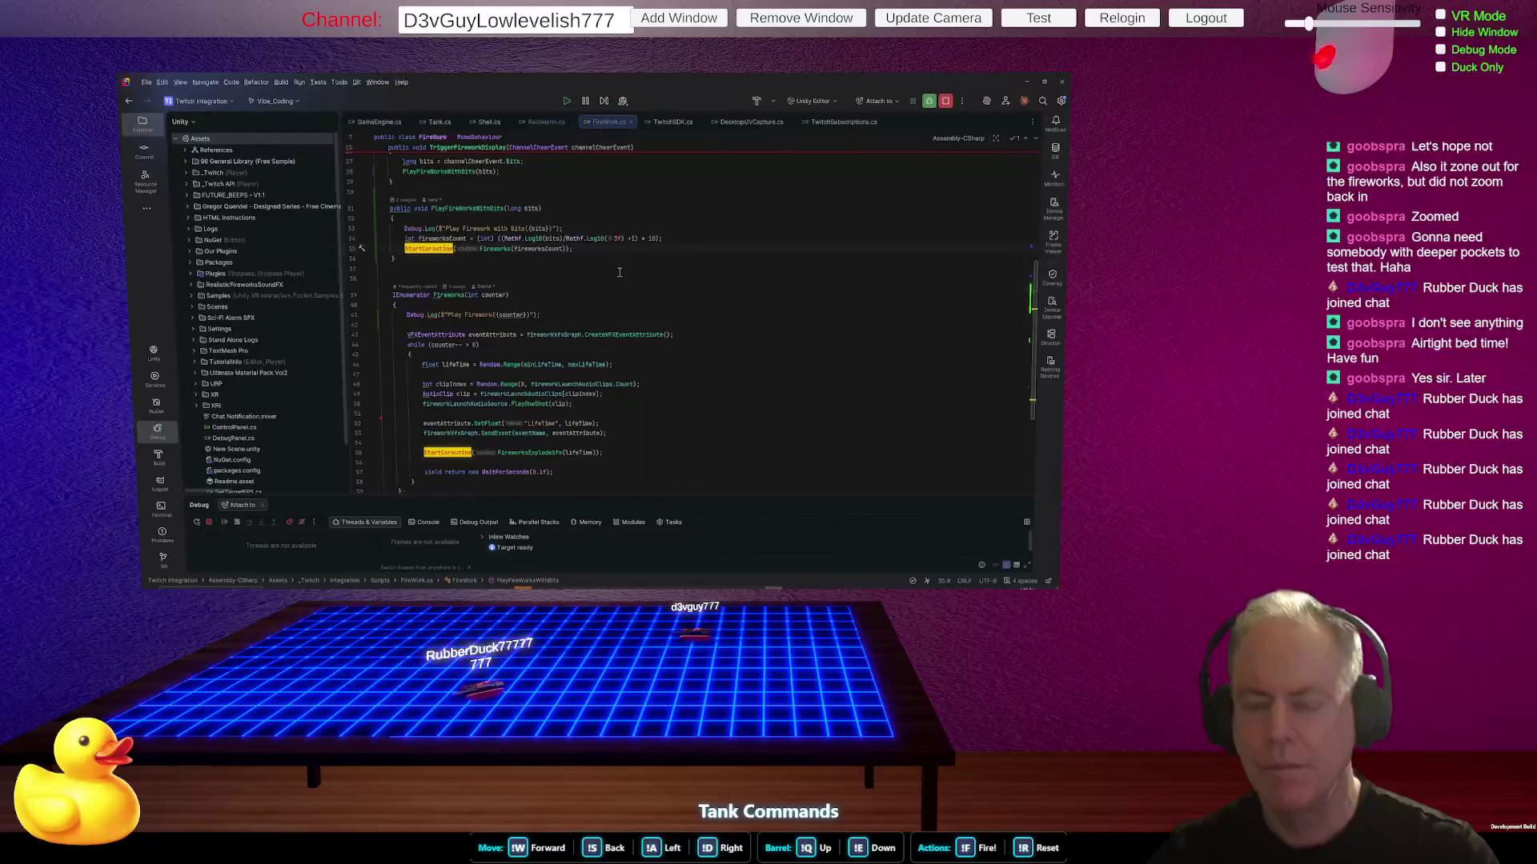
pyautogui.scroll(5, 619, 272)
pyautogui.write('0000);')
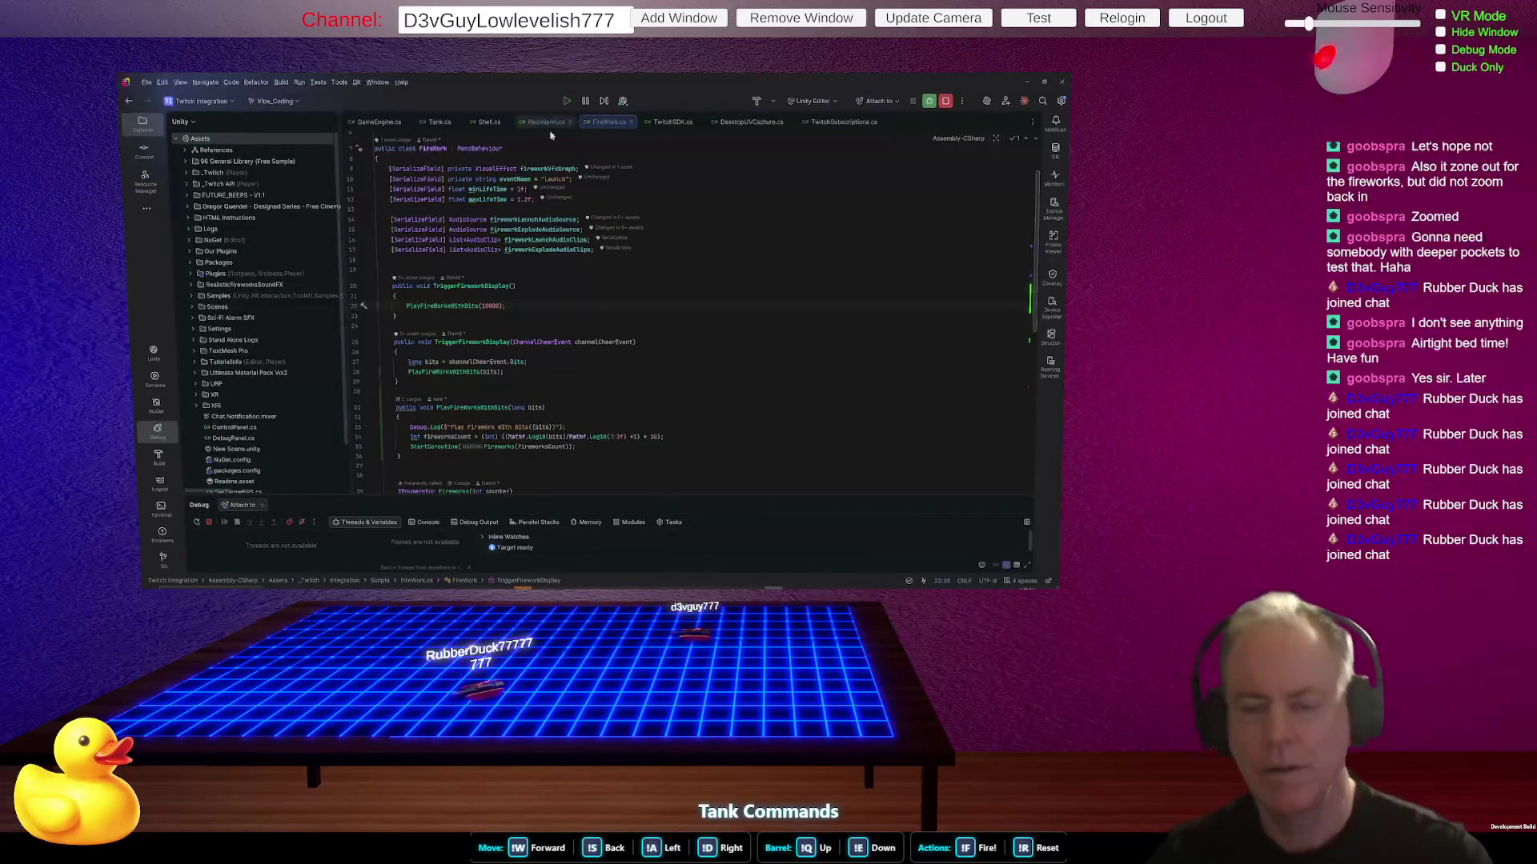
pyautogui.hotkey('alt', 'Tab')
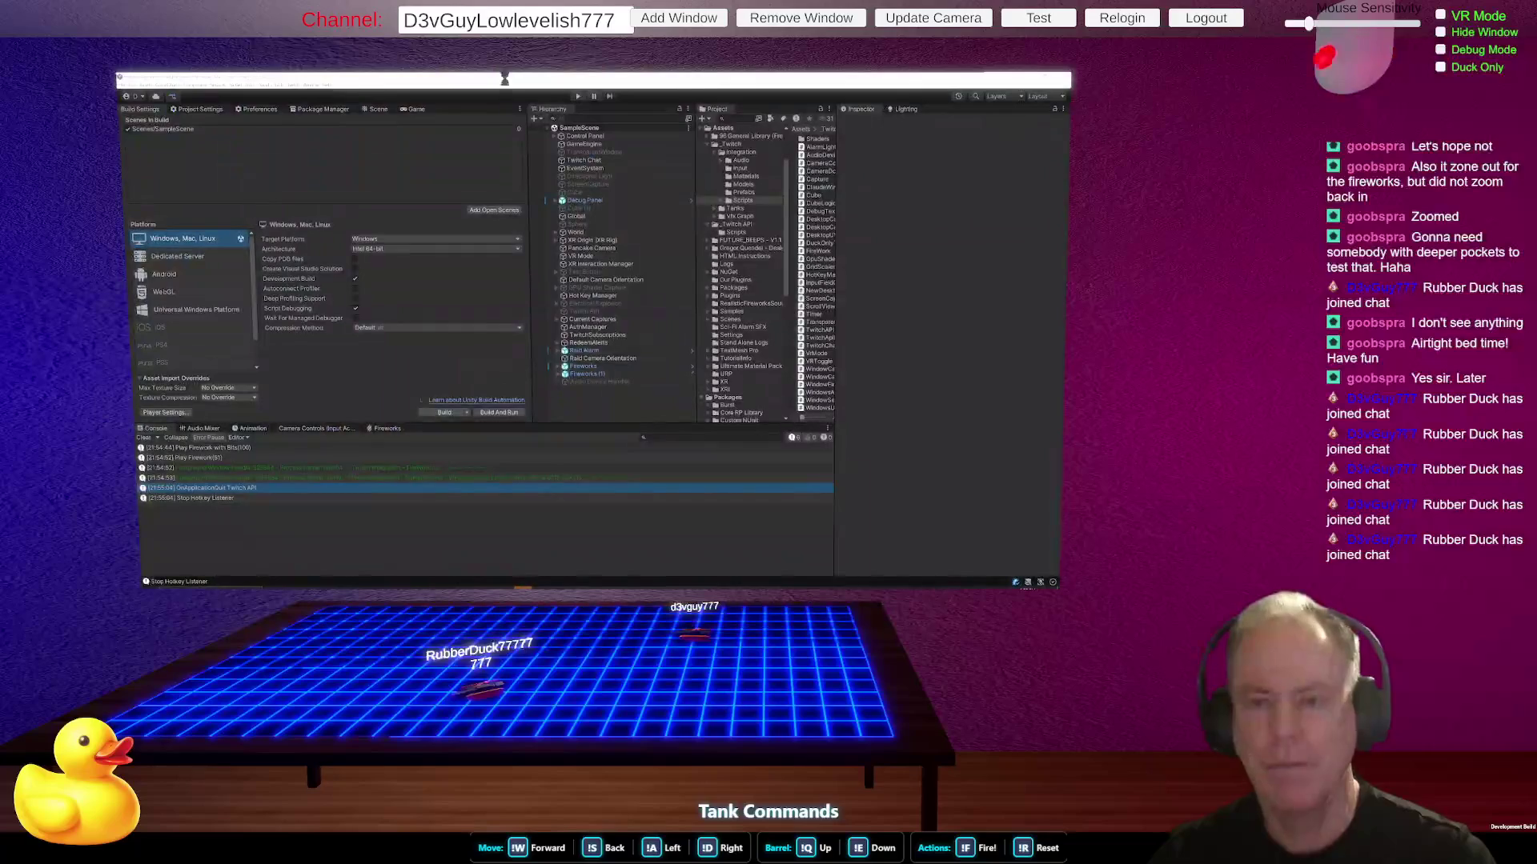
# - Play the game, fire a 1000-bit test cheer, stop it, and bring Calculator back up
pyautogui.click(579, 96)
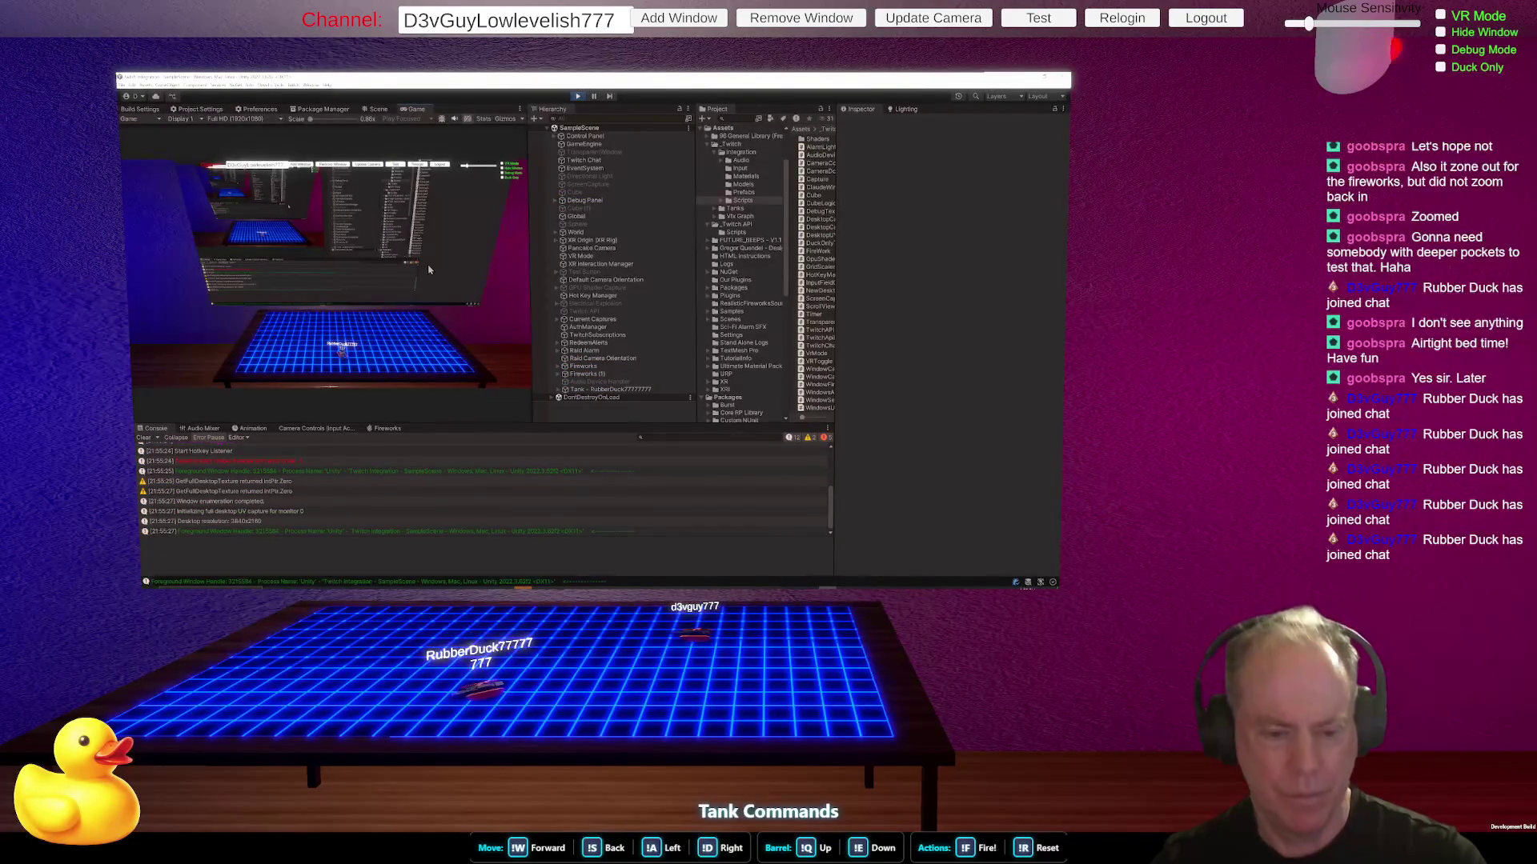
pyautogui.click(395, 165)
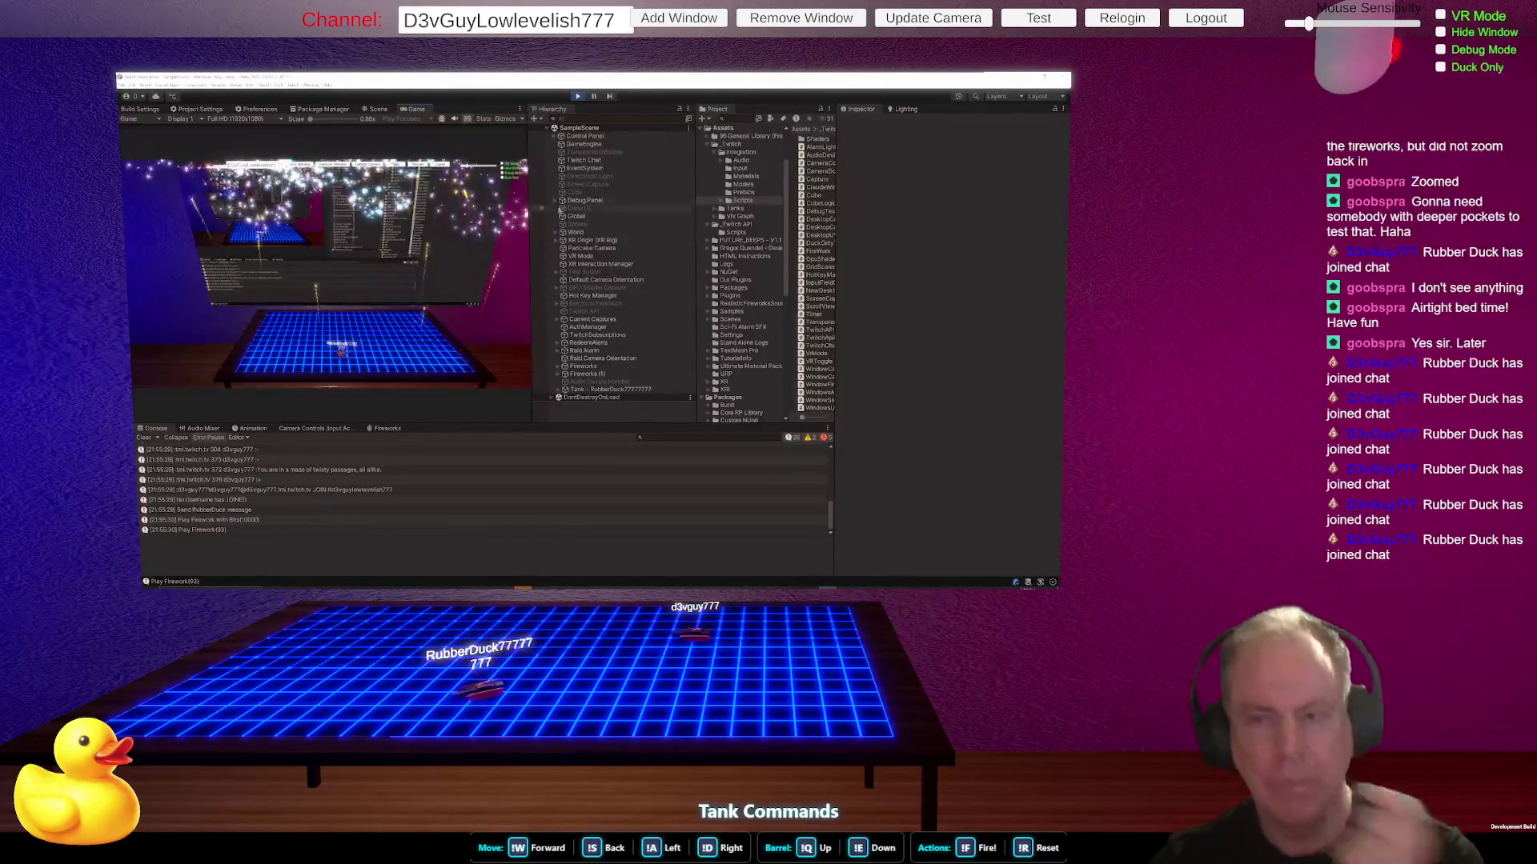
pyautogui.click(579, 97)
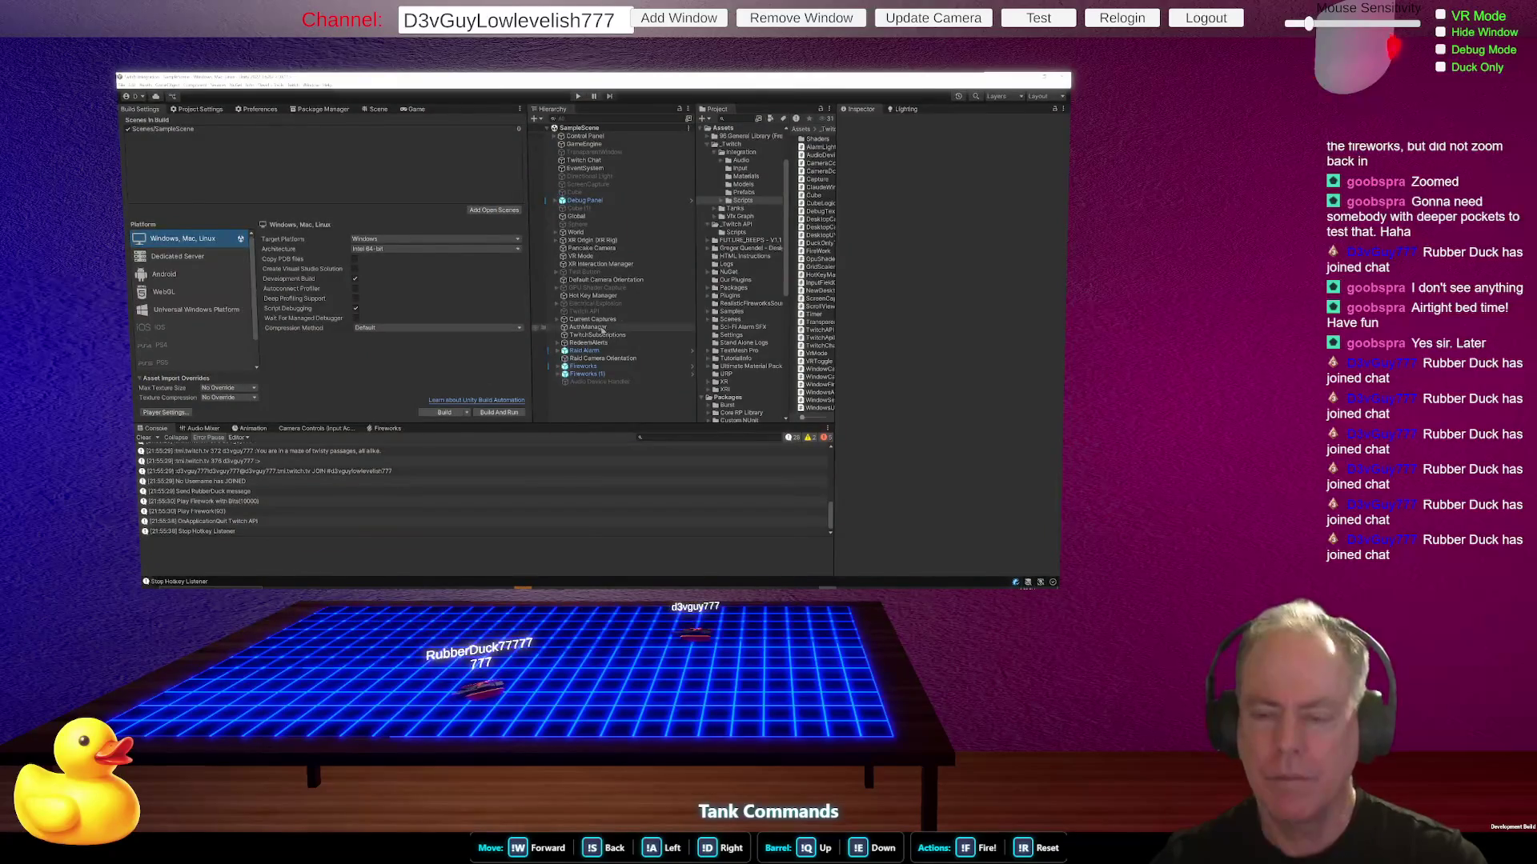
pyautogui.hotkey('alt', 'Tab')
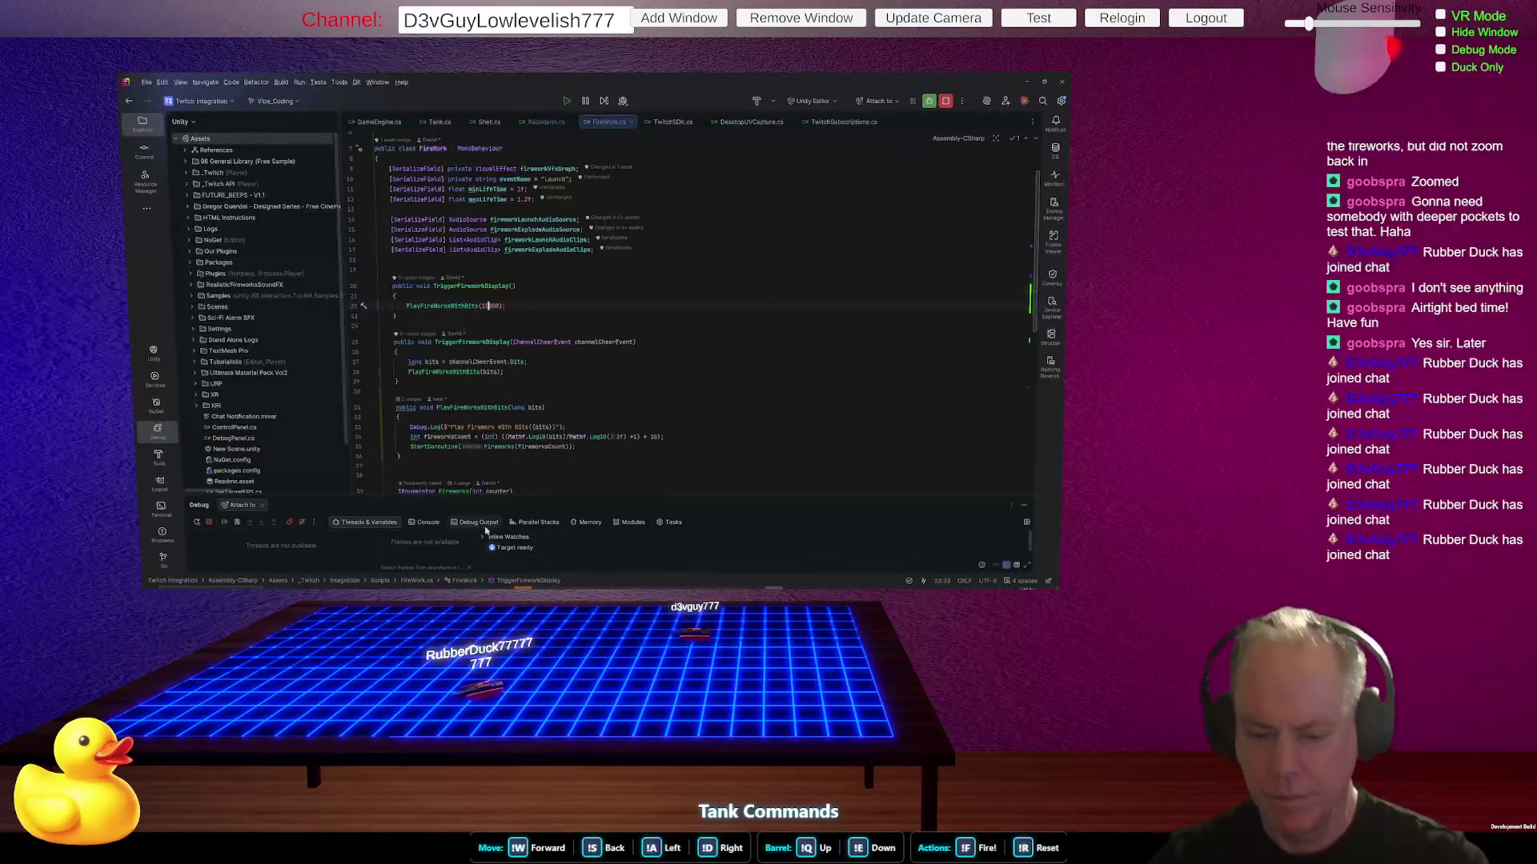
pyautogui.hotkey('alt', 'Tab')
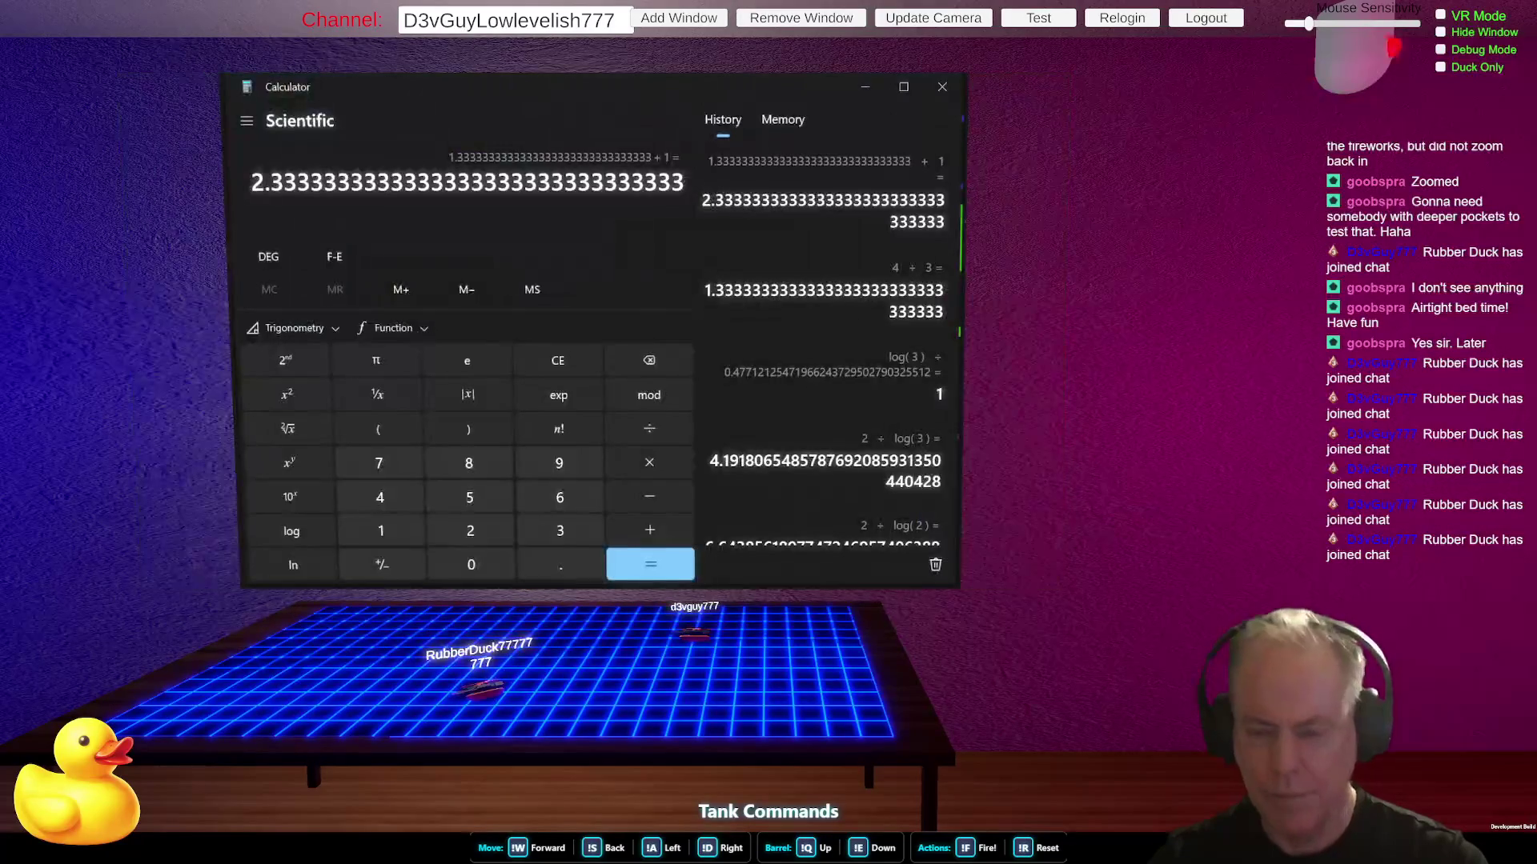
# - Compute log(10000) ÷ log(3) + 1 in Calculator
pyautogui.click(398, 530)
pyautogui.click(462, 559)
pyautogui.click(461, 559)
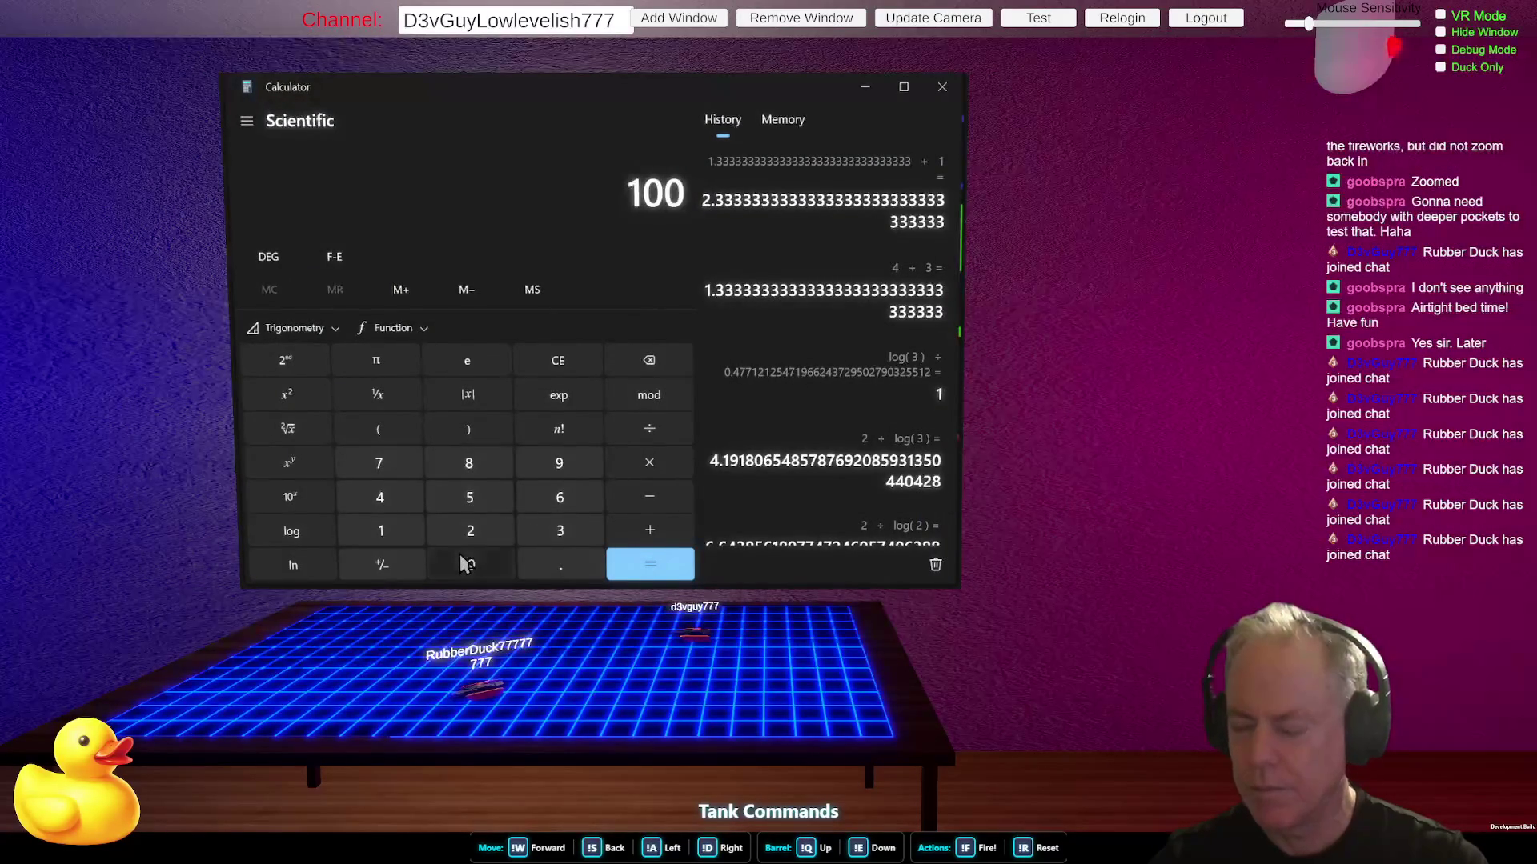
pyautogui.click(462, 559)
pyautogui.click(461, 558)
pyautogui.click(274, 529)
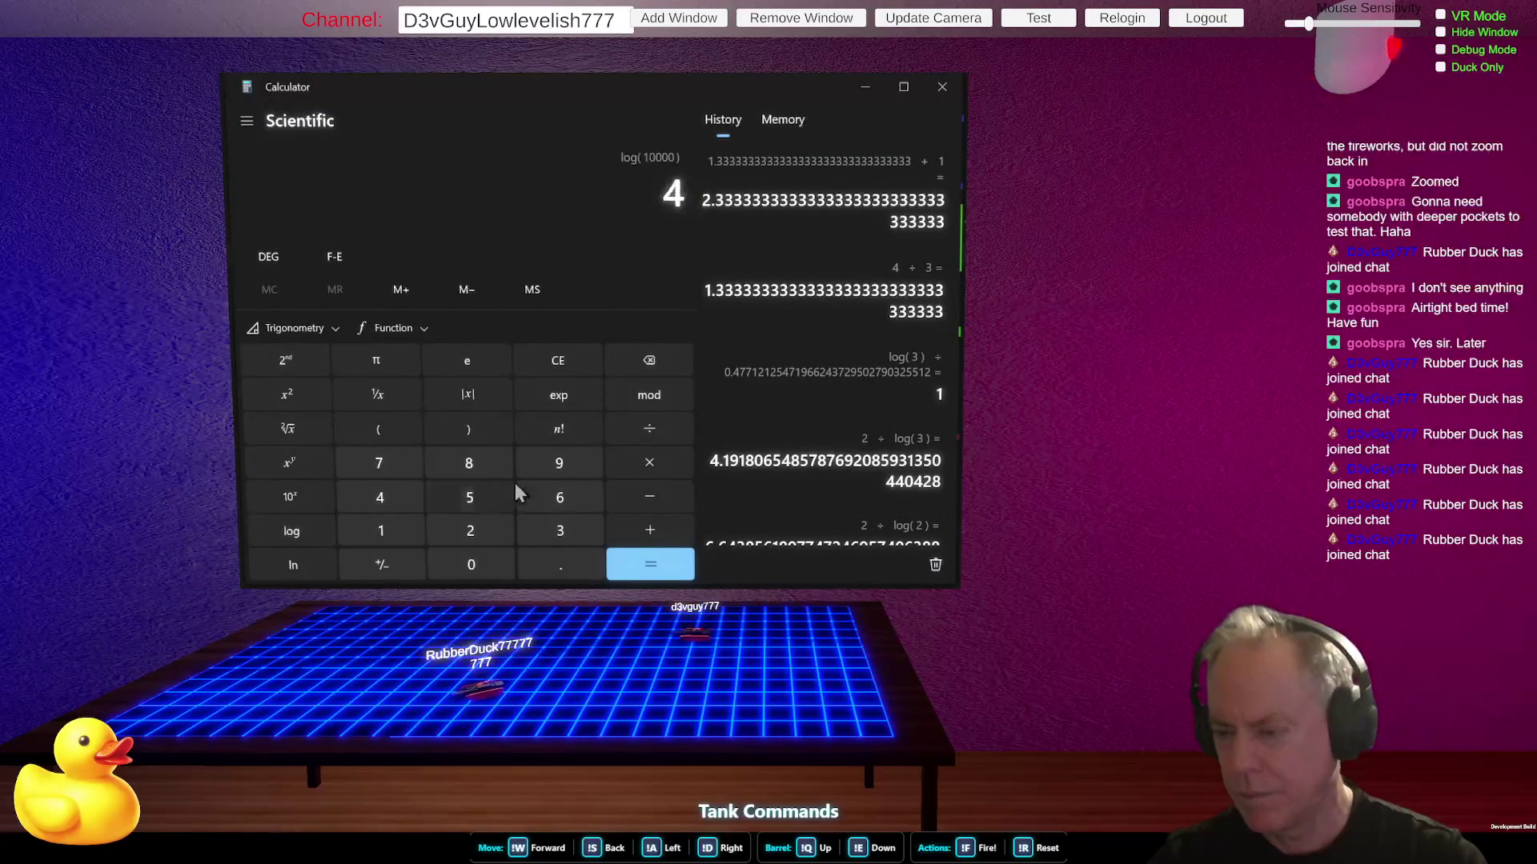
pyautogui.click(640, 439)
pyautogui.click(562, 532)
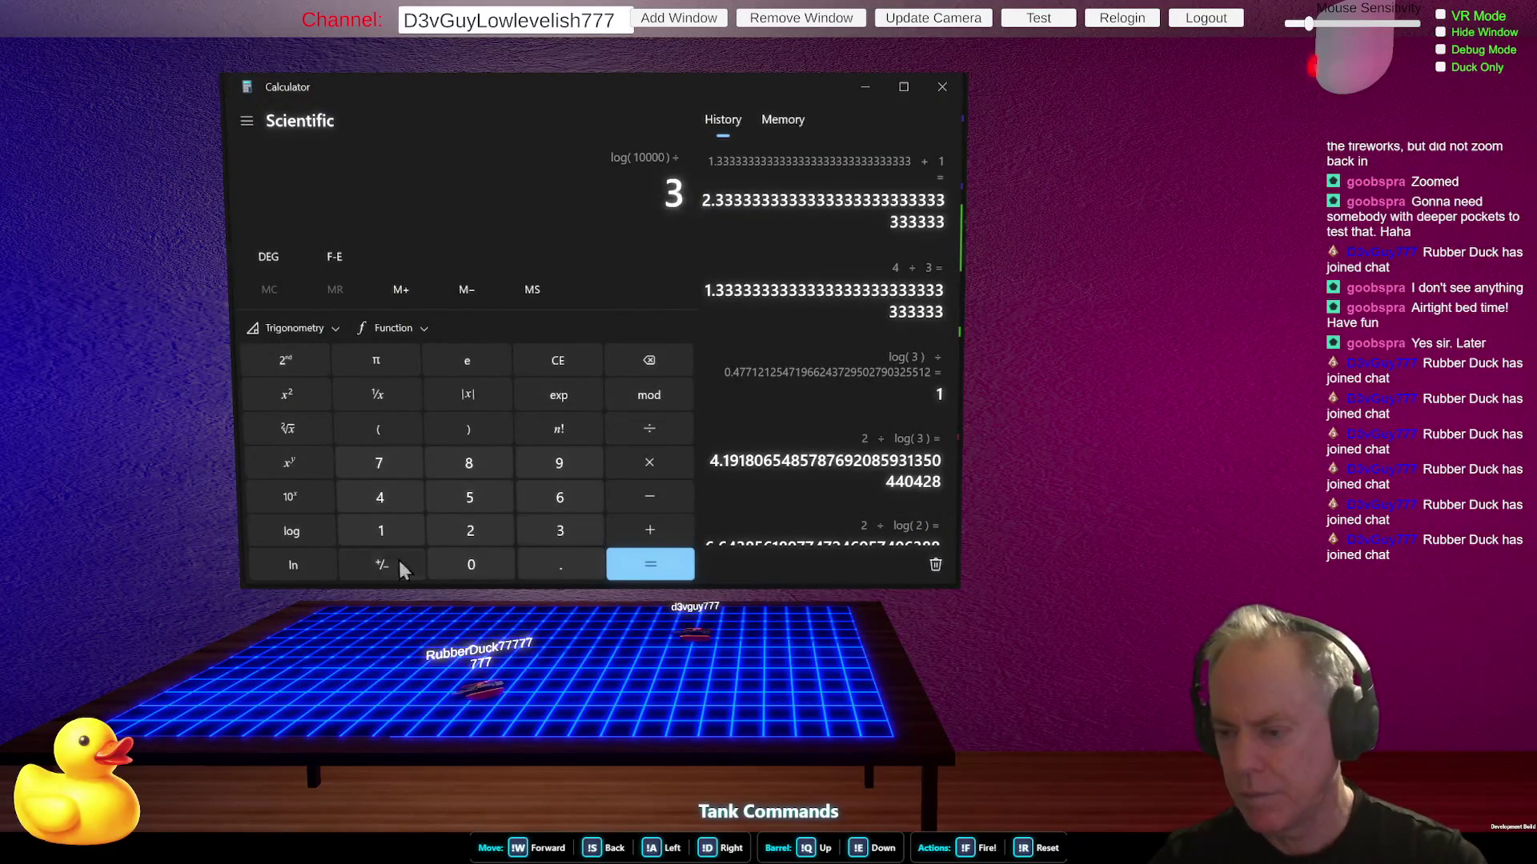
pyautogui.click(300, 530)
pyautogui.click(669, 568)
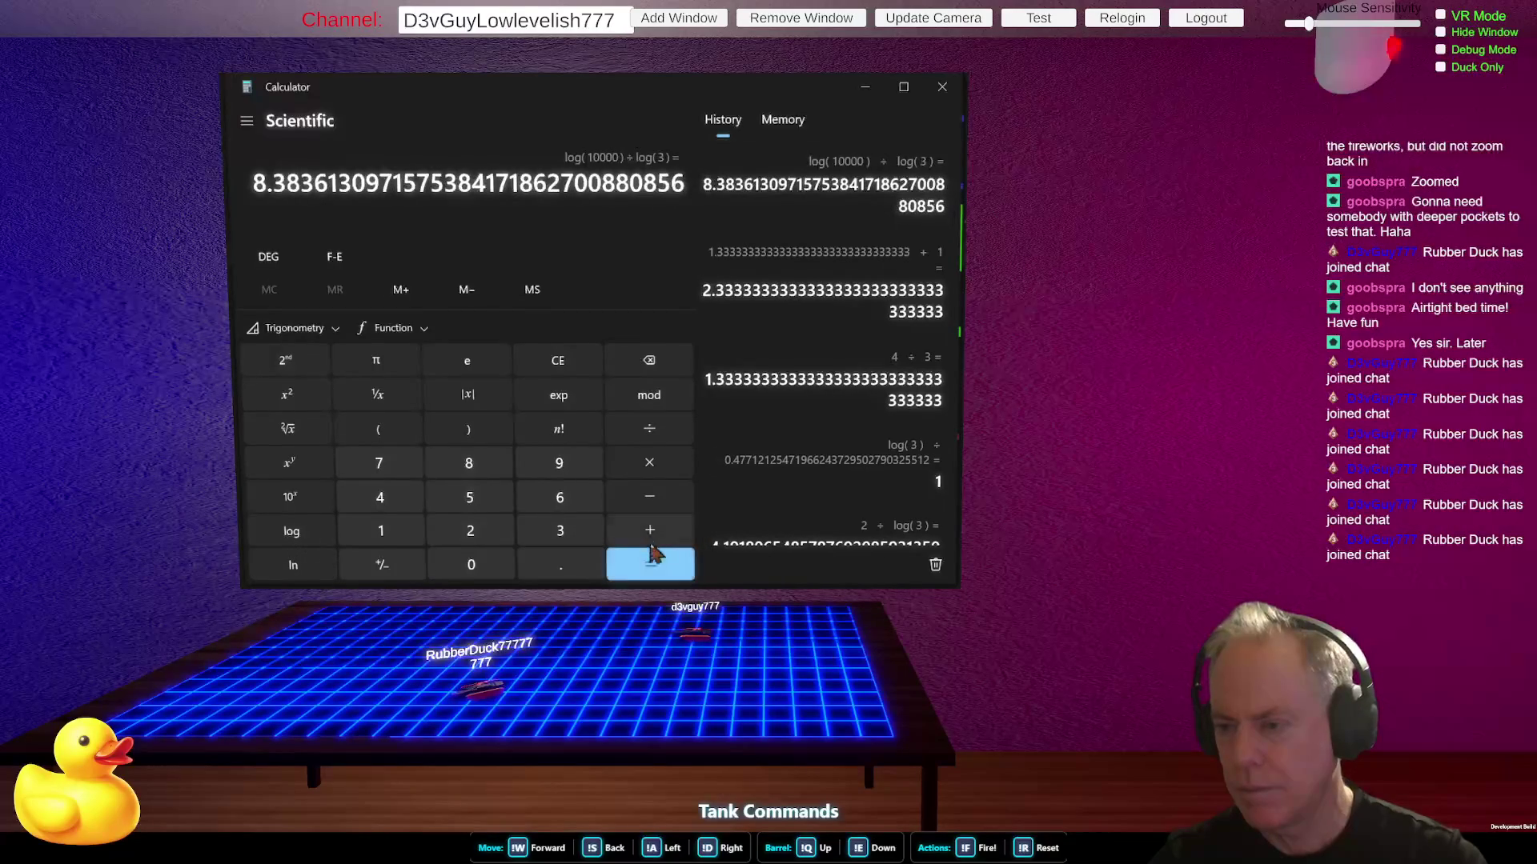
pyautogui.click(656, 542)
pyautogui.click(376, 531)
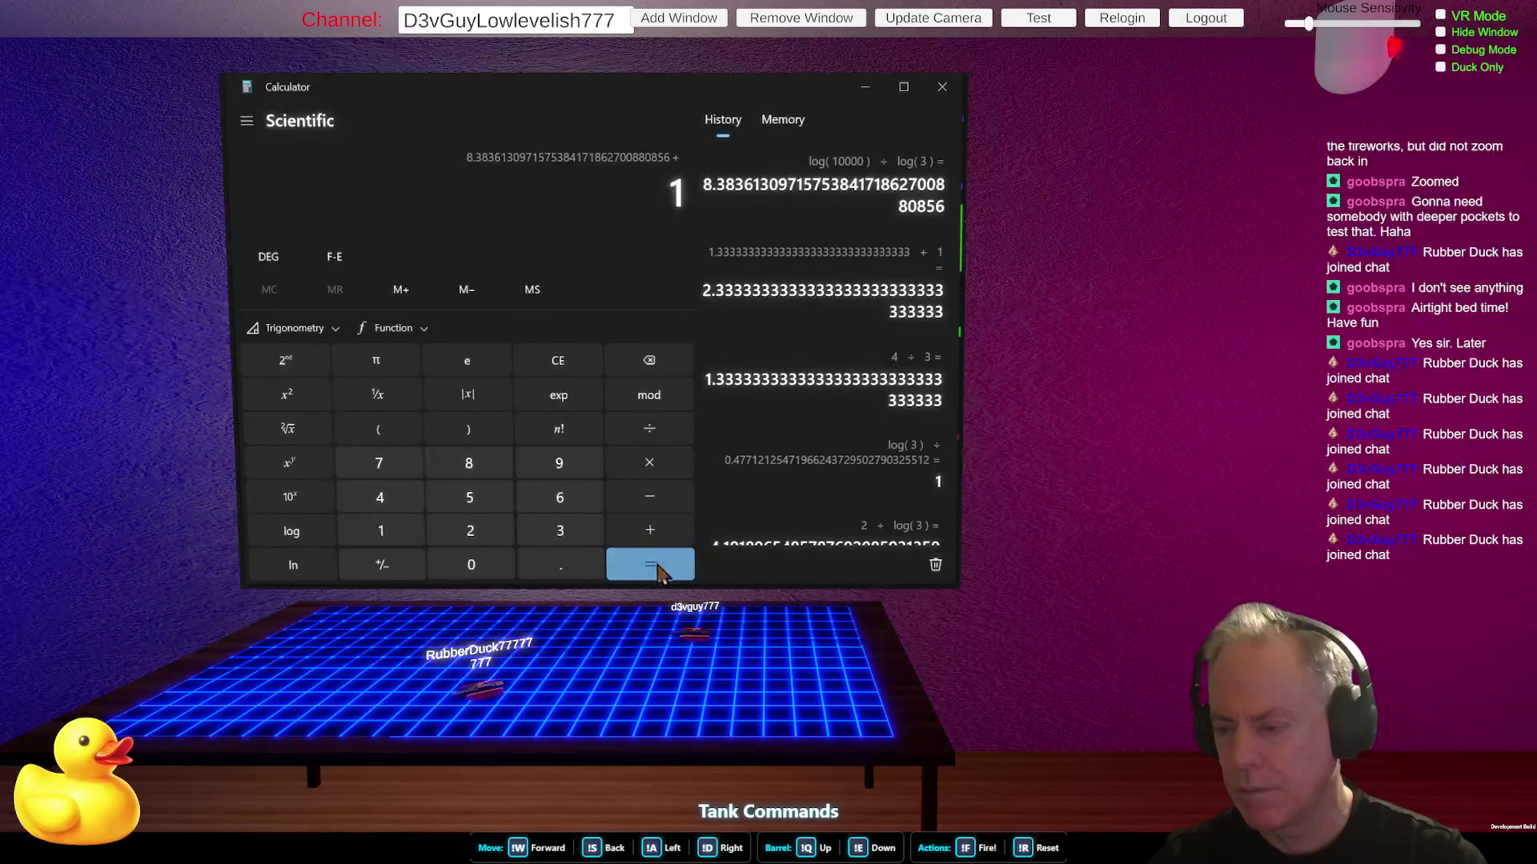
pyautogui.click(657, 567)
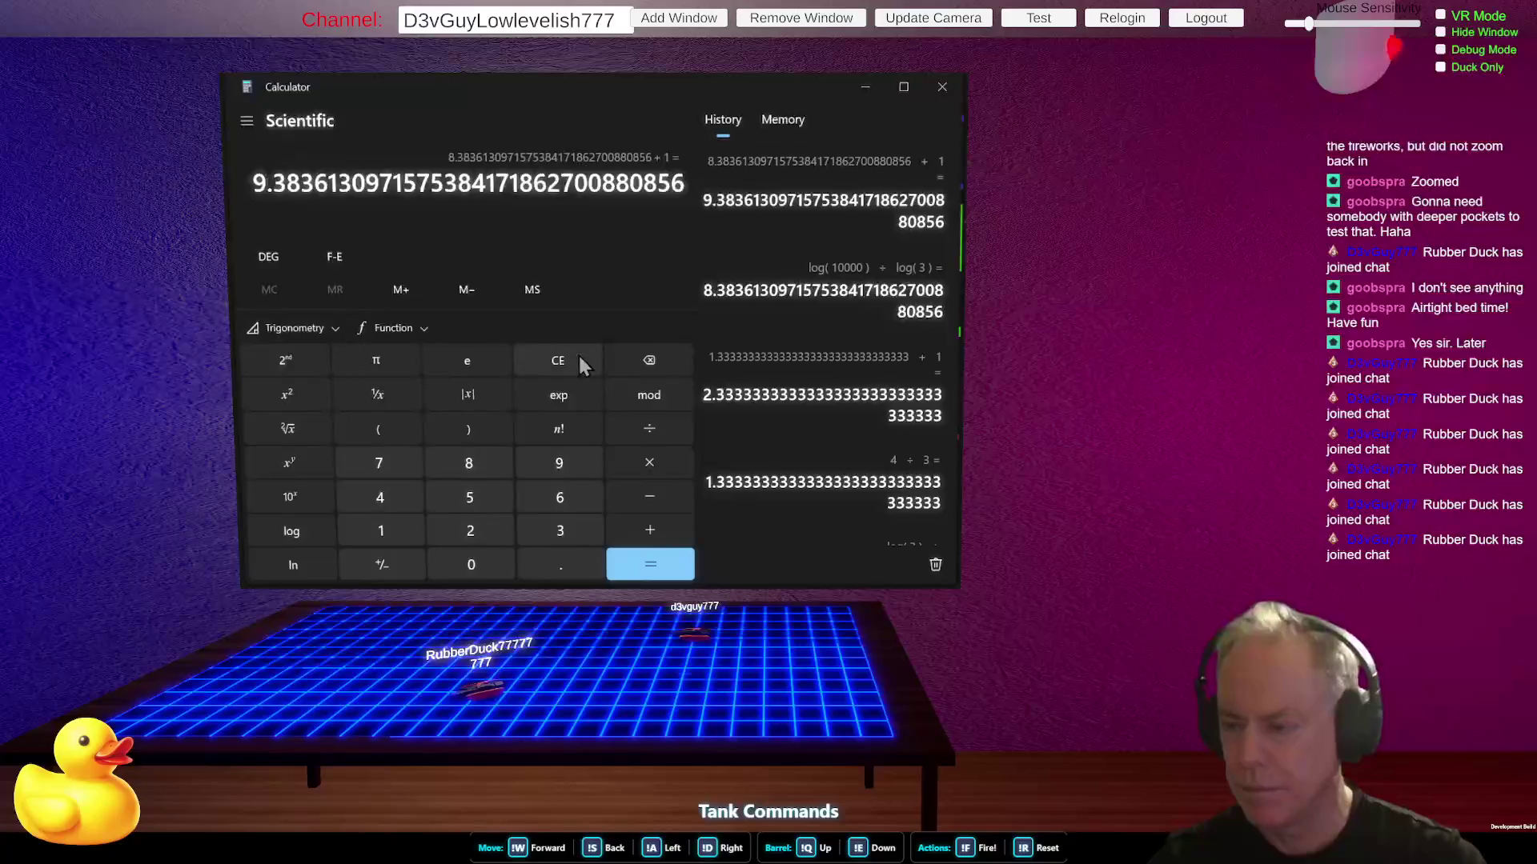
# - Clear the calculator and make a first, mis-ordered attempt at 4 ÷ log(2)
pyautogui.click(555, 363)
pyautogui.click(395, 530)
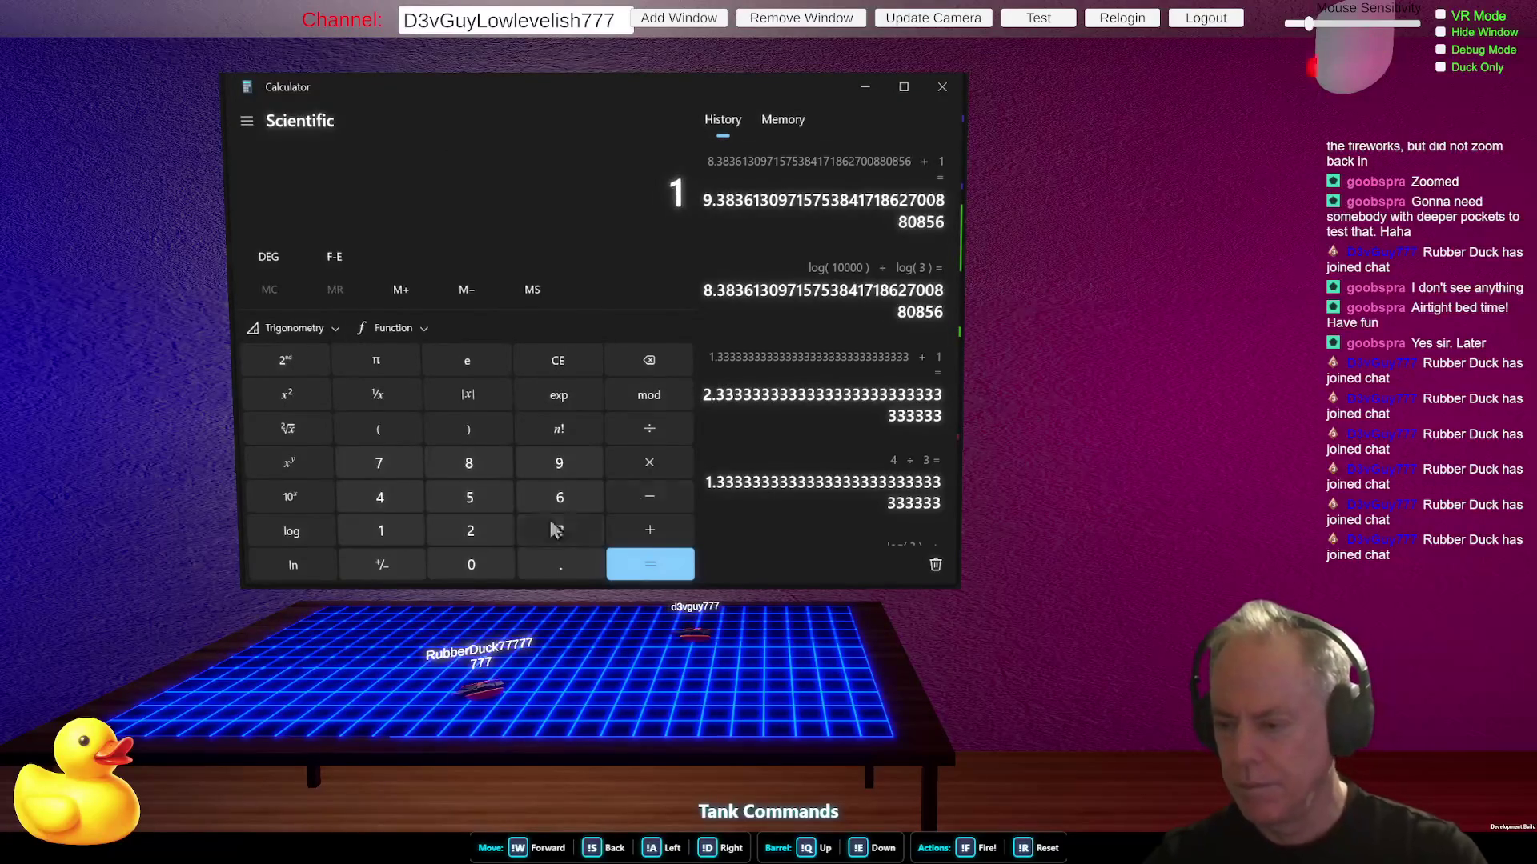
pyautogui.click(568, 358)
pyautogui.click(368, 502)
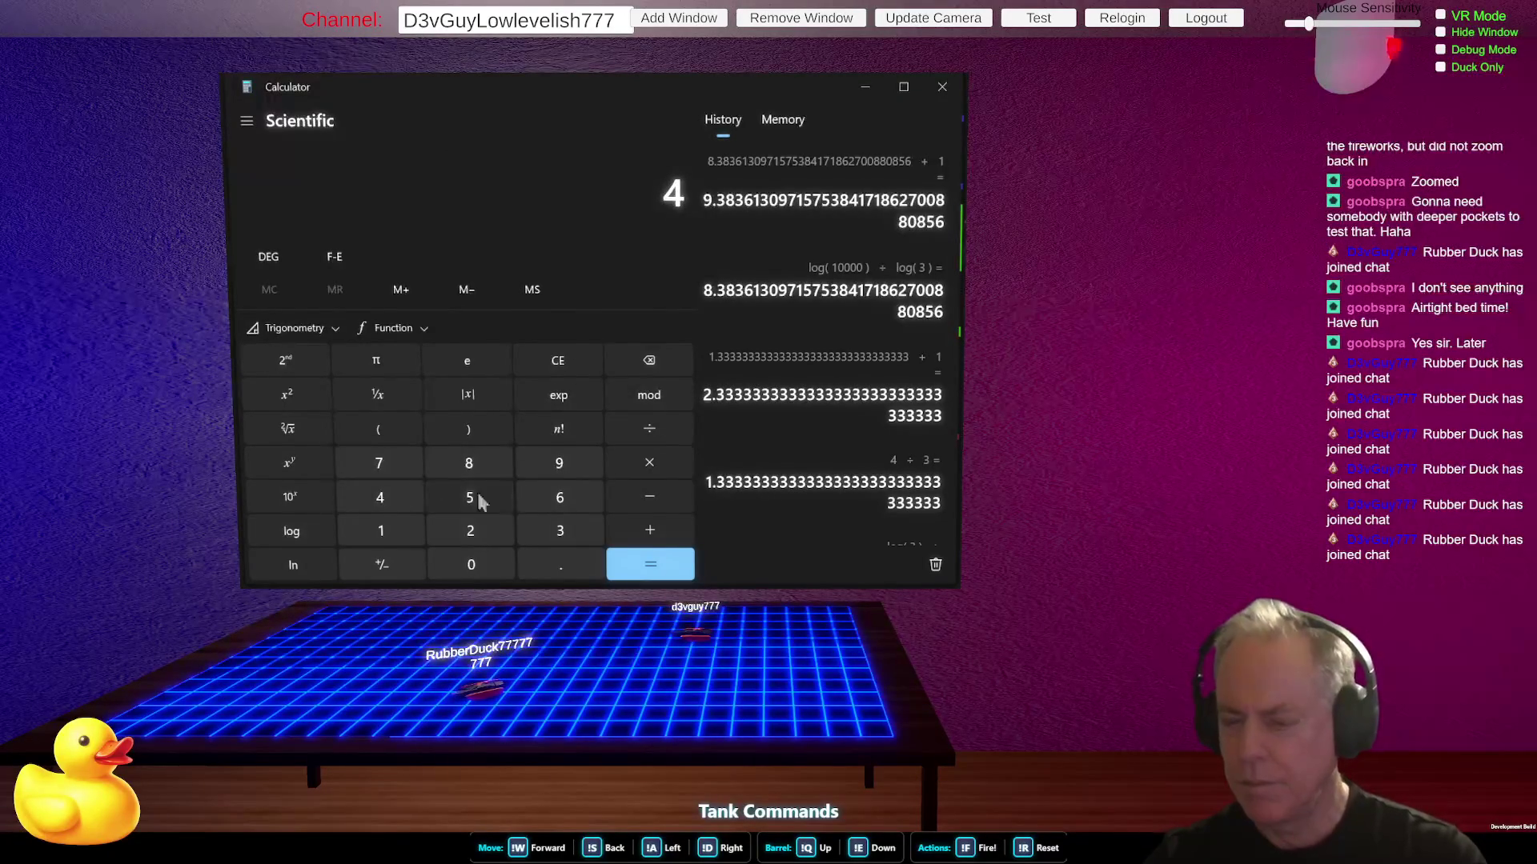
pyautogui.click(650, 427)
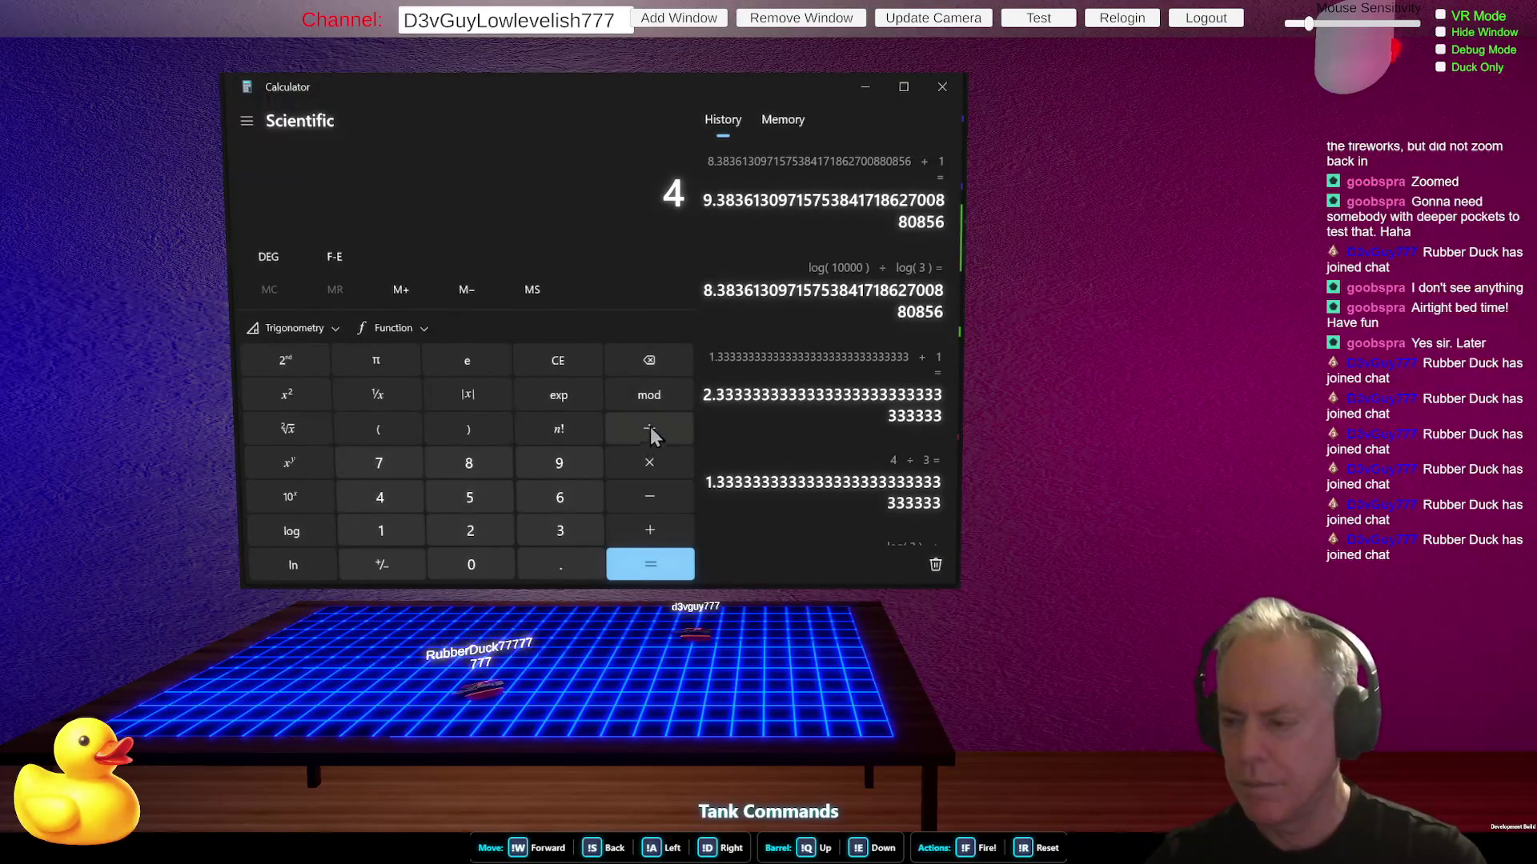
pyautogui.click(282, 530)
pyautogui.click(470, 531)
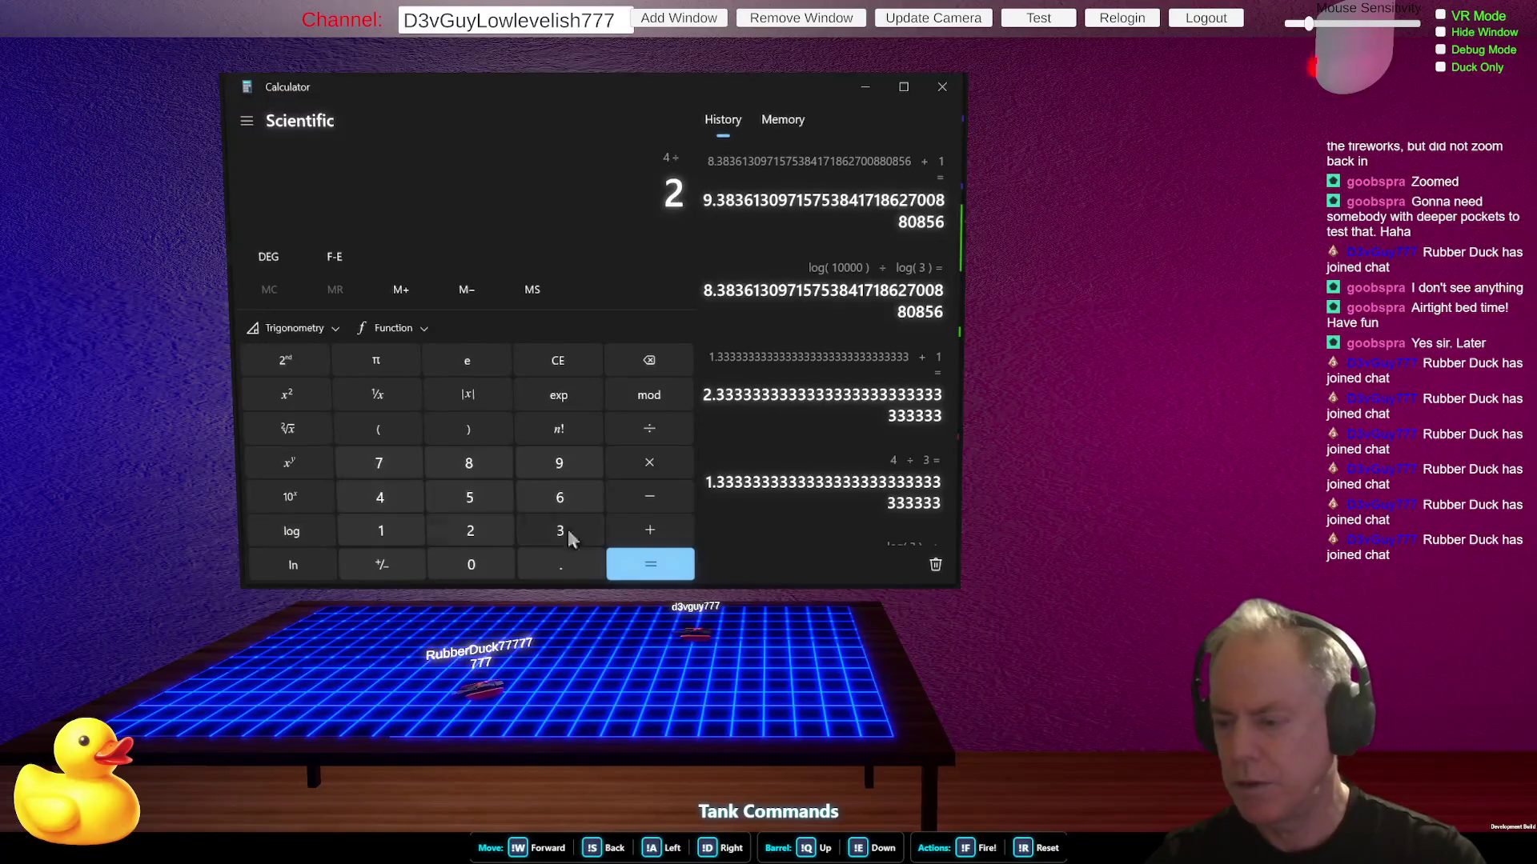
pyautogui.click(650, 564)
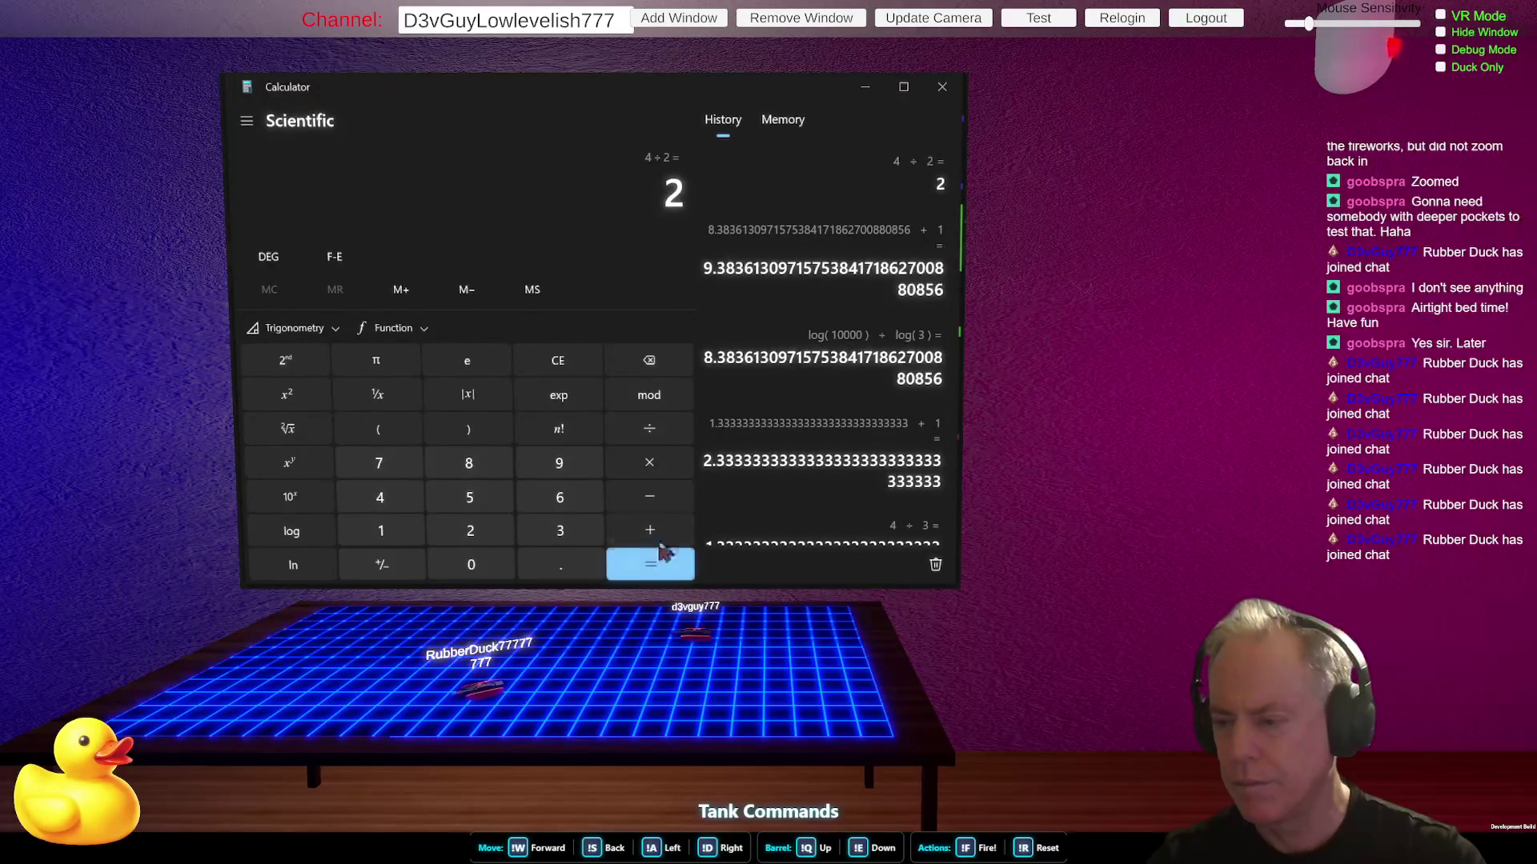
# - Compute 4 ÷ log(2) + 1, about 14.29
pyautogui.click(543, 357)
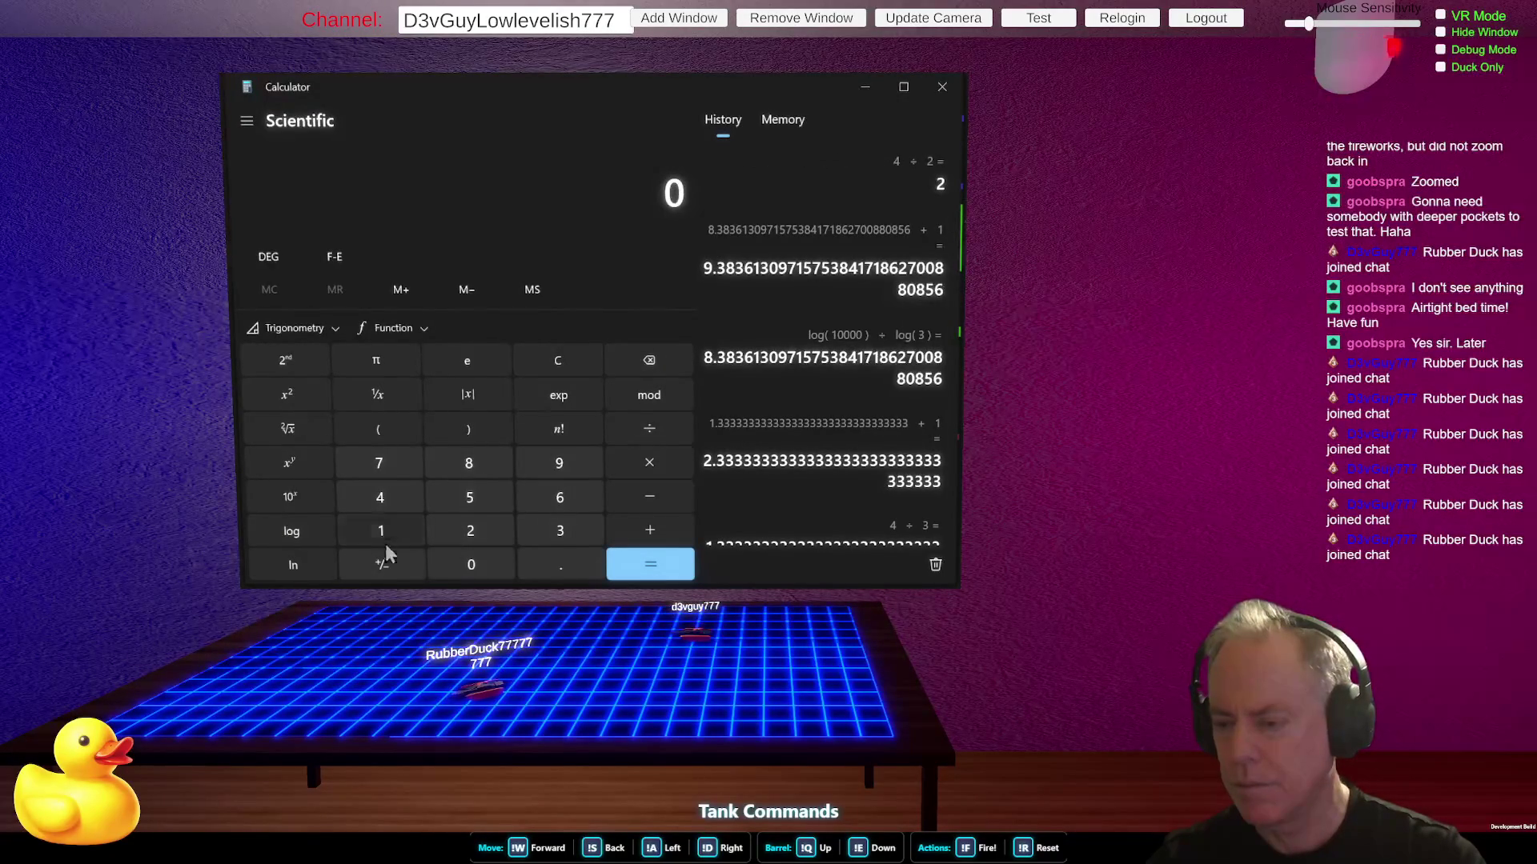
pyautogui.click(373, 501)
pyautogui.click(654, 423)
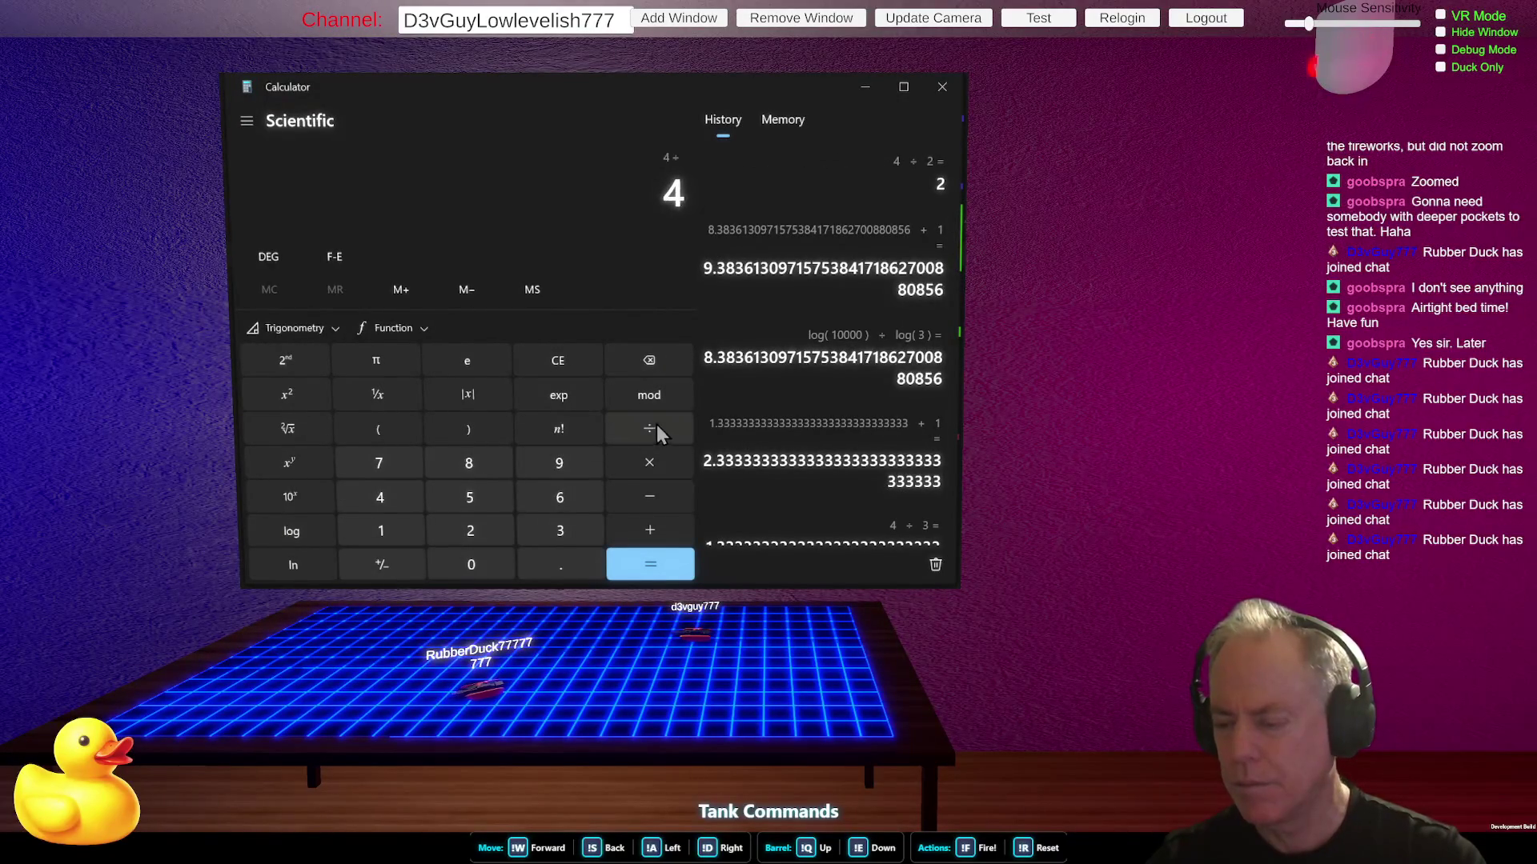
pyautogui.click(469, 530)
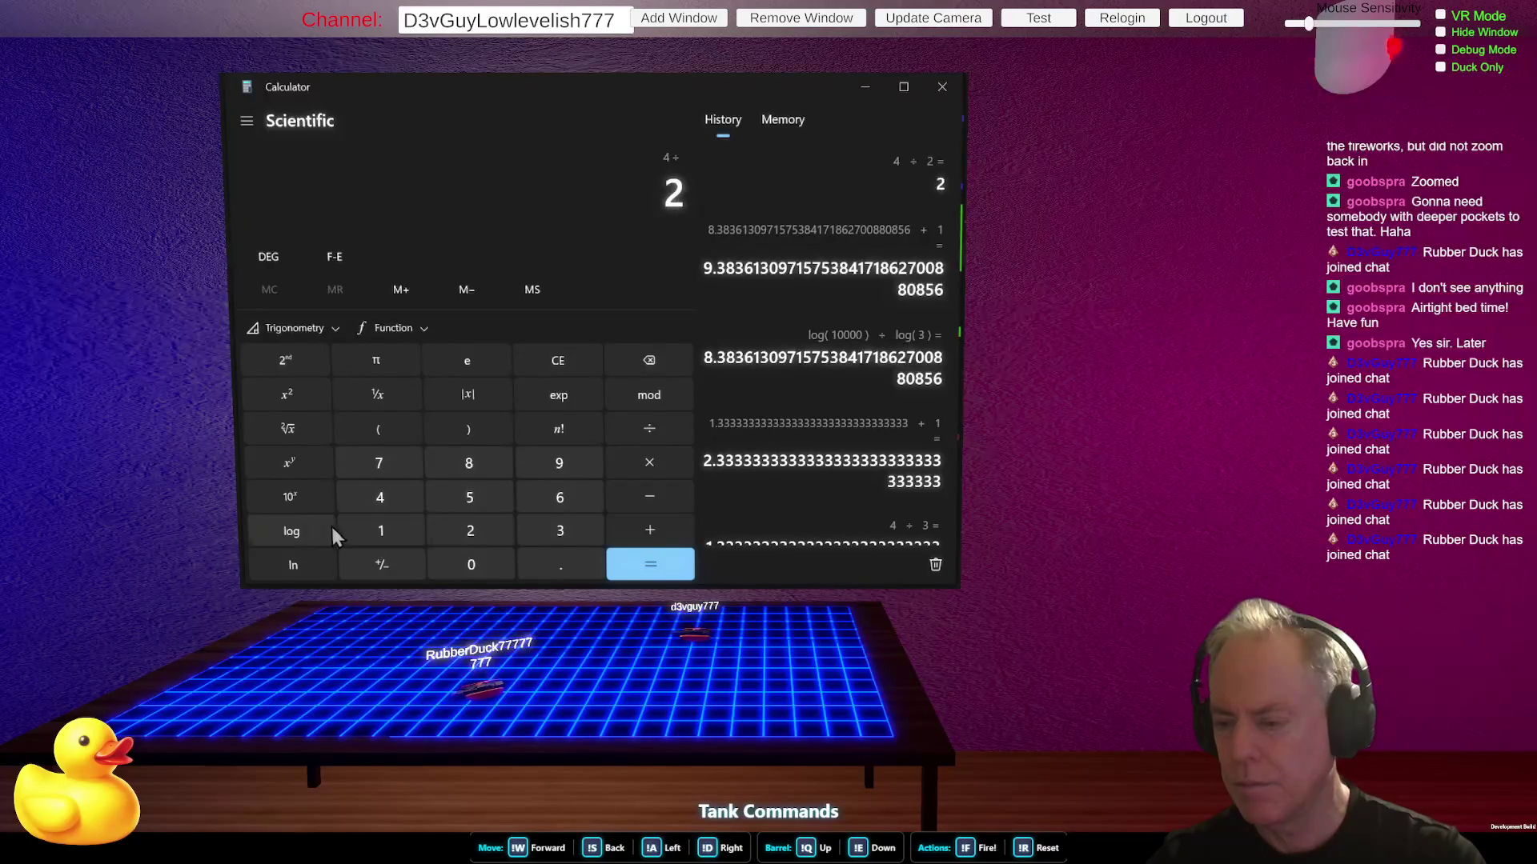
pyautogui.click(296, 530)
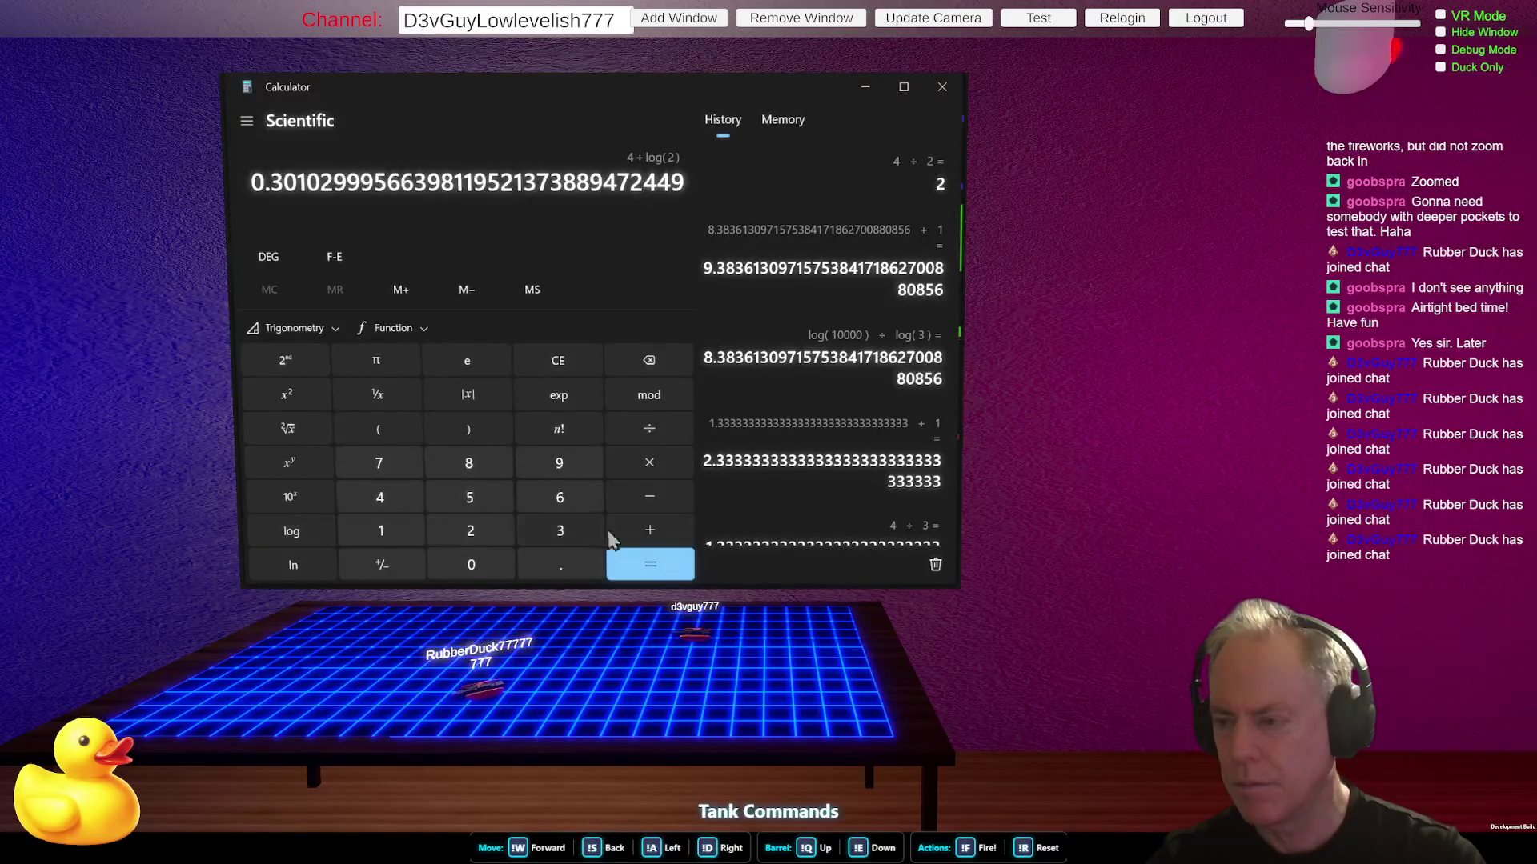
pyautogui.click(671, 567)
pyautogui.click(652, 531)
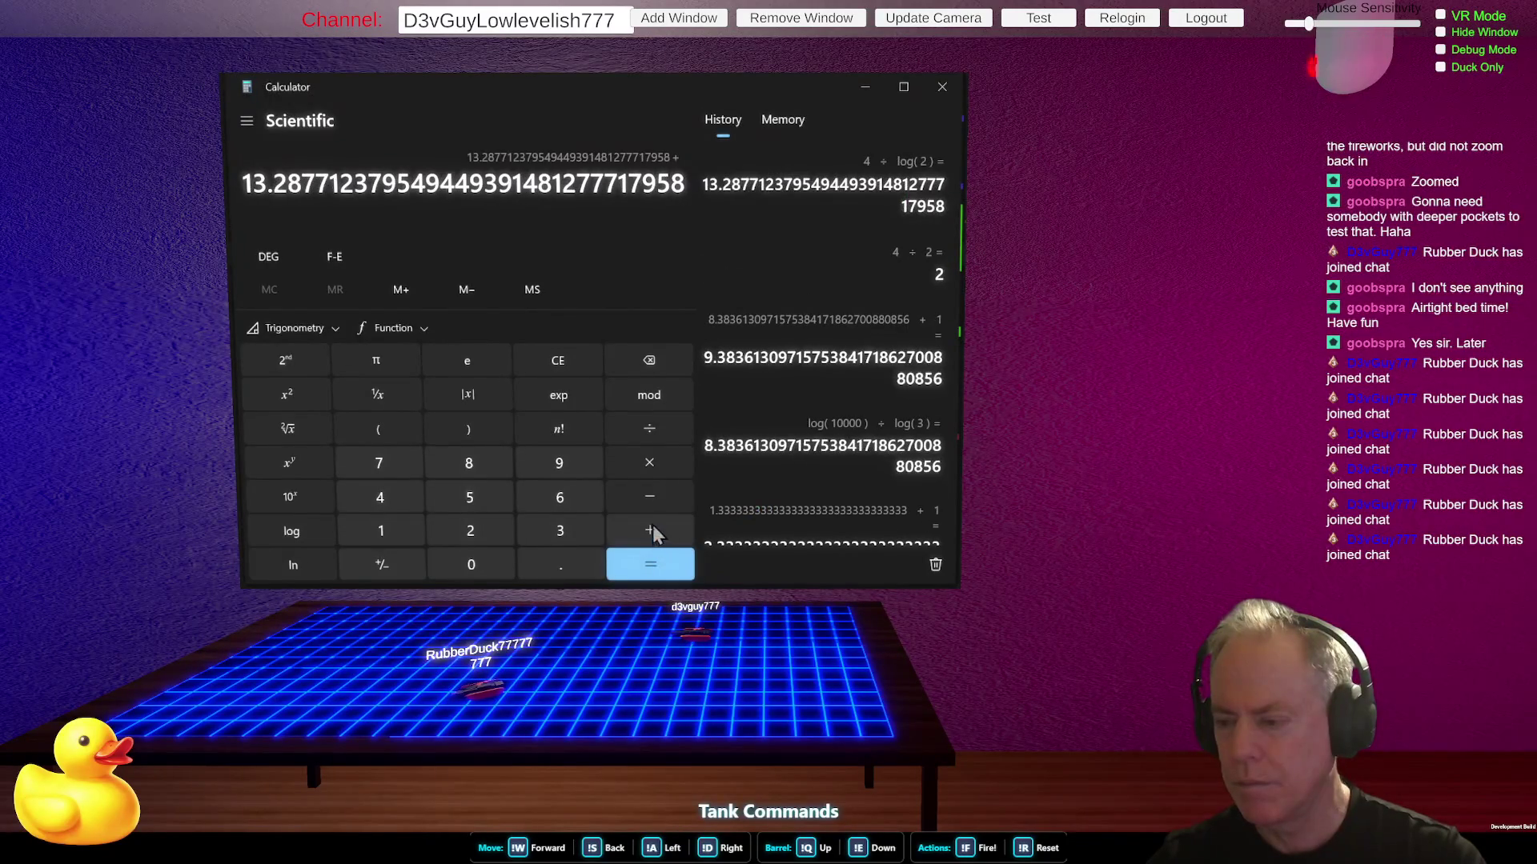
pyautogui.click(404, 531)
pyautogui.click(651, 570)
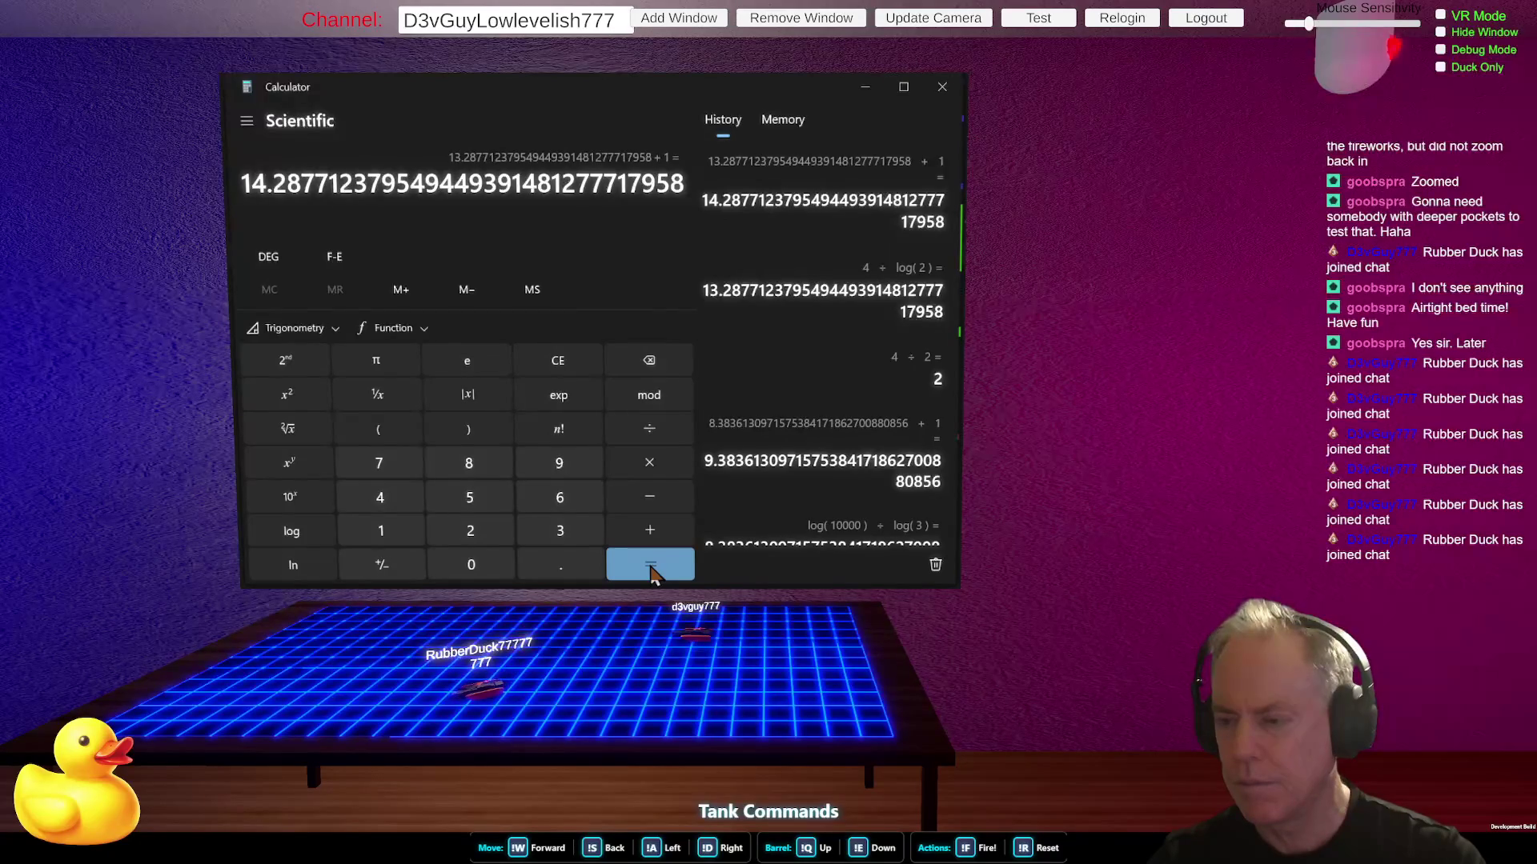
# - Compute 4 ÷ log(1.5) + 1, about 23.72
pyautogui.click(542, 356)
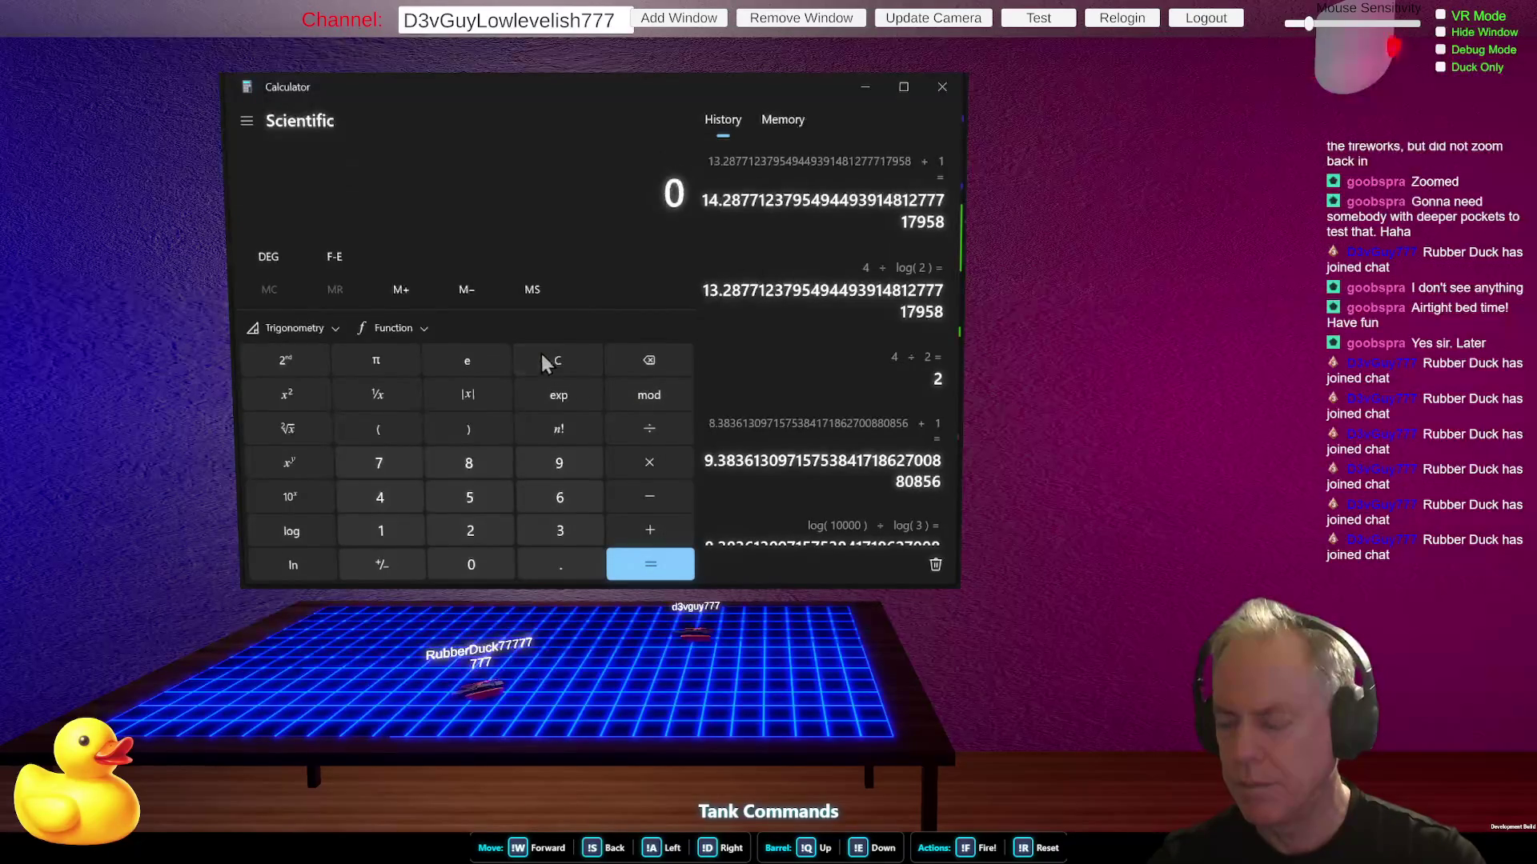
pyautogui.click(382, 501)
pyautogui.click(639, 426)
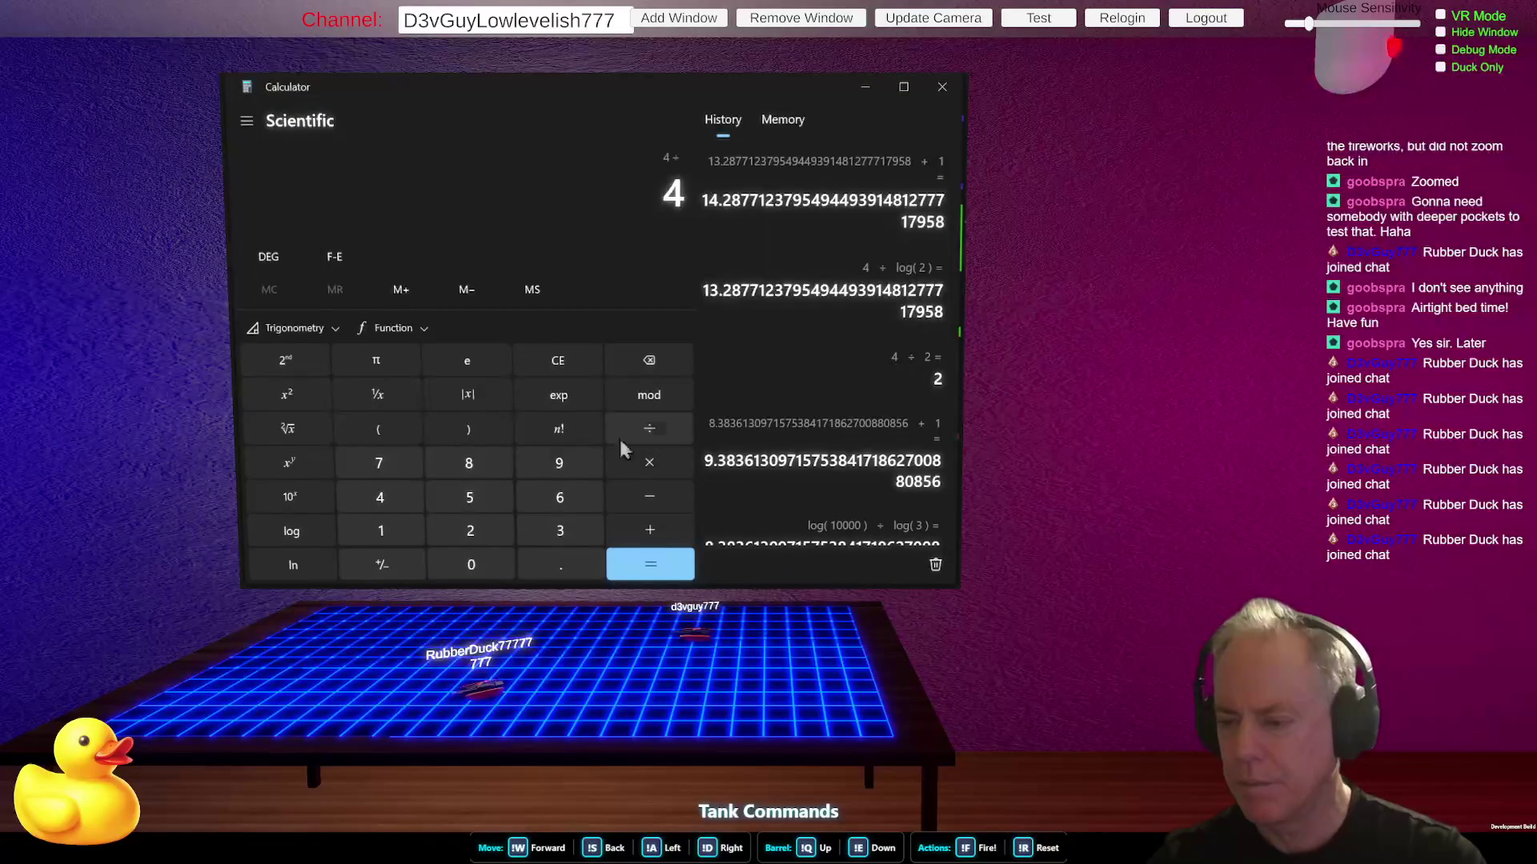
pyautogui.click(388, 530)
pyautogui.click(561, 565)
pyautogui.click(470, 498)
pyautogui.click(291, 531)
pyautogui.click(660, 576)
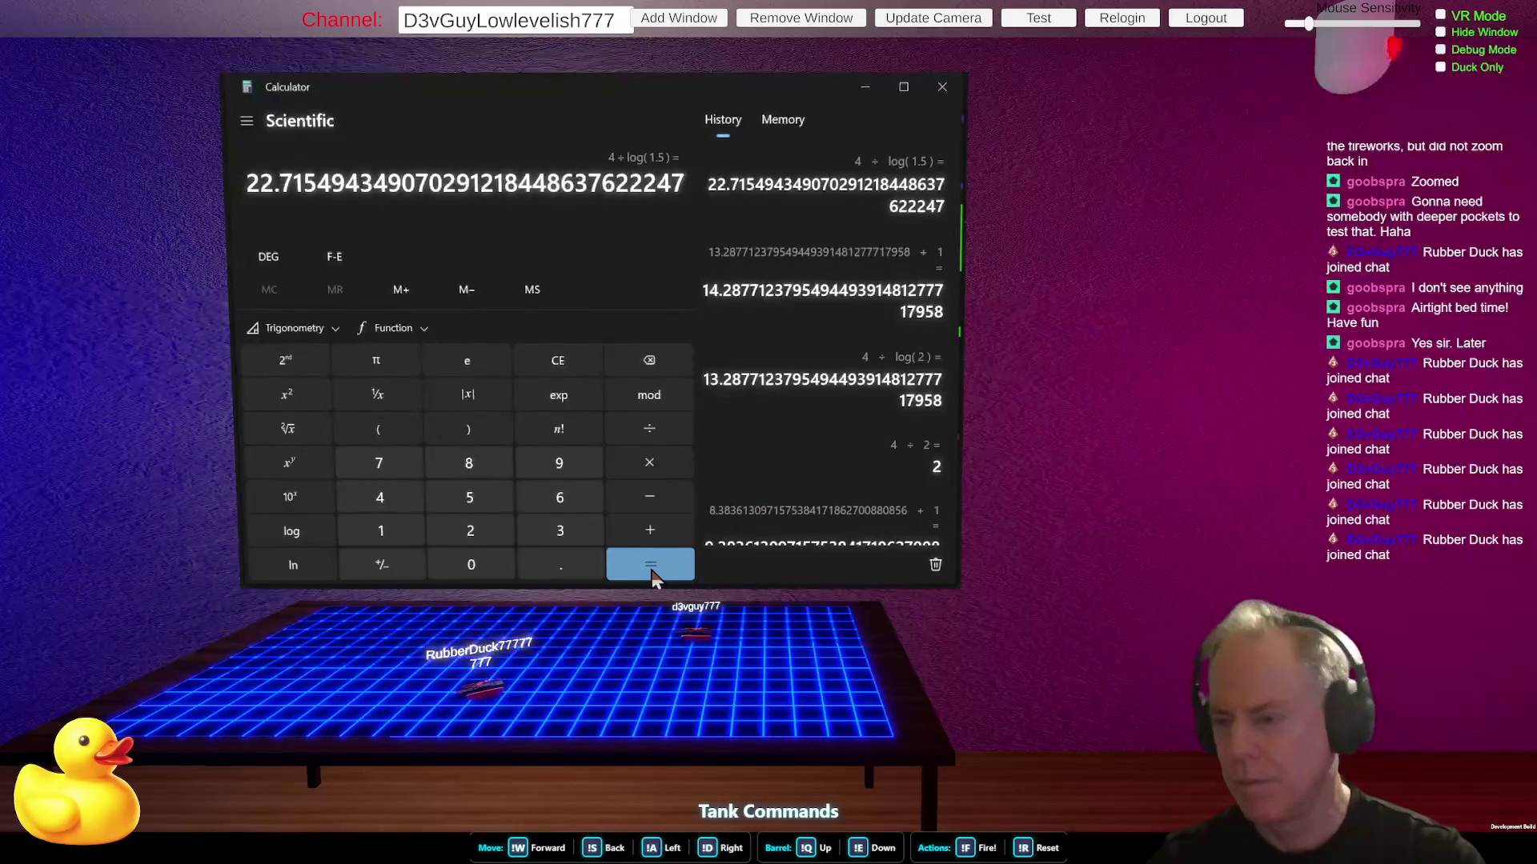
pyautogui.click(649, 530)
pyautogui.click(386, 528)
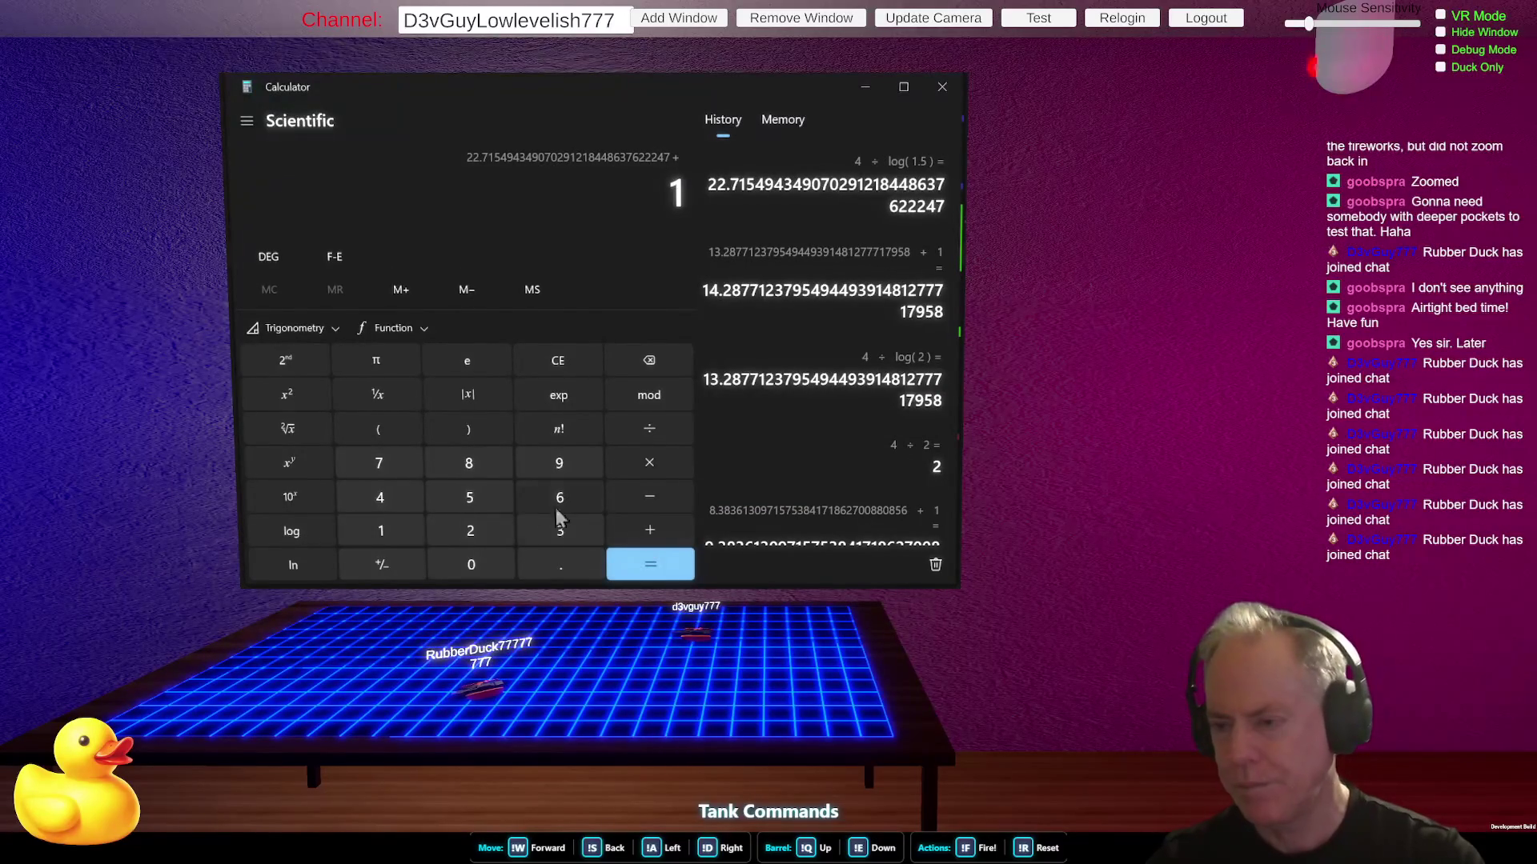
pyautogui.click(665, 573)
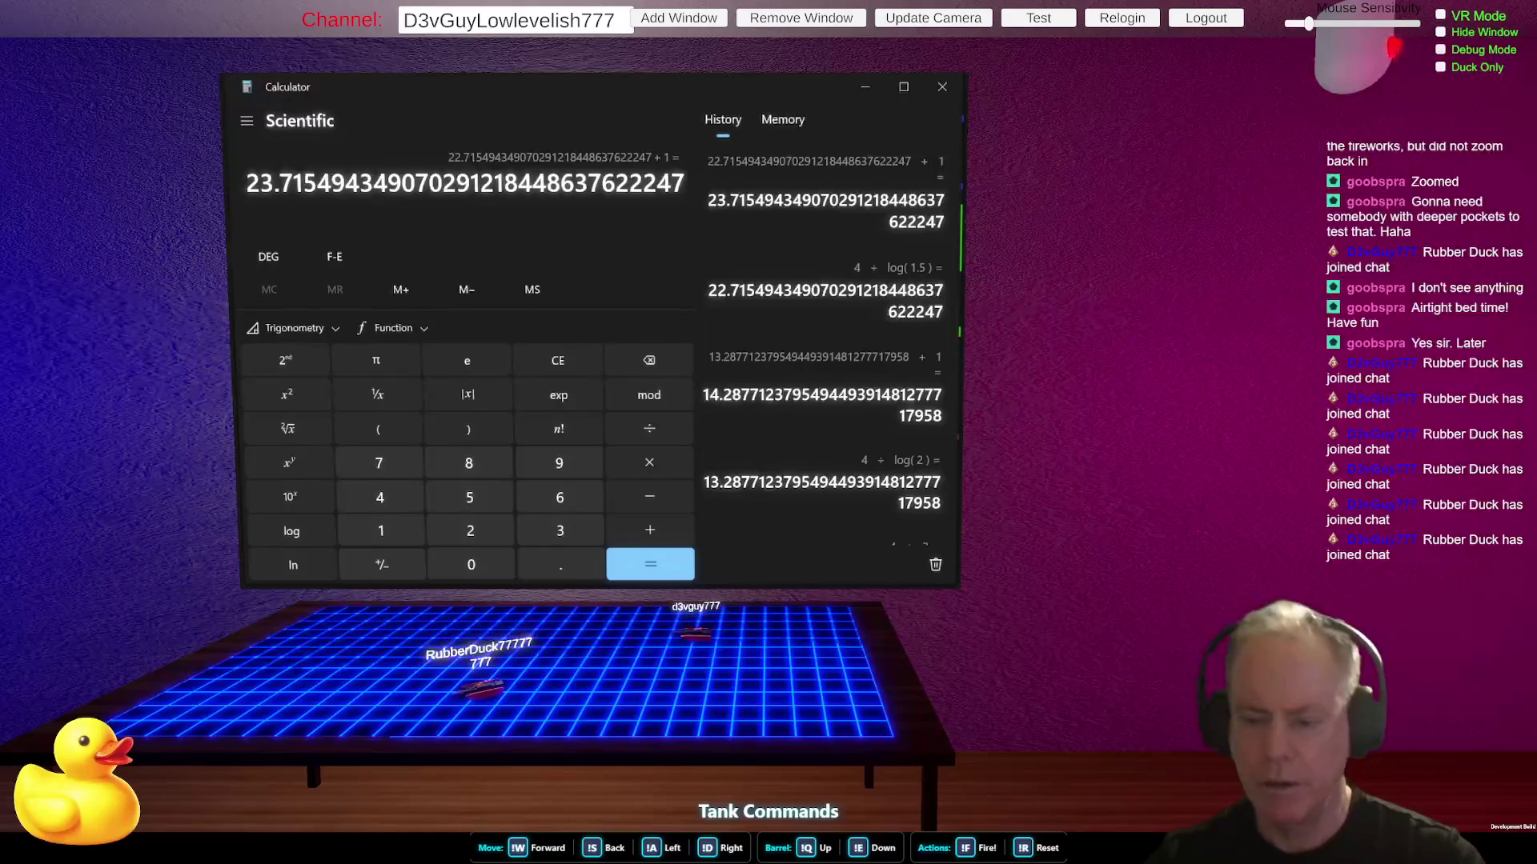
pyautogui.hotkey('alt', 'Tab')
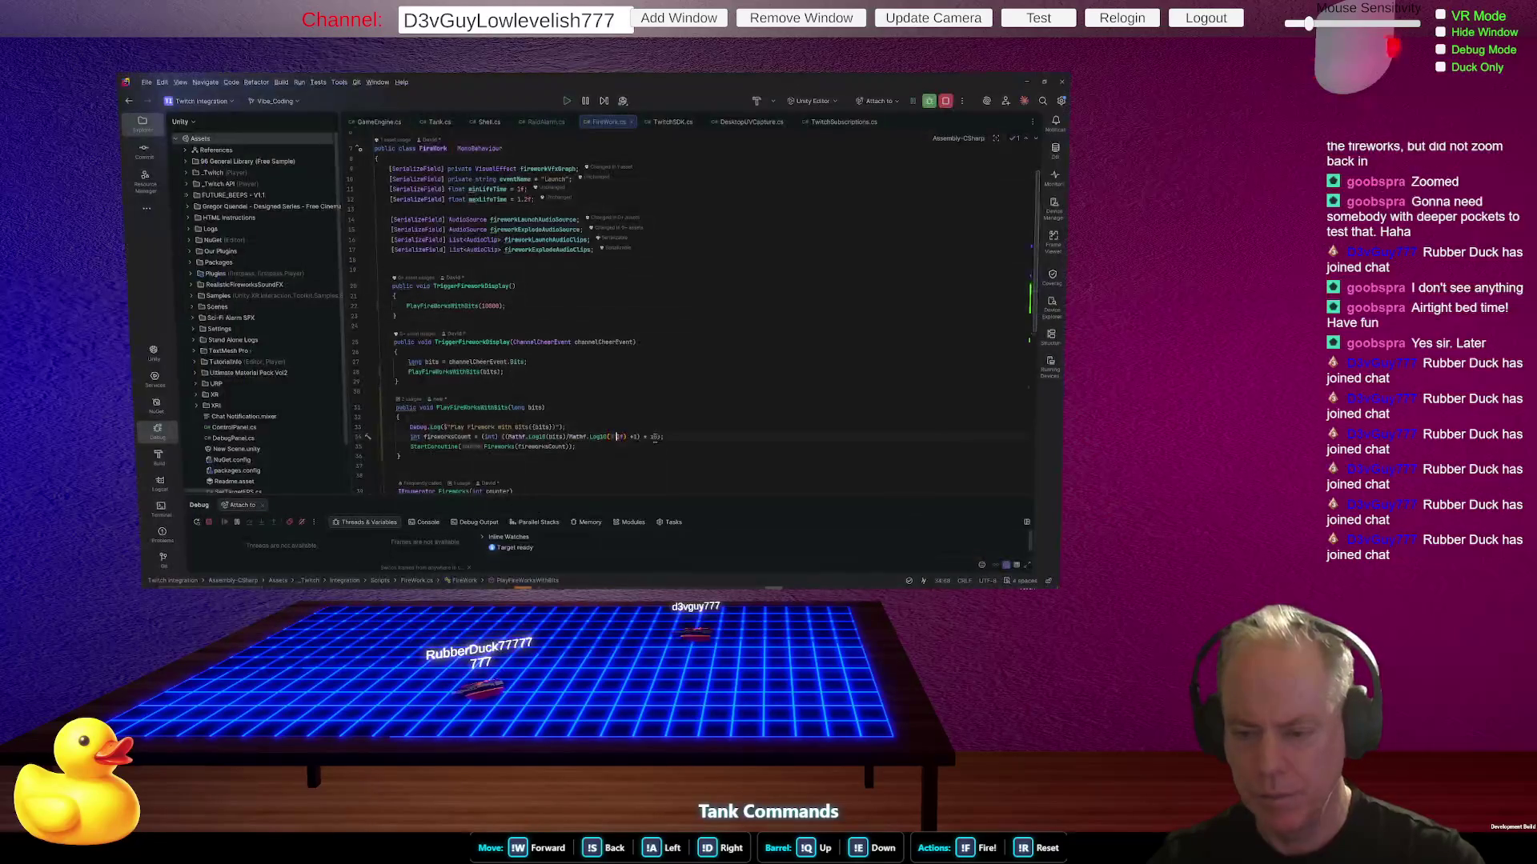
# - Enter 1.7f as the Mathf.Log10 argument in line 34's fireworks-count formula
pyautogui.write('1.7')
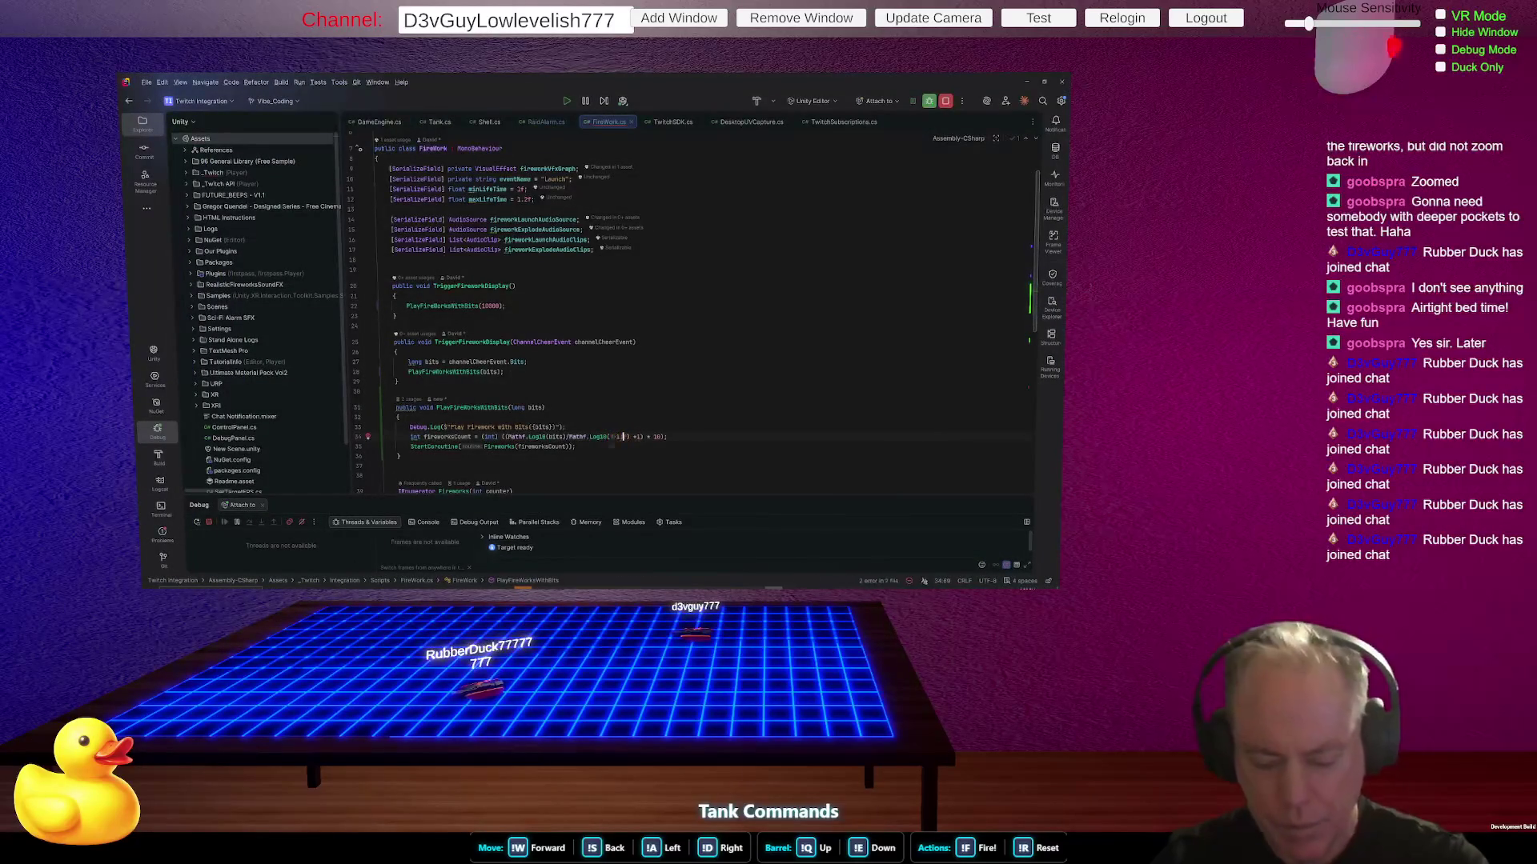
pyautogui.write('f')
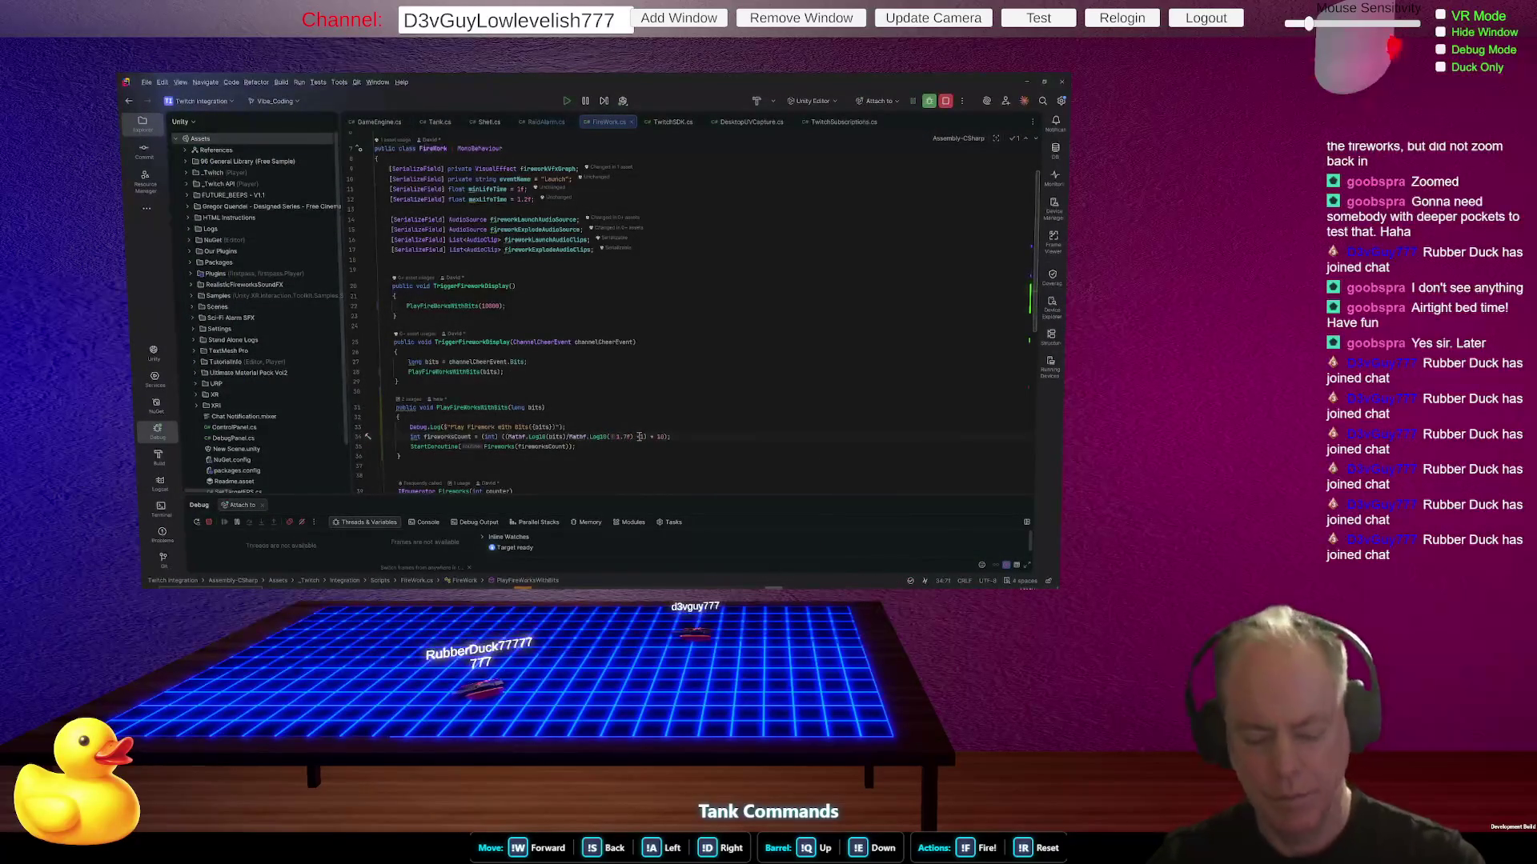
pyautogui.hotkey('alt', 'Tab')
pyautogui.hotkey('alt', 'Tab')
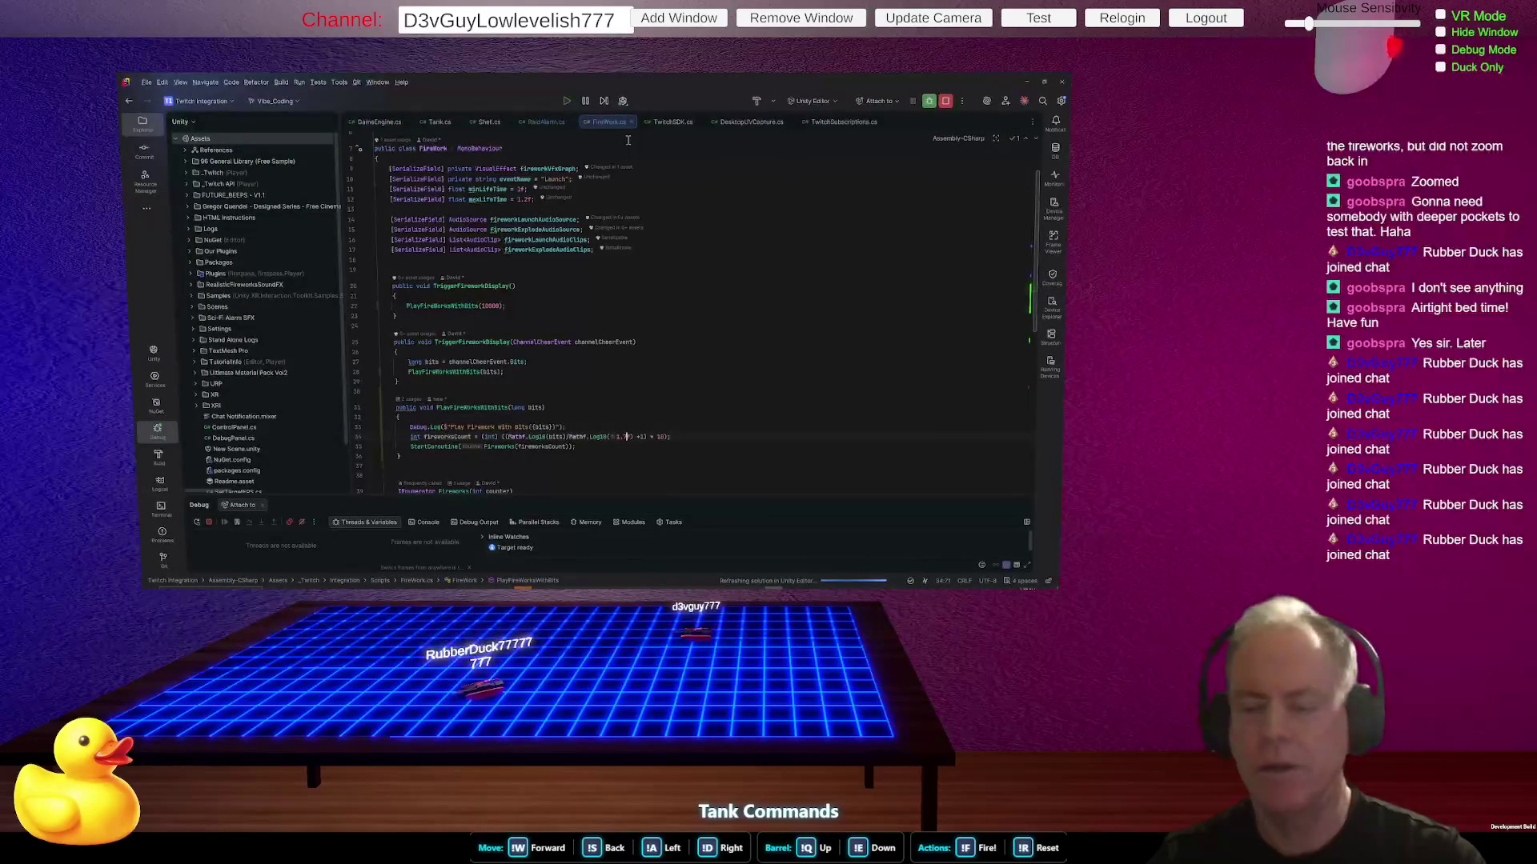
pyautogui.hotkey('alt', 'Tab')
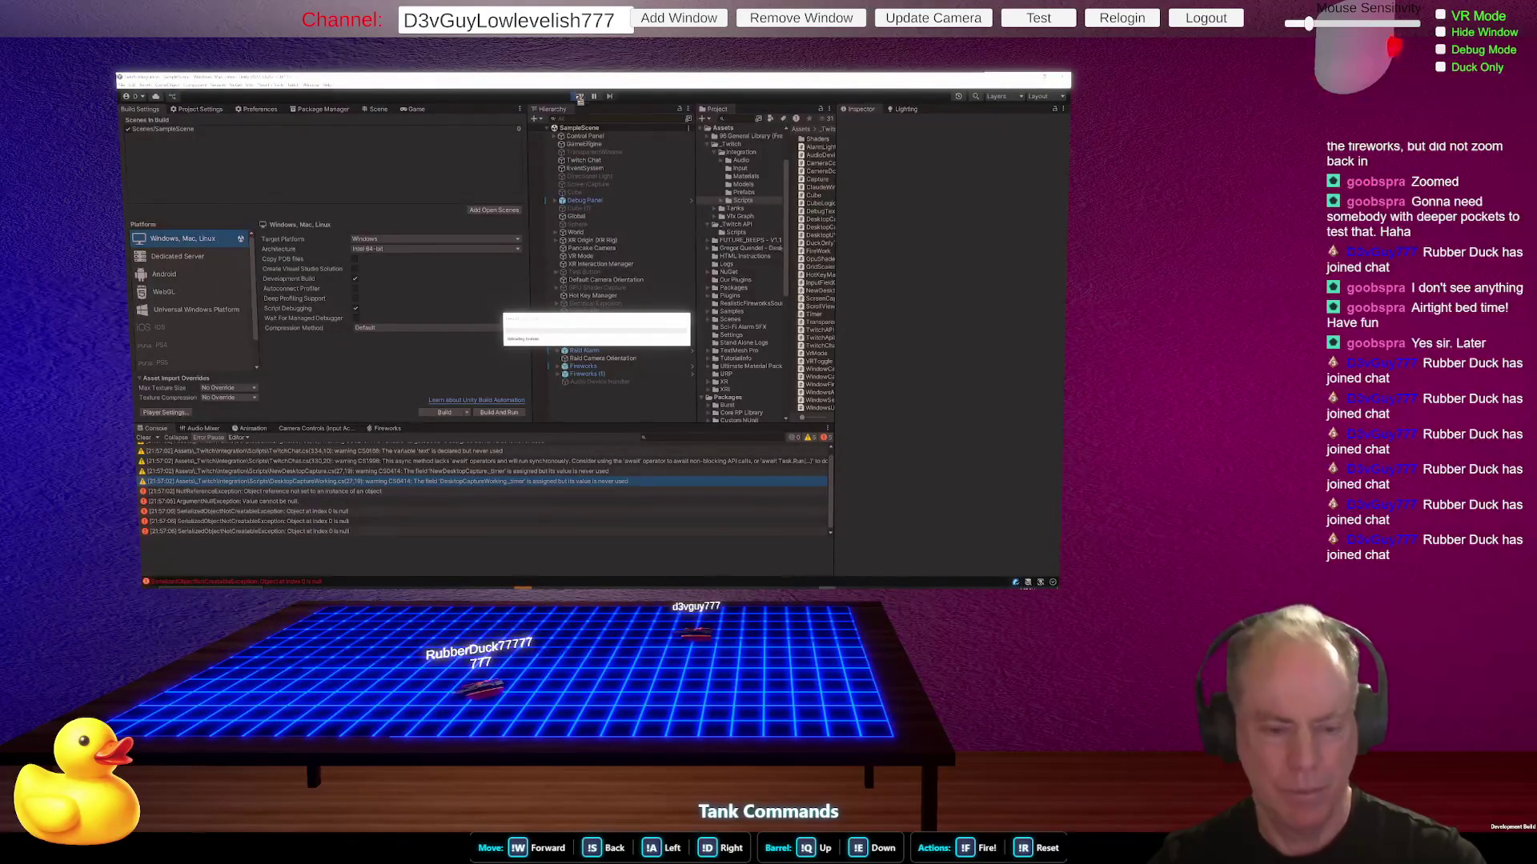
# - Play the scene, fire a Test fireworks display to check the count, then stop and switch windows
pyautogui.click(580, 95)
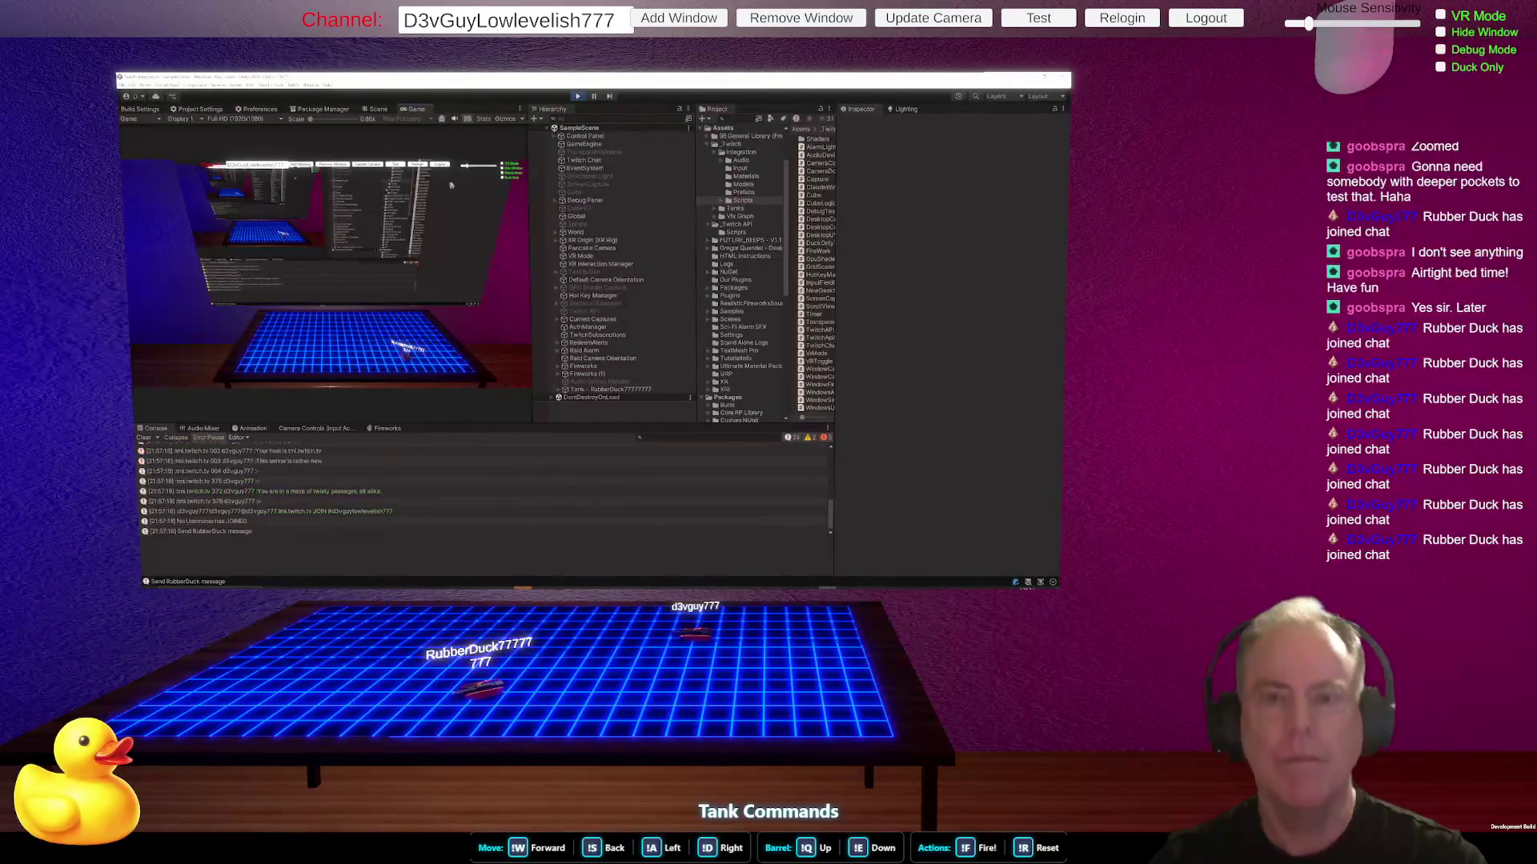
pyautogui.click(397, 166)
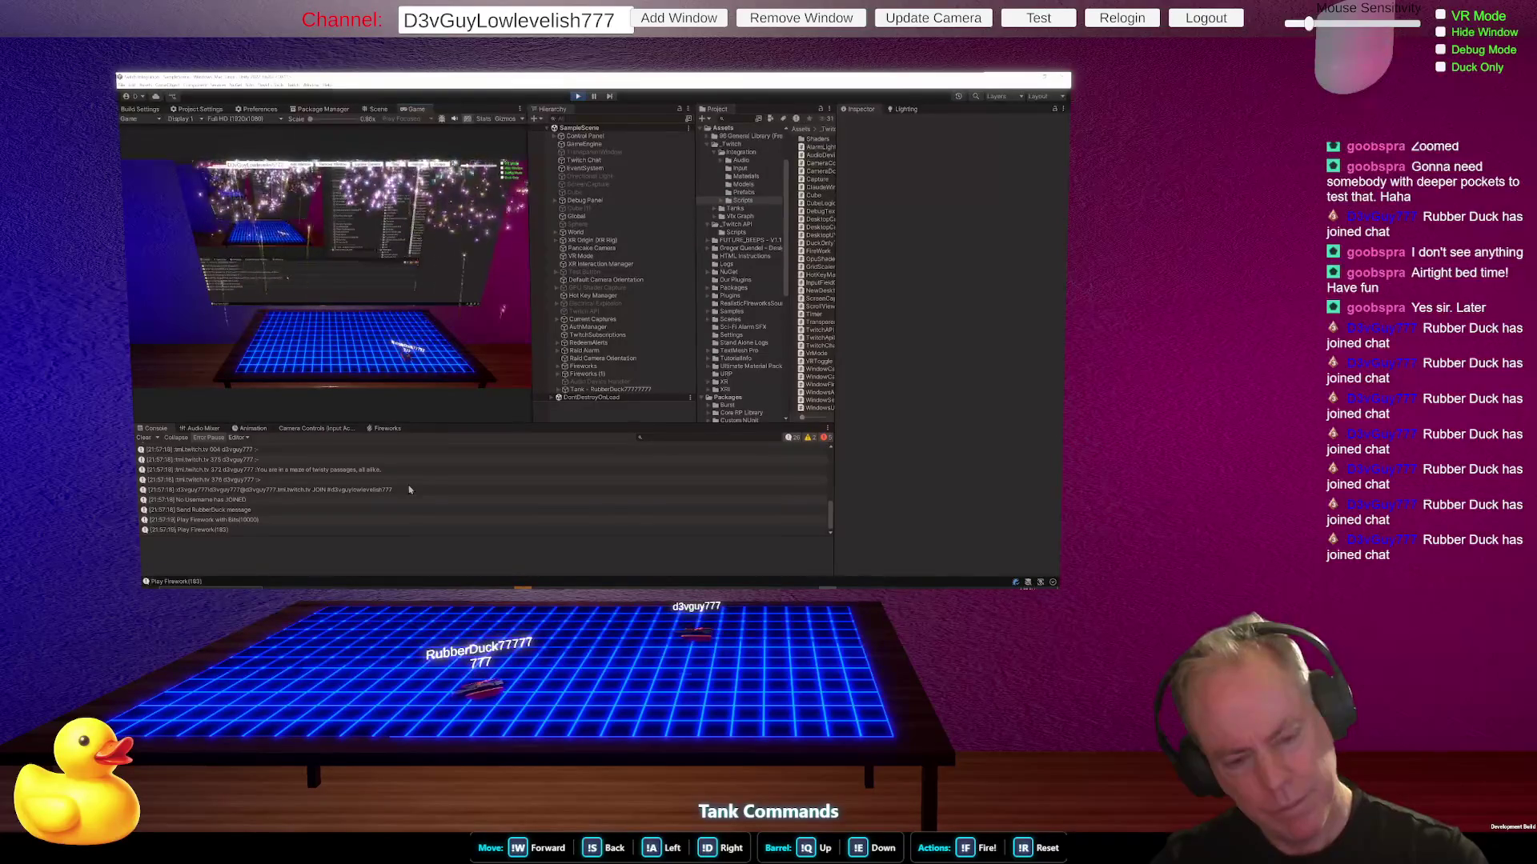
pyautogui.click(579, 97)
pyautogui.hotkey('alt', 'Tab')
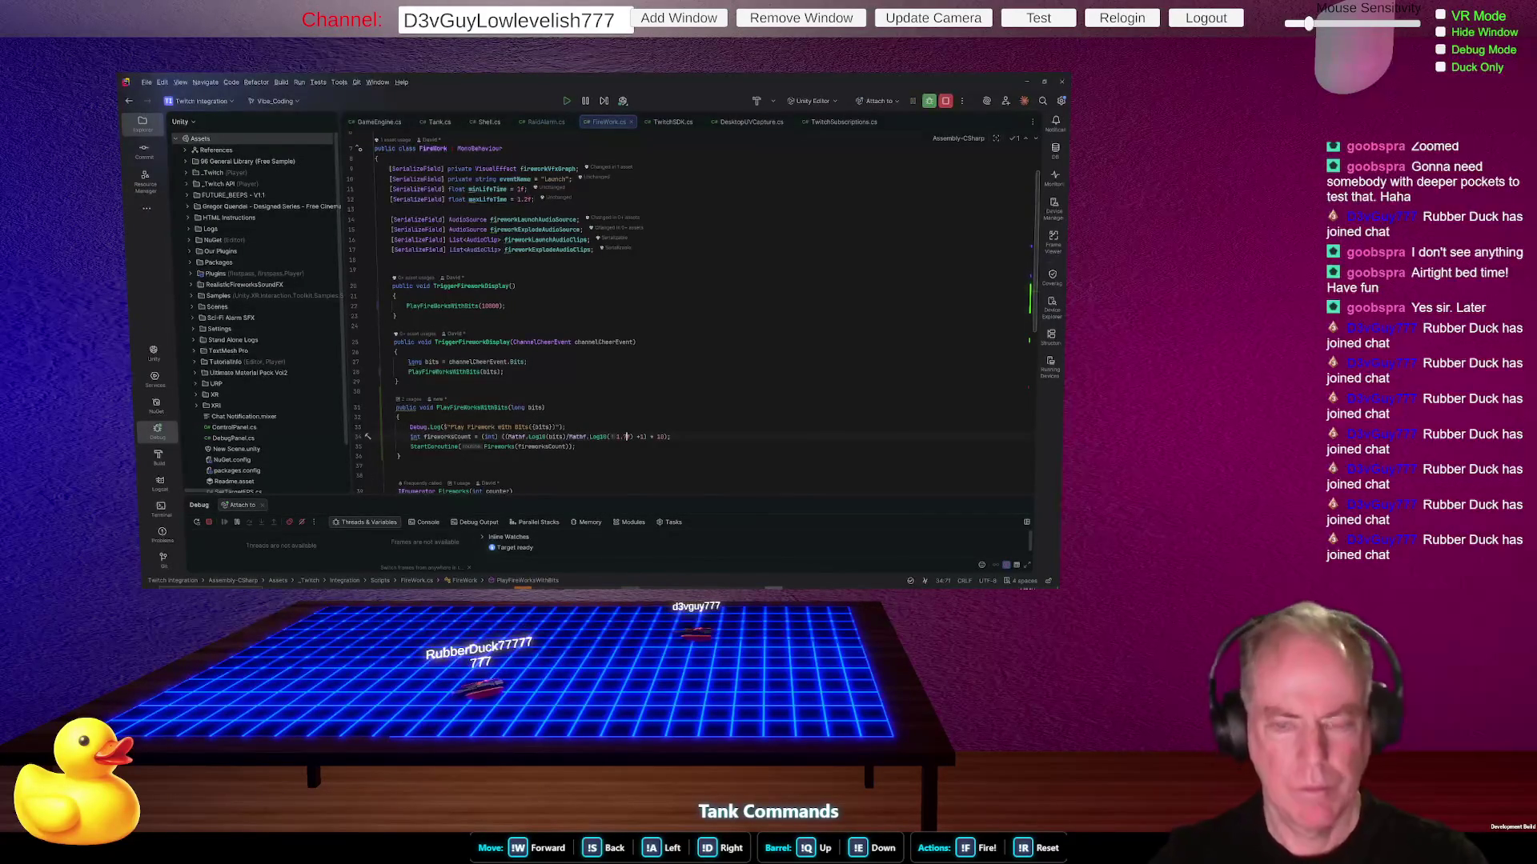
pyautogui.hotkey('alt', 'Tab')
# - Enlarge the Paint window and, with the Pencil, write 'log x' over a fraction bar
pyautogui.moveTo(860, 582); pyautogui.dragTo(873, 582)
pyautogui.click(420, 122)
pyautogui.moveTo(437, 221)
pyautogui.mouseDown()
pyautogui.moveTo(446, 257)
pyautogui.moveTo(475, 272)
pyautogui.mouseUp()
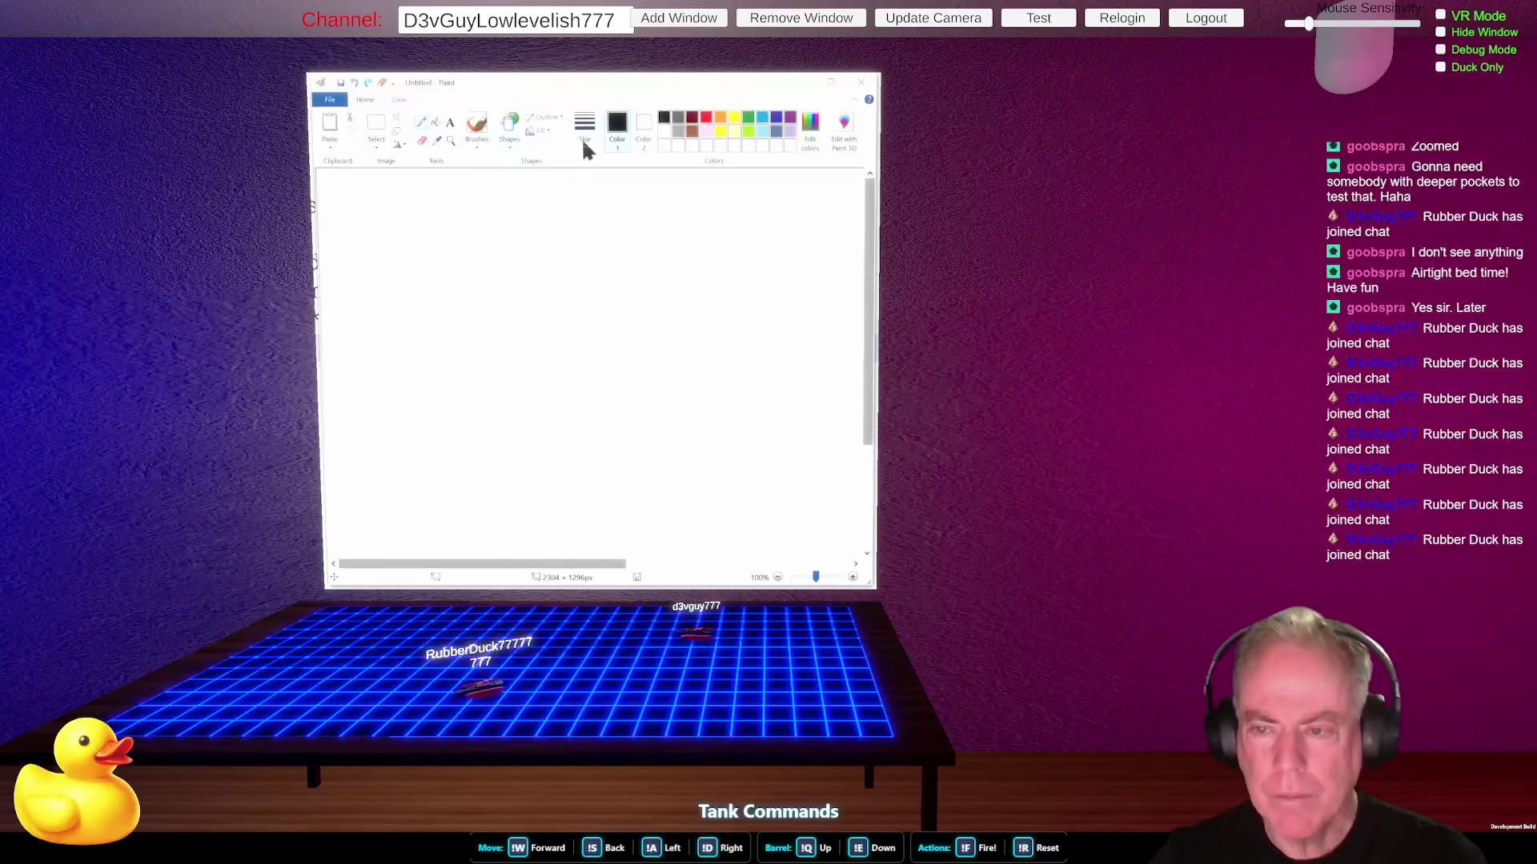
pyautogui.moveTo(378, 231)
pyautogui.mouseDown()
pyautogui.moveTo(379, 292)
pyautogui.moveTo(432, 280)
pyautogui.moveTo(417, 261)
pyautogui.moveTo(488, 269)
pyautogui.moveTo(477, 312)
pyautogui.mouseUp()
pyautogui.moveTo(535, 244)
pyautogui.mouseDown()
pyautogui.moveTo(574, 261)
pyautogui.moveTo(542, 276)
pyautogui.mouseUp()
pyautogui.moveTo(391, 323); pyautogui.dragTo(610, 330)
# - Write 'log y' under the bar and '= 200', circle the y, and begin a line below
pyautogui.moveTo(430, 355)
pyautogui.mouseDown()
pyautogui.moveTo(447, 395)
pyautogui.moveTo(476, 375)
pyautogui.moveTo(525, 378)
pyautogui.moveTo(498, 408)
pyautogui.mouseUp()
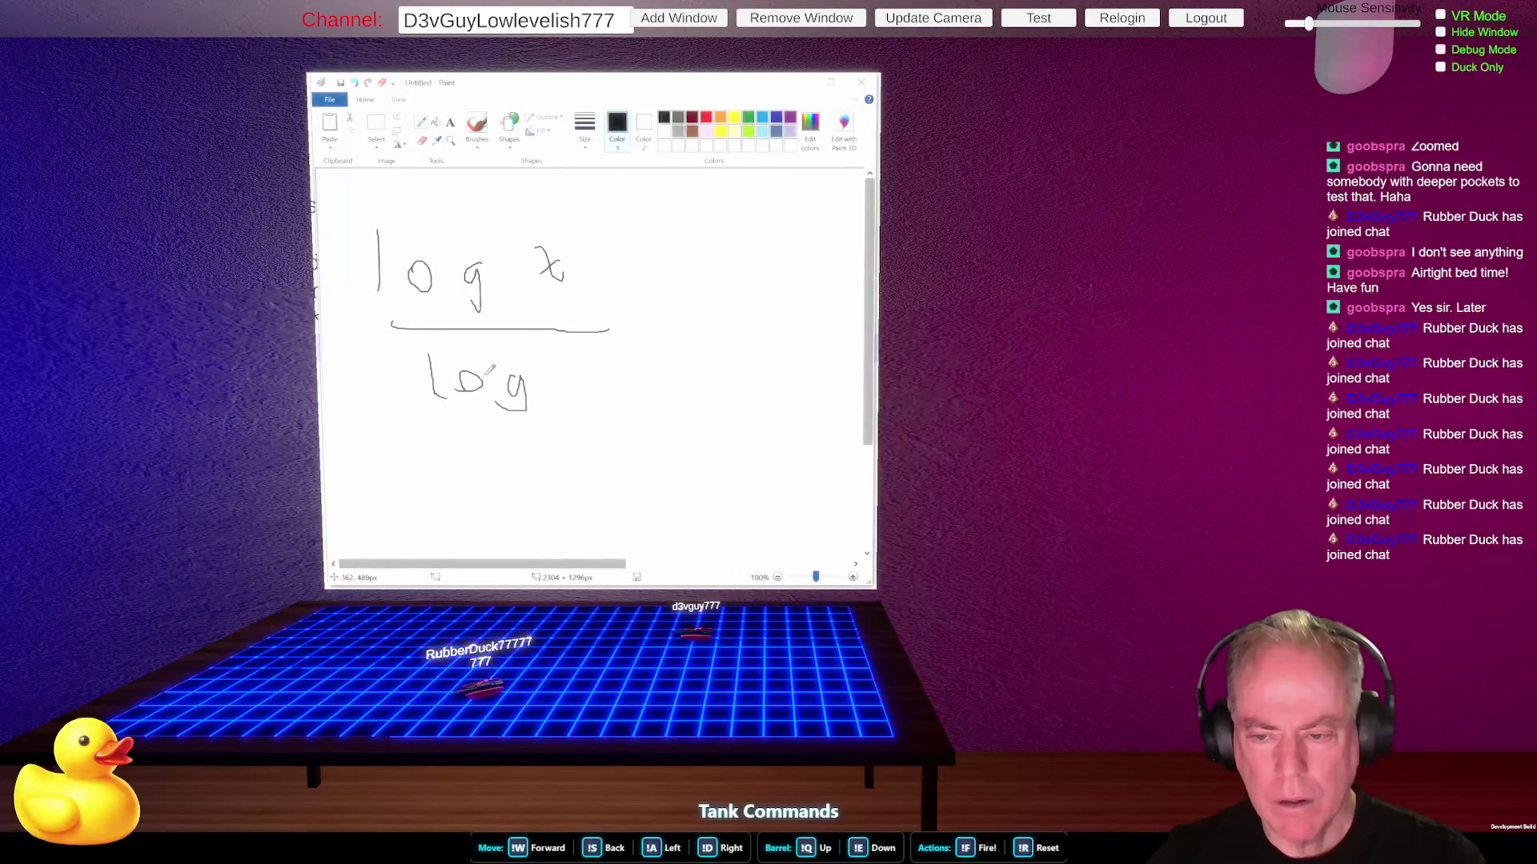
pyautogui.moveTo(380, 292); pyautogui.dragTo(405, 293)
pyautogui.moveTo(592, 381)
pyautogui.mouseDown()
pyautogui.moveTo(565, 426)
pyautogui.moveTo(578, 400)
pyautogui.mouseUp()
pyautogui.moveTo(641, 319)
pyautogui.mouseDown()
pyautogui.moveTo(671, 322)
pyautogui.moveTo(664, 348)
pyautogui.moveTo(724, 336)
pyautogui.moveTo(744, 362)
pyautogui.moveTo(768, 316)
pyautogui.moveTo(761, 350)
pyautogui.moveTo(822, 321)
pyautogui.mouseUp()
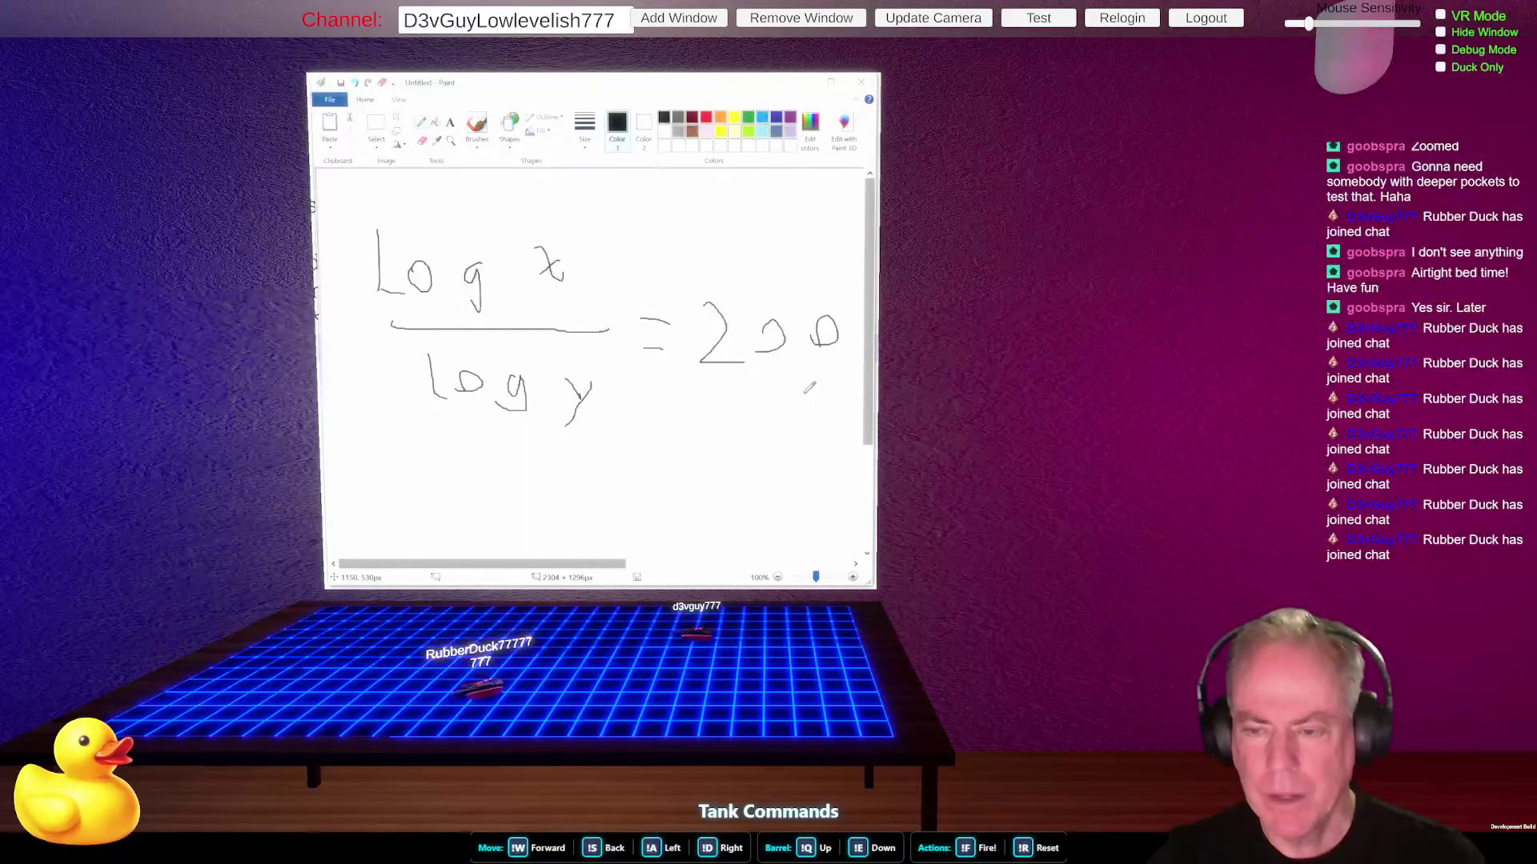
pyautogui.moveTo(533, 389)
pyautogui.mouseDown()
pyautogui.moveTo(608, 402)
pyautogui.moveTo(567, 439)
pyautogui.mouseUp()
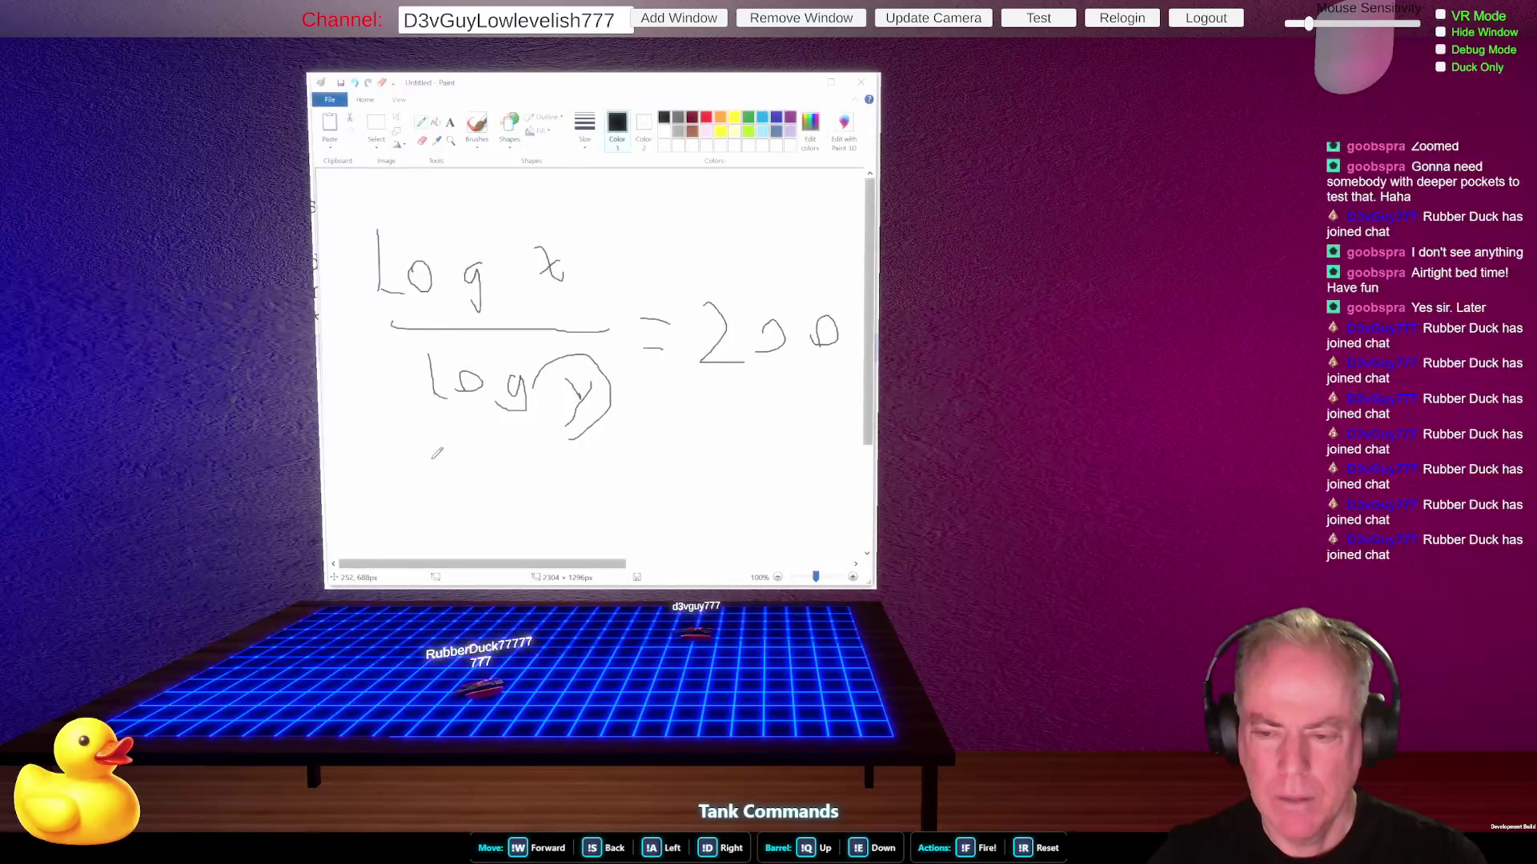
pyautogui.moveTo(433, 461); pyautogui.dragTo(389, 504)
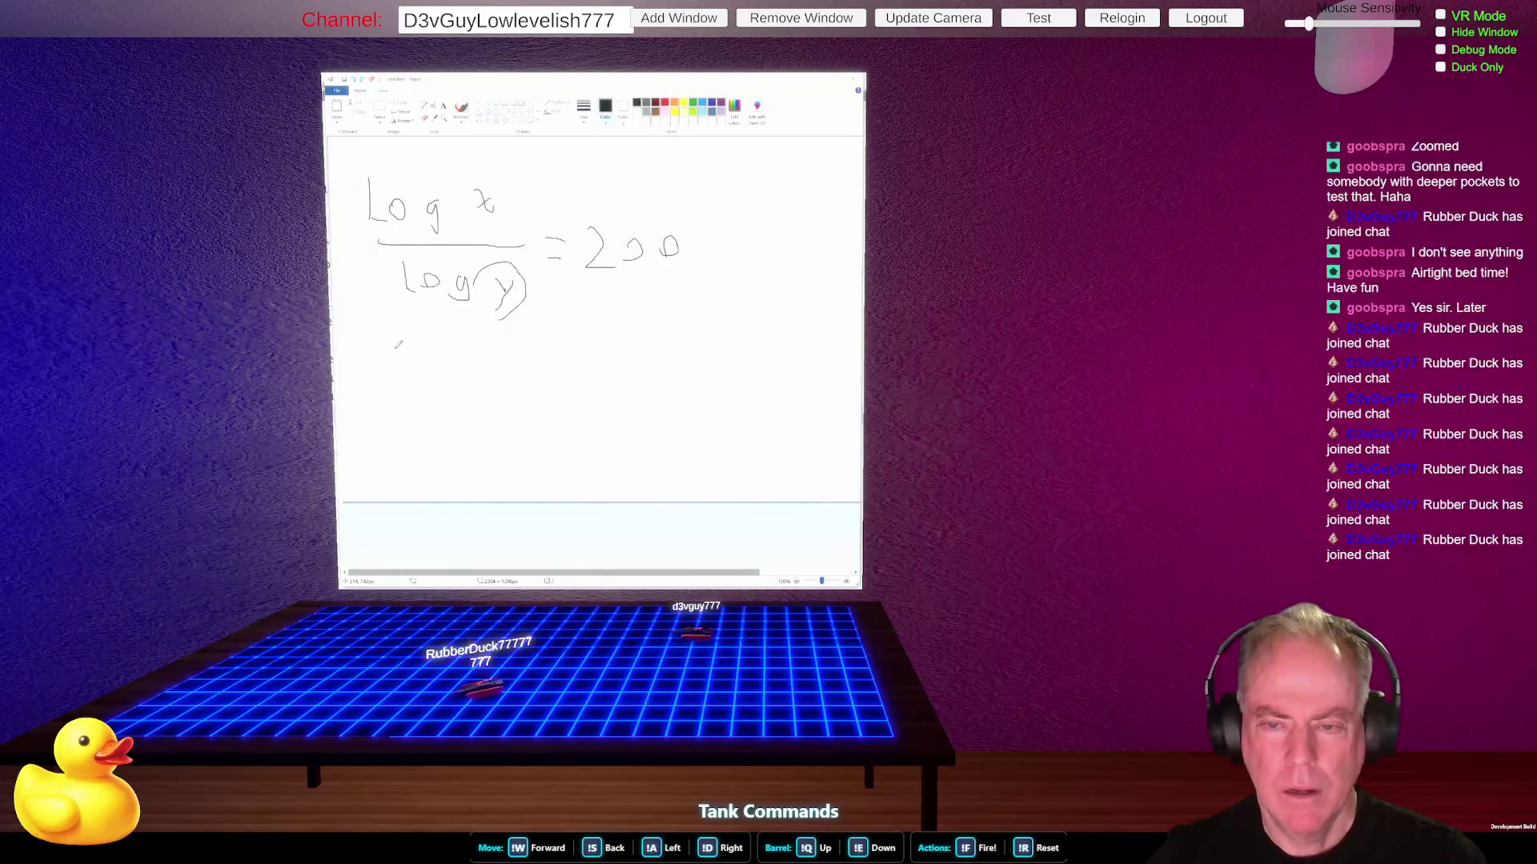
pyautogui.moveTo(395, 348)
pyautogui.mouseDown()
pyautogui.moveTo(422, 378)
pyautogui.moveTo(456, 376)
pyautogui.mouseUp()
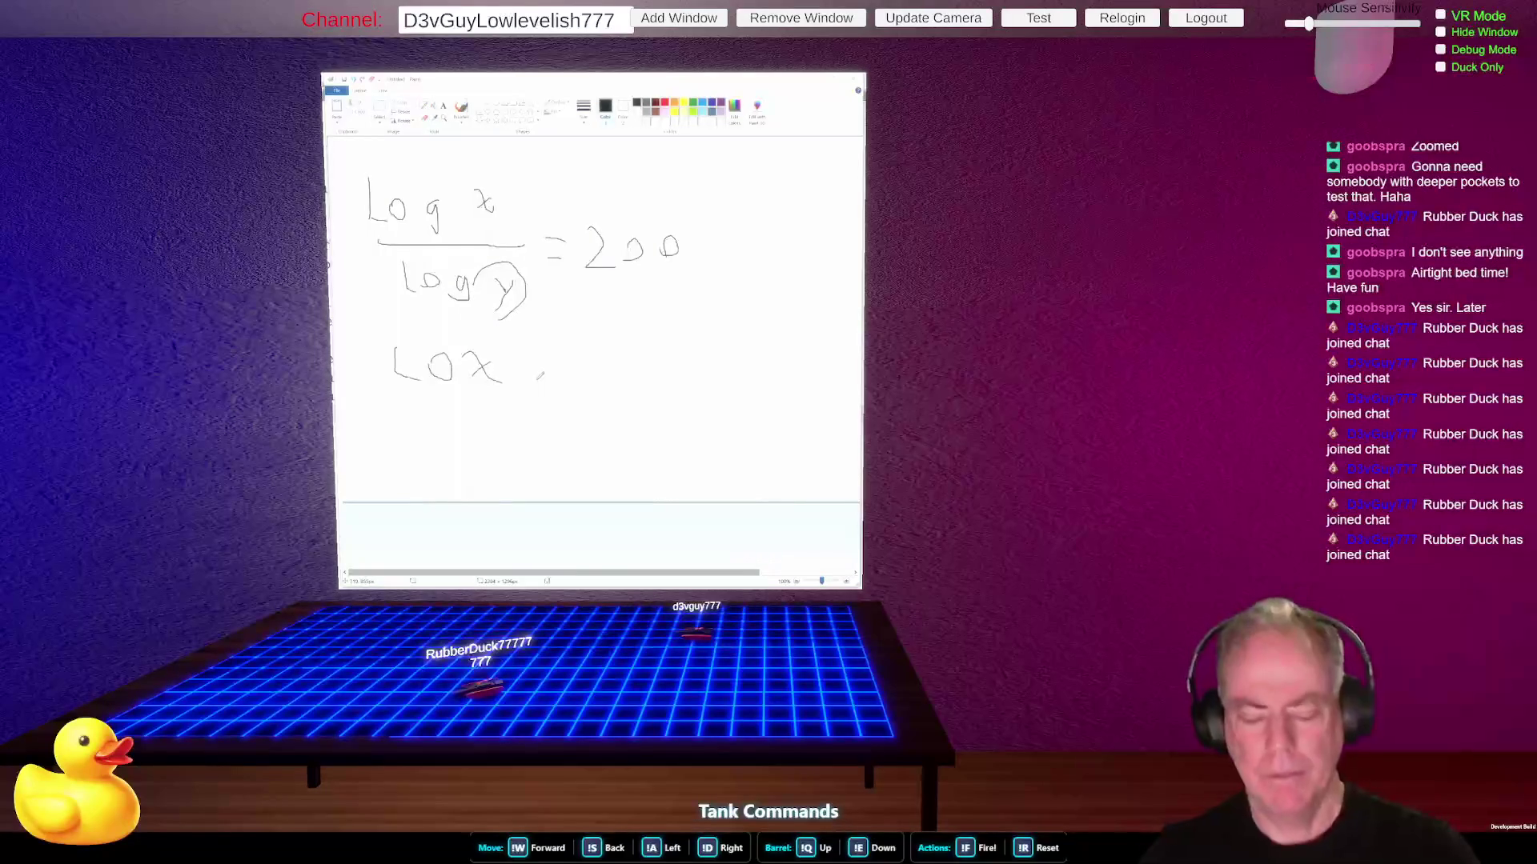
# - Undo the stray stroke and write 'Log y = Log x / 200' on the new line
pyautogui.hotkey('ctrl', 'z')
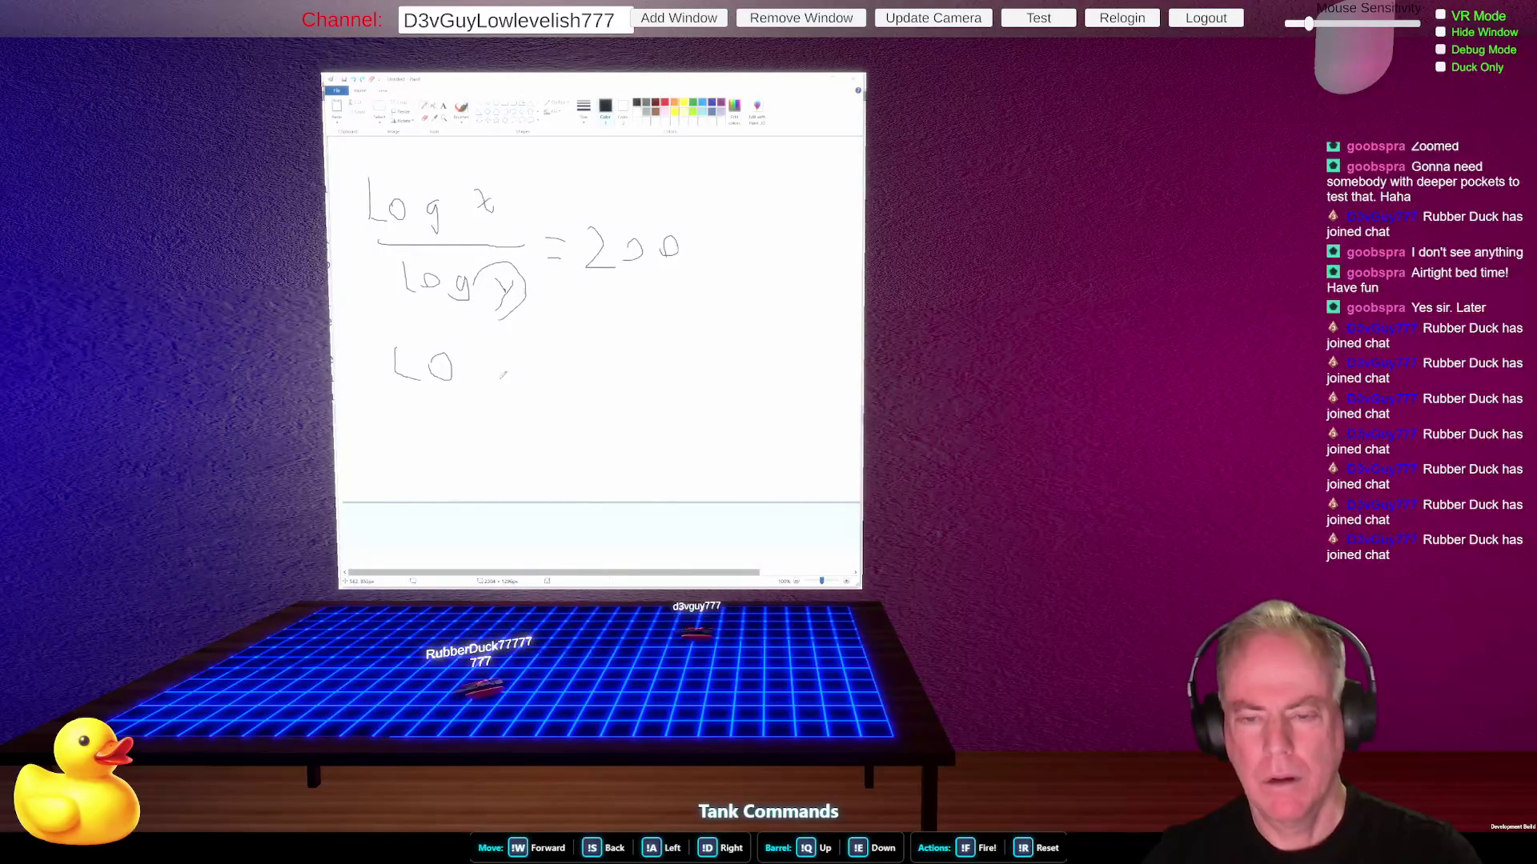
pyautogui.moveTo(482, 353)
pyautogui.mouseDown()
pyautogui.moveTo(482, 400)
pyautogui.moveTo(550, 376)
pyautogui.moveTo(633, 379)
pyautogui.mouseUp()
pyautogui.moveTo(665, 329)
pyautogui.mouseDown()
pyautogui.moveTo(671, 372)
pyautogui.moveTo(700, 340)
pyautogui.mouseUp()
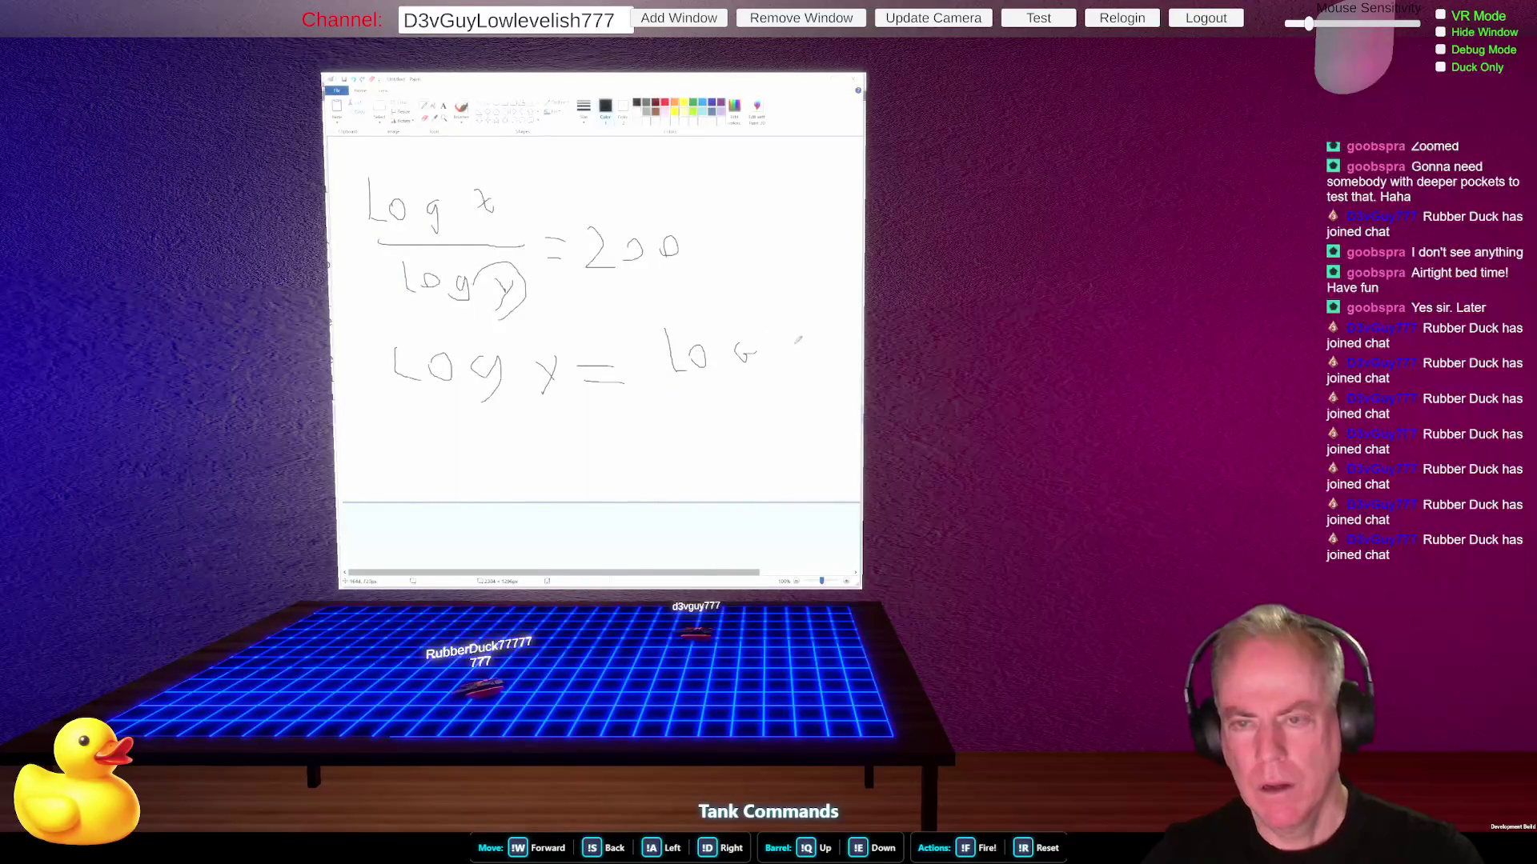
pyautogui.moveTo(786, 331); pyautogui.dragTo(817, 337)
pyautogui.moveTo(687, 390); pyautogui.dragTo(856, 384)
pyautogui.moveTo(719, 408)
pyautogui.mouseDown()
pyautogui.moveTo(731, 429)
pyautogui.moveTo(801, 415)
pyautogui.mouseUp()
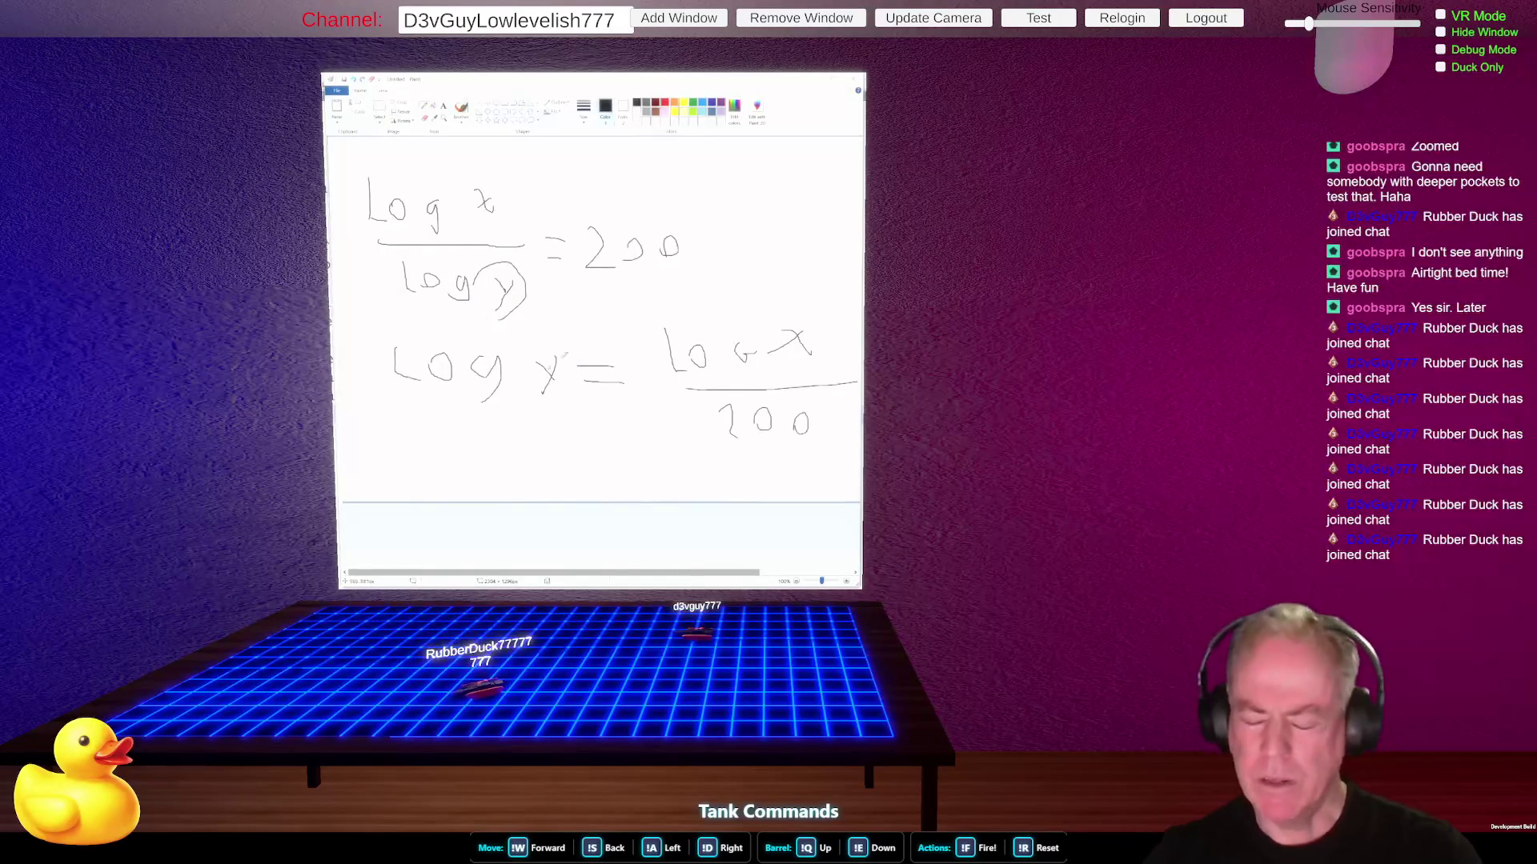
# - Begin an 'ex' exponent note below and circle the Log x / 200 fraction
pyautogui.moveTo(413, 449)
pyautogui.mouseDown()
pyautogui.moveTo(388, 460)
pyautogui.moveTo(416, 469)
pyautogui.moveTo(486, 443)
pyautogui.moveTo(465, 482)
pyautogui.mouseUp()
pyautogui.moveTo(504, 438); pyautogui.dragTo(506, 478)
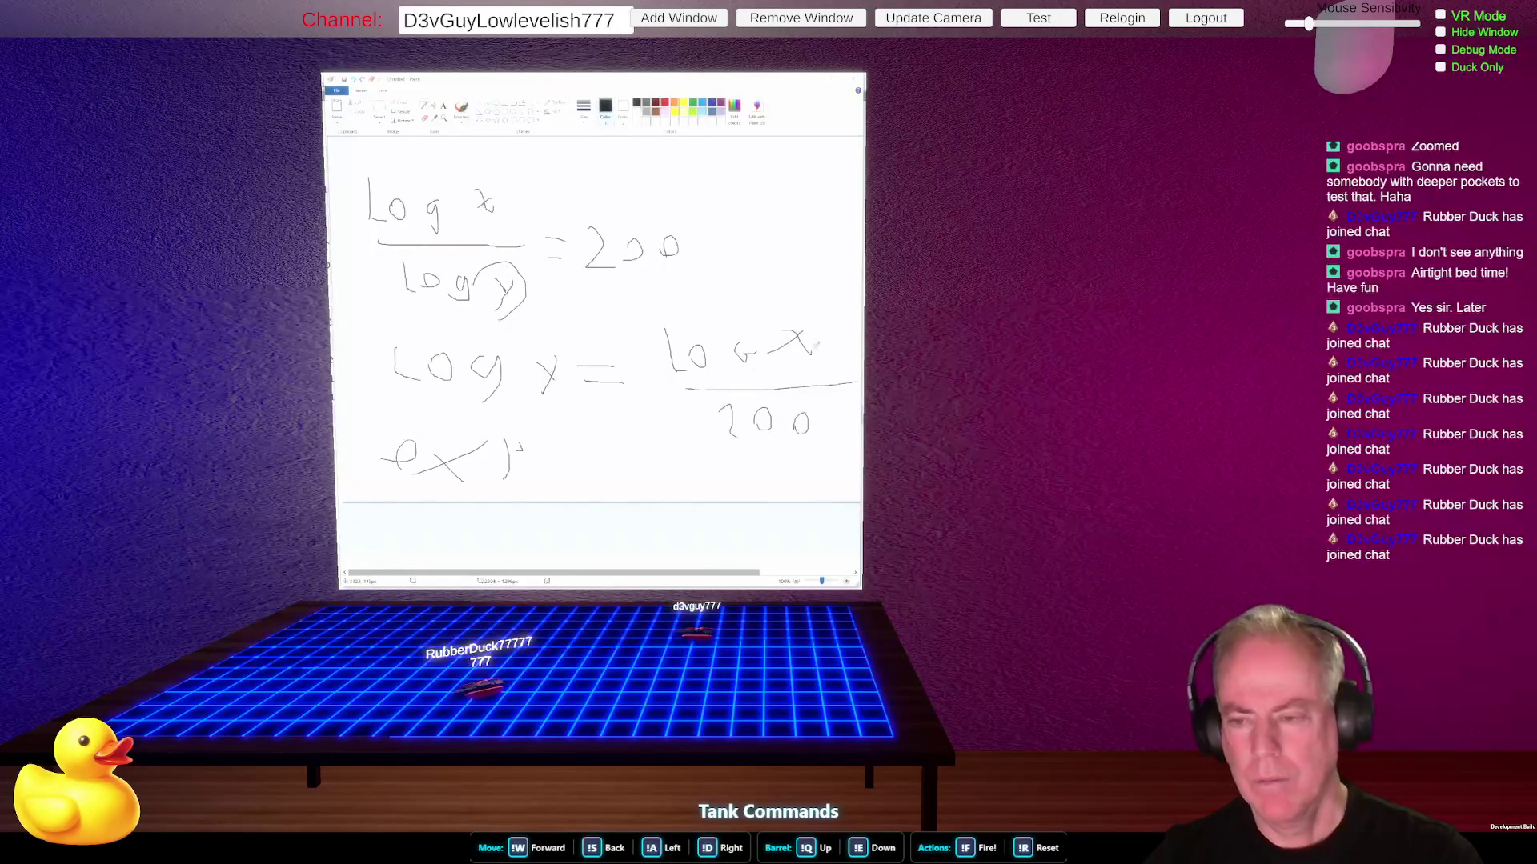
pyautogui.moveTo(719, 269); pyautogui.dragTo(682, 340)
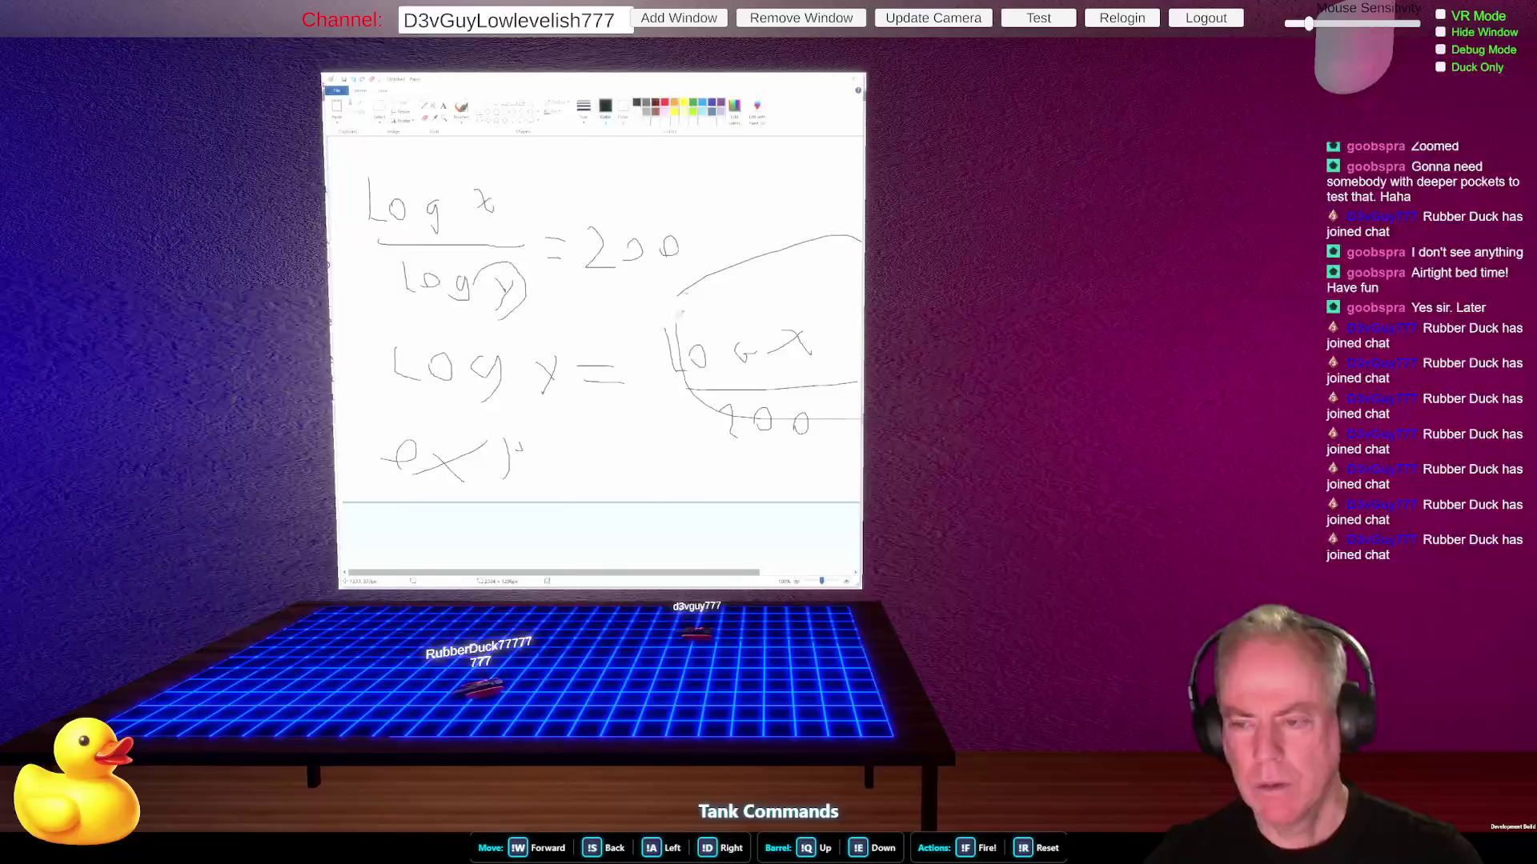
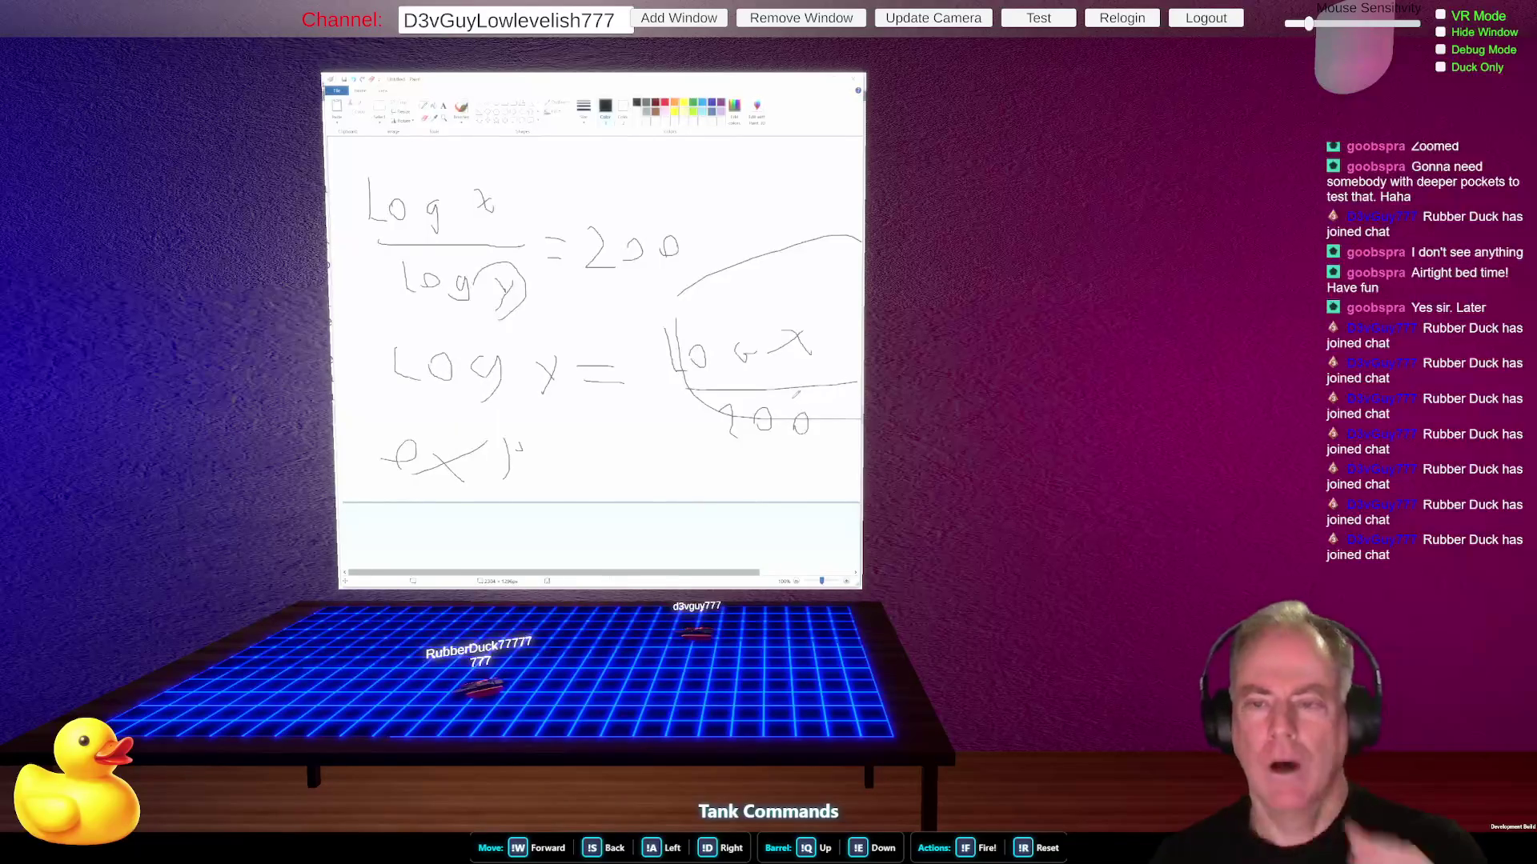
# - Cross out x in both log expressions and write 10,000 above each, giving log y = log 10000 / 200
pyautogui.moveTo(472, 185); pyautogui.dragTo(484, 196)
pyautogui.moveTo(438, 149)
pyautogui.mouseDown()
pyautogui.moveTo(440, 181)
pyautogui.moveTo(463, 160)
pyautogui.moveTo(473, 186)
pyautogui.moveTo(516, 153)
pyautogui.mouseUp()
pyautogui.moveTo(554, 152)
pyautogui.mouseDown()
pyautogui.moveTo(547, 168)
pyautogui.moveTo(553, 153)
pyautogui.mouseUp()
pyautogui.moveTo(784, 329)
pyautogui.mouseDown()
pyautogui.moveTo(809, 352)
pyautogui.moveTo(788, 345)
pyautogui.mouseUp()
pyautogui.moveTo(754, 295)
pyautogui.mouseDown()
pyautogui.moveTo(759, 315)
pyautogui.moveTo(775, 280)
pyautogui.moveTo(821, 269)
pyautogui.moveTo(811, 287)
pyautogui.moveTo(830, 283)
pyautogui.moveTo(791, 311)
pyautogui.mouseUp()
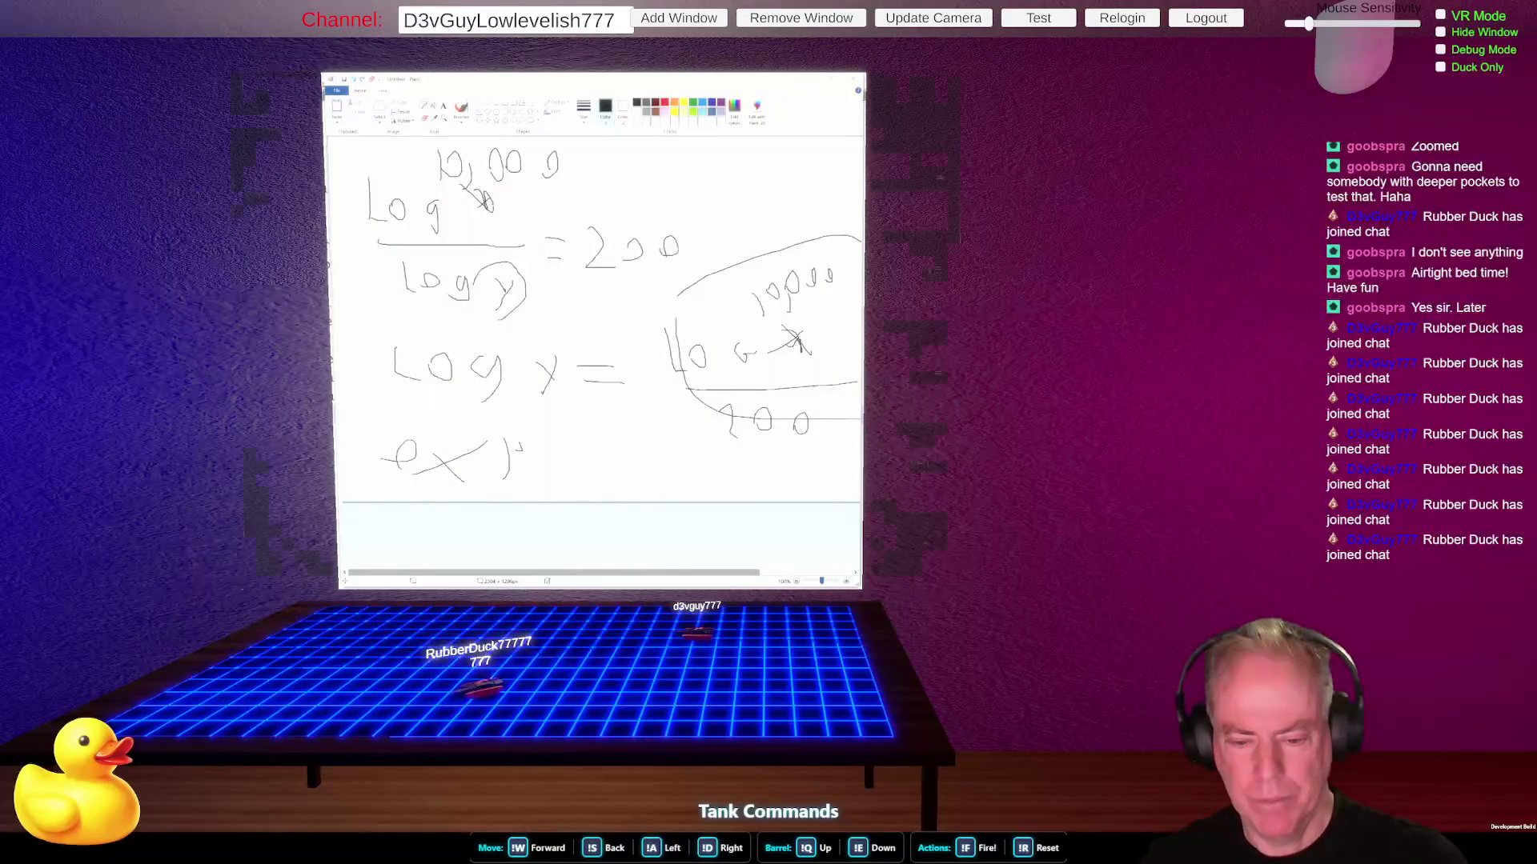
pyautogui.hotkey('alt', 'Tab')
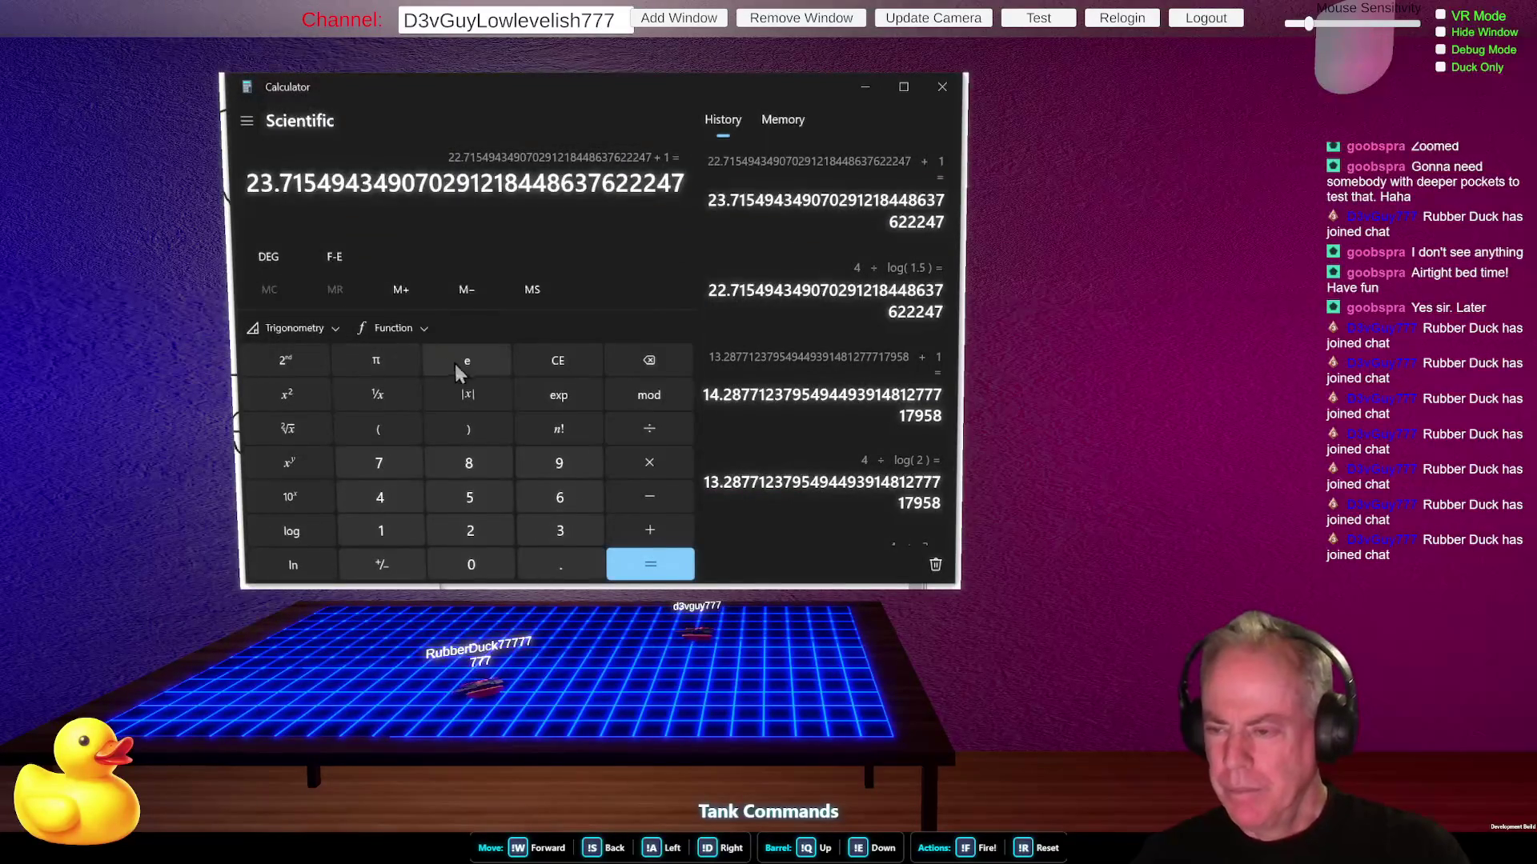
# - Clear the calculator and take the log of 10000
pyautogui.click(564, 354)
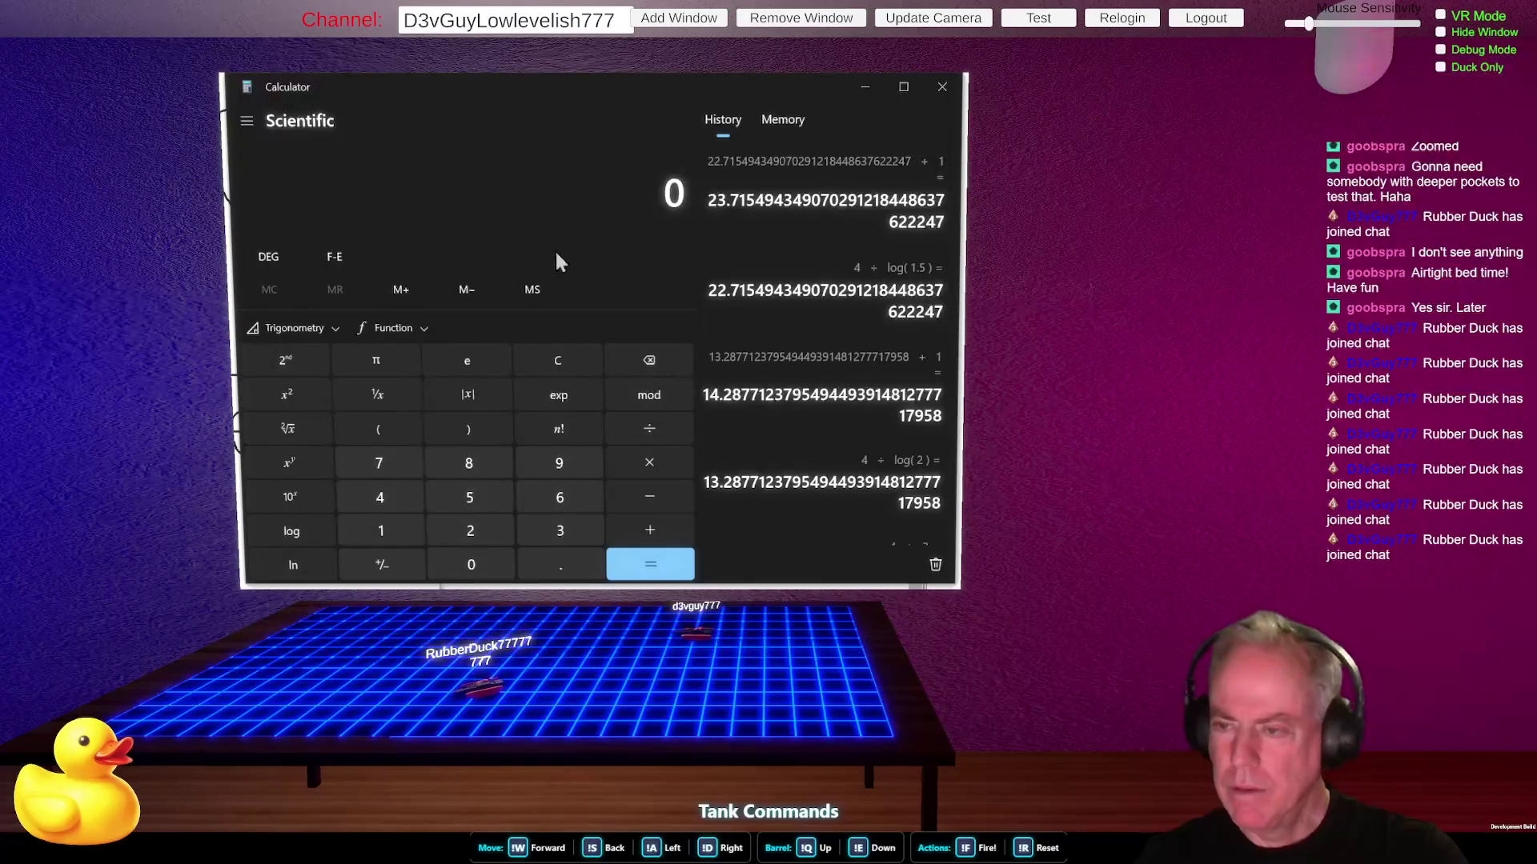
pyautogui.moveTo(506, 96)
pyautogui.mouseDown()
pyautogui.moveTo(528, 84)
pyautogui.moveTo(507, 105)
pyautogui.mouseUp()
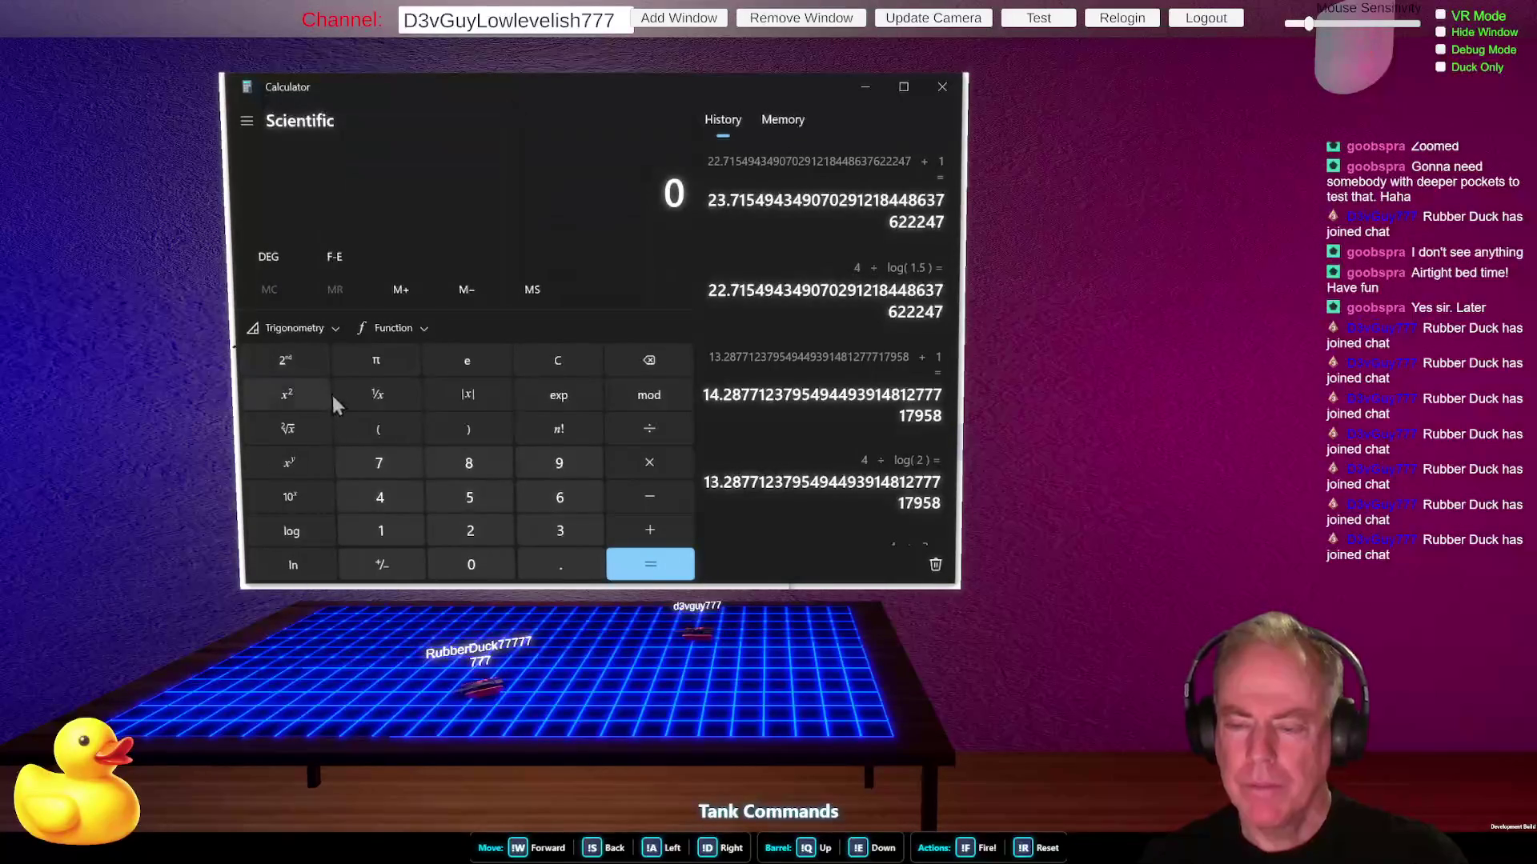
pyautogui.click(404, 533)
pyautogui.click(478, 568)
pyautogui.click(478, 568)
pyautogui.click(478, 568)
pyautogui.click(477, 568)
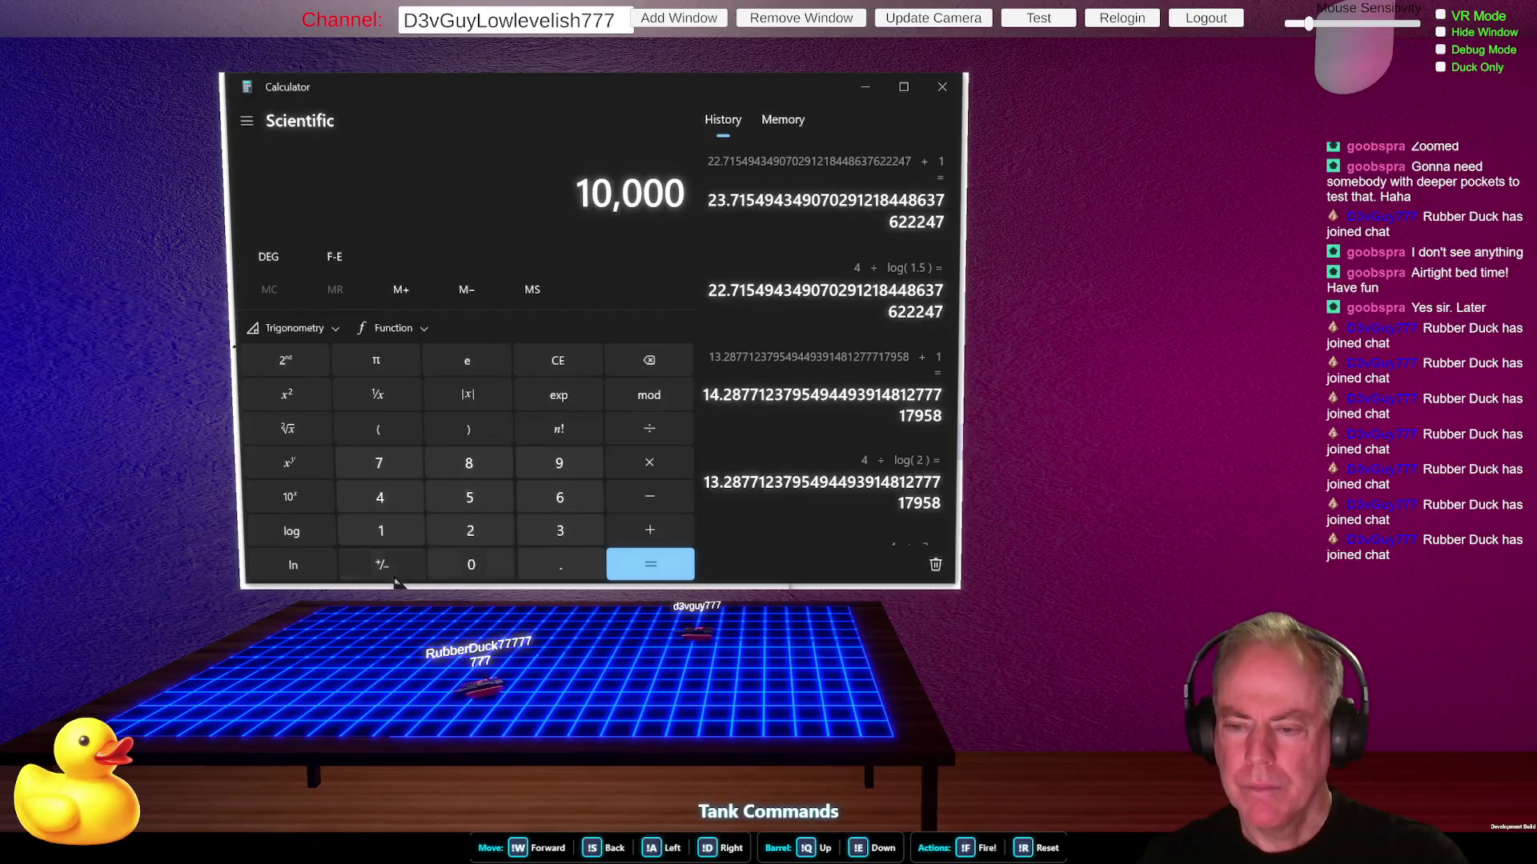
pyautogui.click(314, 530)
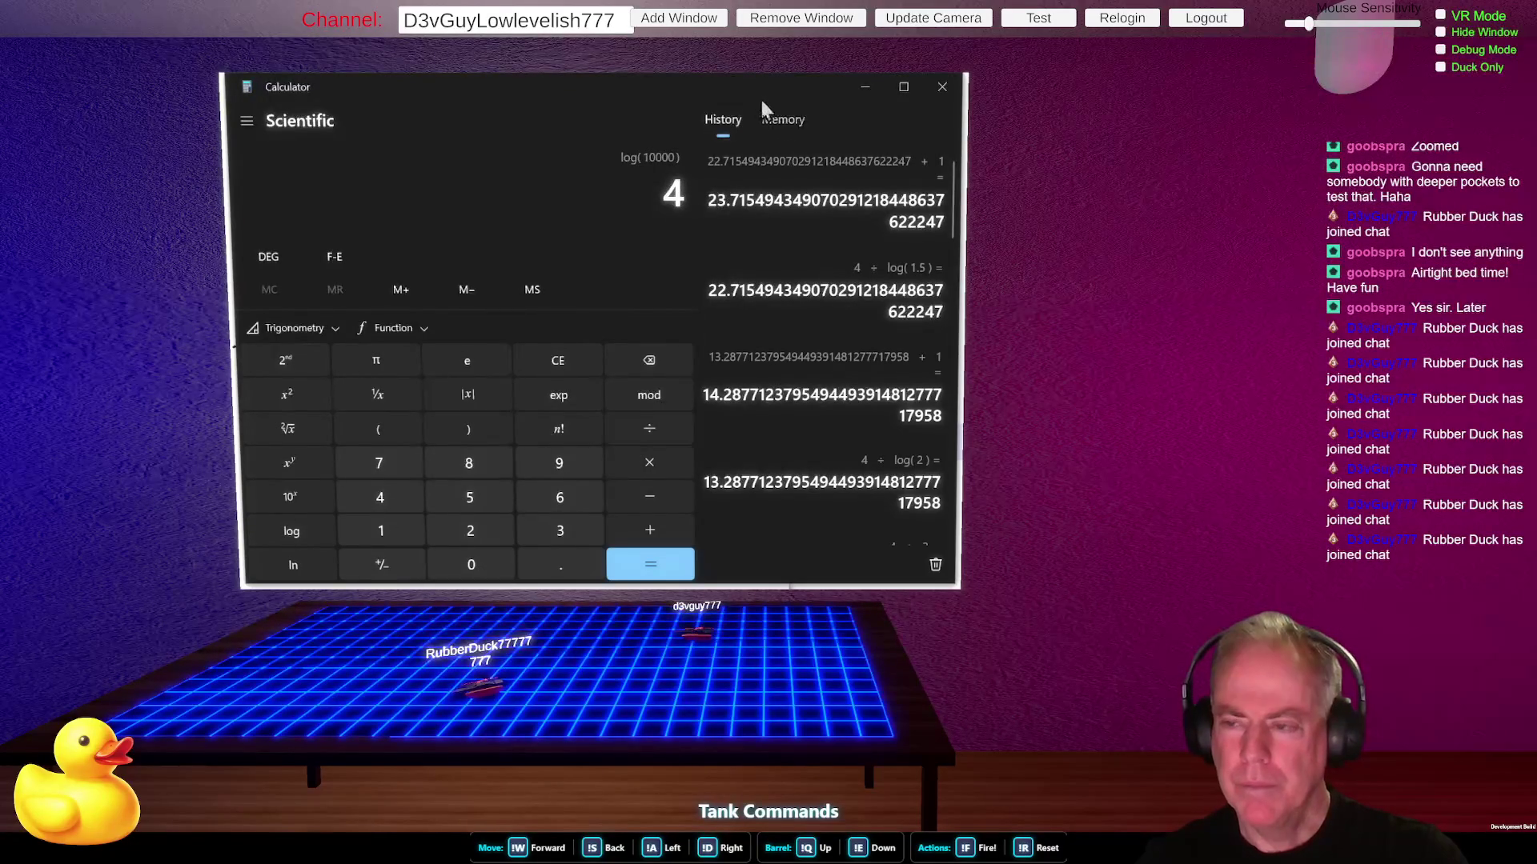
# - Divide that log by 200 to get 0.02, then bring up the constant e
pyautogui.click(652, 431)
pyautogui.click(472, 533)
pyautogui.click(479, 566)
pyautogui.click(479, 566)
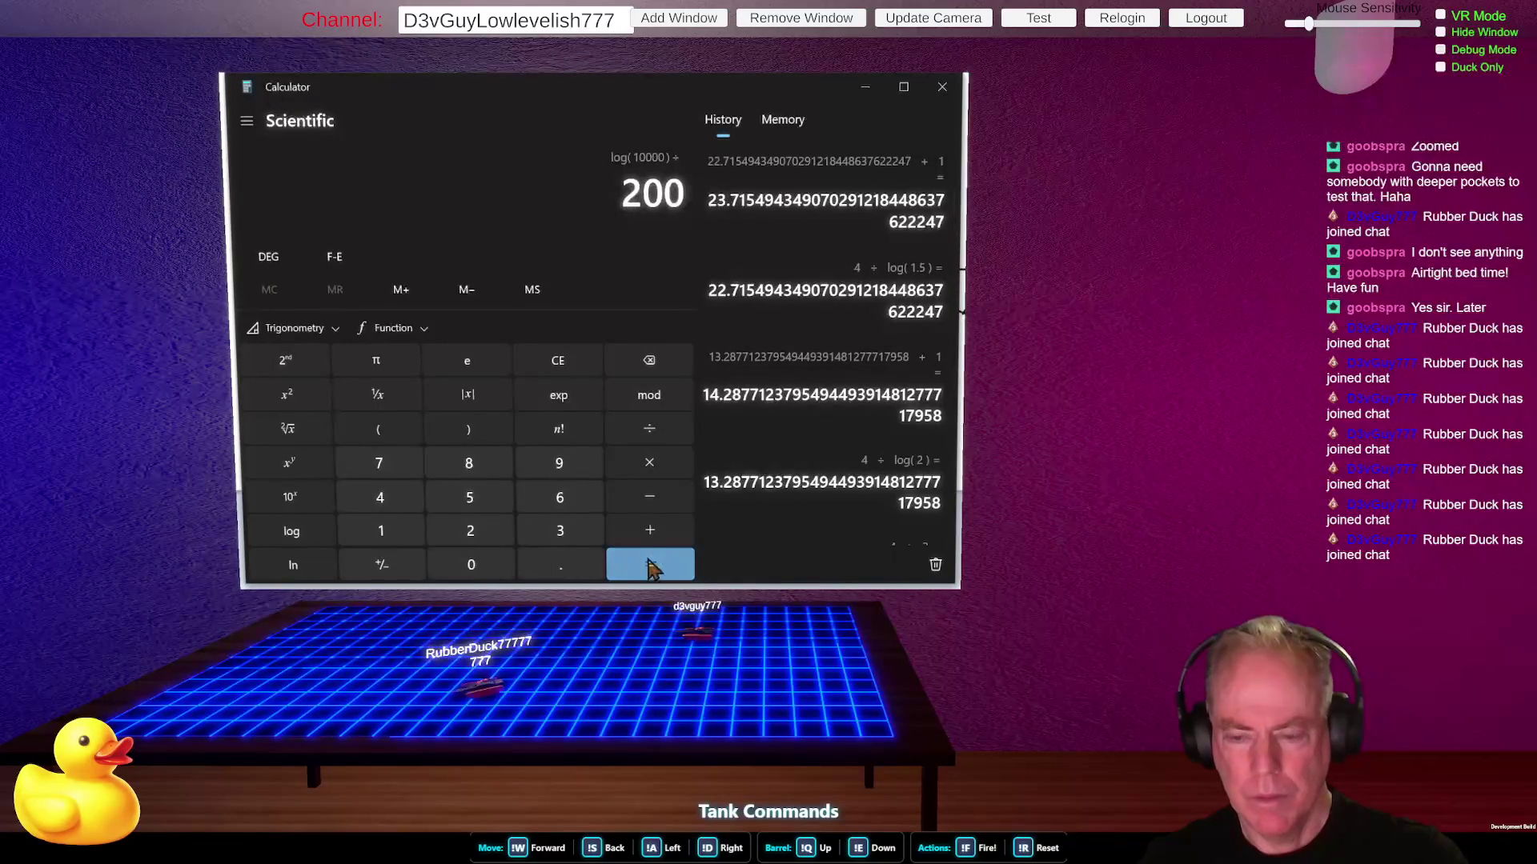
pyautogui.click(654, 571)
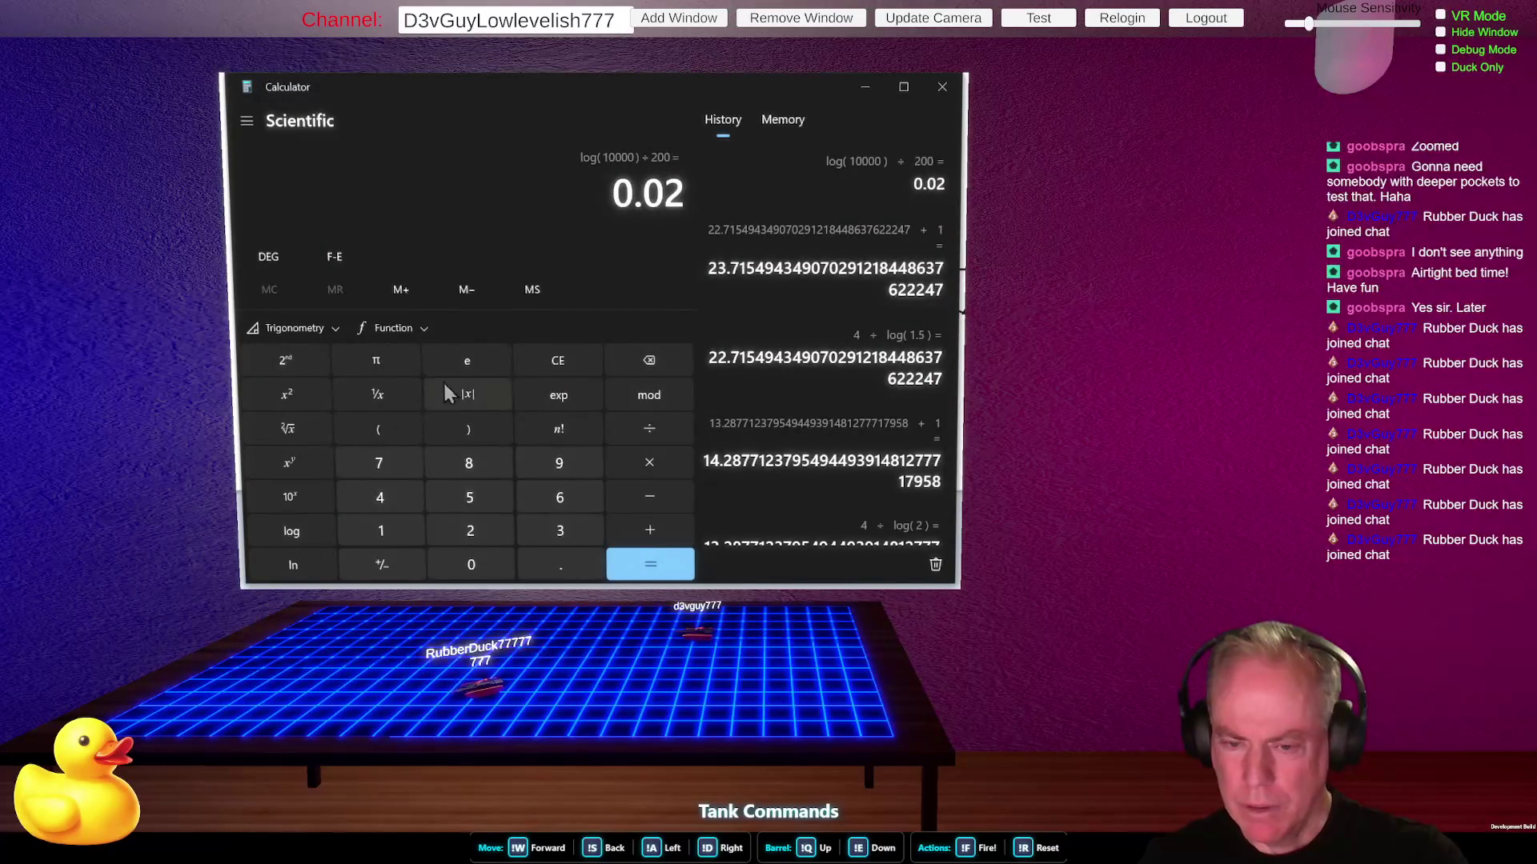
pyautogui.click(465, 367)
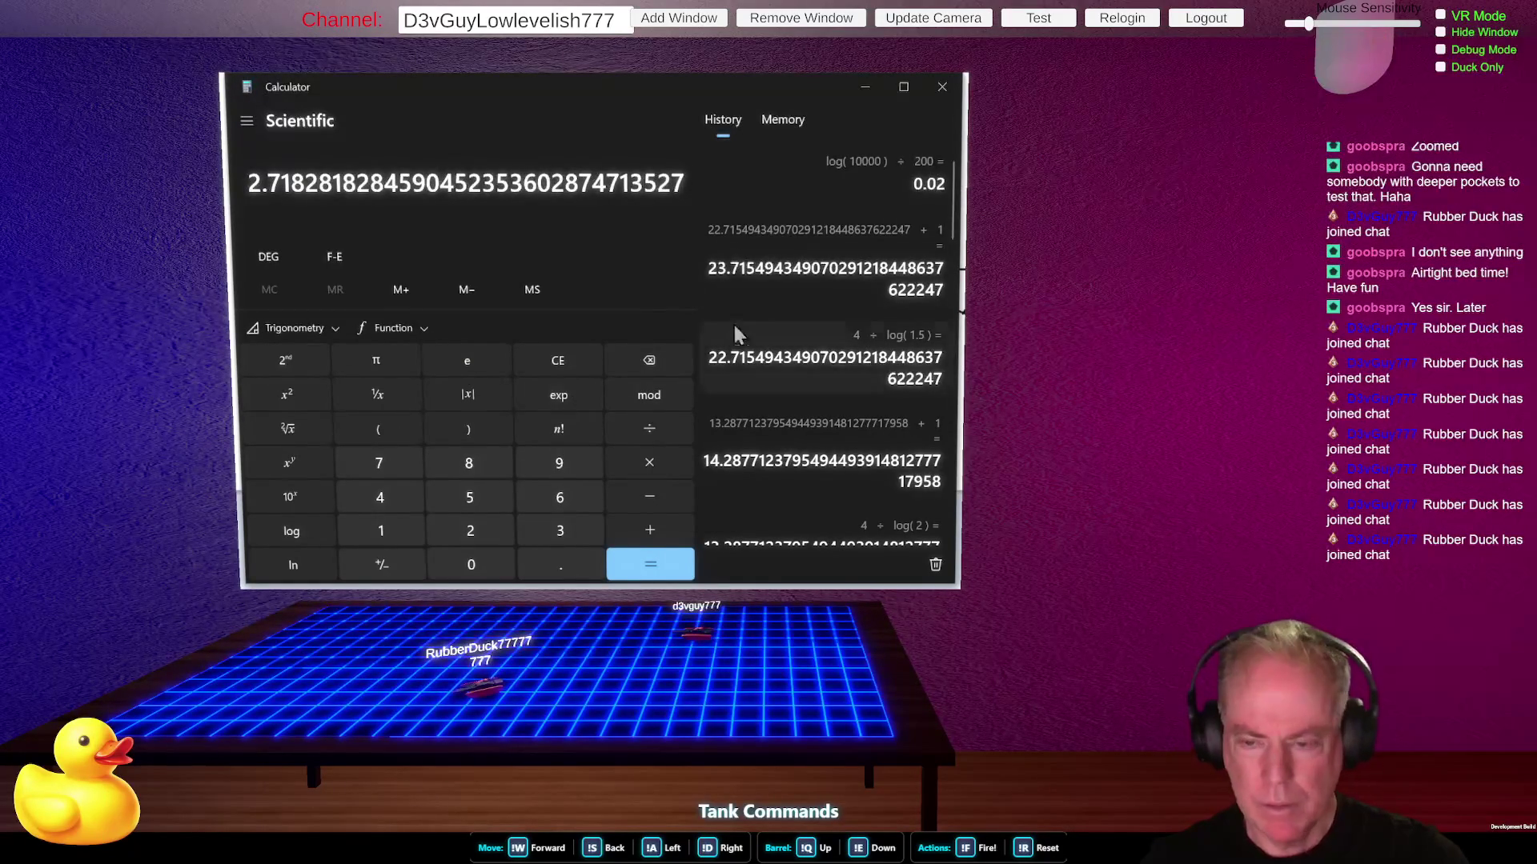
# - Clear the display and compute 4 ÷ 200 = 0.02
pyautogui.click(574, 357)
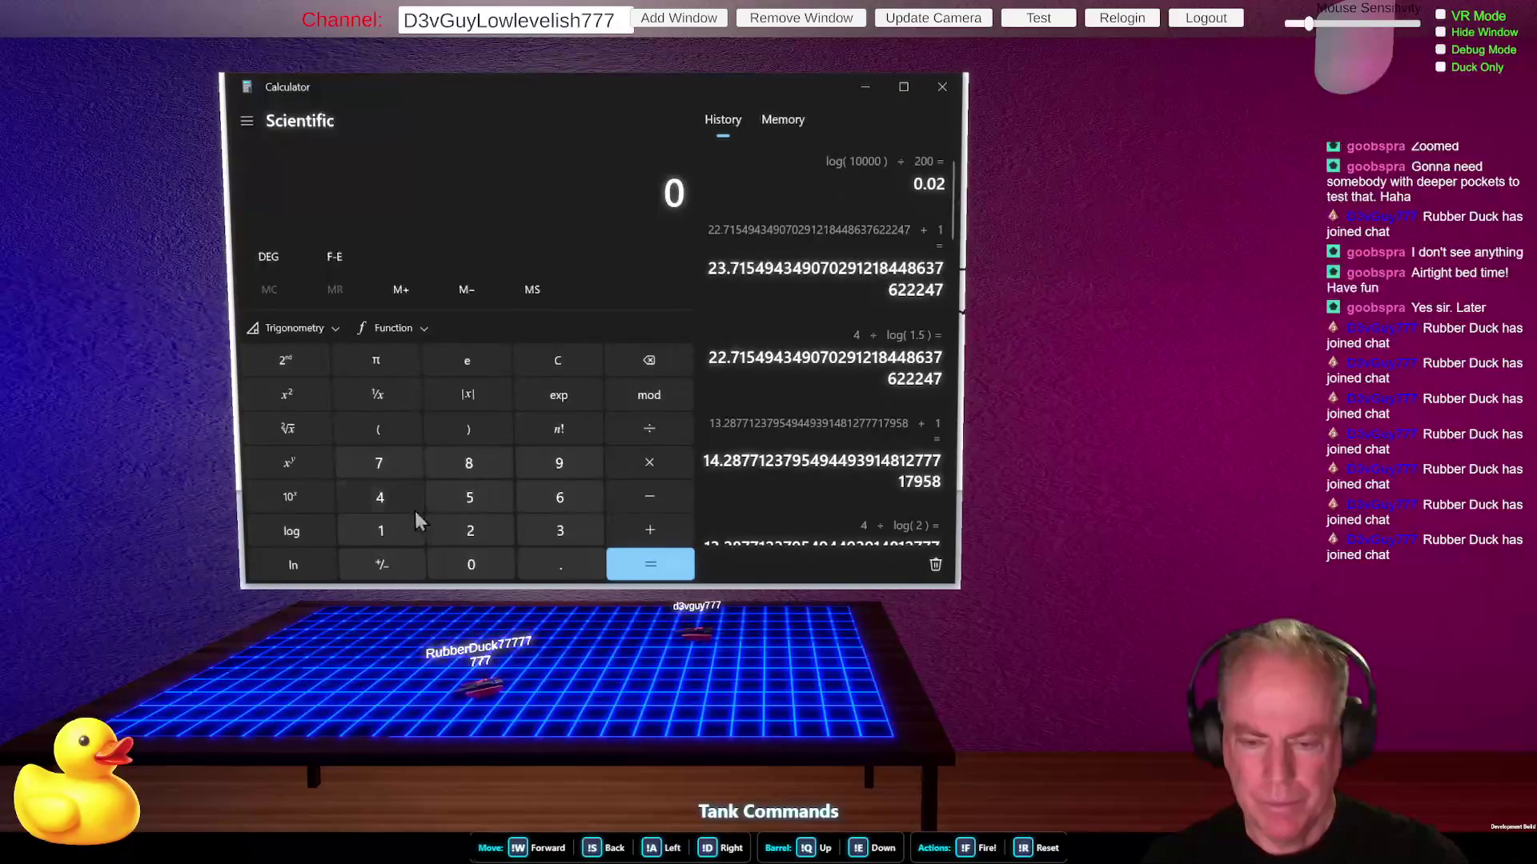
pyautogui.click(379, 498)
pyautogui.click(659, 429)
pyautogui.click(472, 532)
pyautogui.click(472, 560)
pyautogui.click(473, 560)
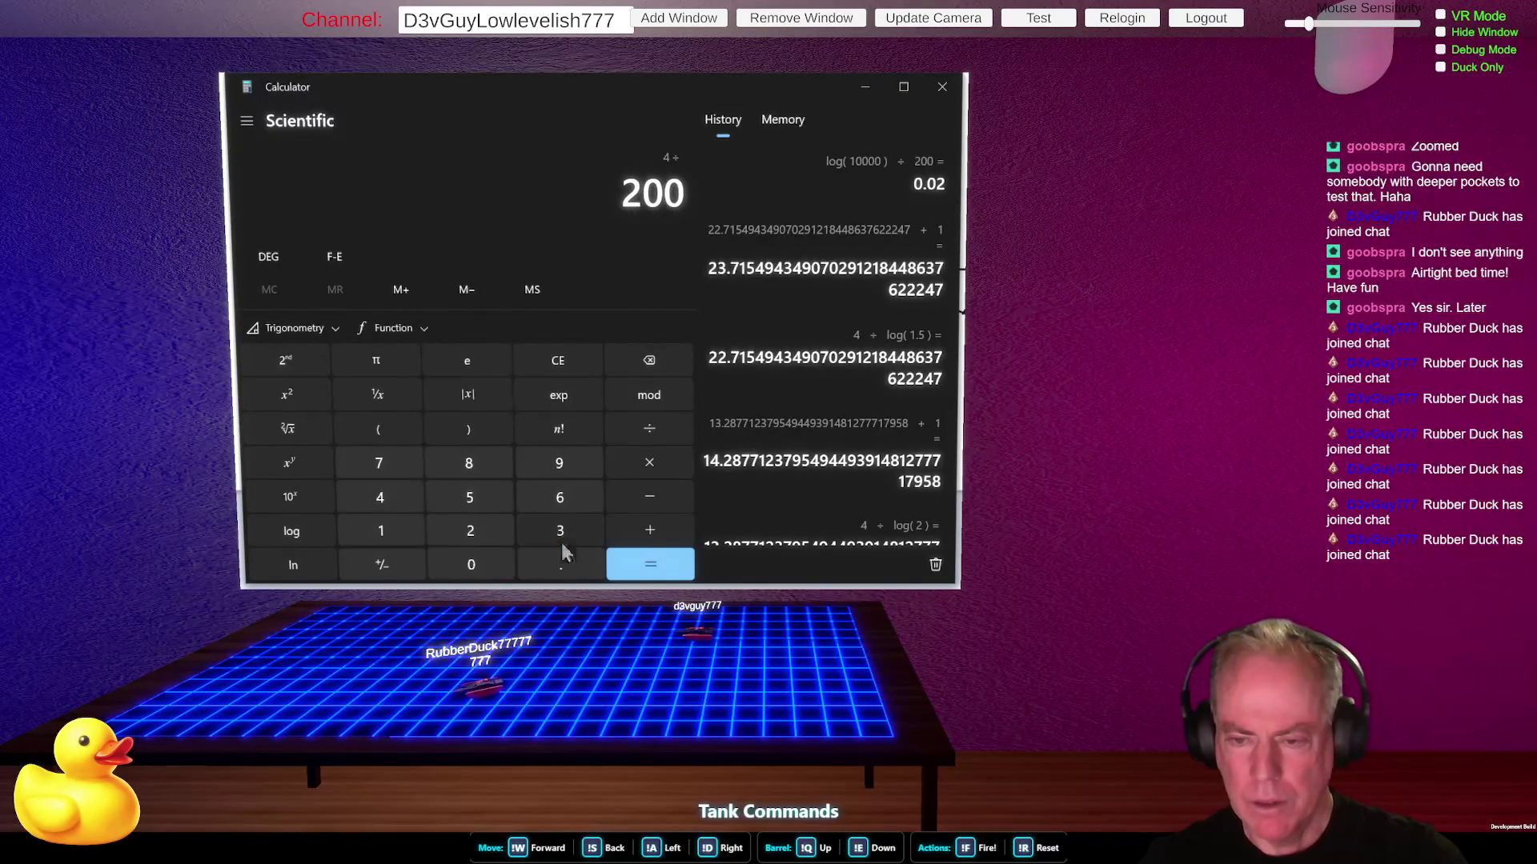
pyautogui.click(662, 568)
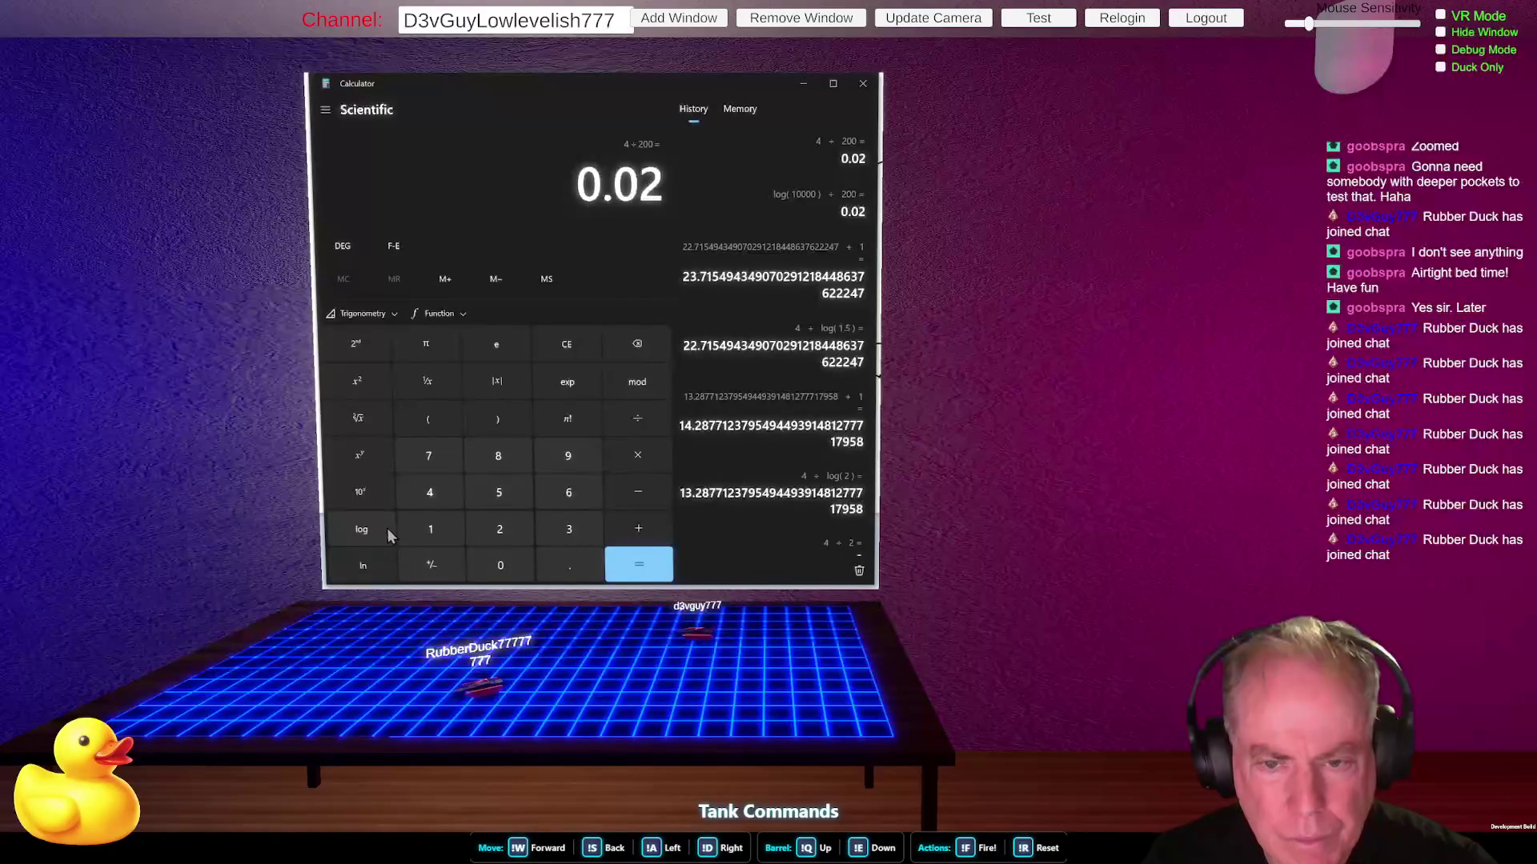
# - Try modulo calculations combining 0.02 with e raised to the power 0.02
pyautogui.click(645, 385)
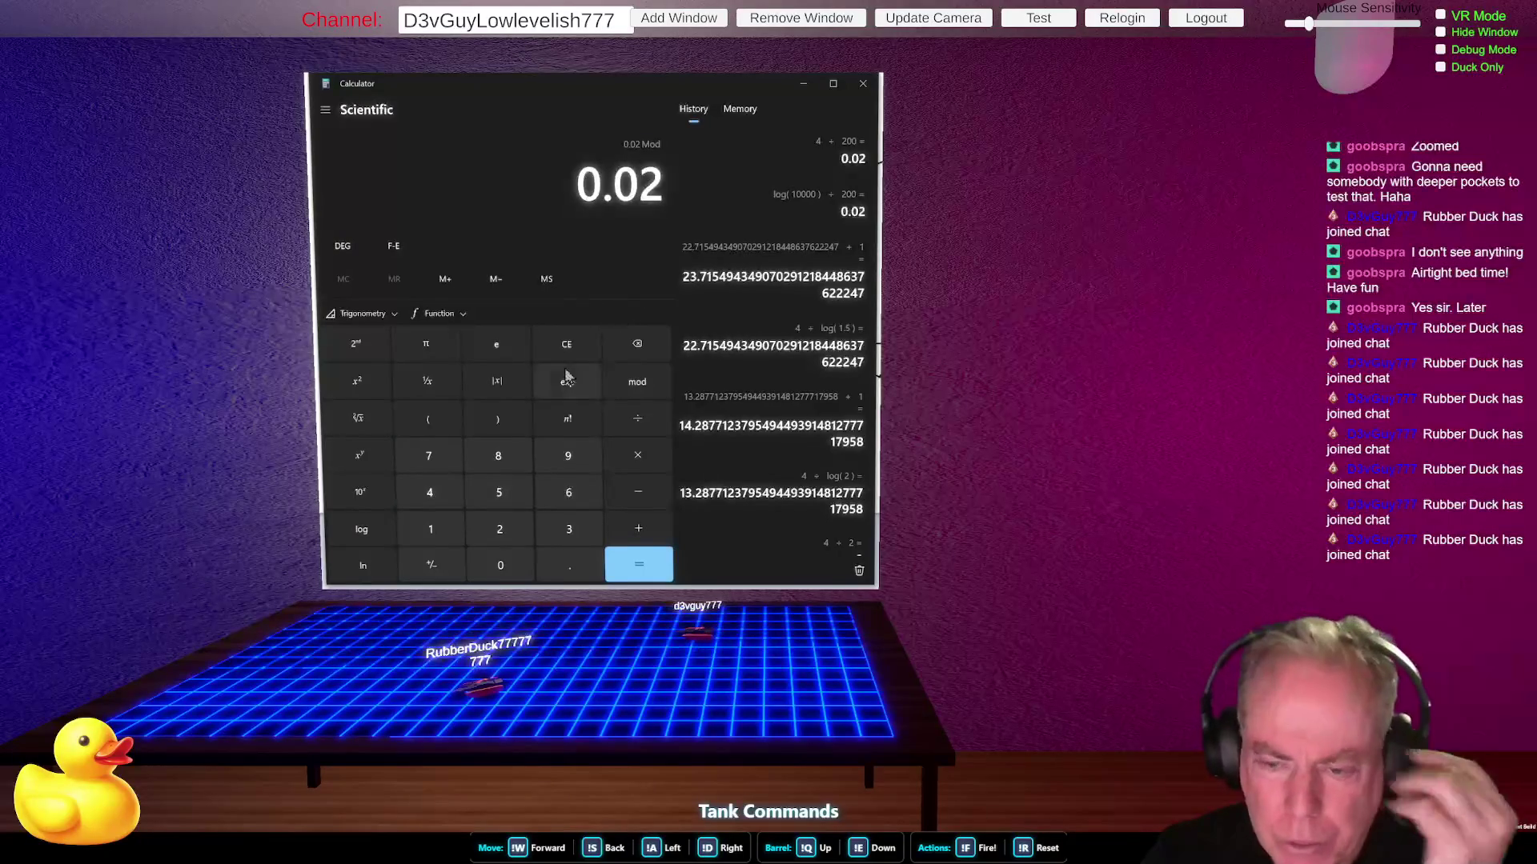
pyautogui.click(567, 345)
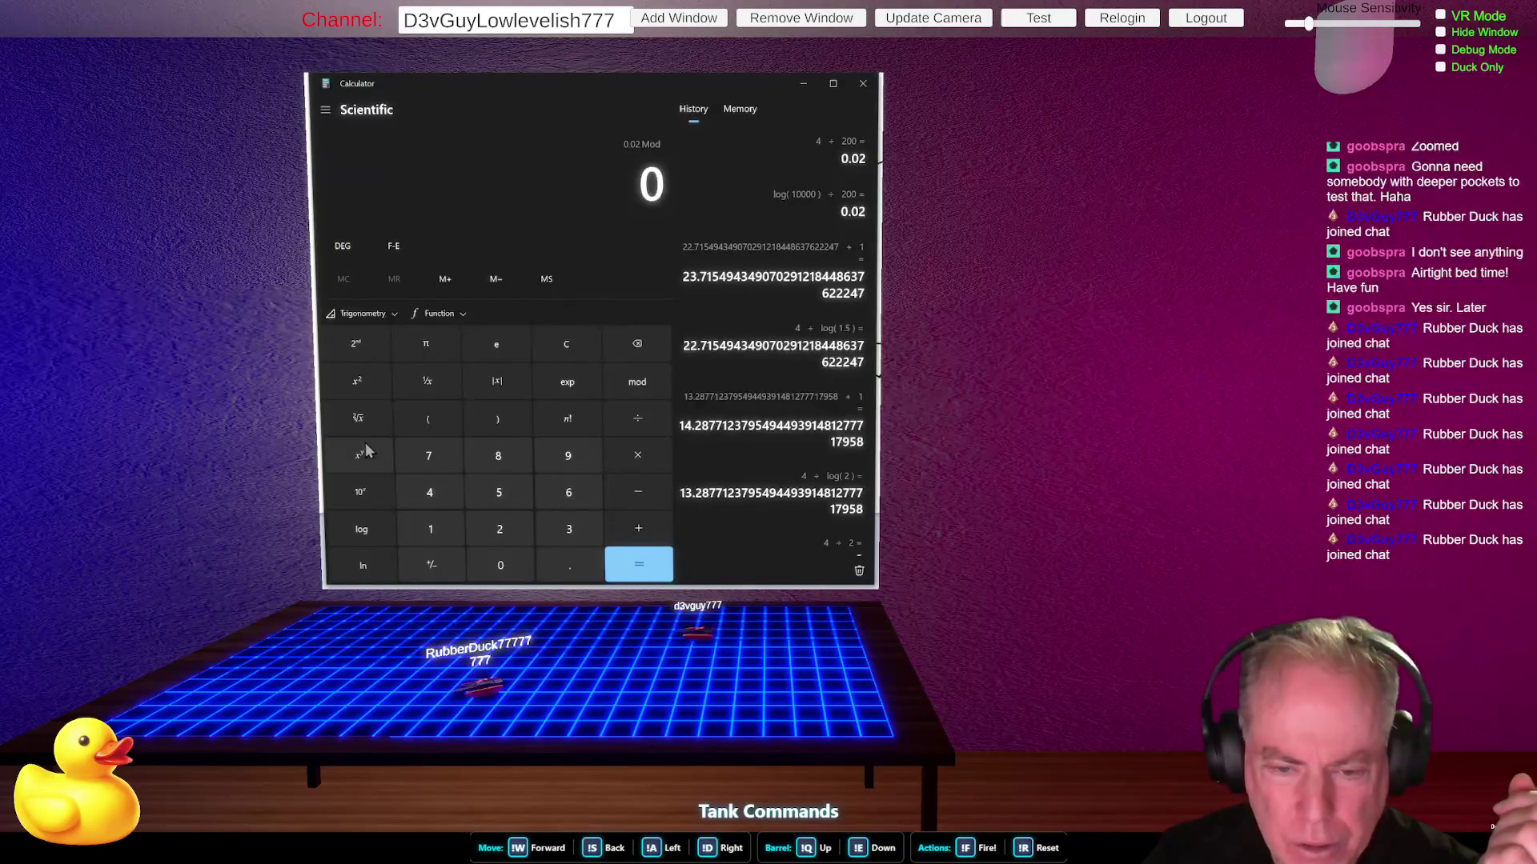
pyautogui.click(497, 344)
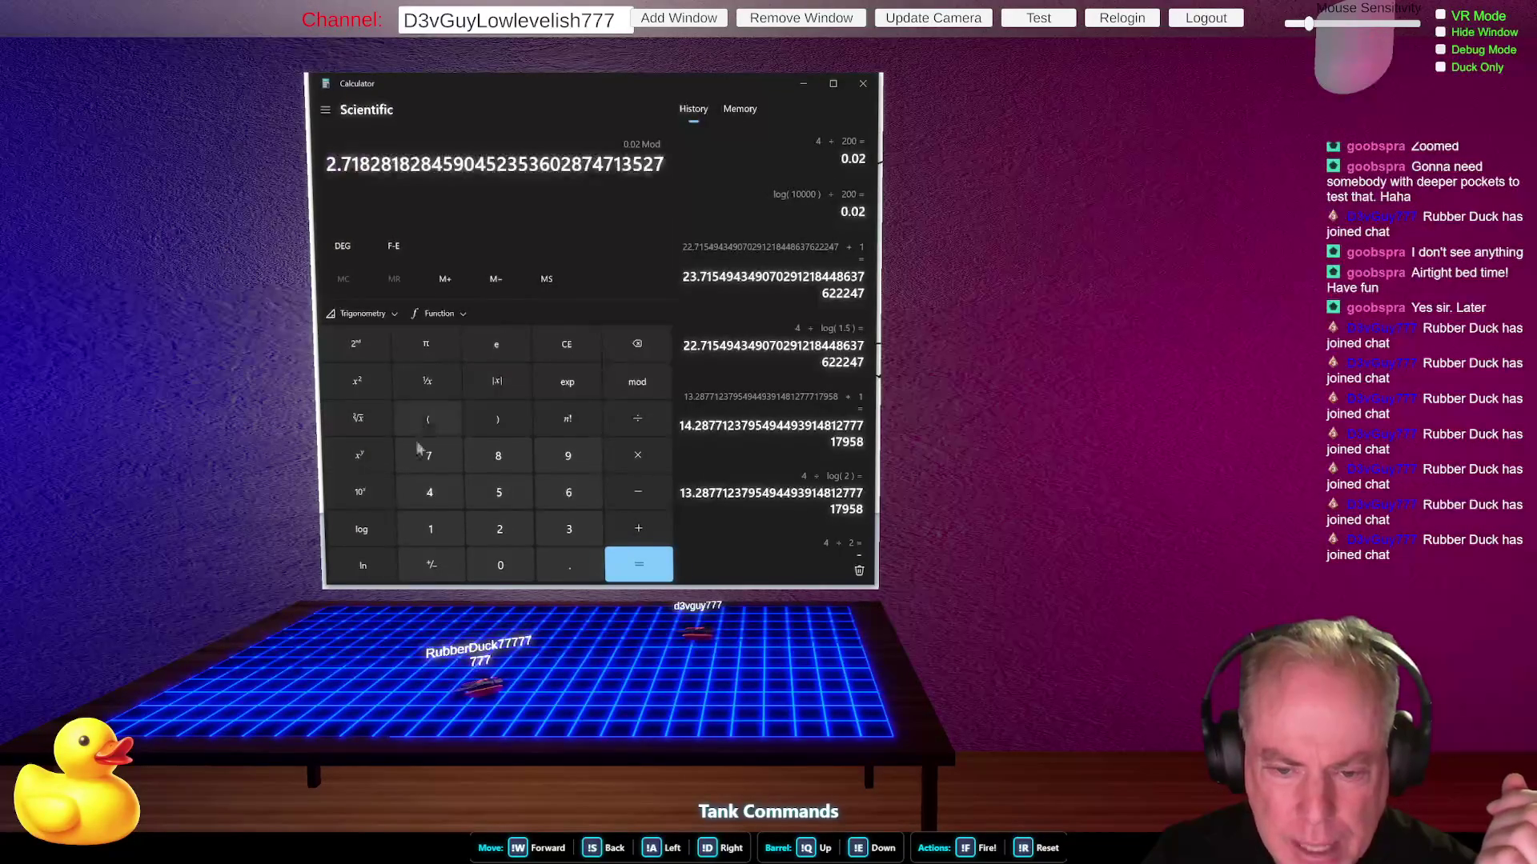
pyautogui.click(357, 458)
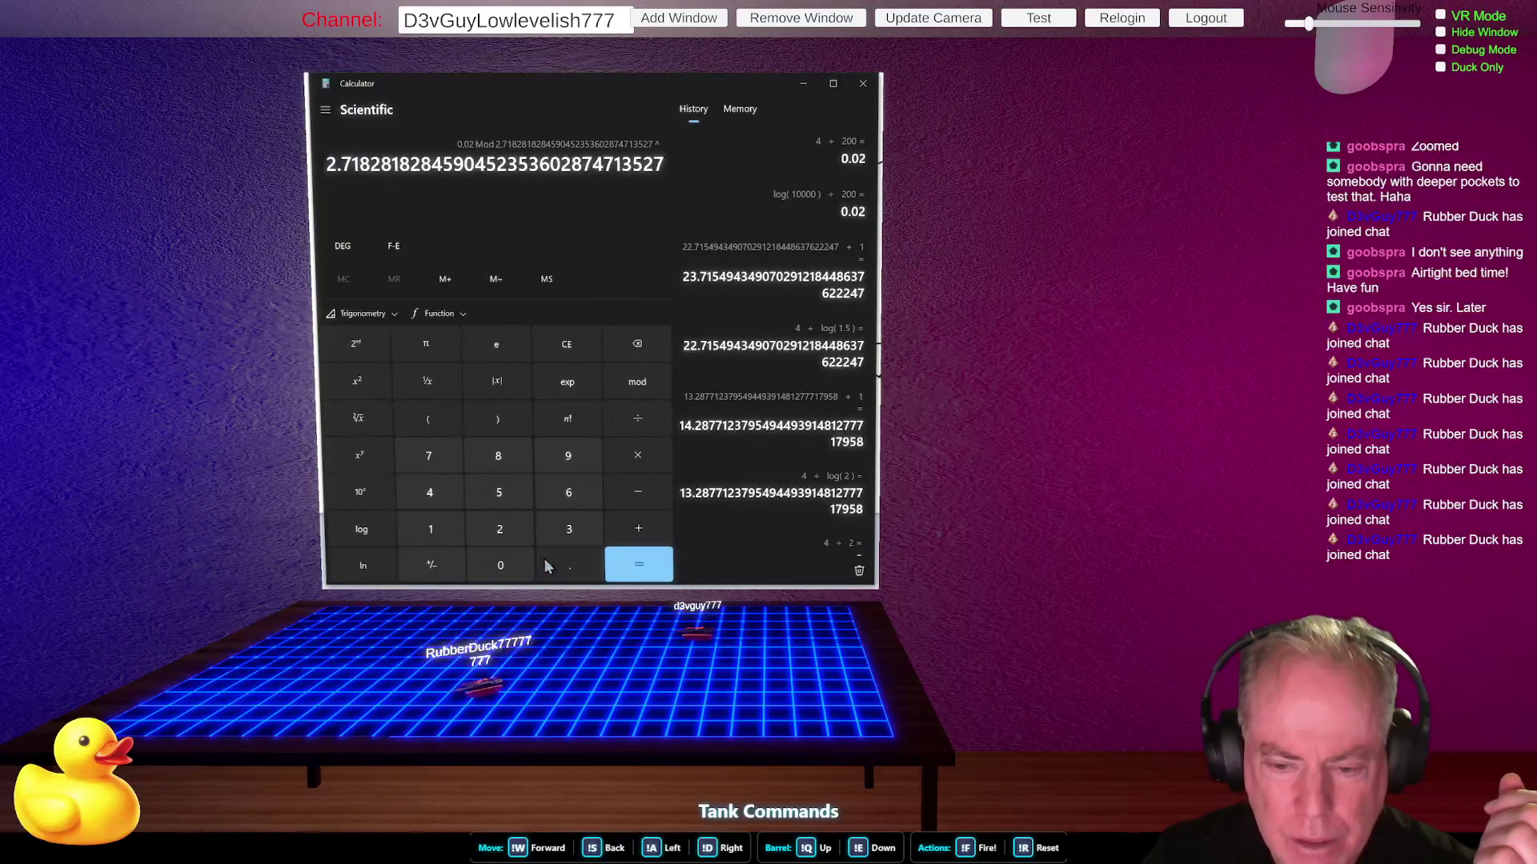
pyautogui.click(500, 565)
pyautogui.click(569, 565)
pyautogui.click(500, 565)
pyautogui.click(495, 529)
pyautogui.click(646, 565)
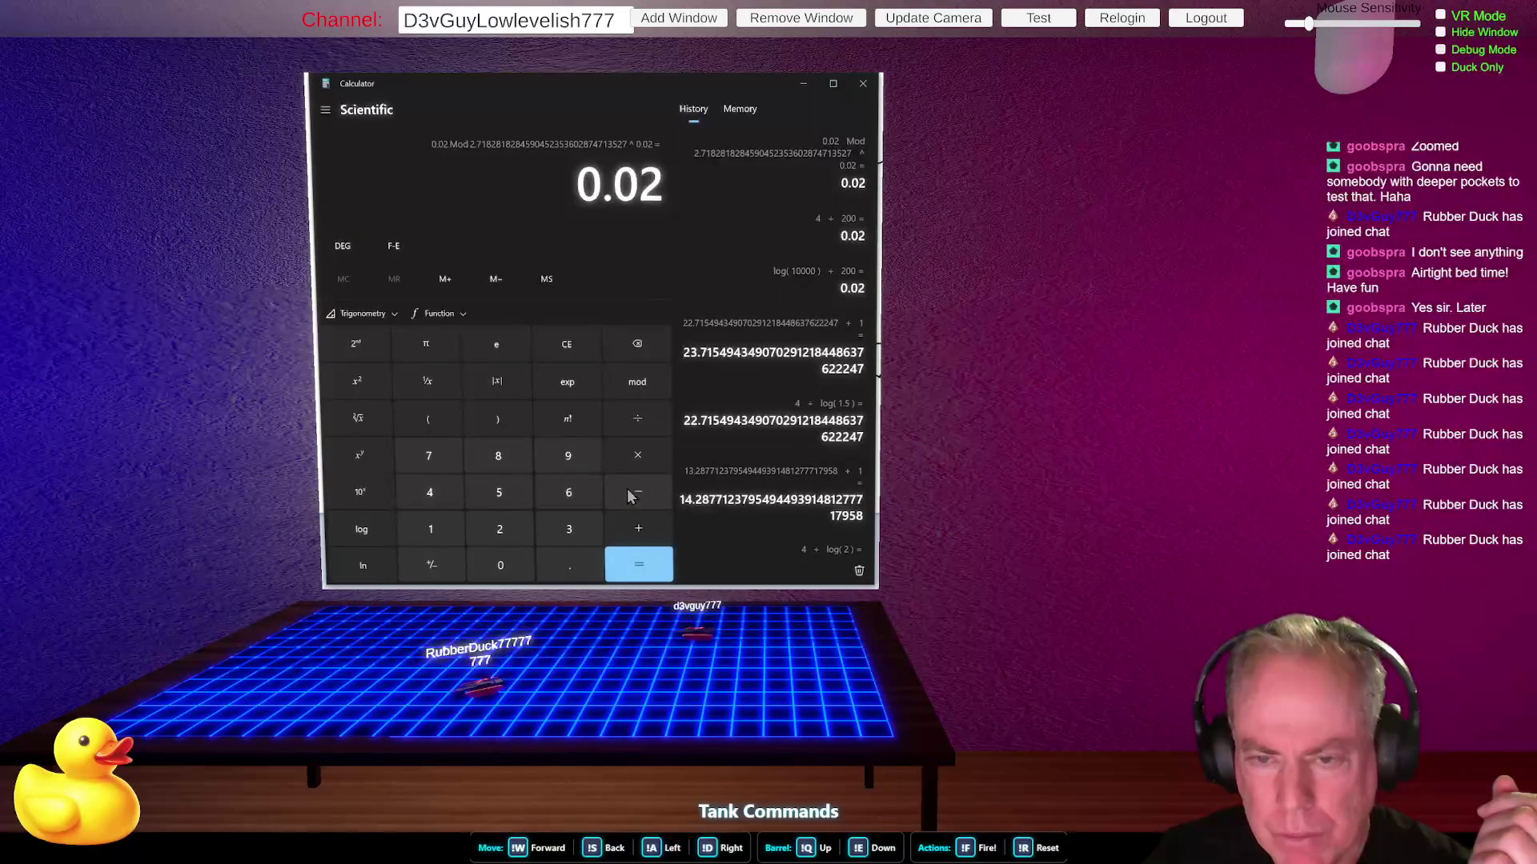
pyautogui.click(632, 567)
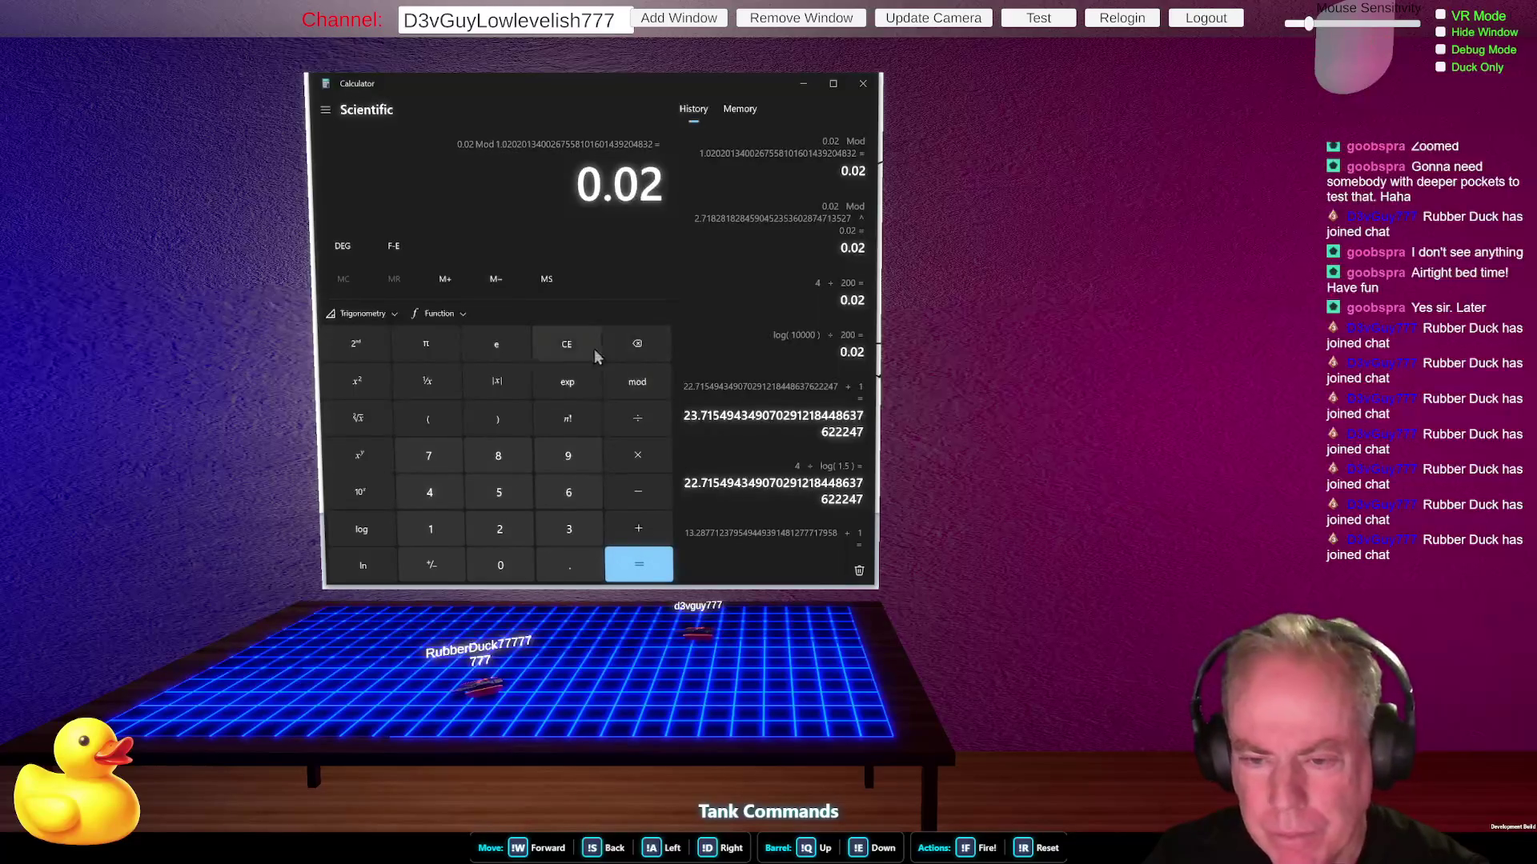
# - Compute e^0.02 = 1.0202013…, then clear the entry
pyautogui.click(566, 348)
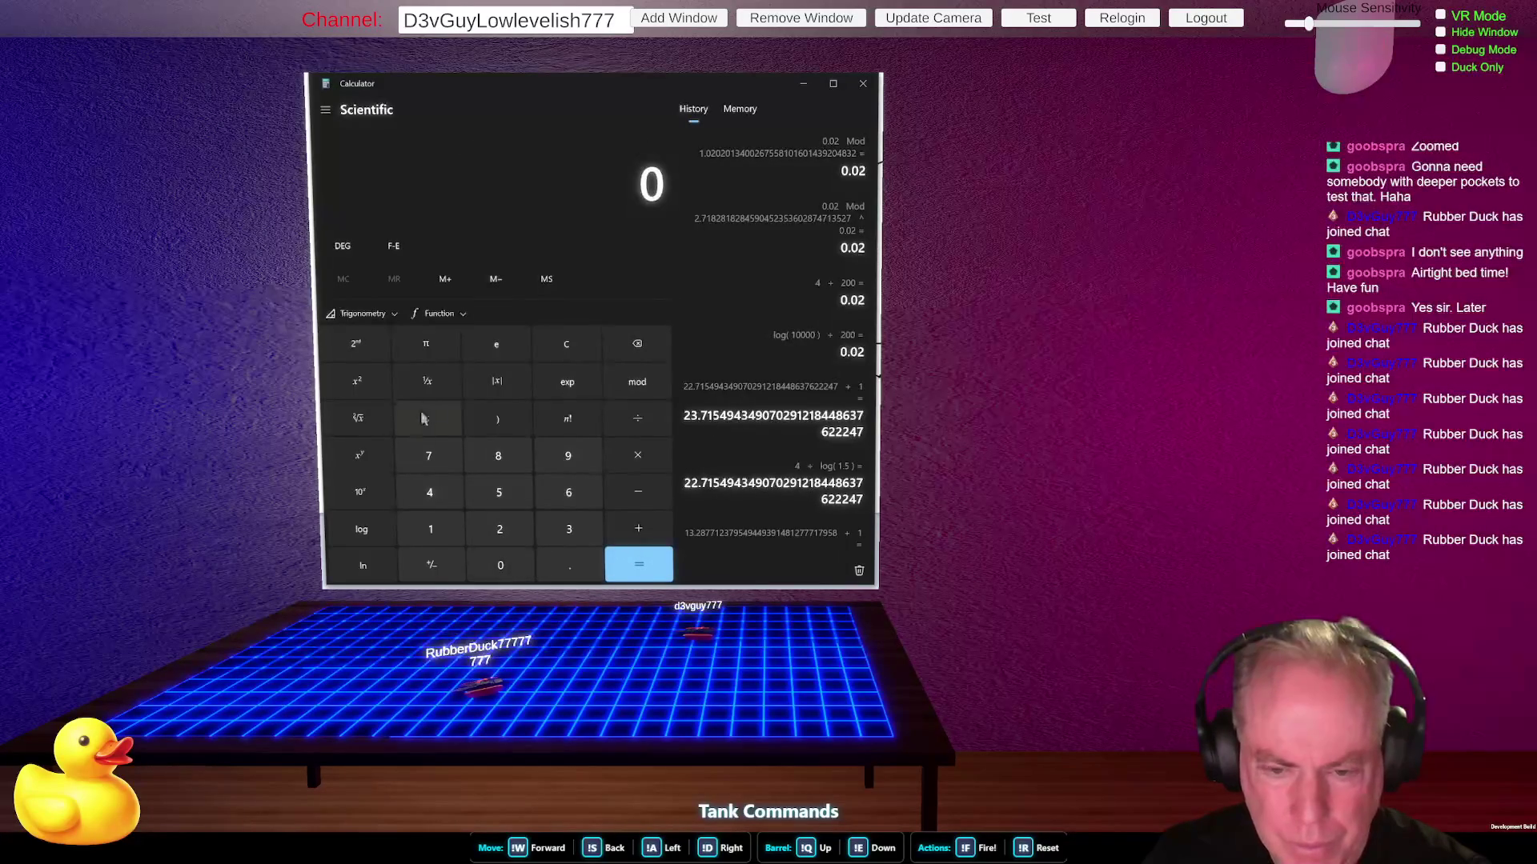
pyautogui.click(502, 340)
pyautogui.click(359, 454)
pyautogui.click(545, 564)
pyautogui.click(515, 567)
pyautogui.click(507, 526)
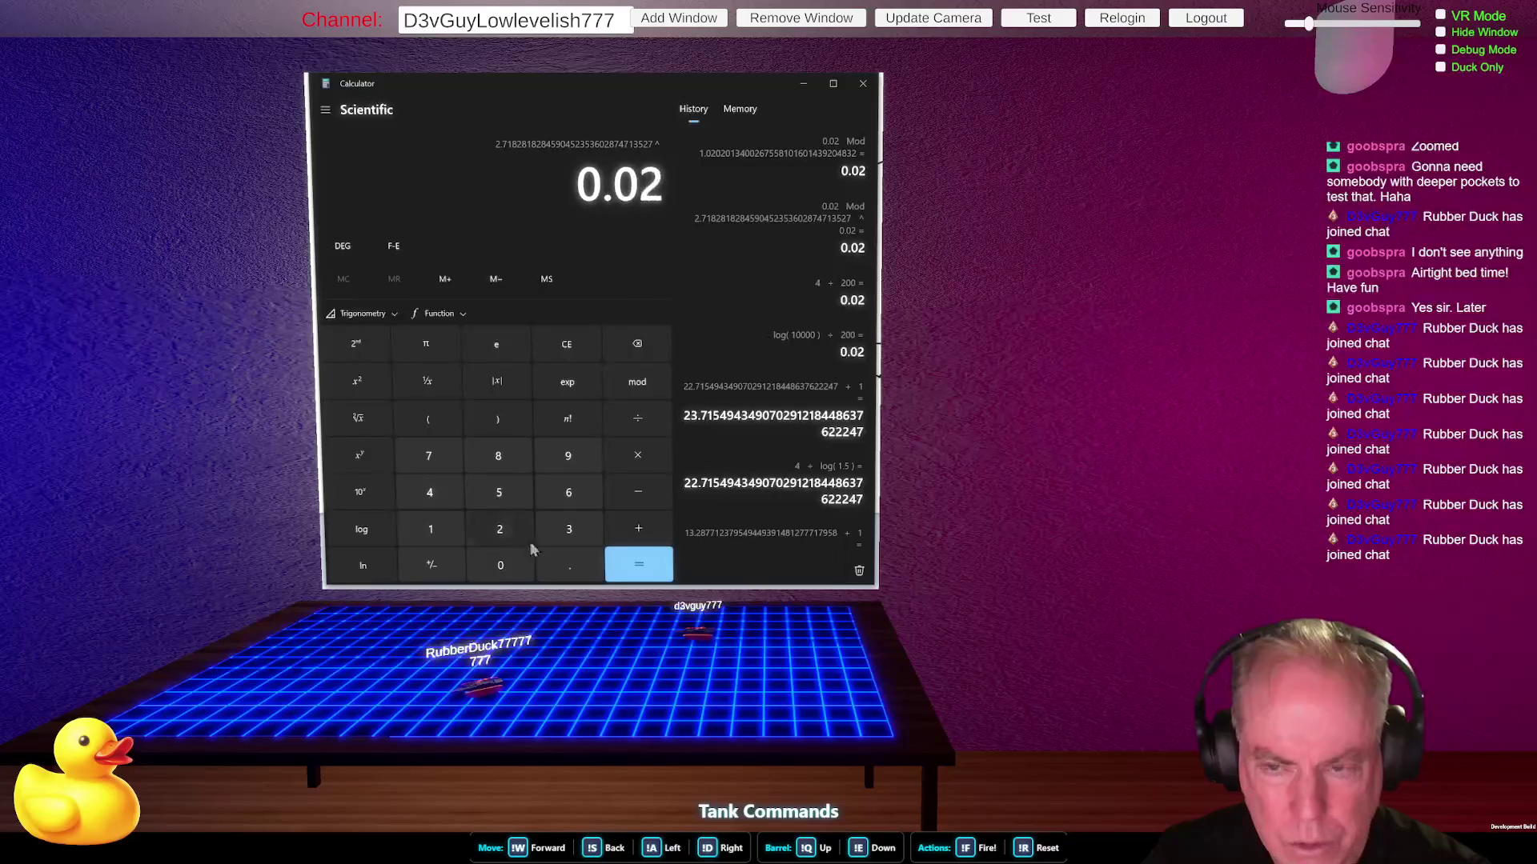
pyautogui.click(634, 567)
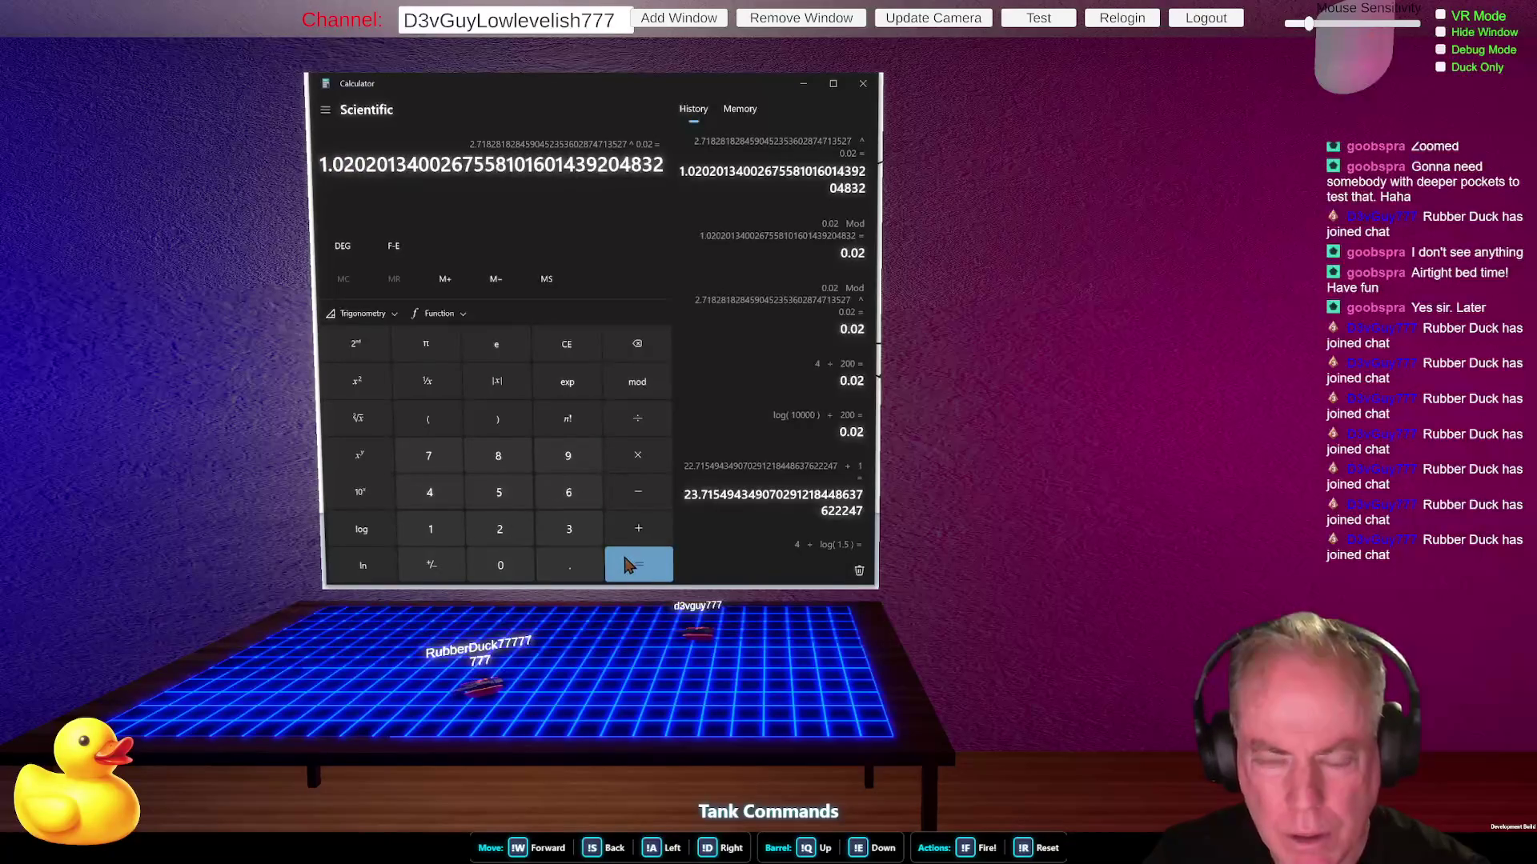
pyautogui.click(566, 345)
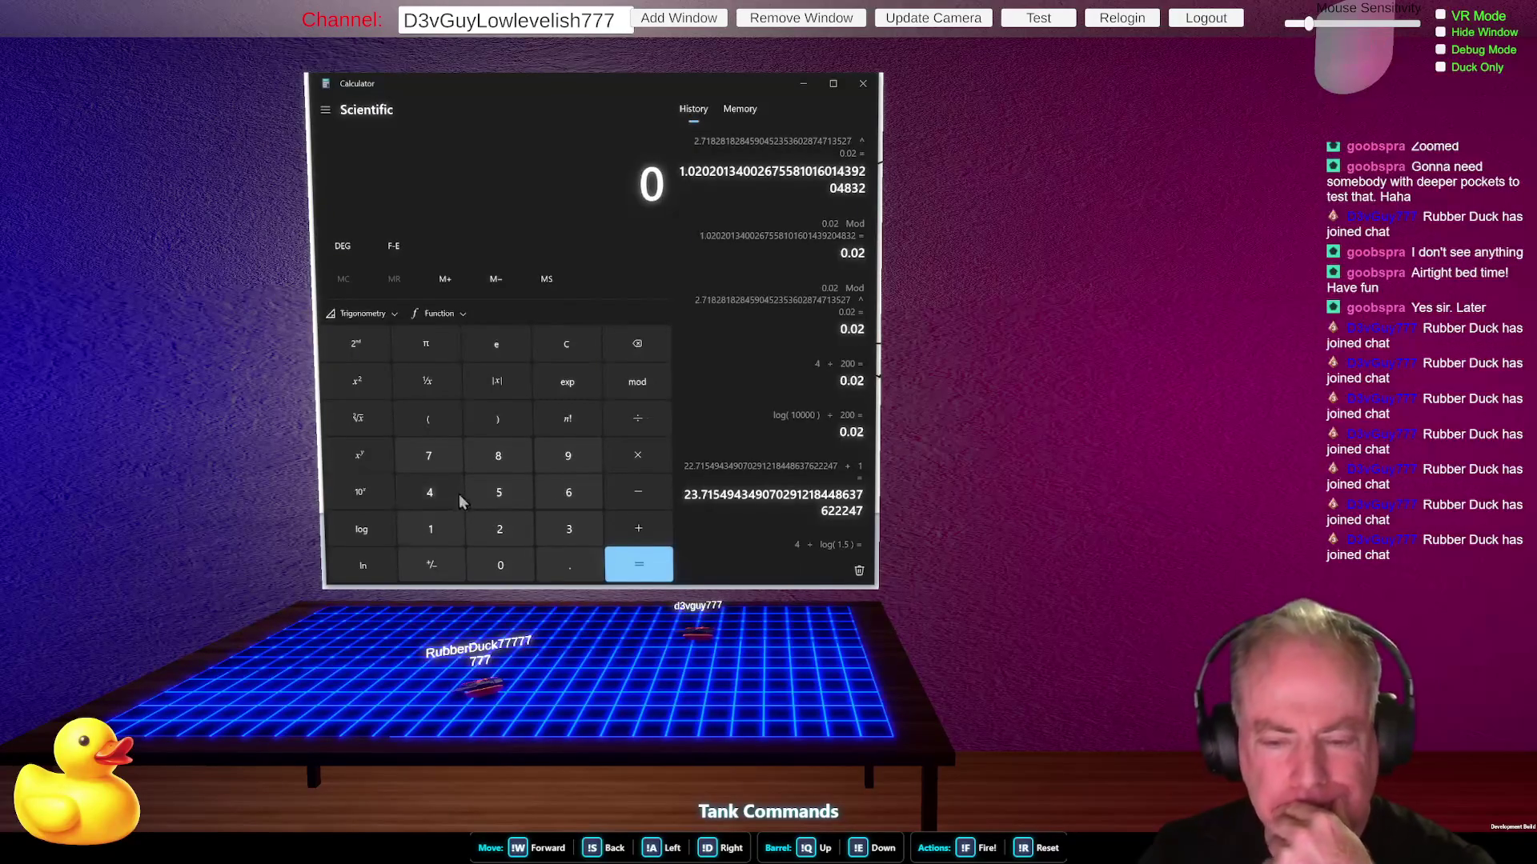
# - Try the trial sum 4 + 4 + log(1.9)
pyautogui.click(436, 491)
pyautogui.click(637, 528)
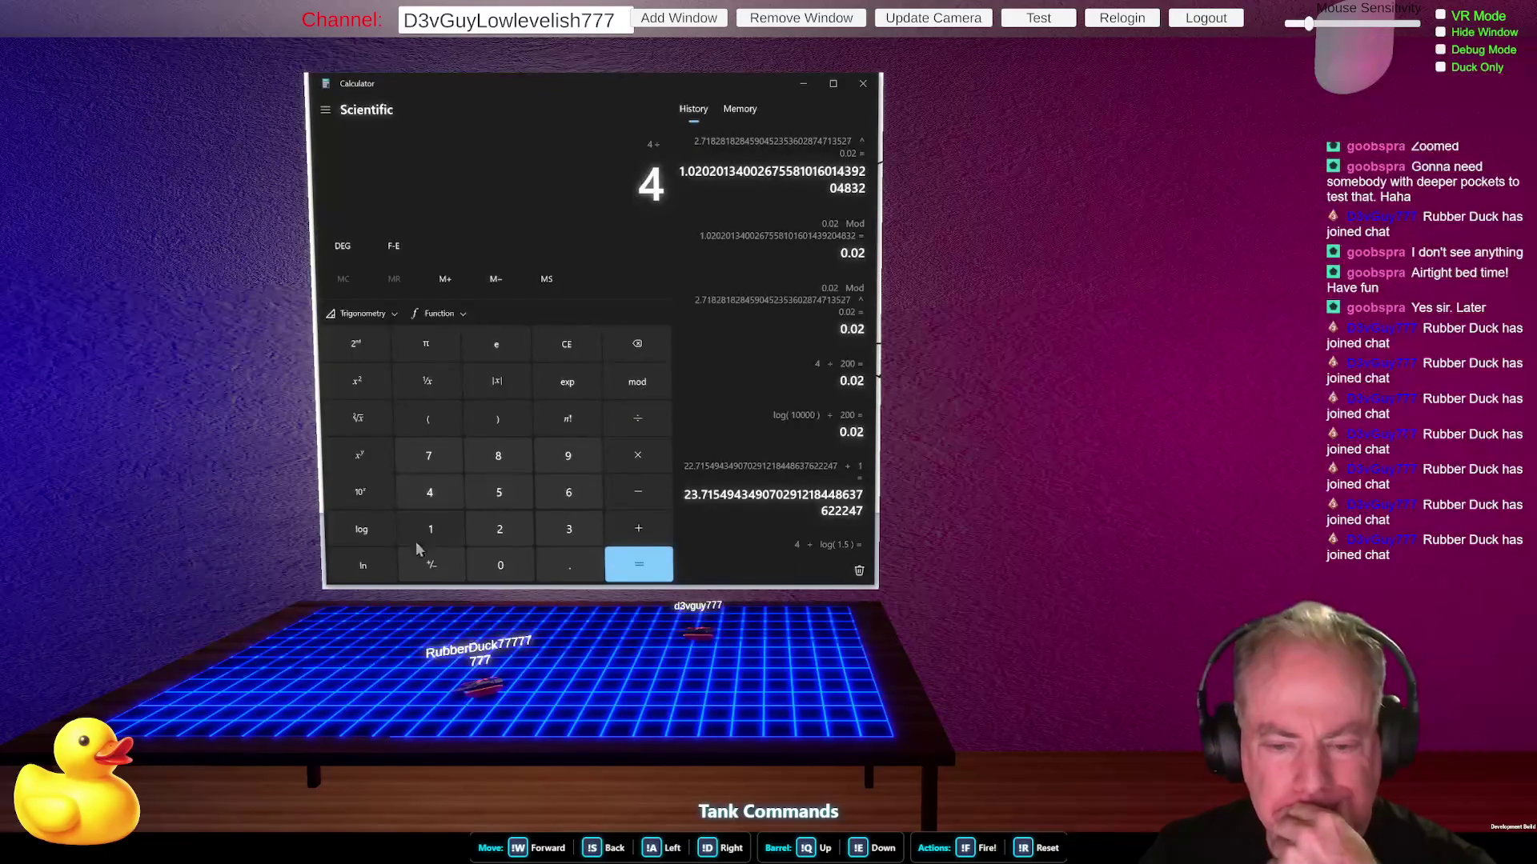
pyautogui.click(368, 529)
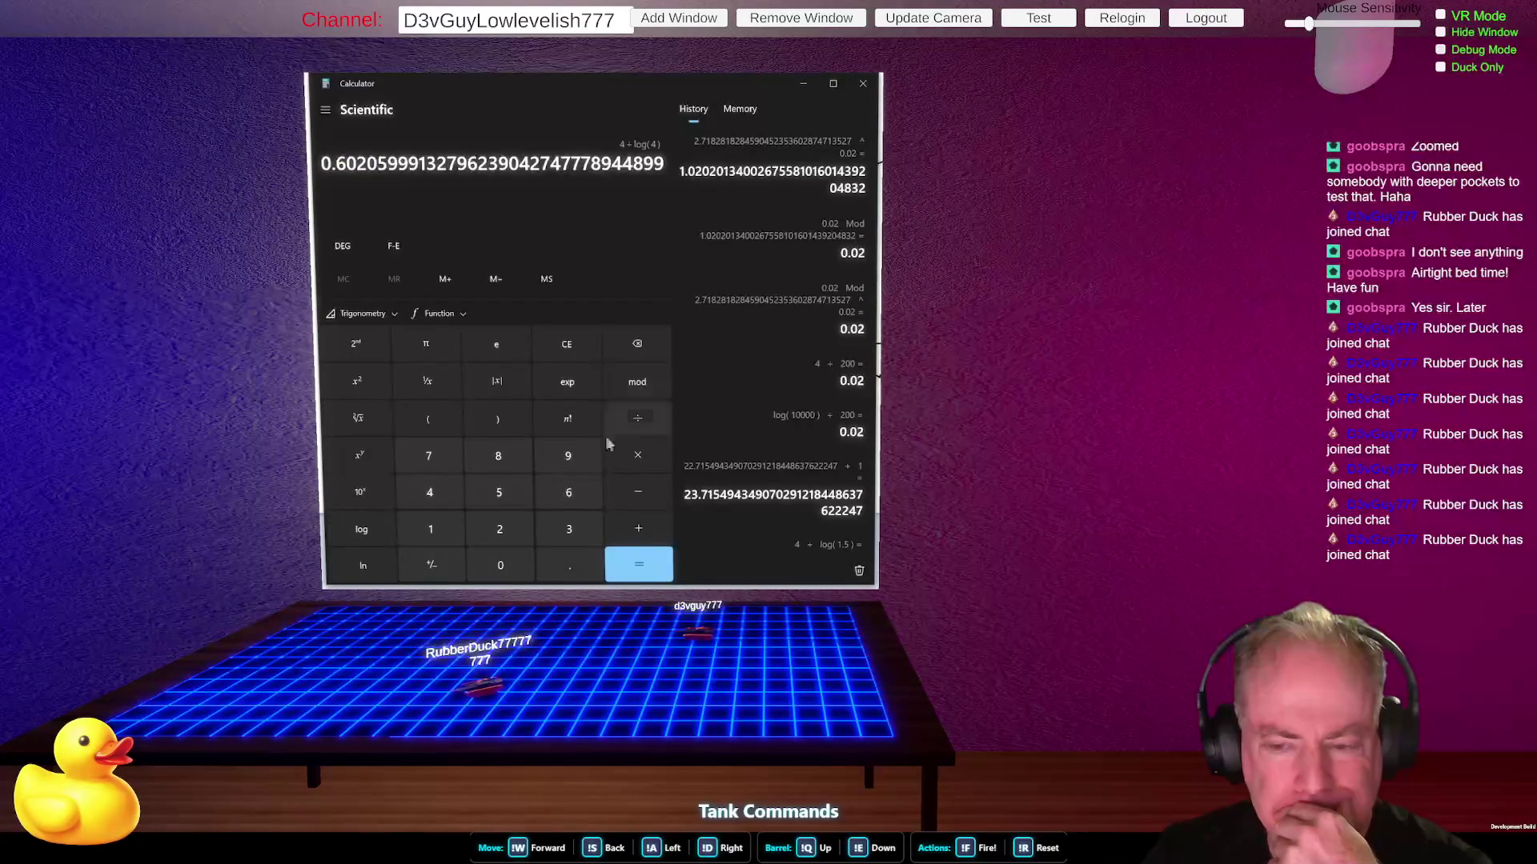
pyautogui.click(567, 344)
pyautogui.click(429, 492)
pyautogui.click(638, 528)
pyautogui.click(424, 524)
pyautogui.click(570, 563)
pyautogui.click(568, 456)
pyautogui.click(362, 528)
pyautogui.click(638, 565)
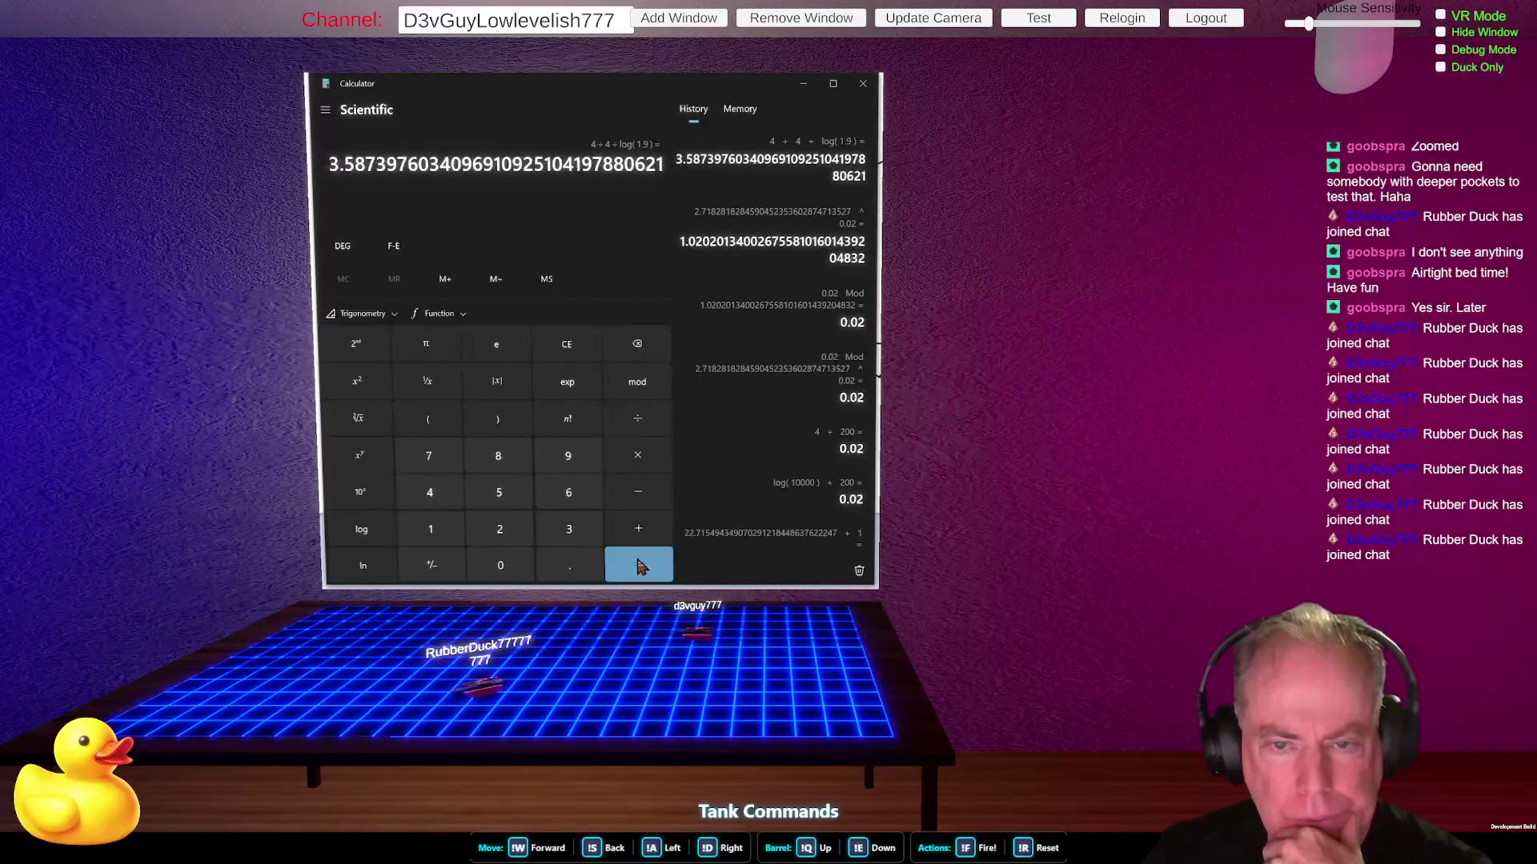
# - Clear and compute 4 ÷ log(2)
pyautogui.click(566, 344)
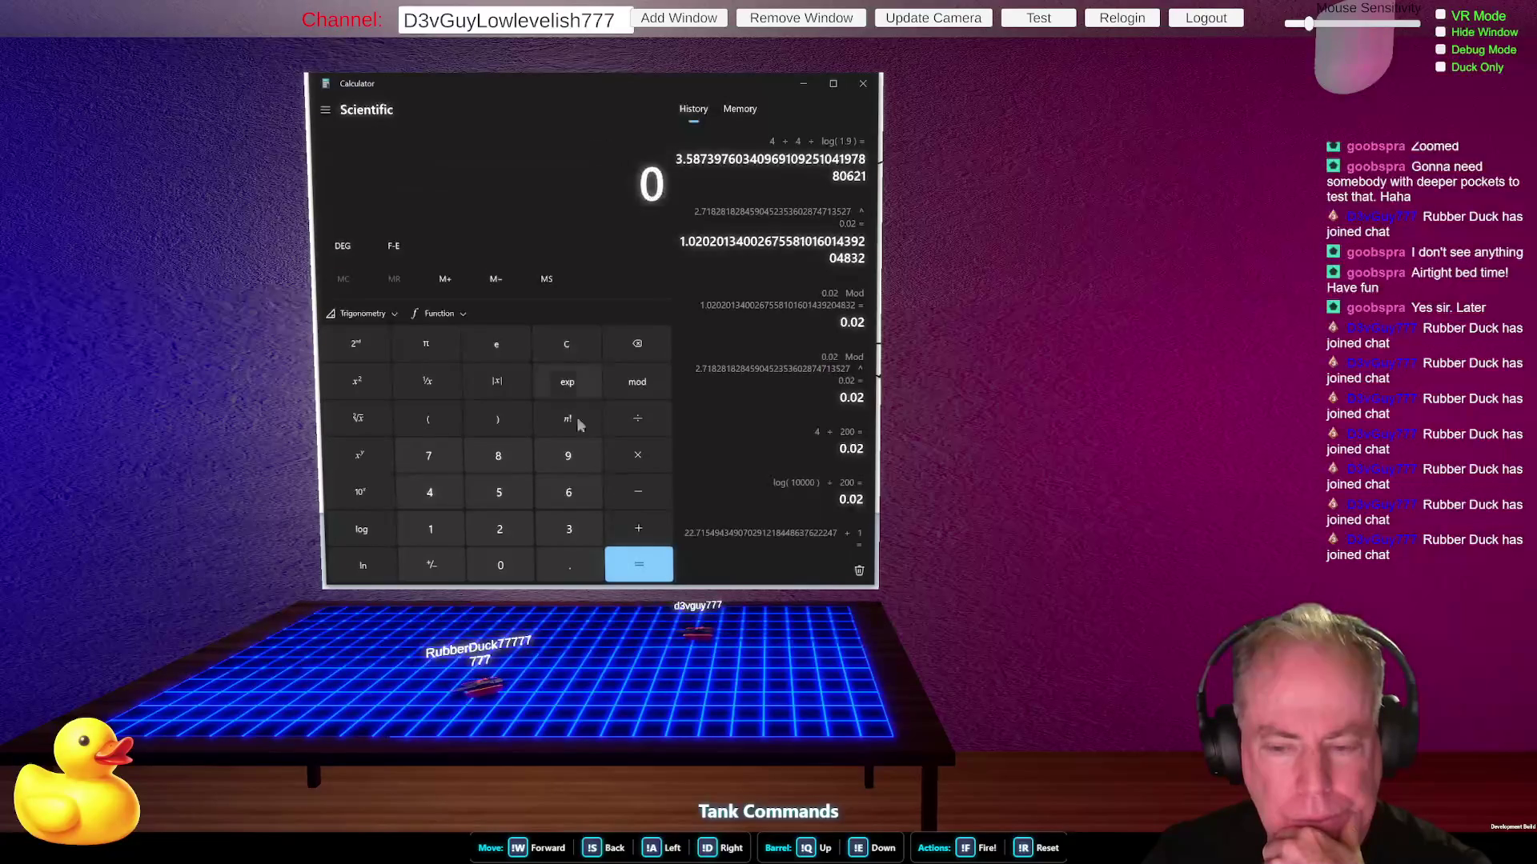
pyautogui.click(442, 493)
pyautogui.press('+')
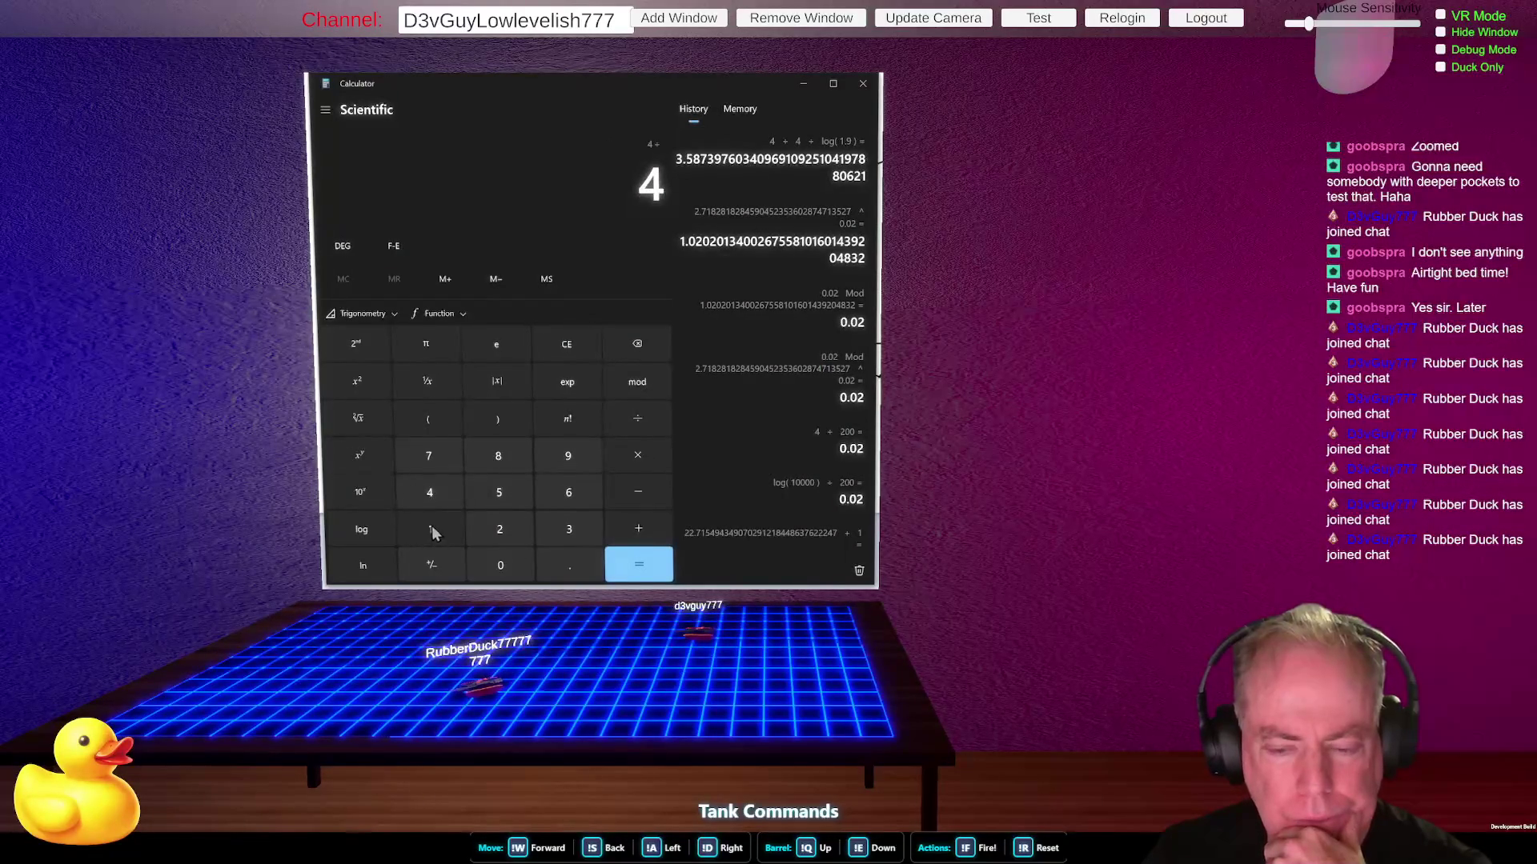
pyautogui.click(501, 528)
pyautogui.click(380, 530)
pyautogui.click(644, 568)
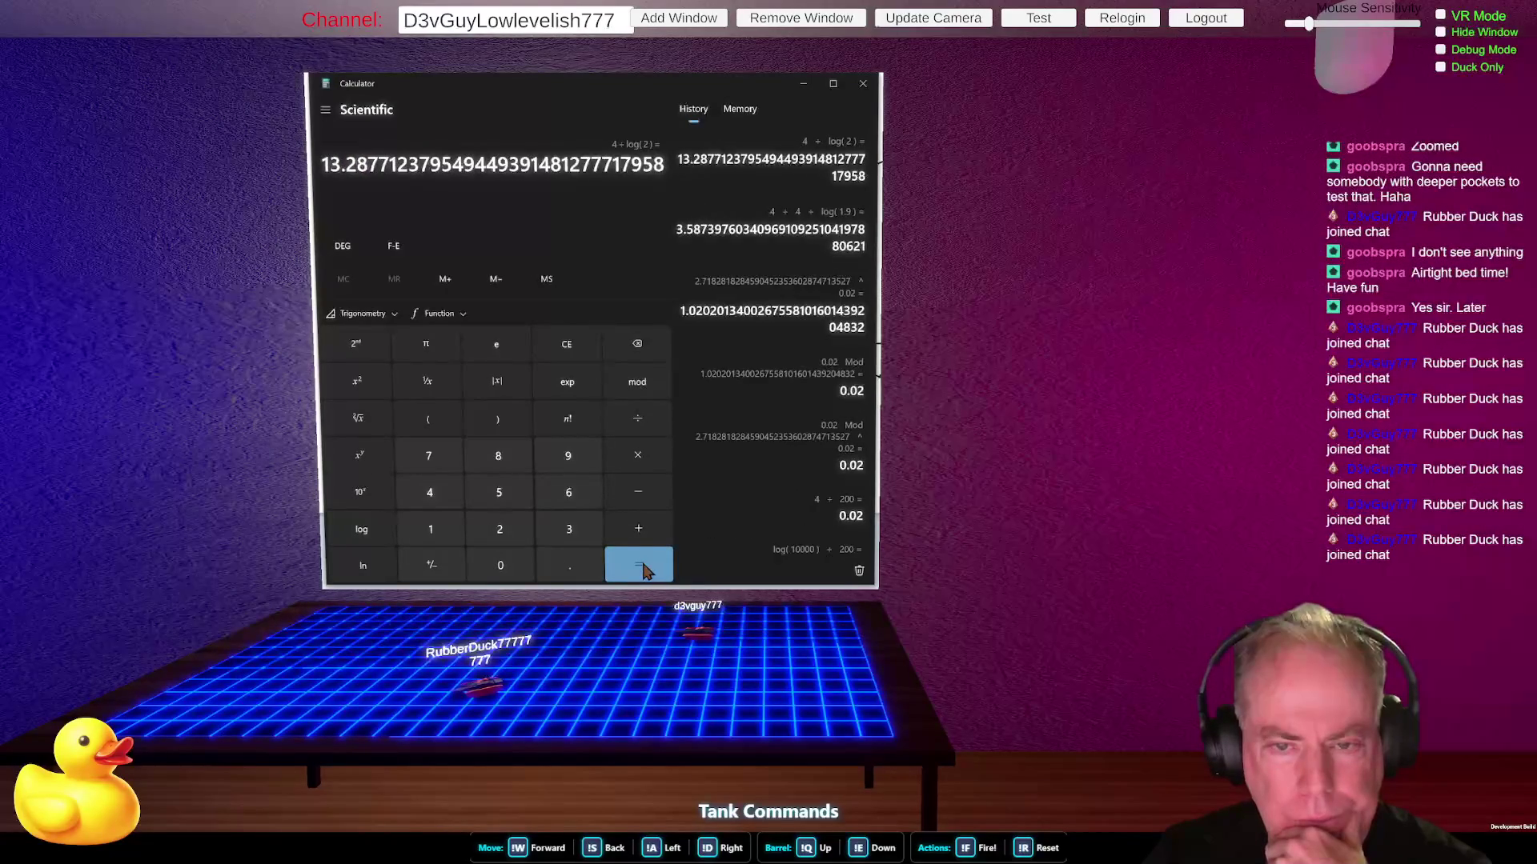
# - Clear and compute 4 ÷ log(1.8)
pyautogui.click(566, 353)
pyautogui.click(435, 490)
pyautogui.click(637, 417)
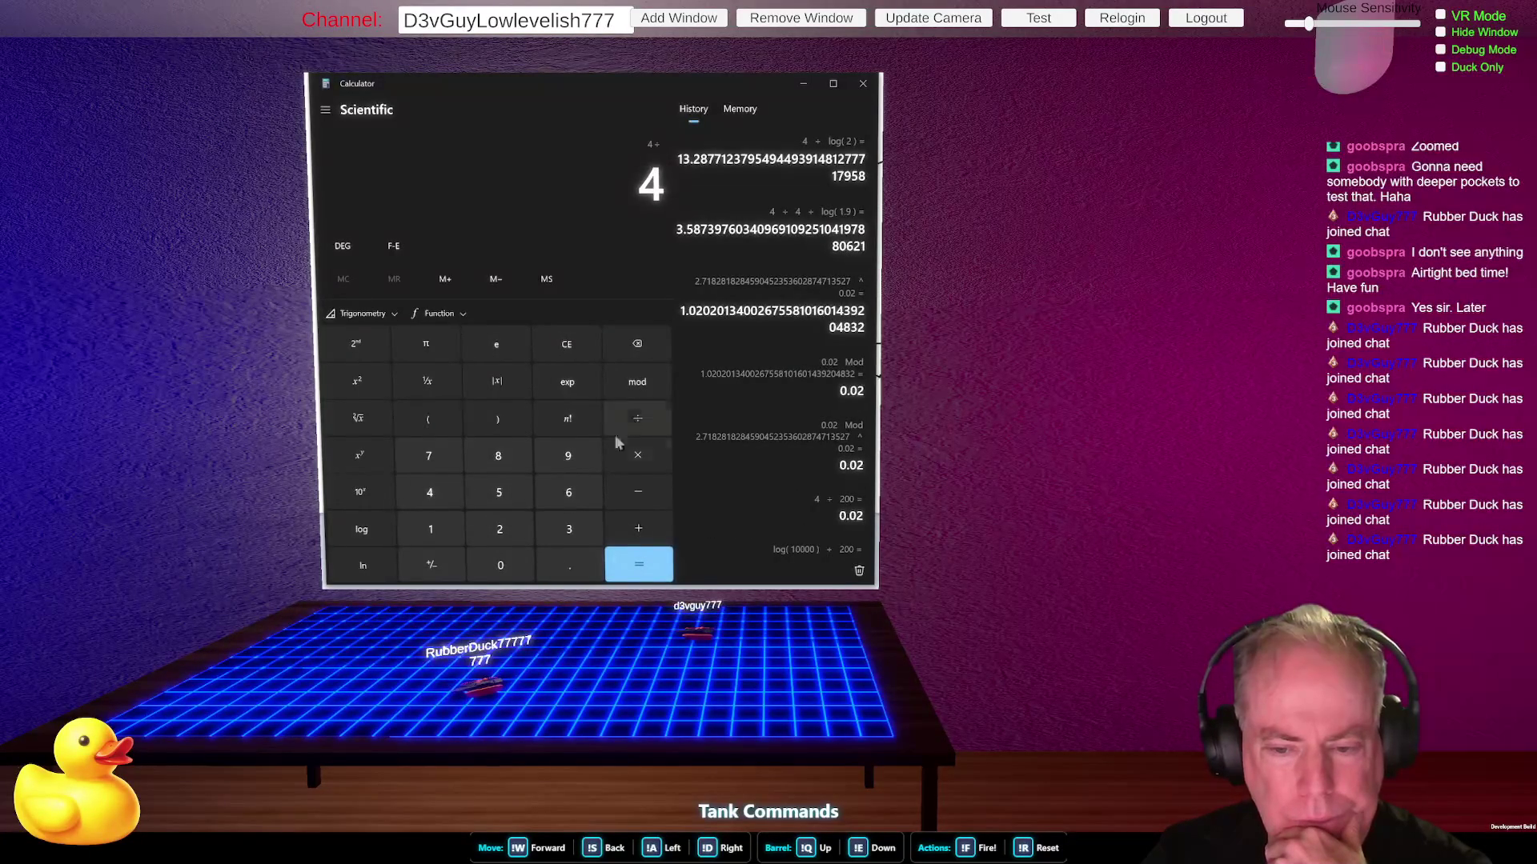
pyautogui.click(430, 530)
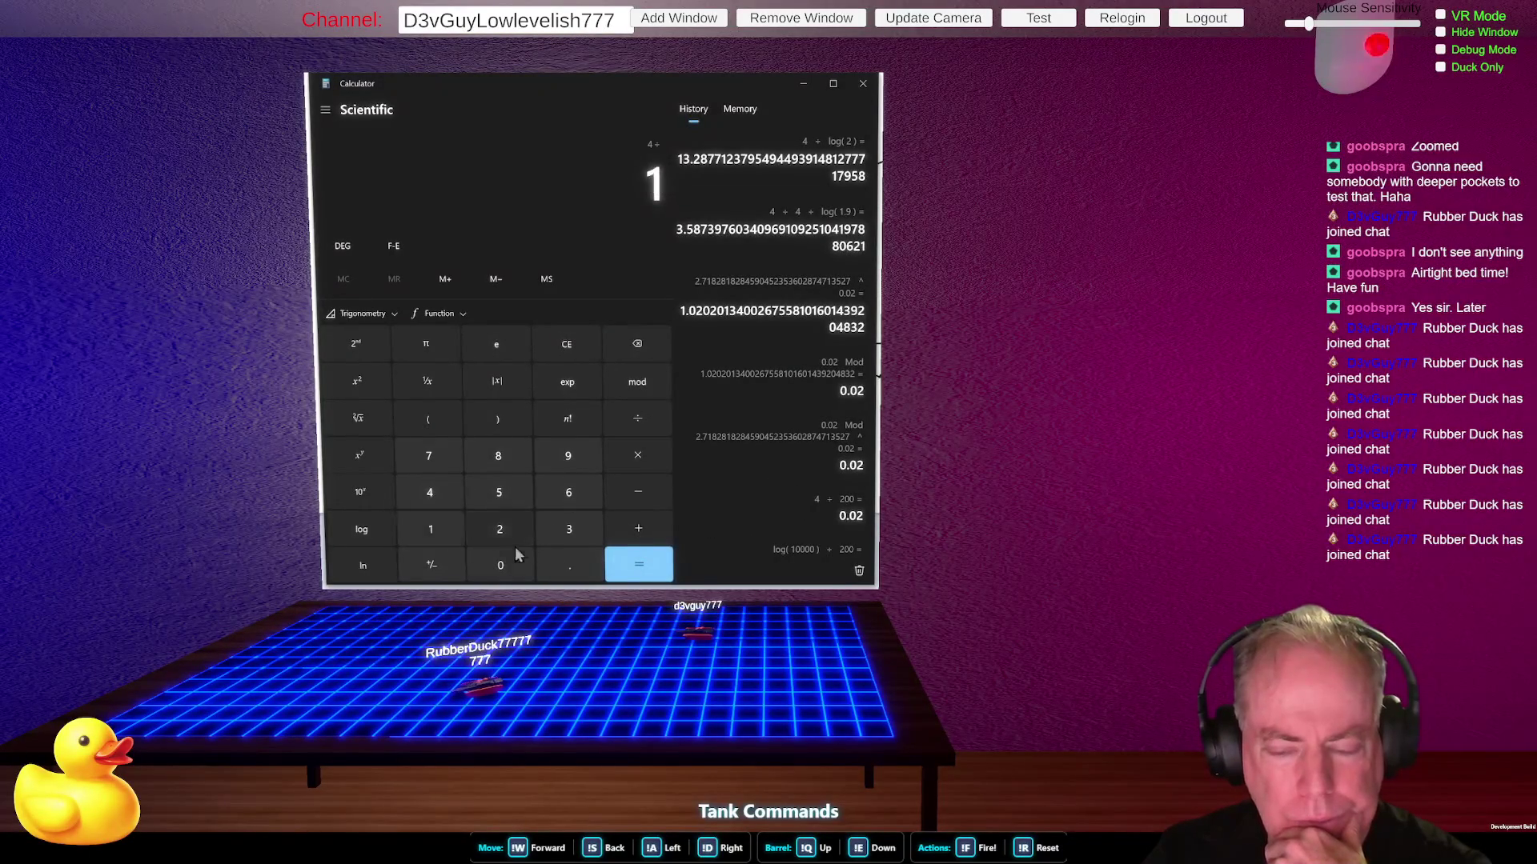
pyautogui.click(566, 569)
pyautogui.click(508, 454)
pyautogui.click(361, 529)
pyautogui.click(623, 567)
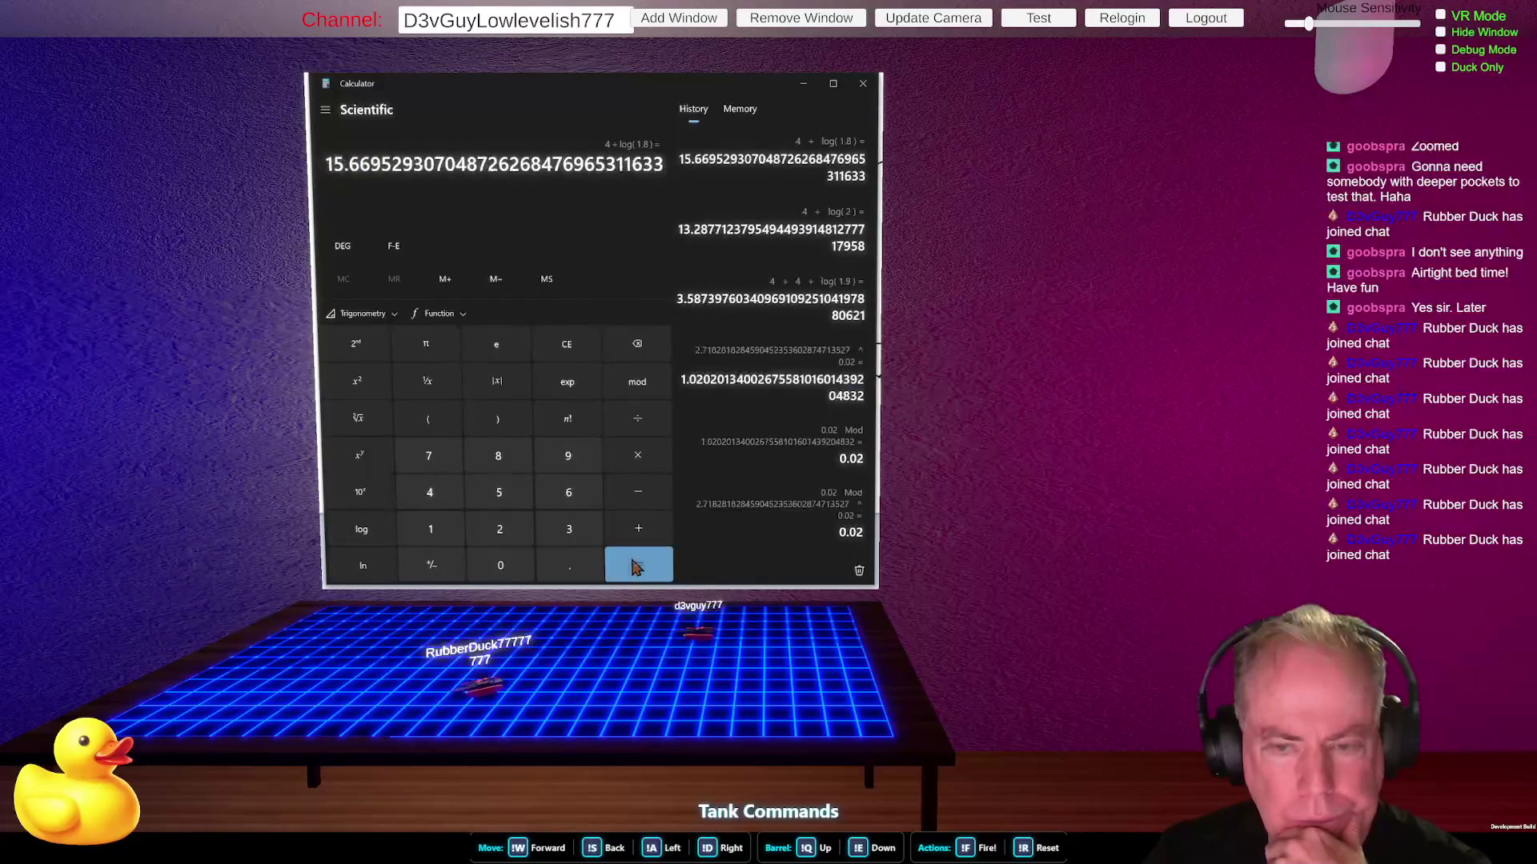
# - Compute 4 ÷ log(1.9) = 14.3495…, add 1 to get 15.3495…, then clear
pyautogui.click(569, 345)
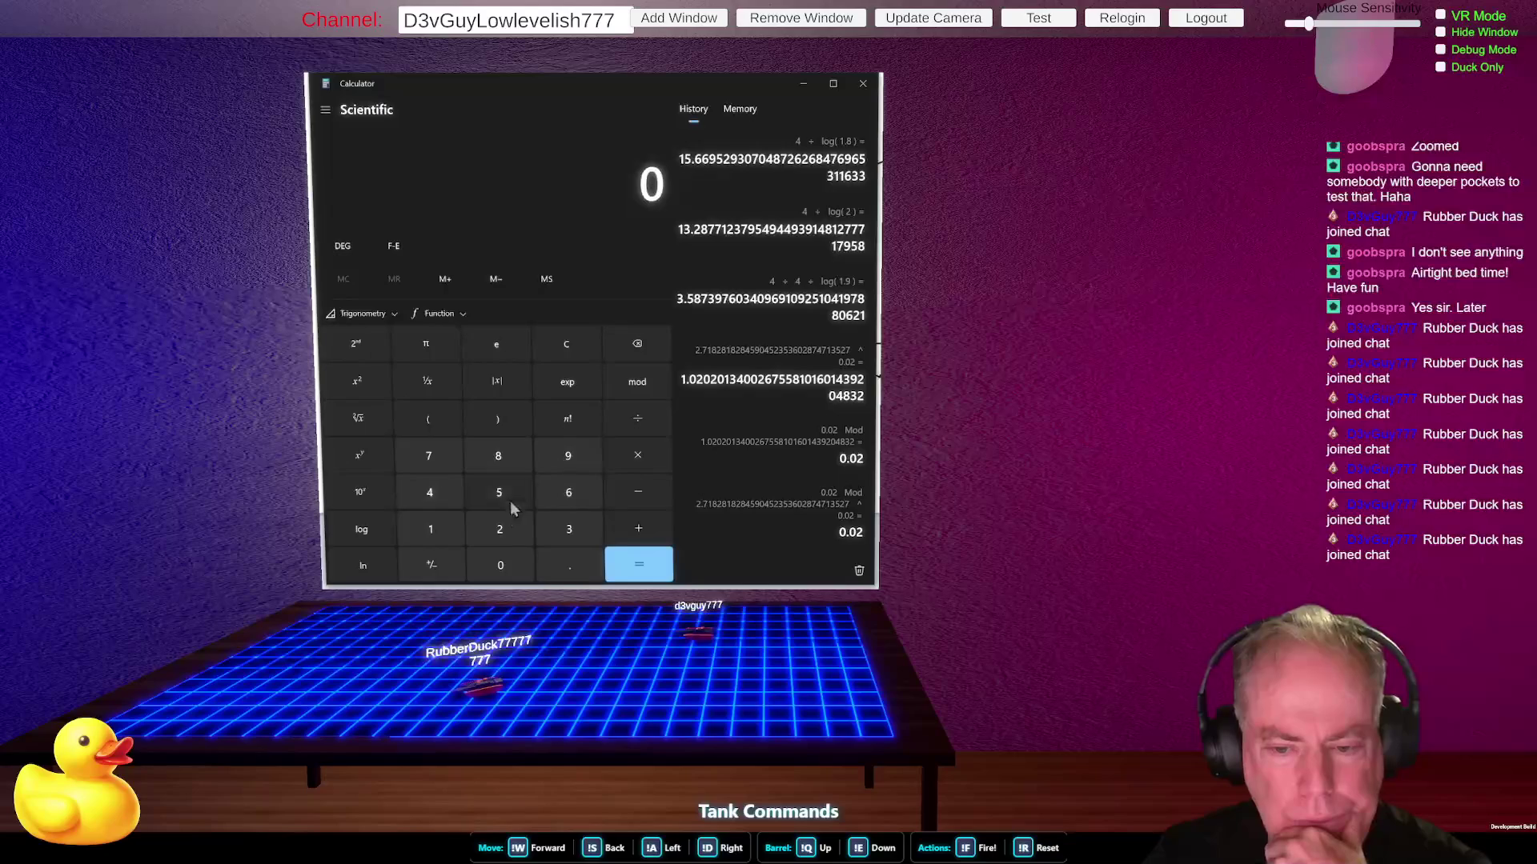
pyautogui.click(441, 497)
pyautogui.click(637, 419)
pyautogui.click(440, 530)
pyautogui.click(569, 565)
pyautogui.click(568, 455)
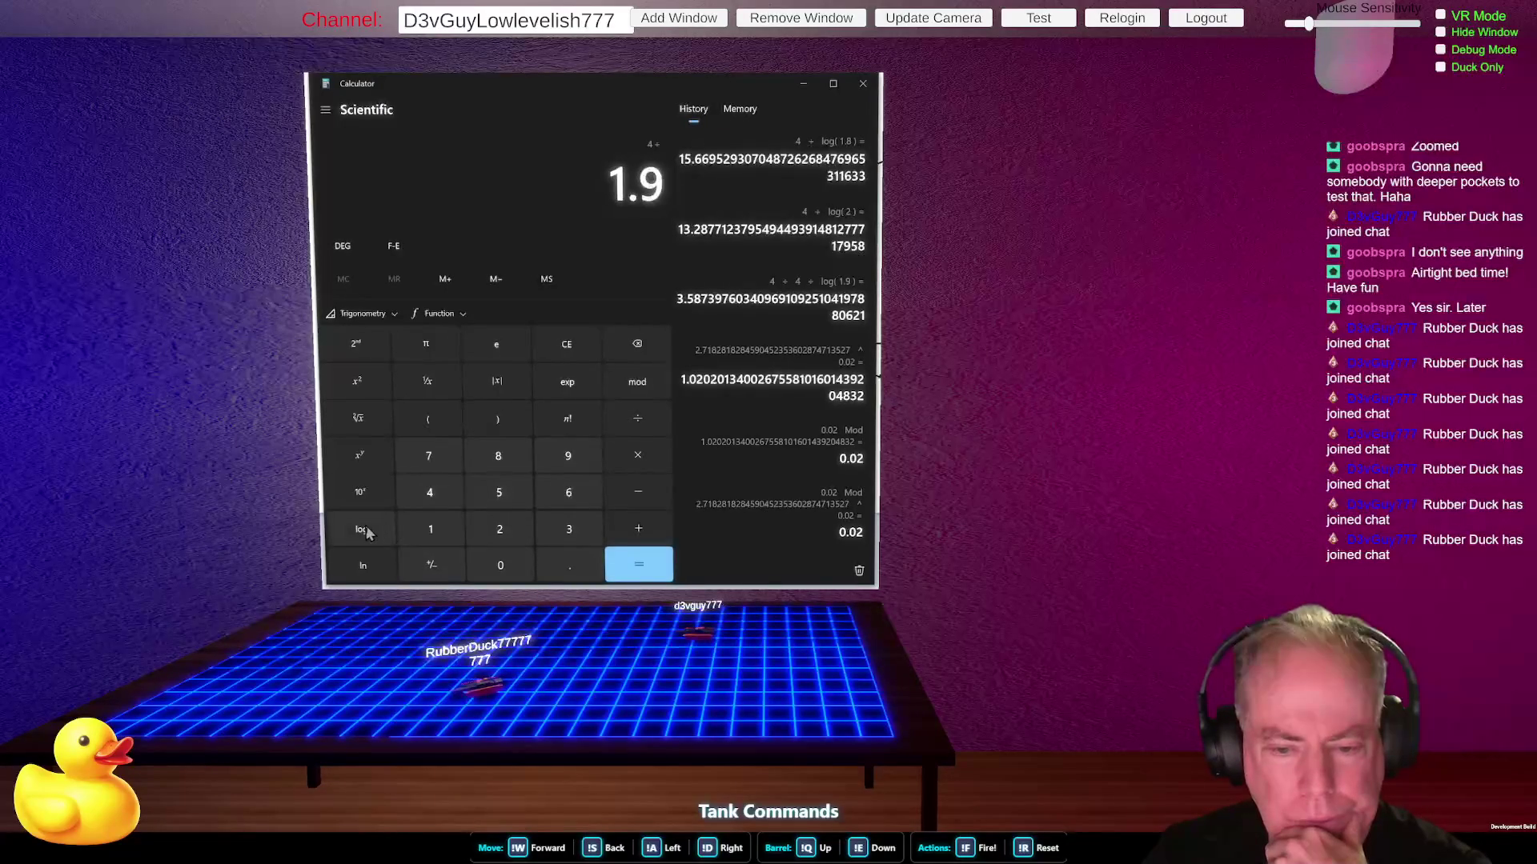
pyautogui.click(368, 533)
pyautogui.click(655, 564)
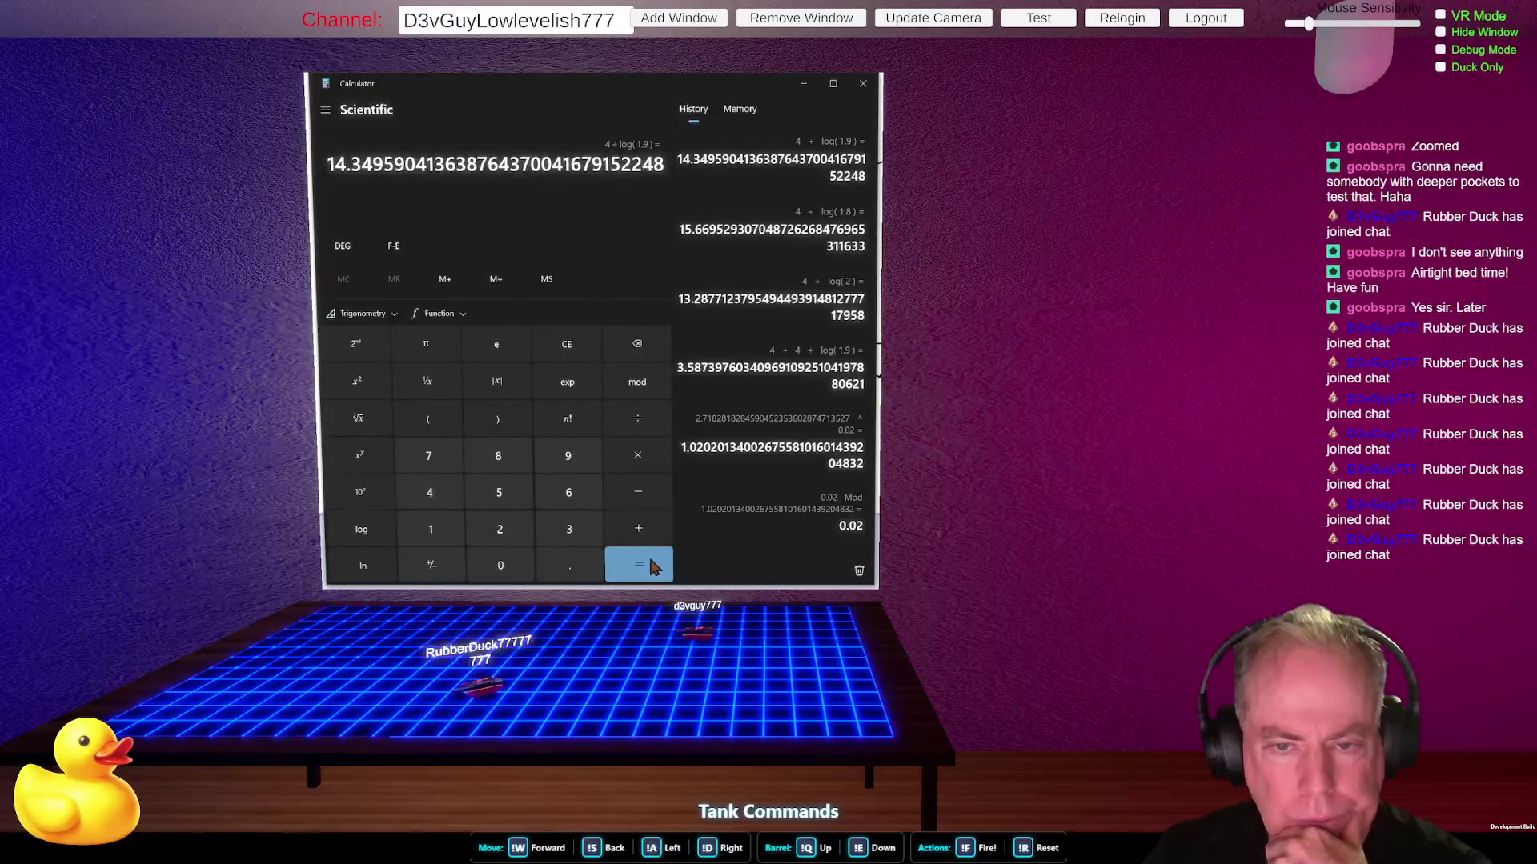
pyautogui.click(639, 536)
pyautogui.click(434, 531)
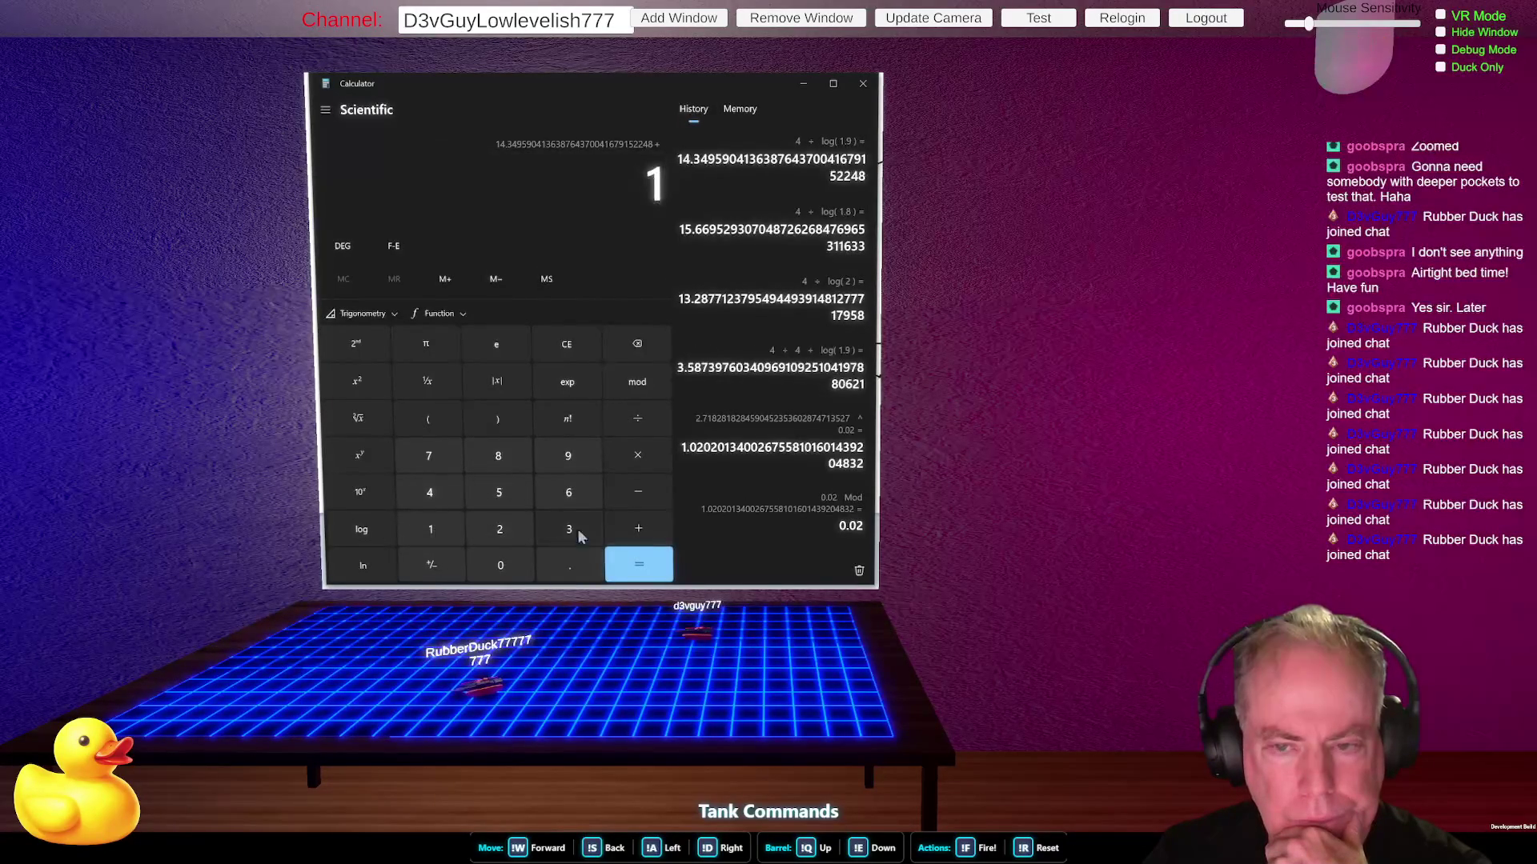
pyautogui.click(637, 563)
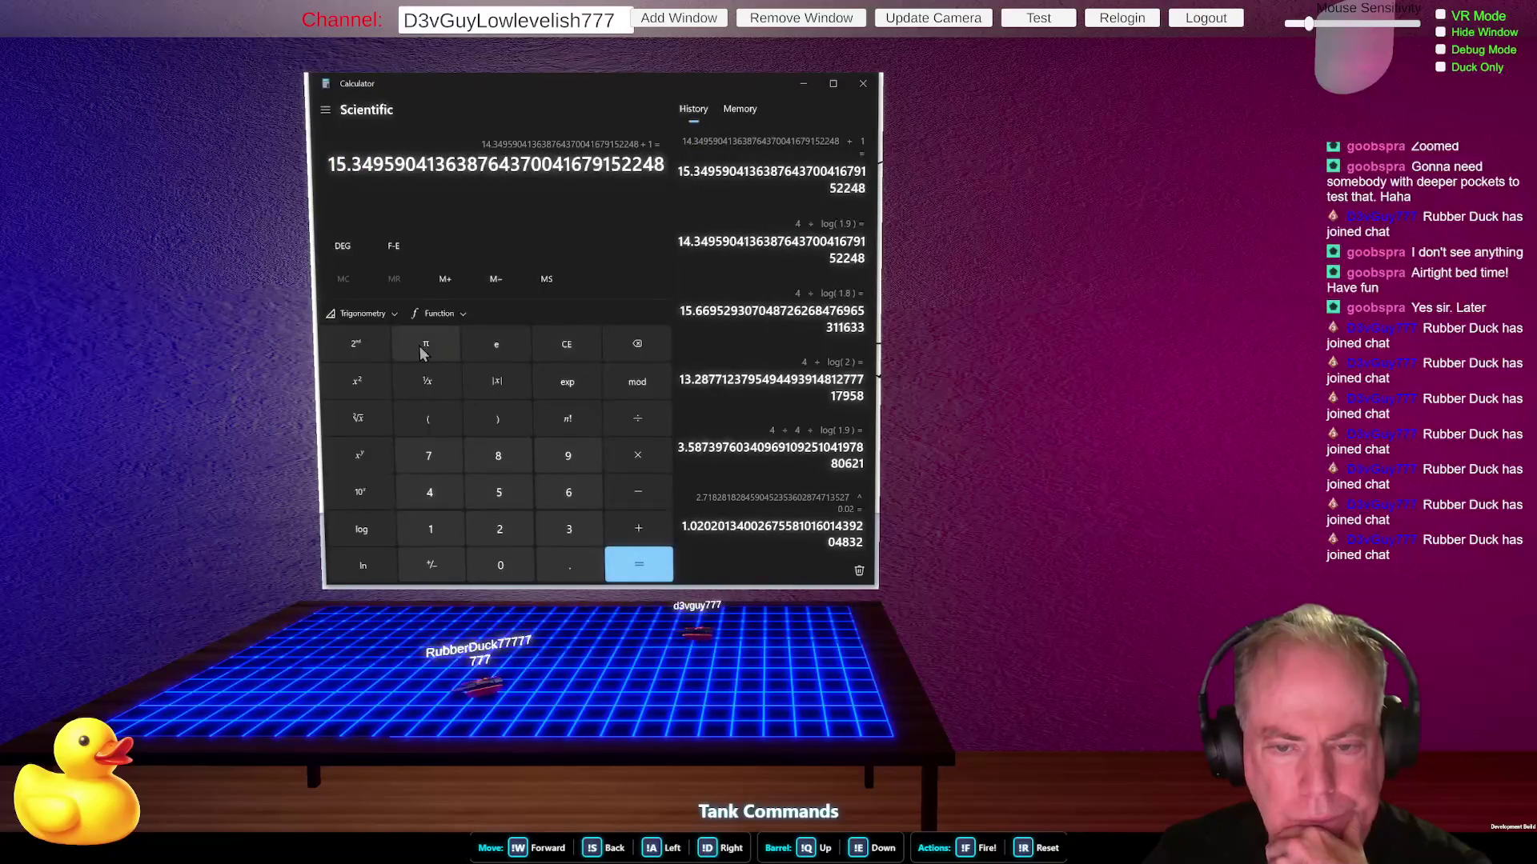
pyautogui.click(567, 345)
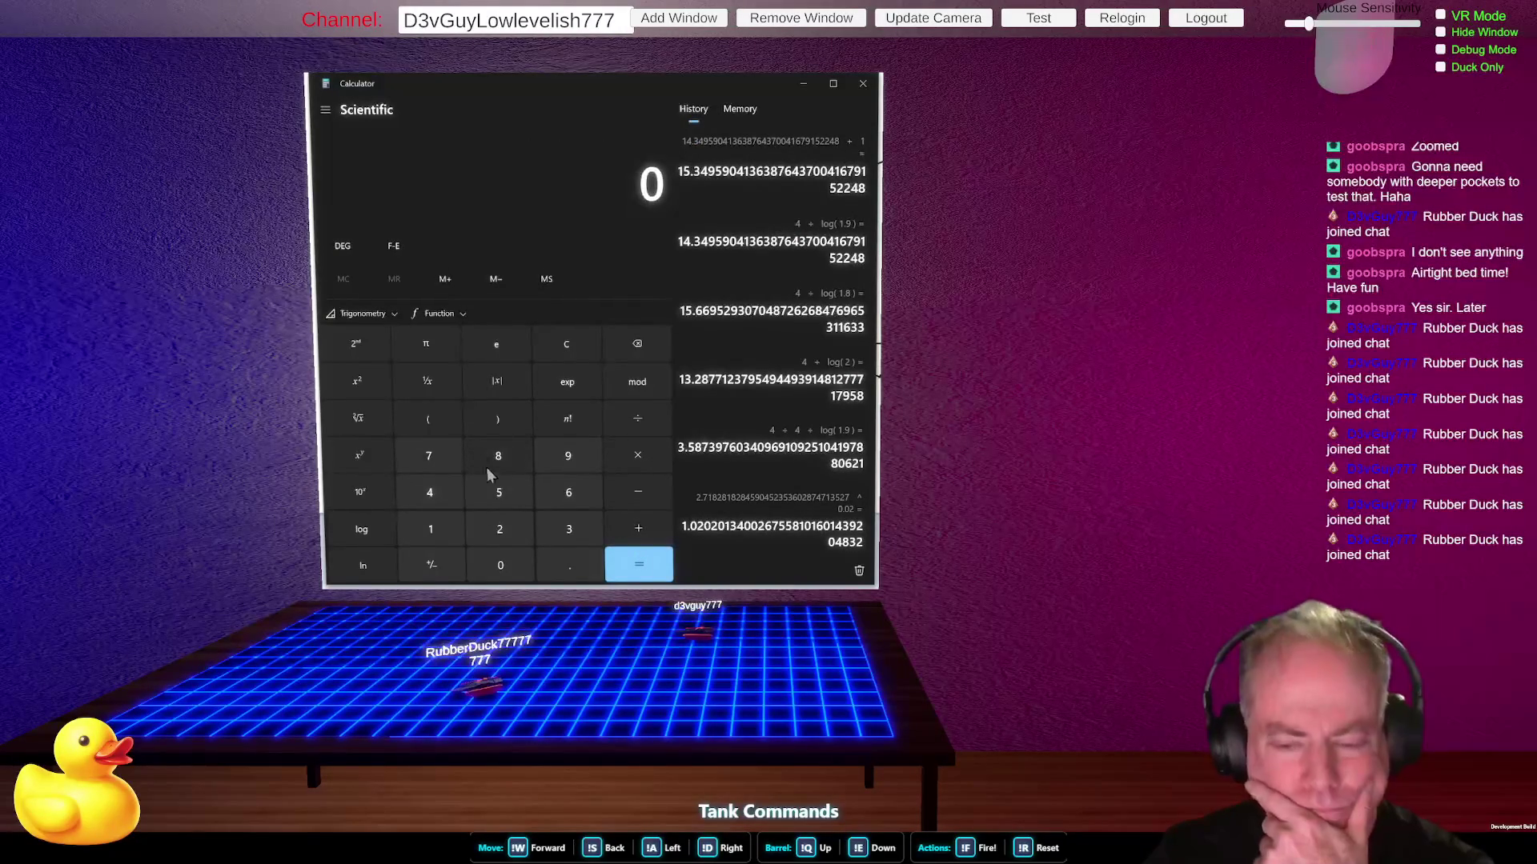
# - Reposition the calculator window and compute 10^0 = 1 and 10^0.02 = 1.0471…
pyautogui.moveTo(583, 87); pyautogui.dragTo(511, 88)
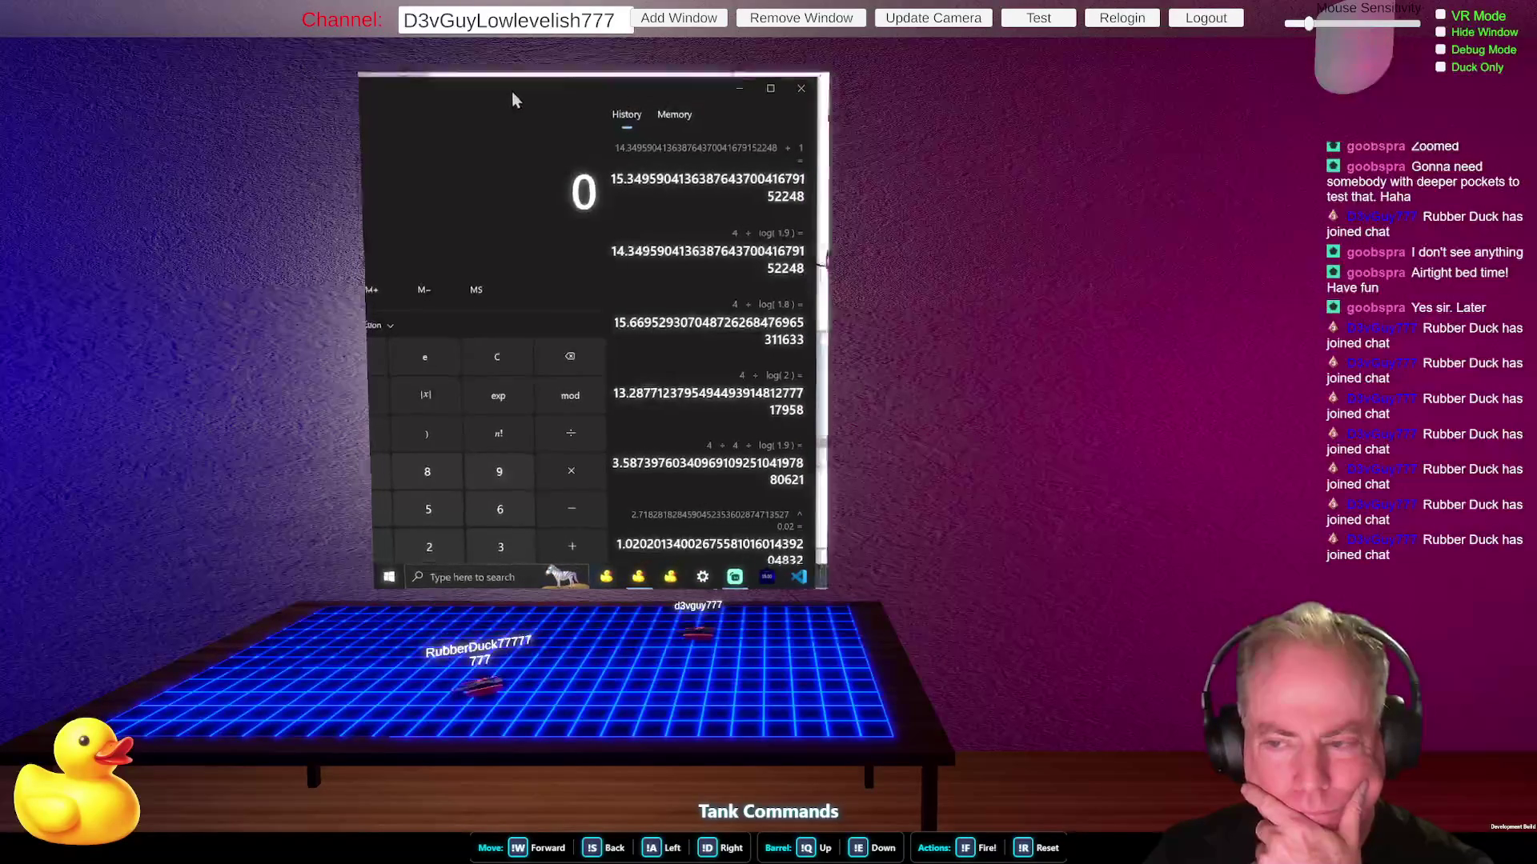
pyautogui.moveTo(570, 90); pyautogui.dragTo(583, 87)
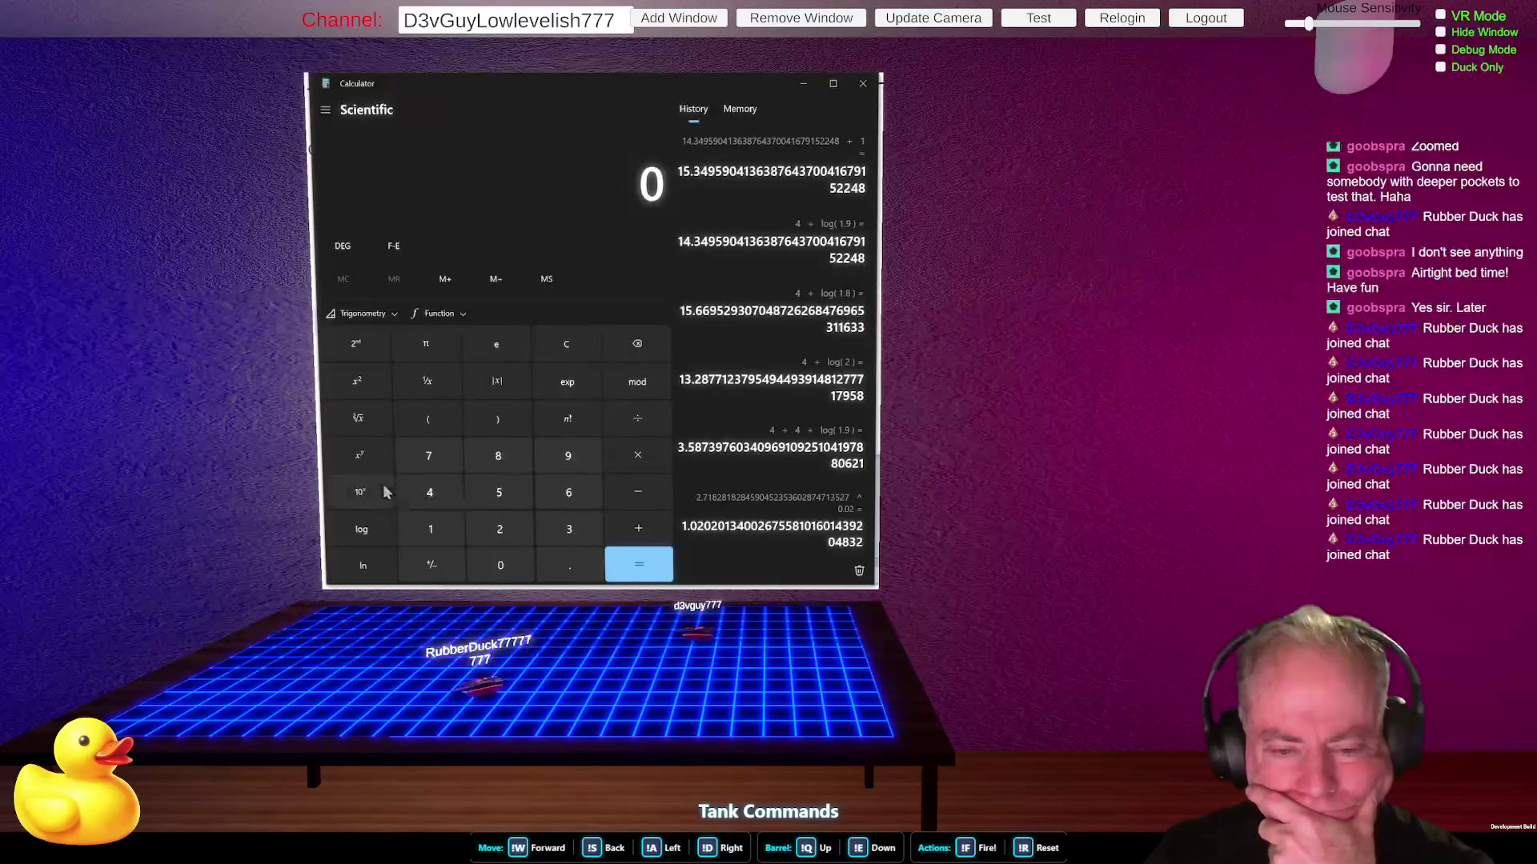
pyautogui.click(361, 493)
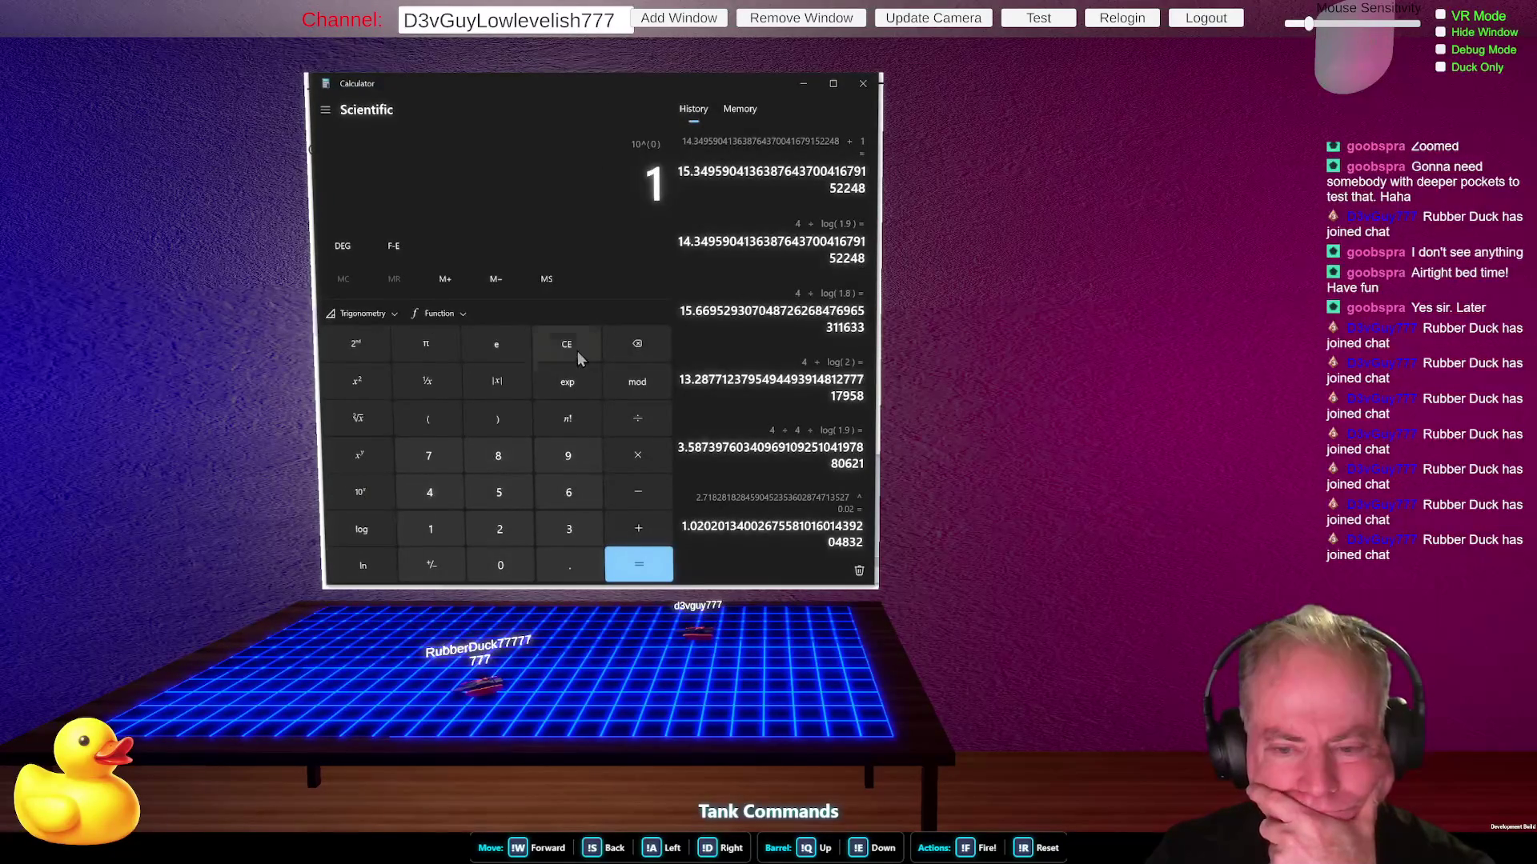
pyautogui.press('Return')
pyautogui.write('0.')
pyautogui.click(504, 568)
pyautogui.click(498, 532)
pyautogui.click(364, 495)
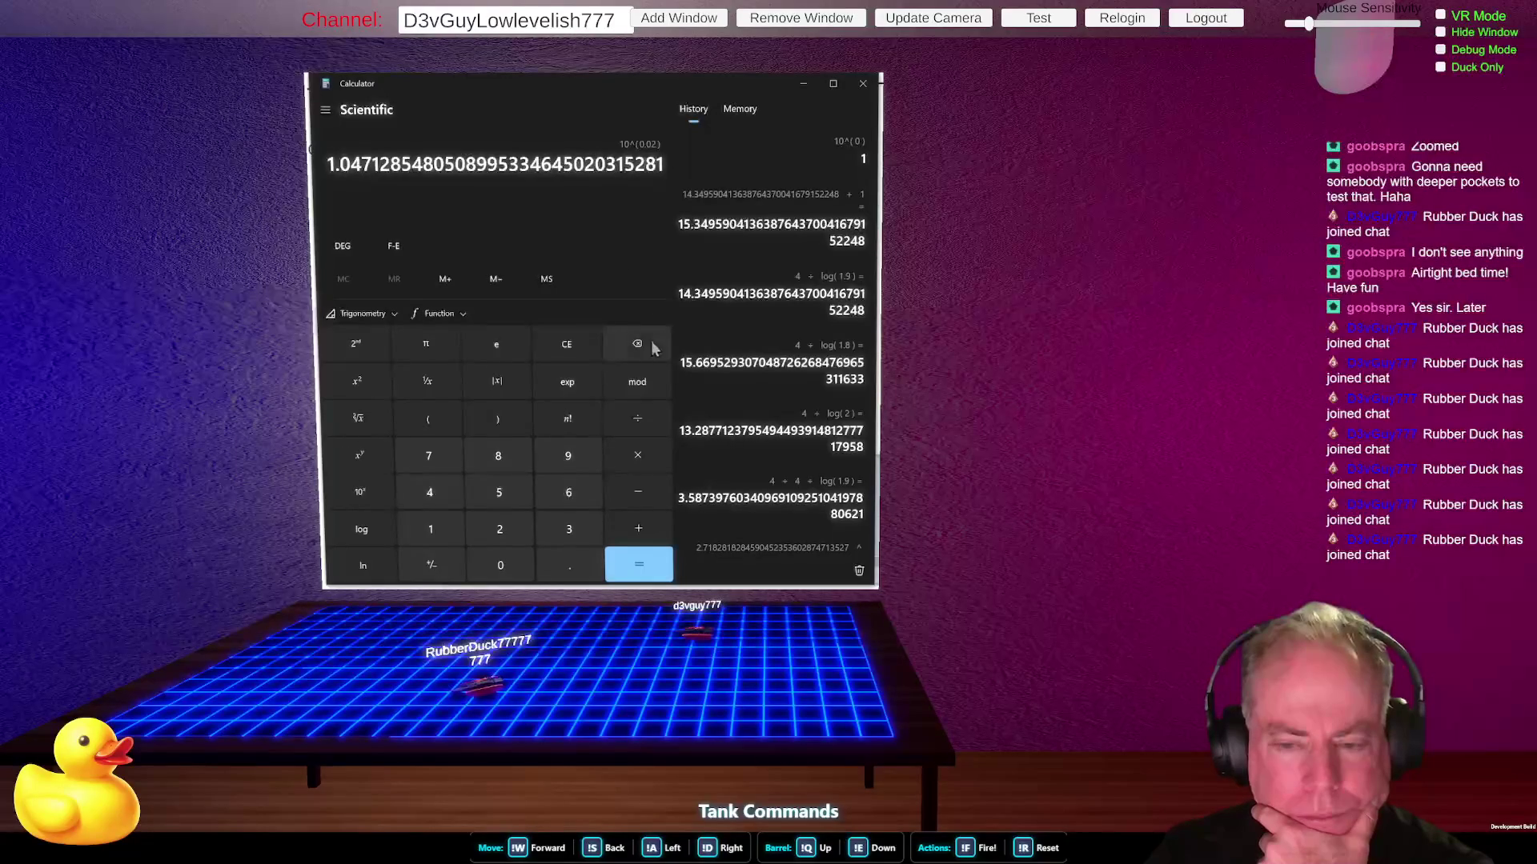
# - Compute 4 ÷ 200 = 0.02, enlarge the calculator window, and return to Paint
pyautogui.click(569, 343)
pyautogui.click(430, 492)
pyautogui.click(637, 418)
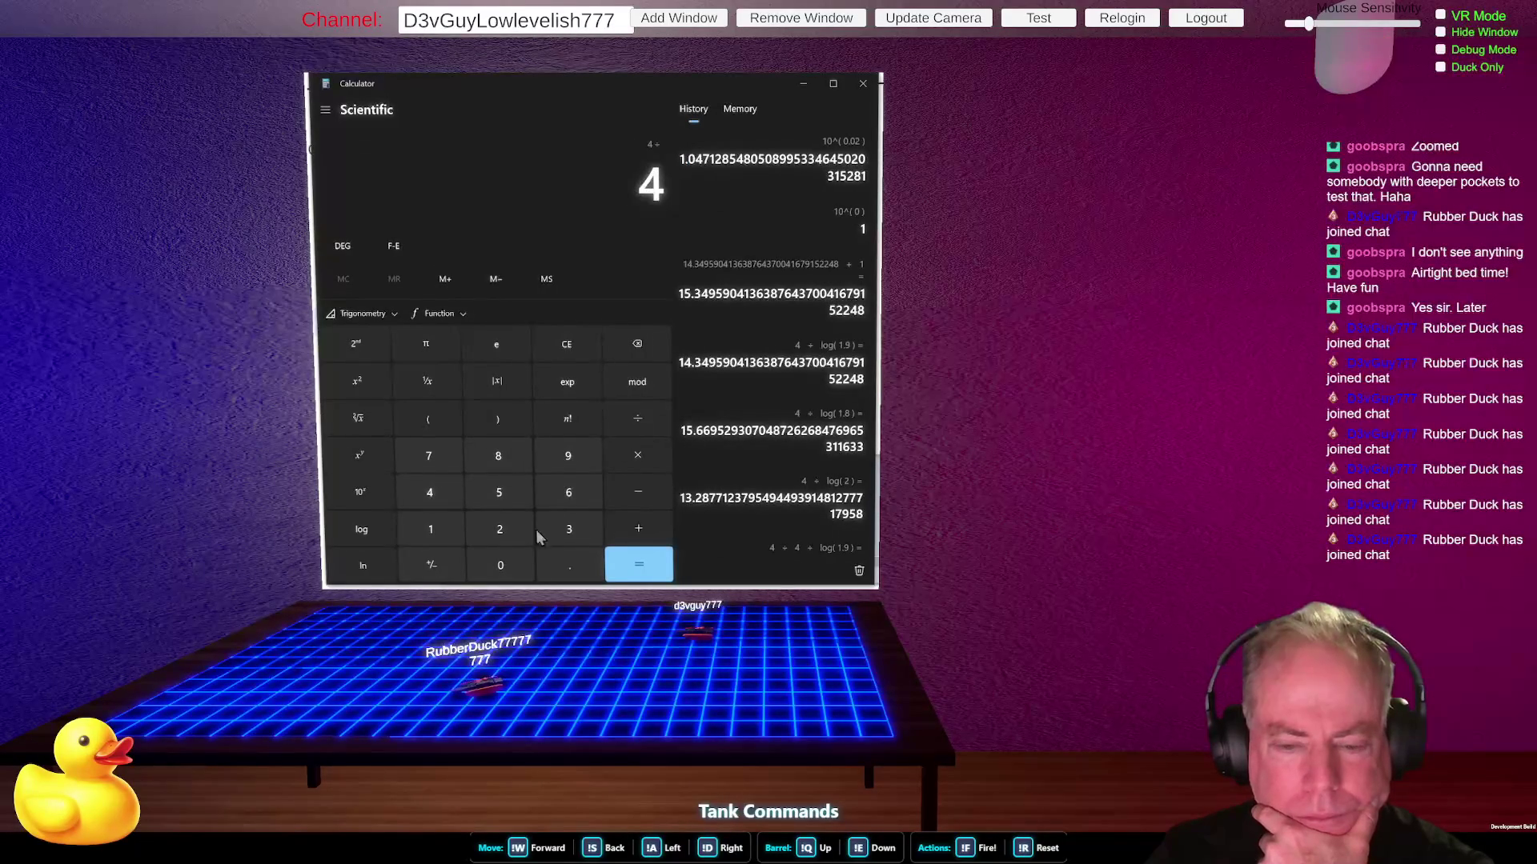
pyautogui.click(500, 529)
pyautogui.click(505, 560)
pyautogui.click(505, 560)
pyautogui.click(639, 565)
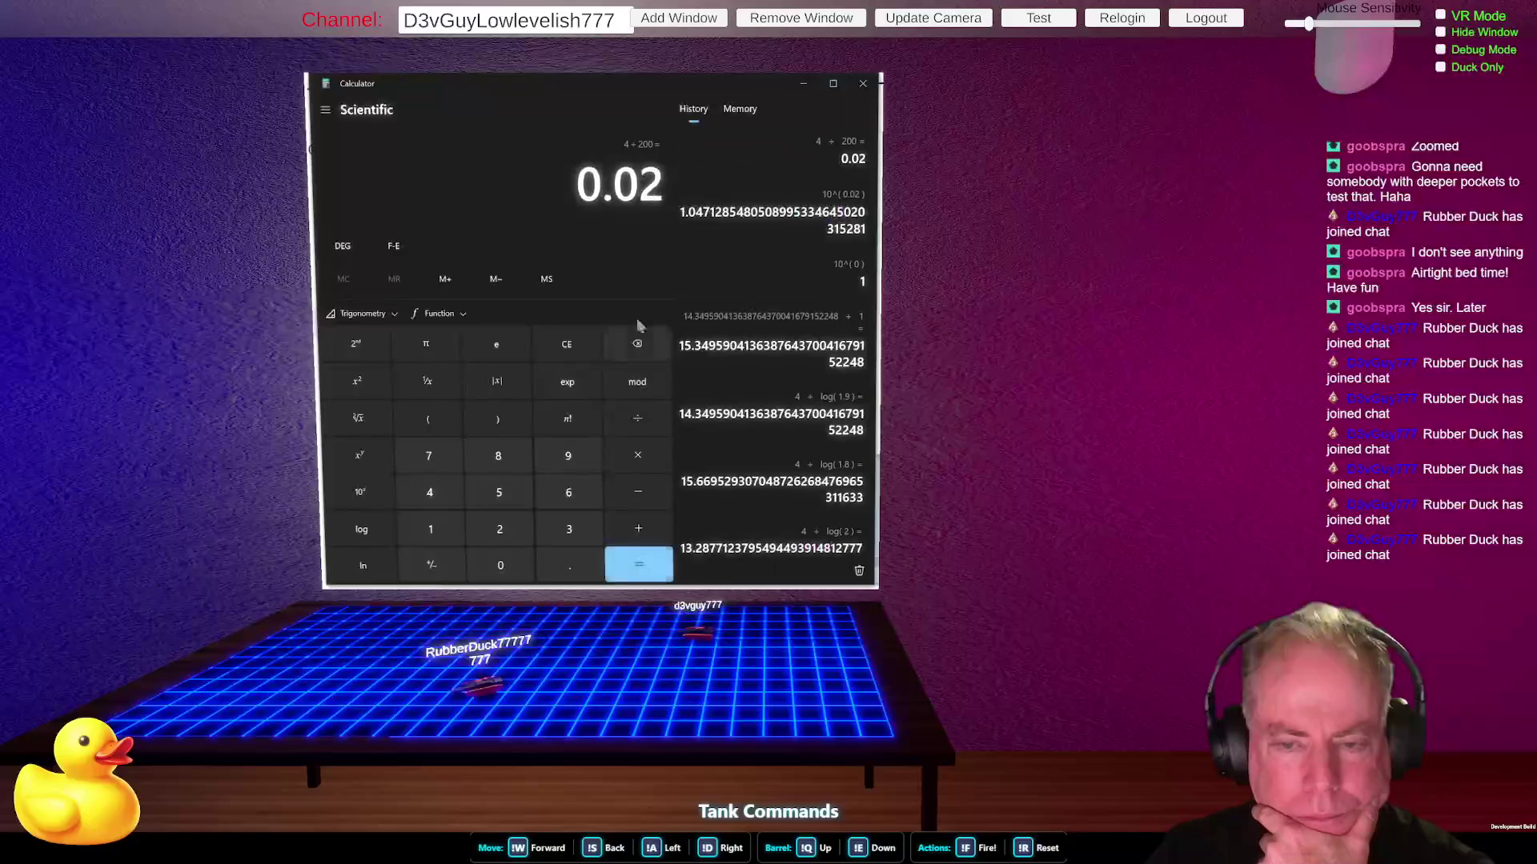
pyautogui.doubleClick(669, 90)
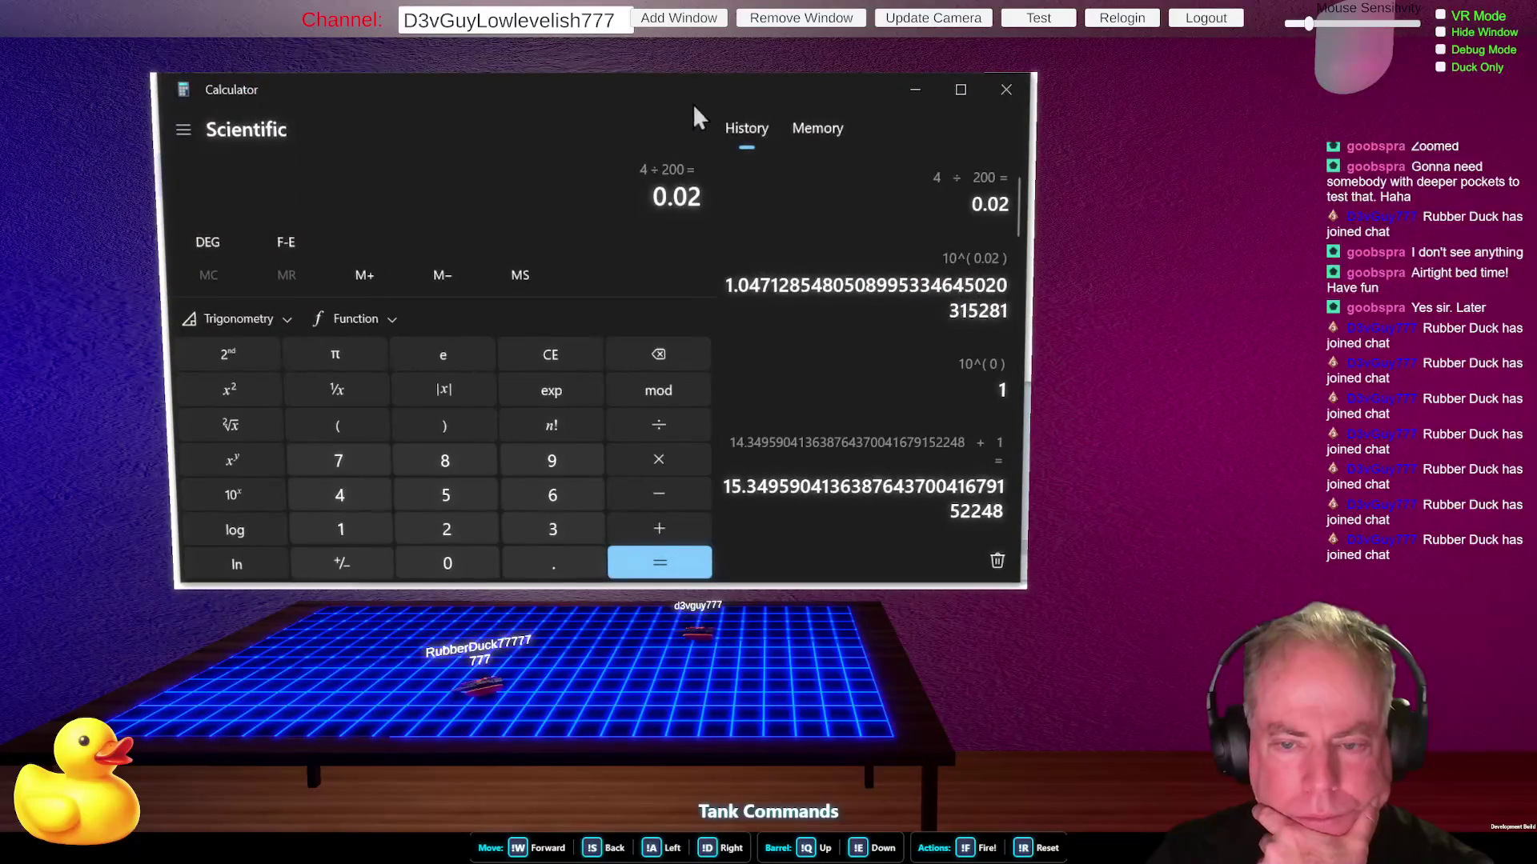
pyautogui.hotkey('alt', 'Tab')
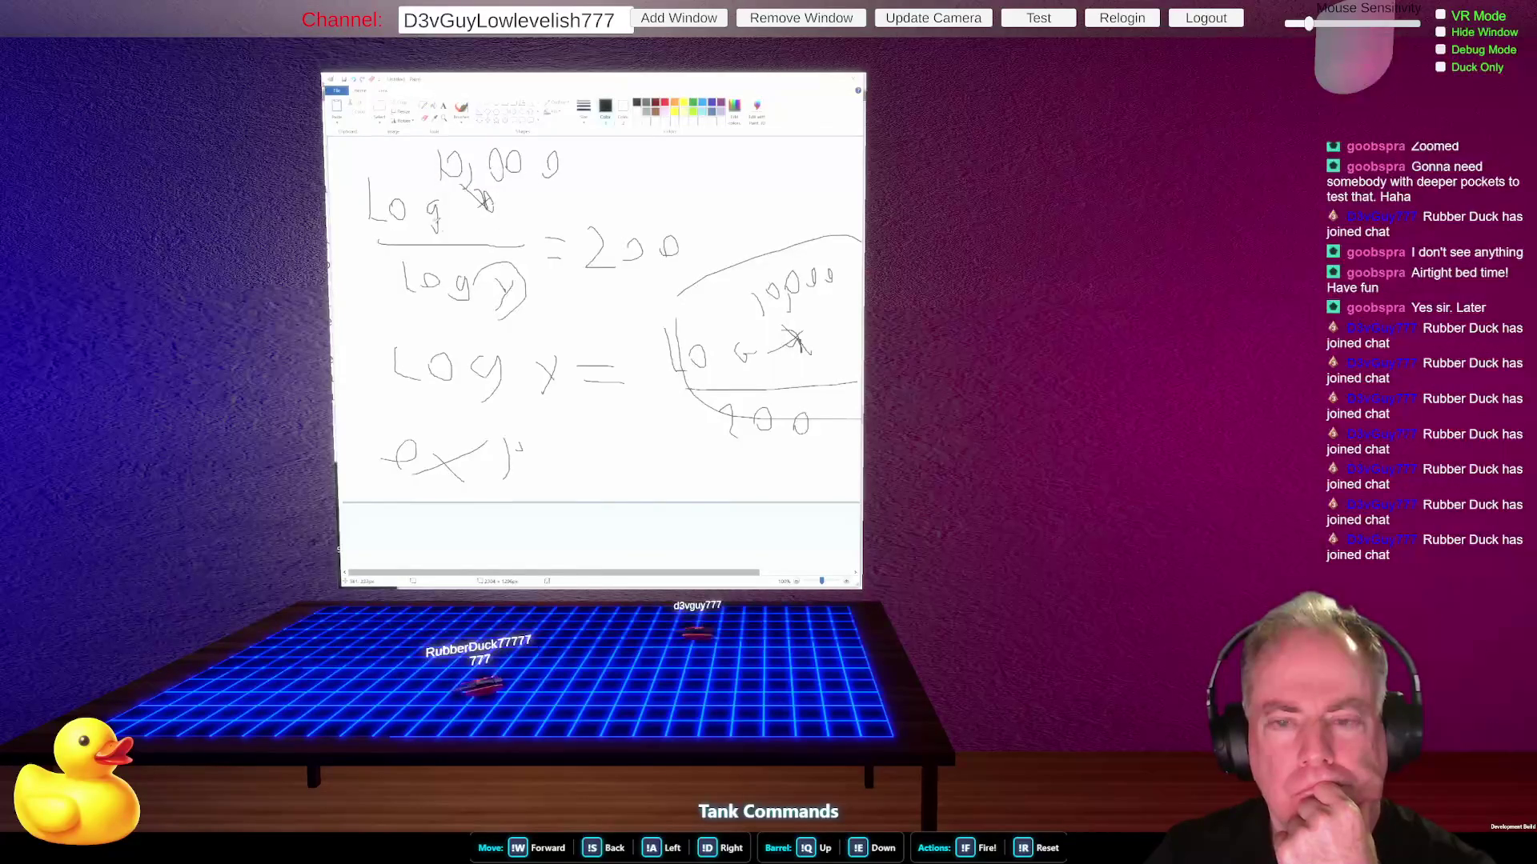
pyautogui.hotkey('alt', 'Tab')
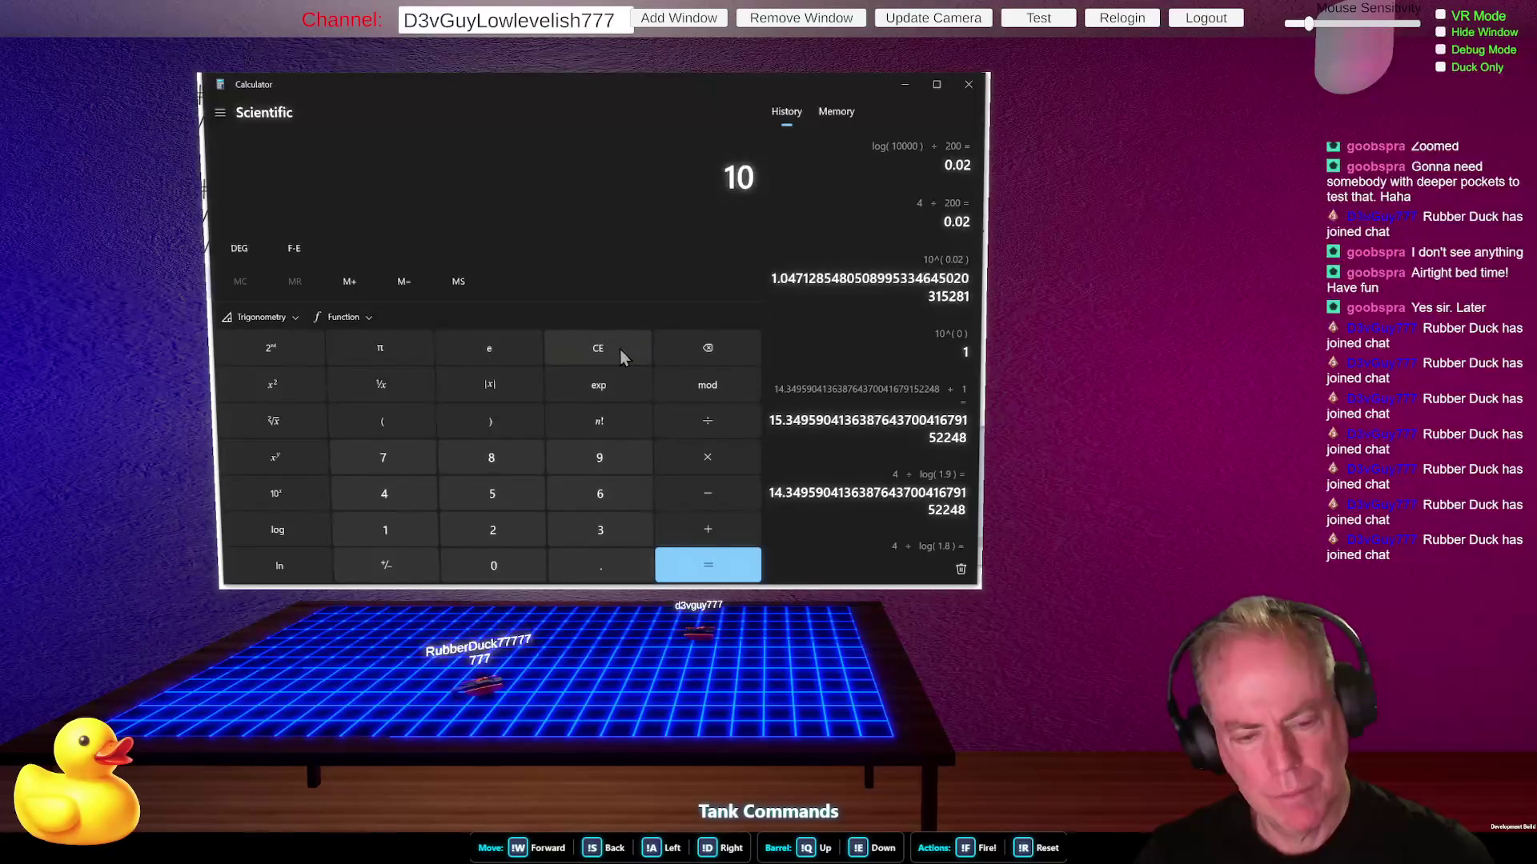
# - Compute 10^0.02 = 1.0471… and store it in memory with M+
pyautogui.click(275, 457)
pyautogui.click(572, 570)
pyautogui.click(506, 573)
pyautogui.click(498, 530)
pyautogui.click(698, 565)
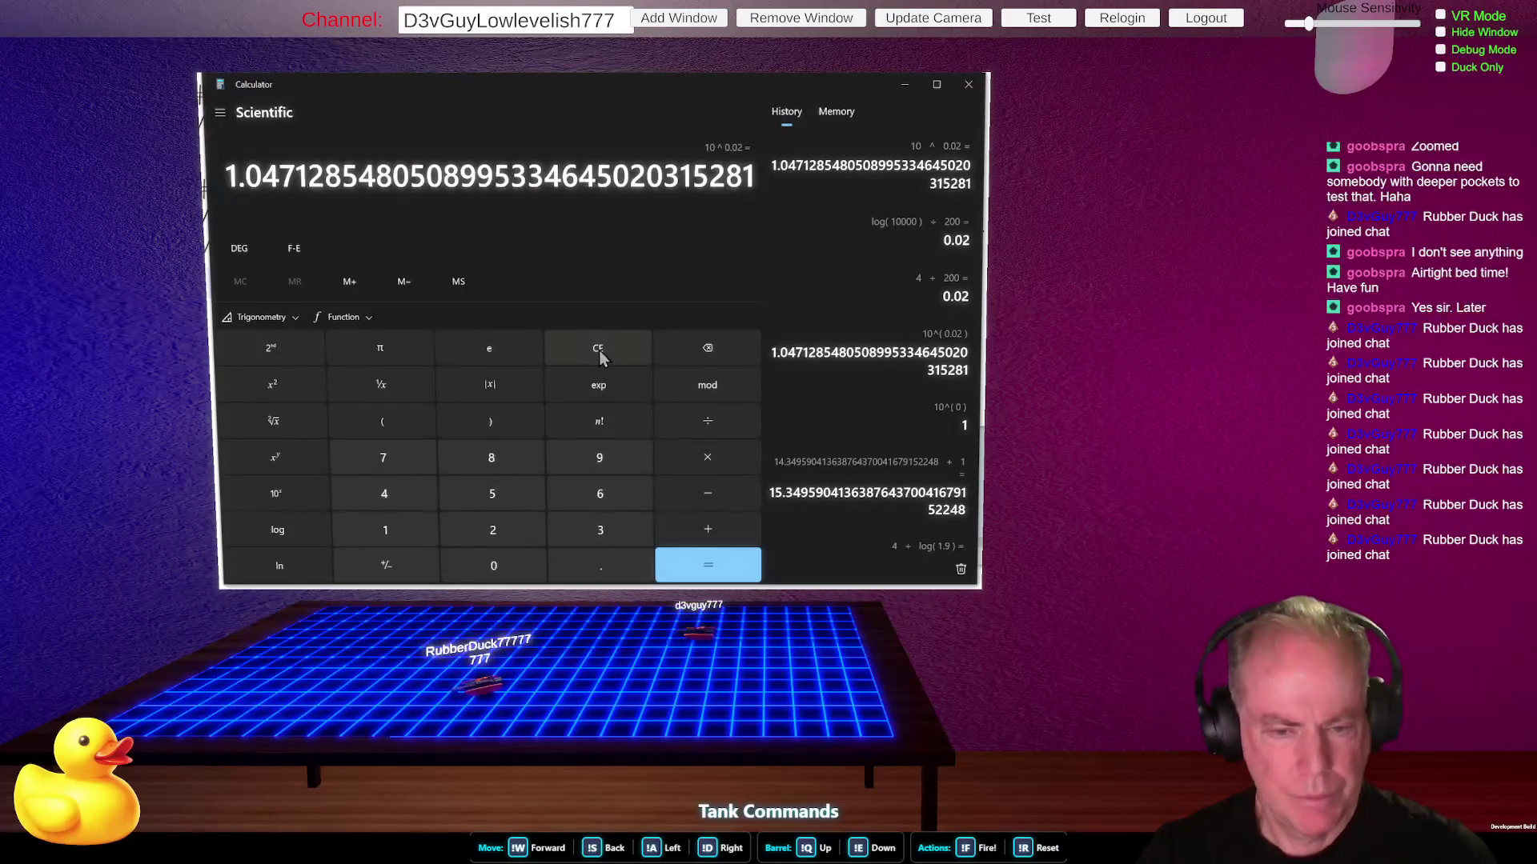
pyautogui.click(356, 285)
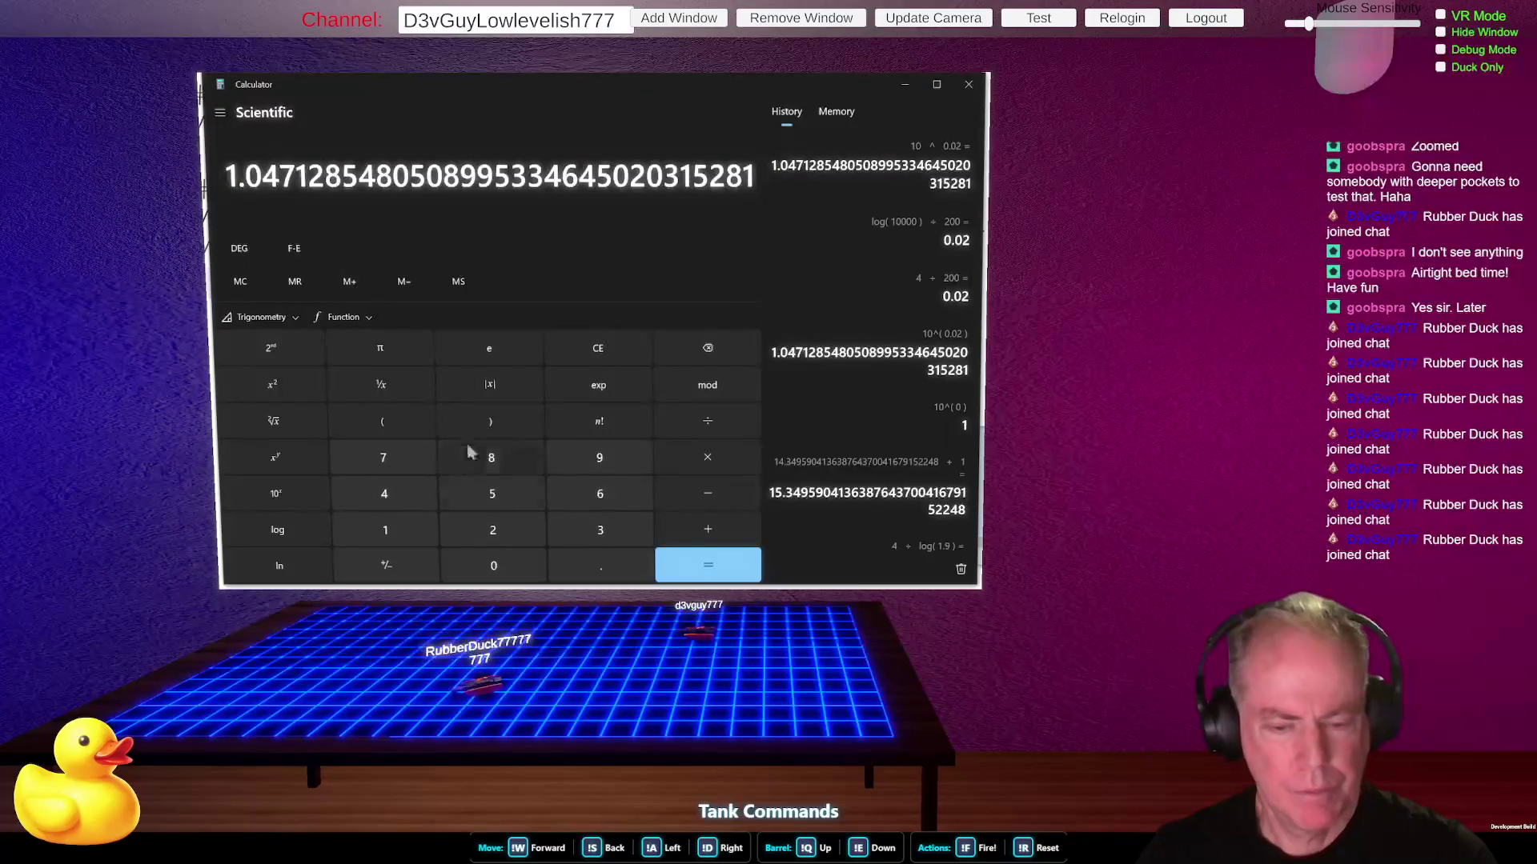
# - Divide 4 by the log of the recalled memory value to confirm 200, then clear
pyautogui.click(590, 353)
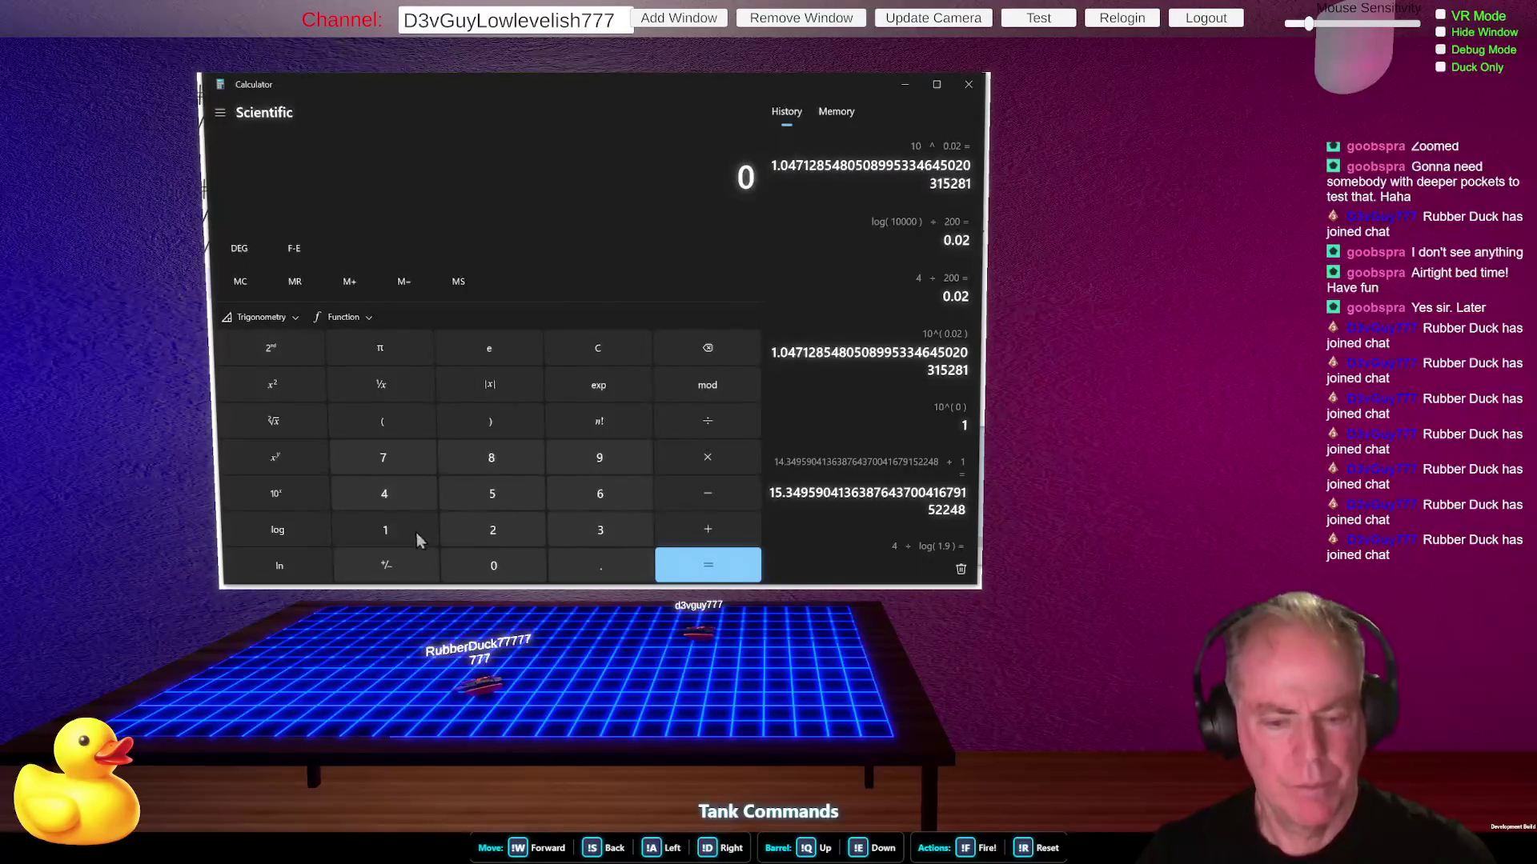
pyautogui.click(394, 492)
pyautogui.click(685, 422)
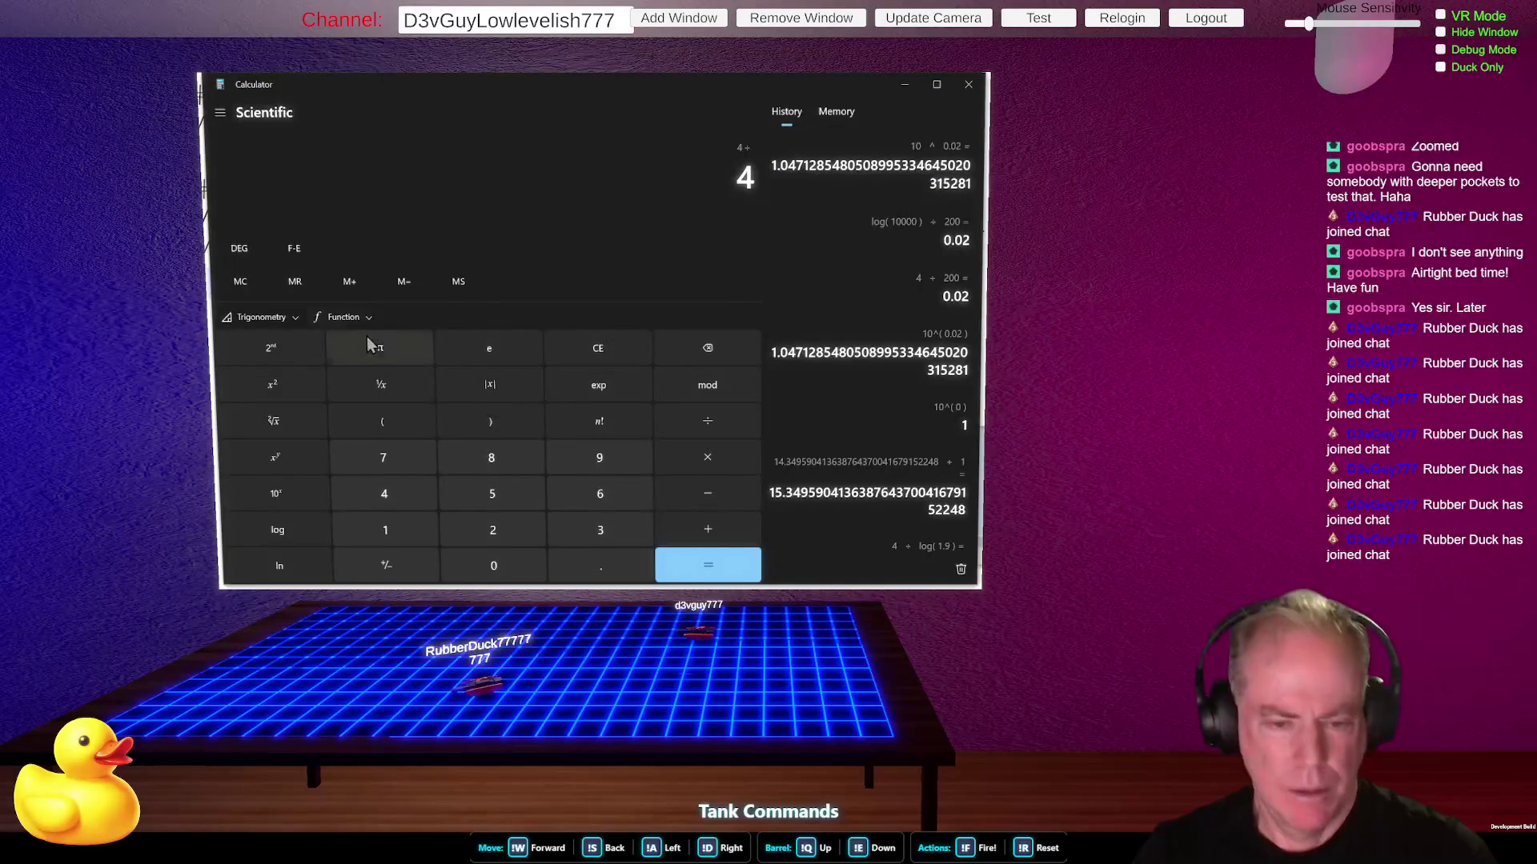
pyautogui.click(296, 281)
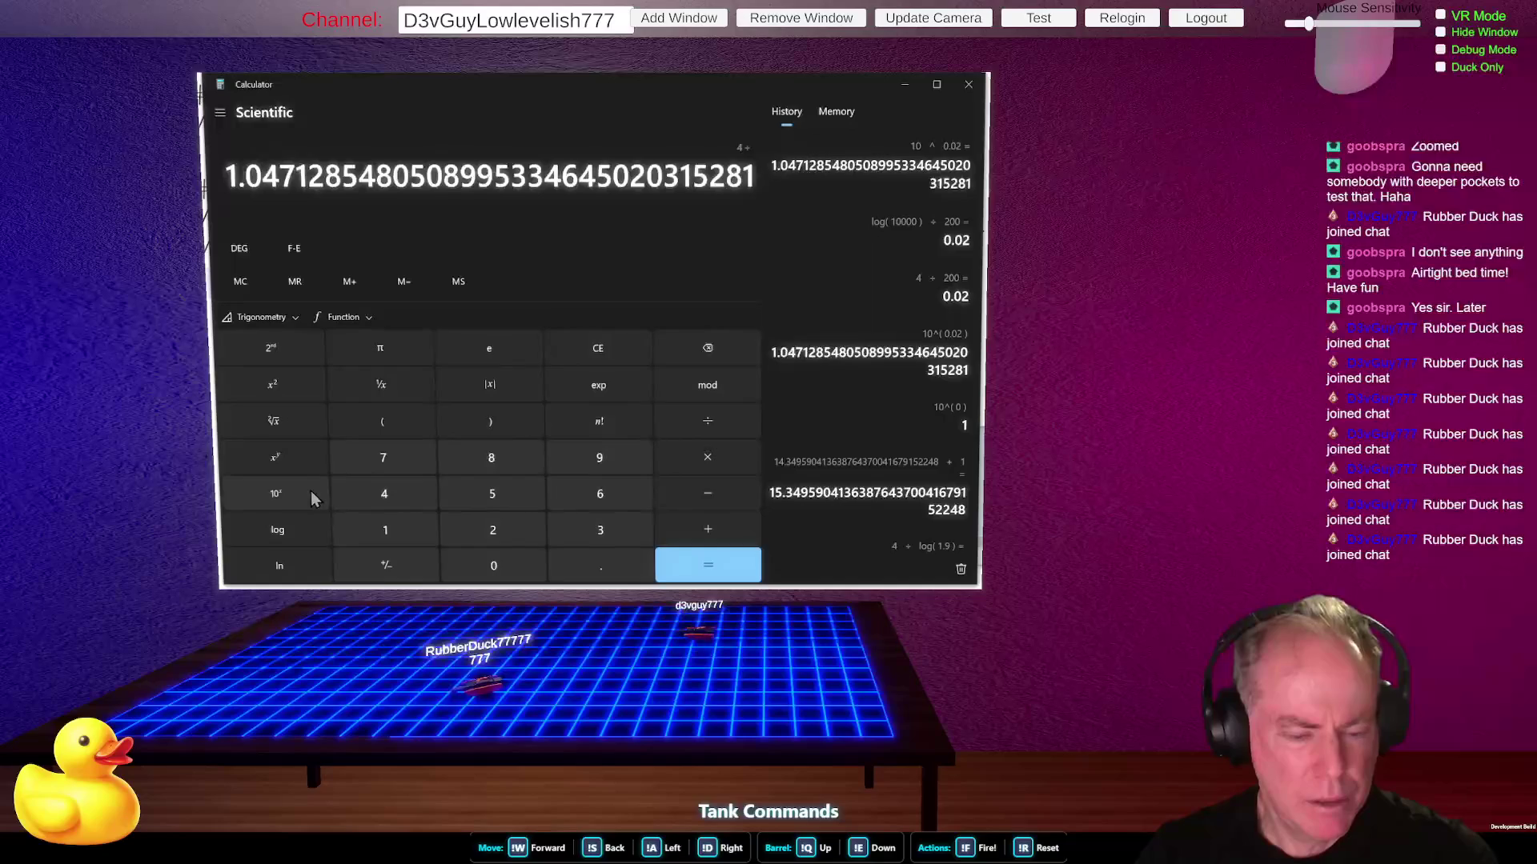
pyautogui.click(287, 531)
pyautogui.click(707, 565)
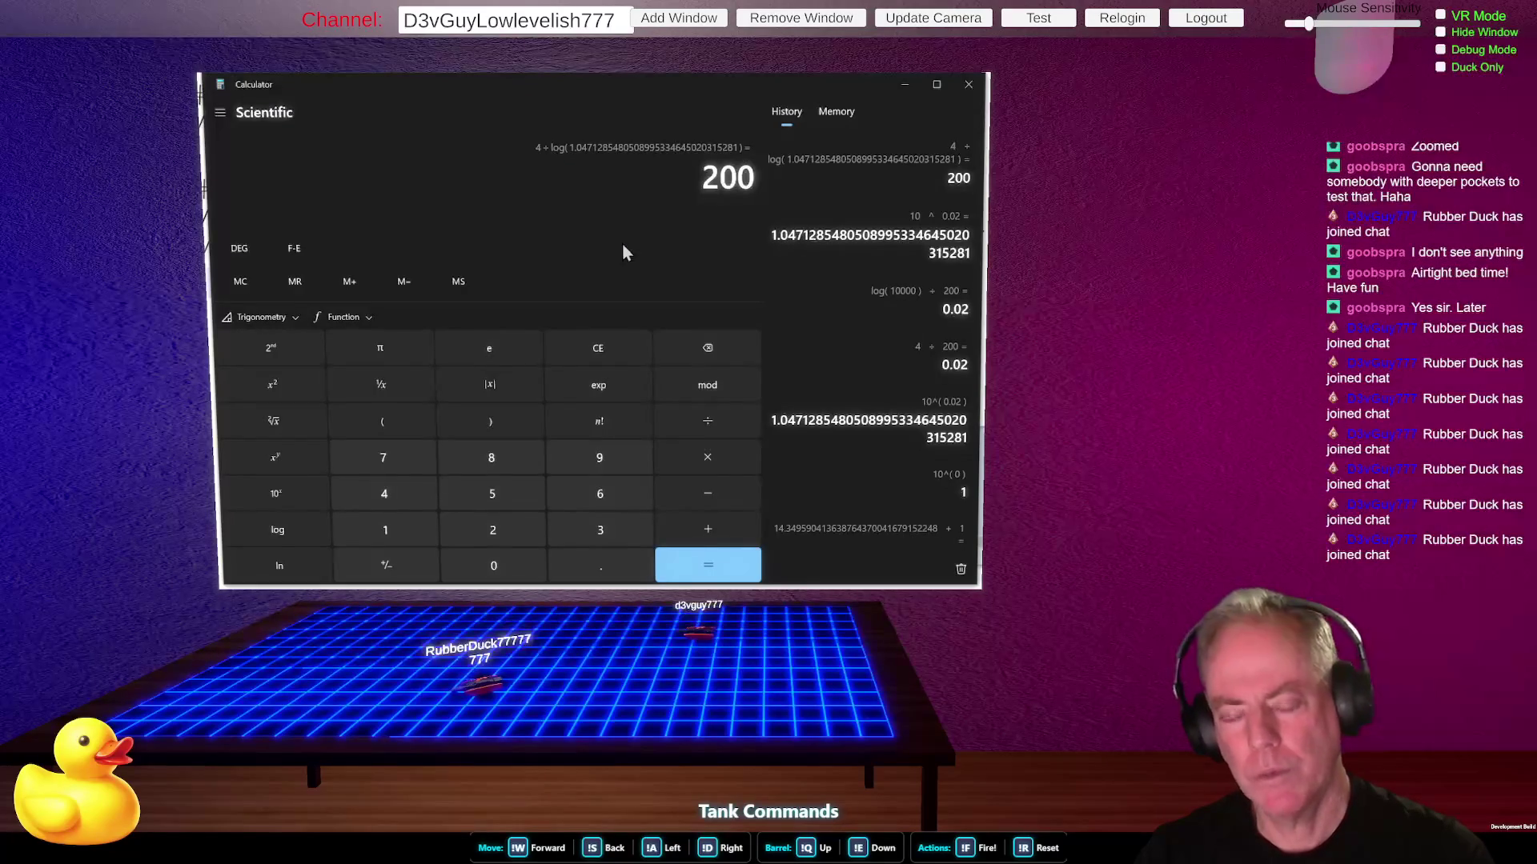
pyautogui.click(597, 353)
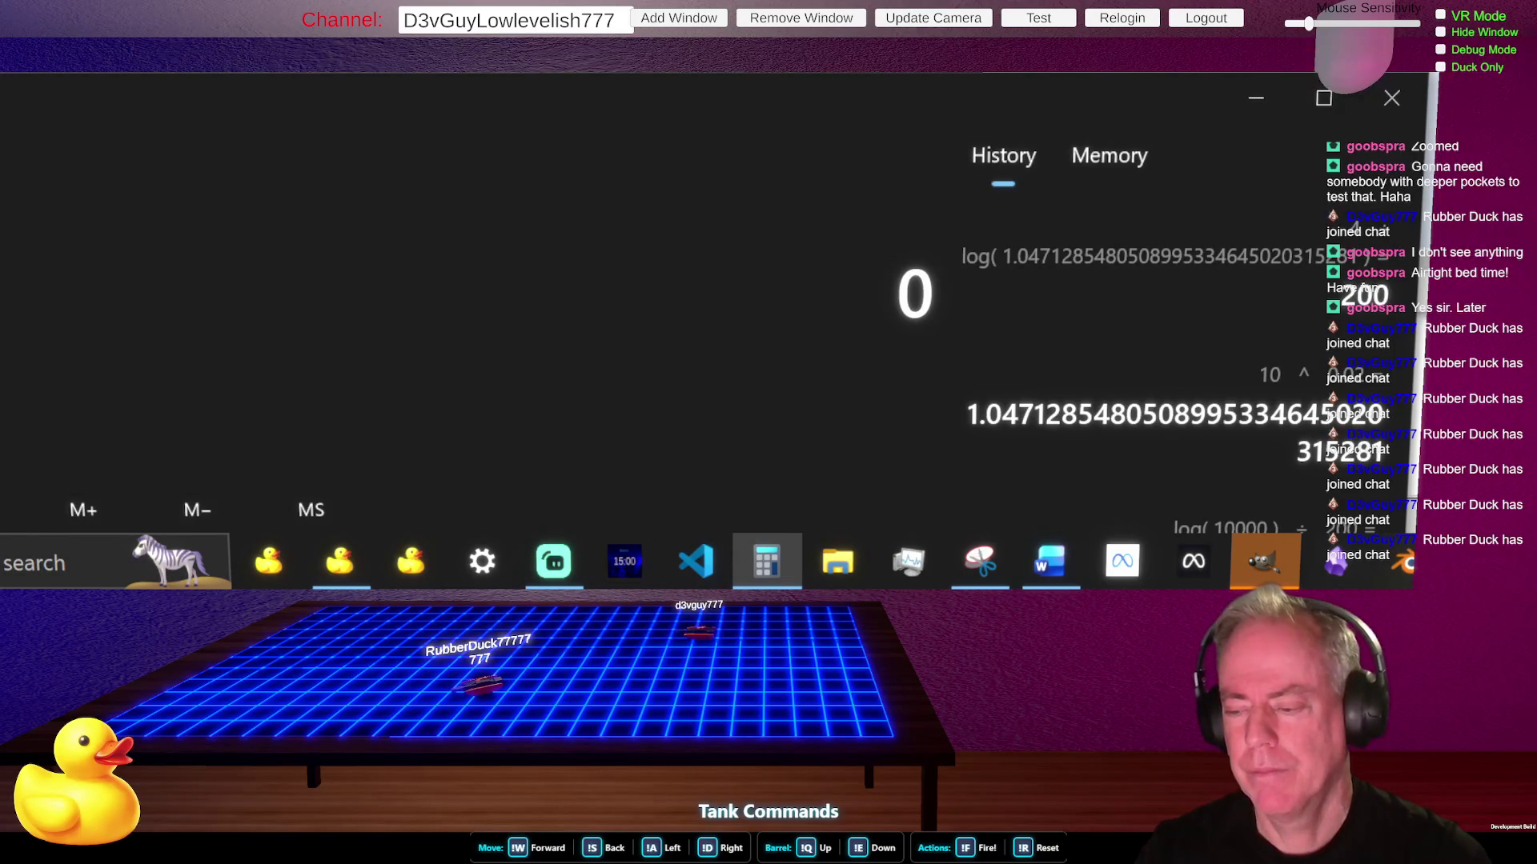
# - Glance at the Paint logarithm notes, then bring the Calculator window back
pyautogui.hotkey('alt', 'Tab')
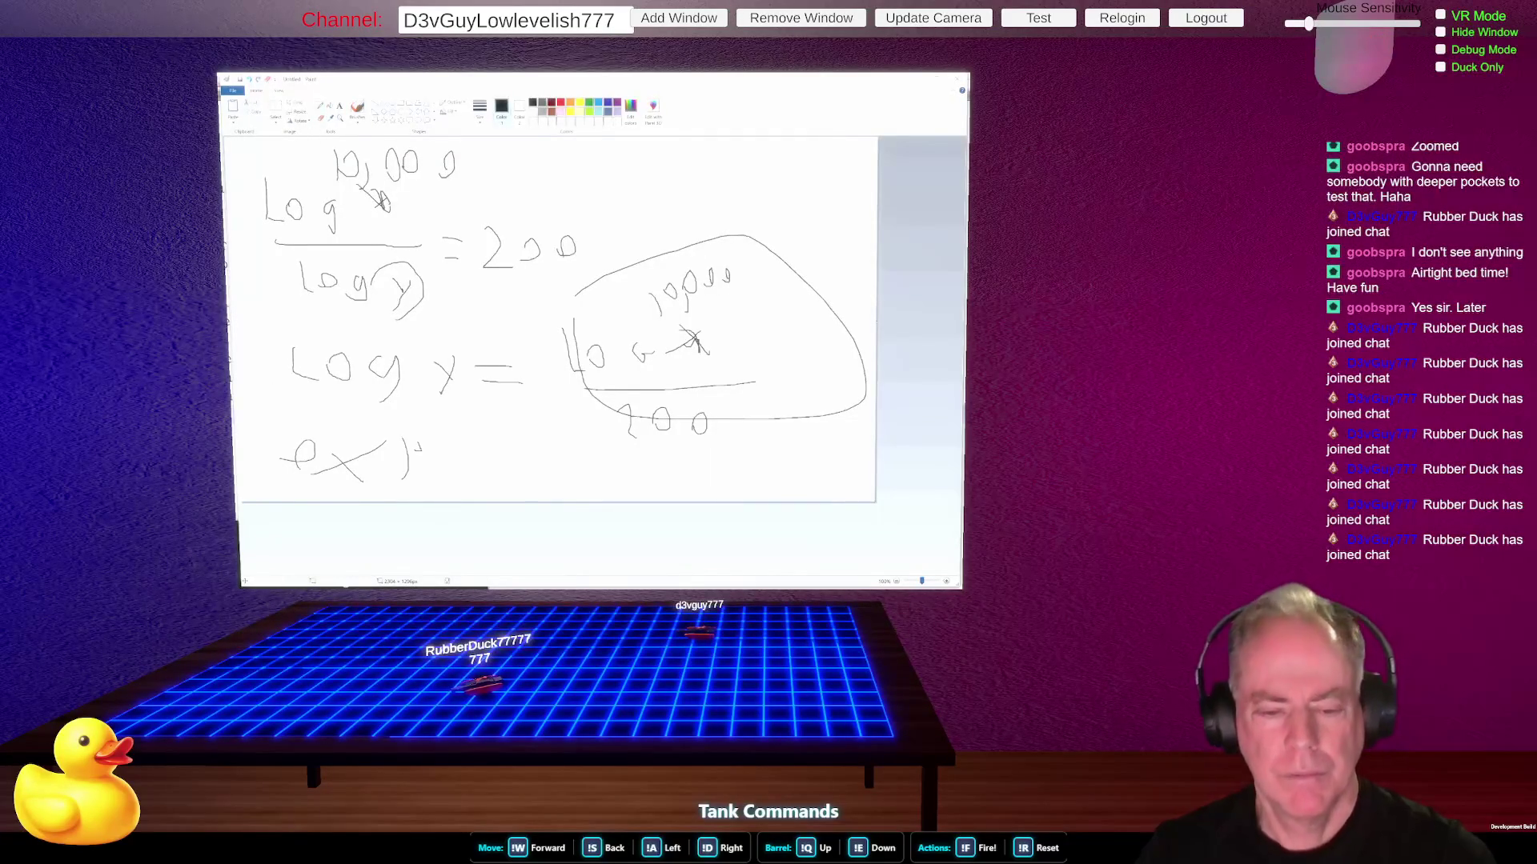
pyautogui.hotkey('alt', 'Tab')
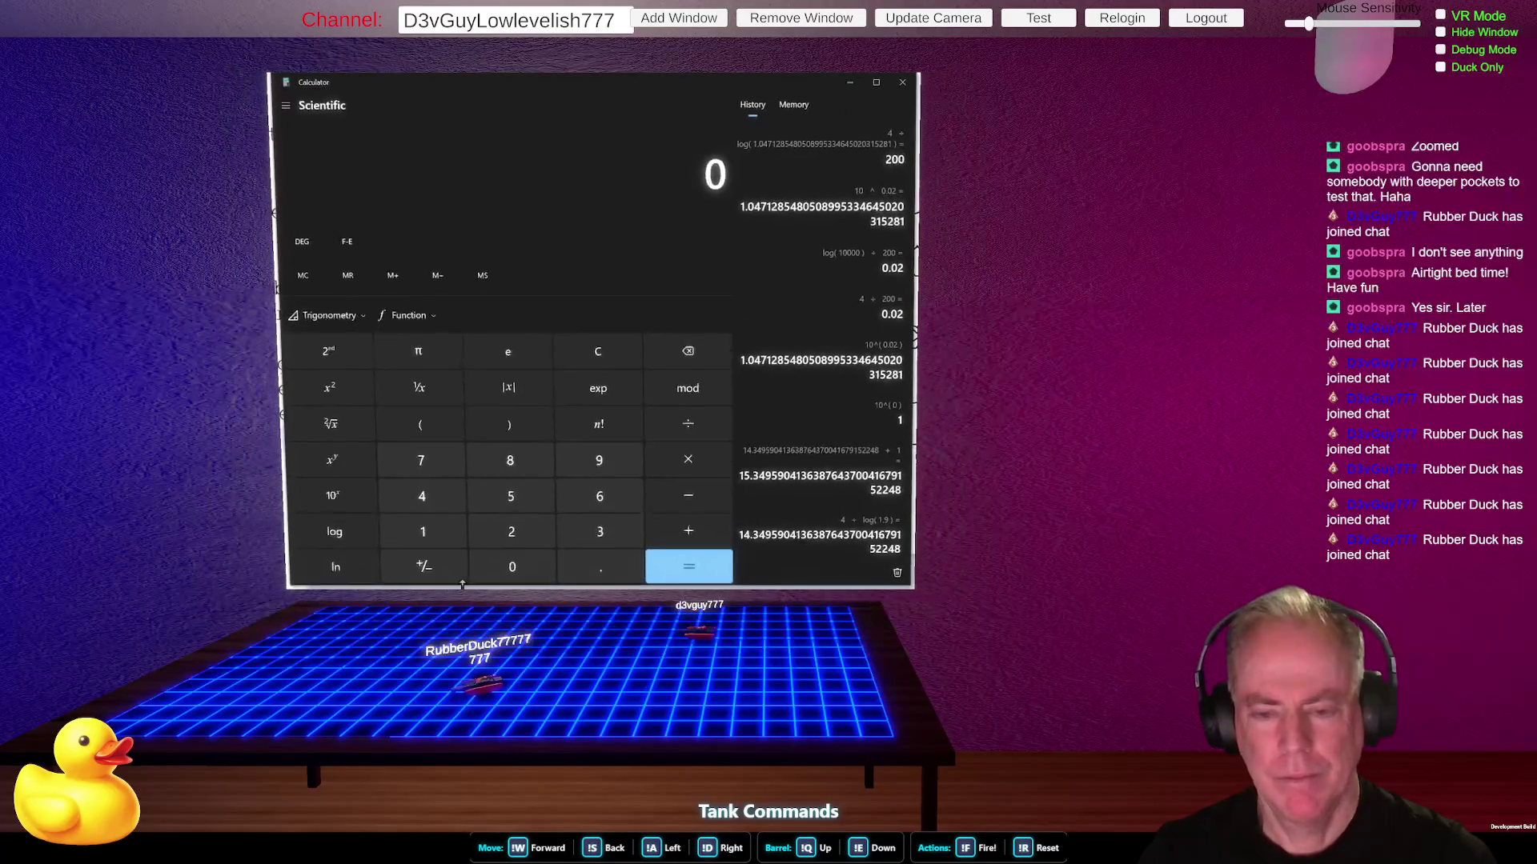
# - Compute 4 ÷ log(1.8) + 1, giving 16.67
pyautogui.click(438, 503)
pyautogui.click(688, 424)
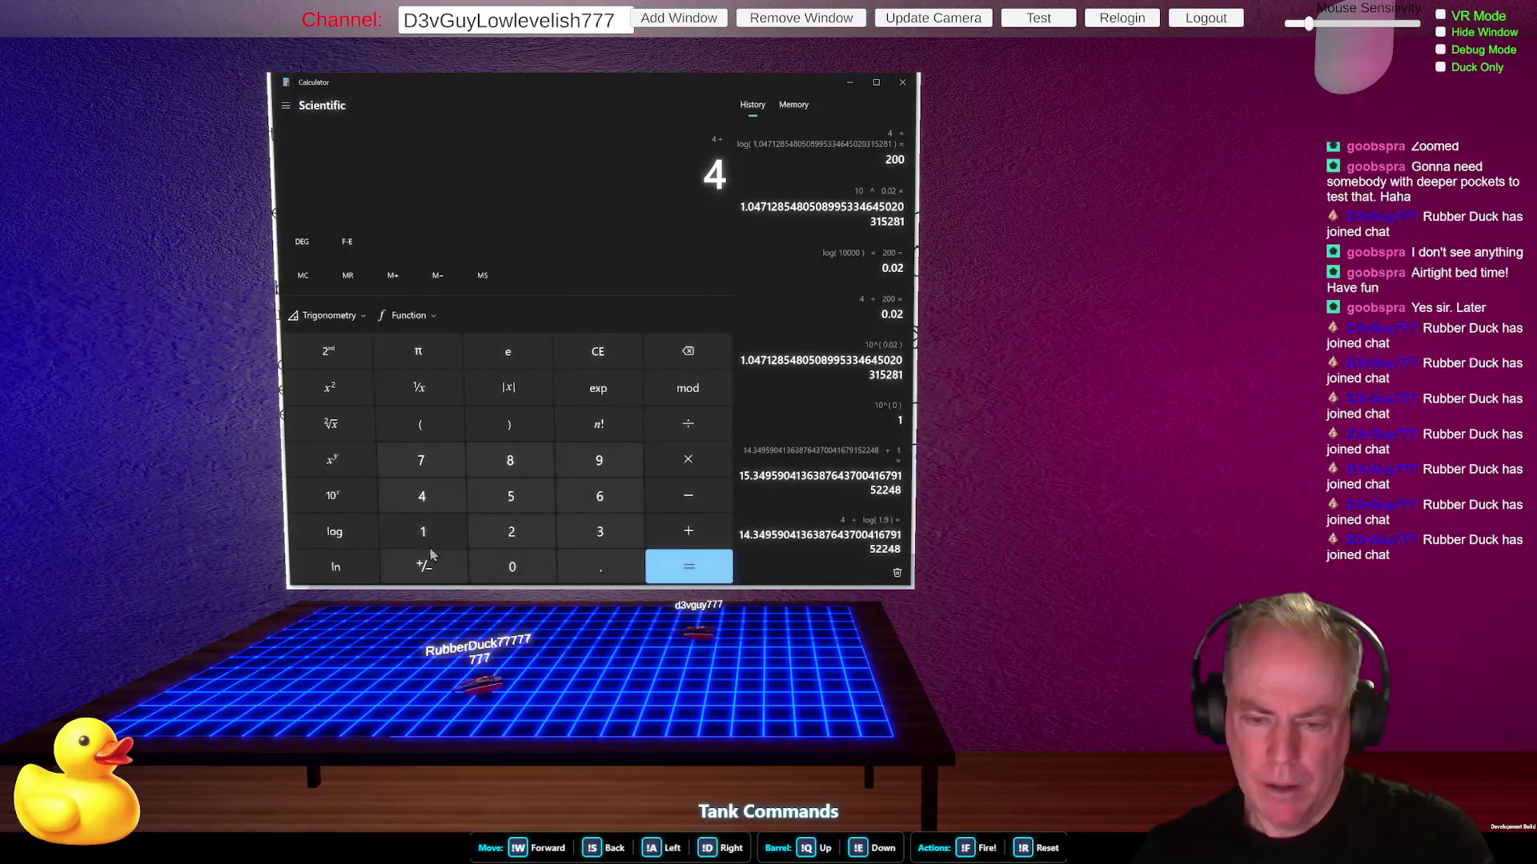
pyautogui.click(453, 531)
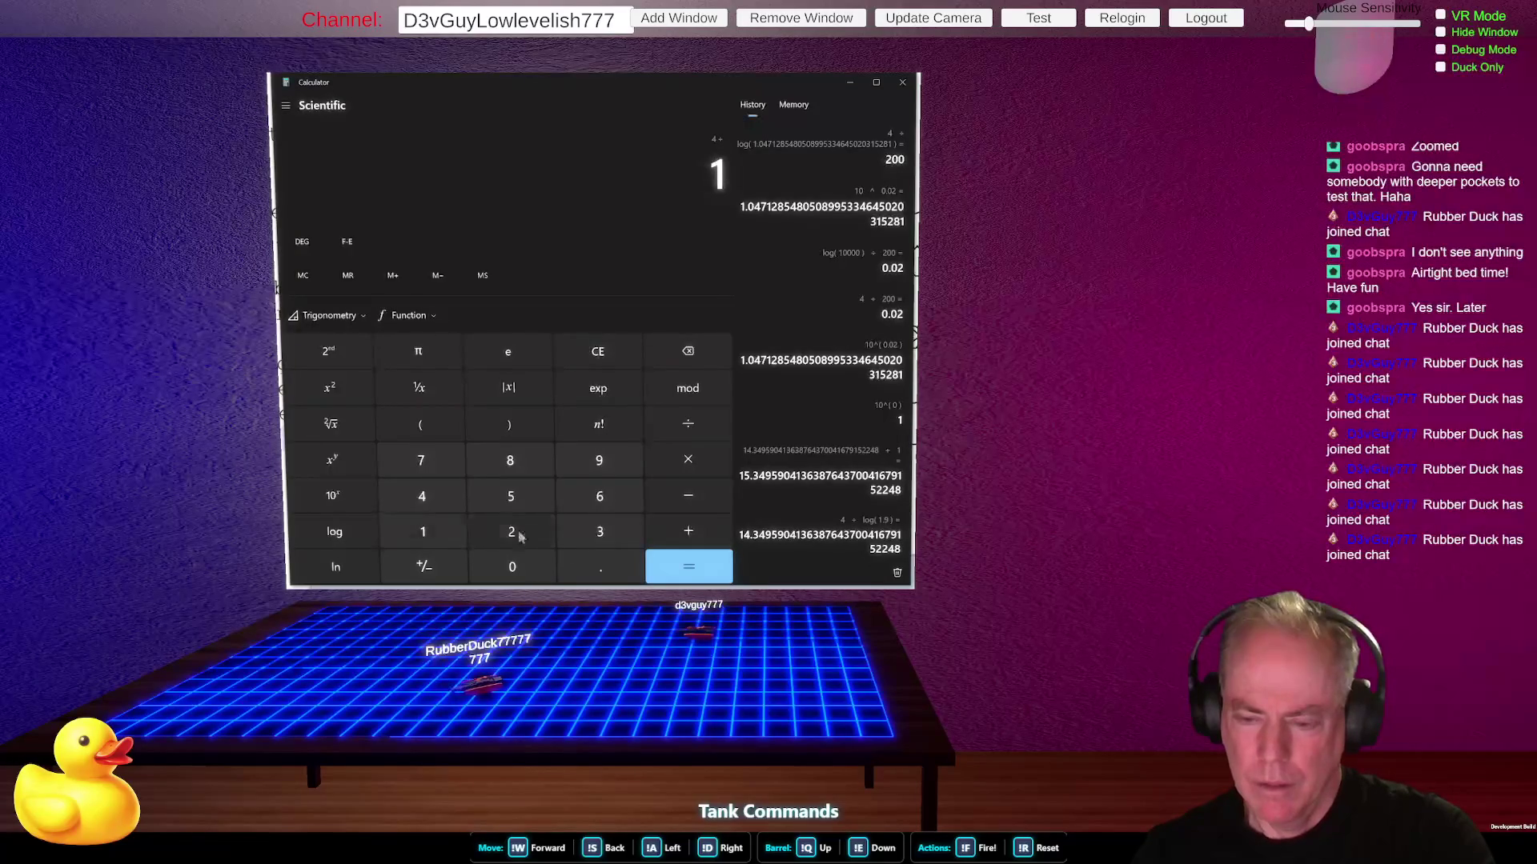
pyautogui.click(594, 571)
pyautogui.click(520, 464)
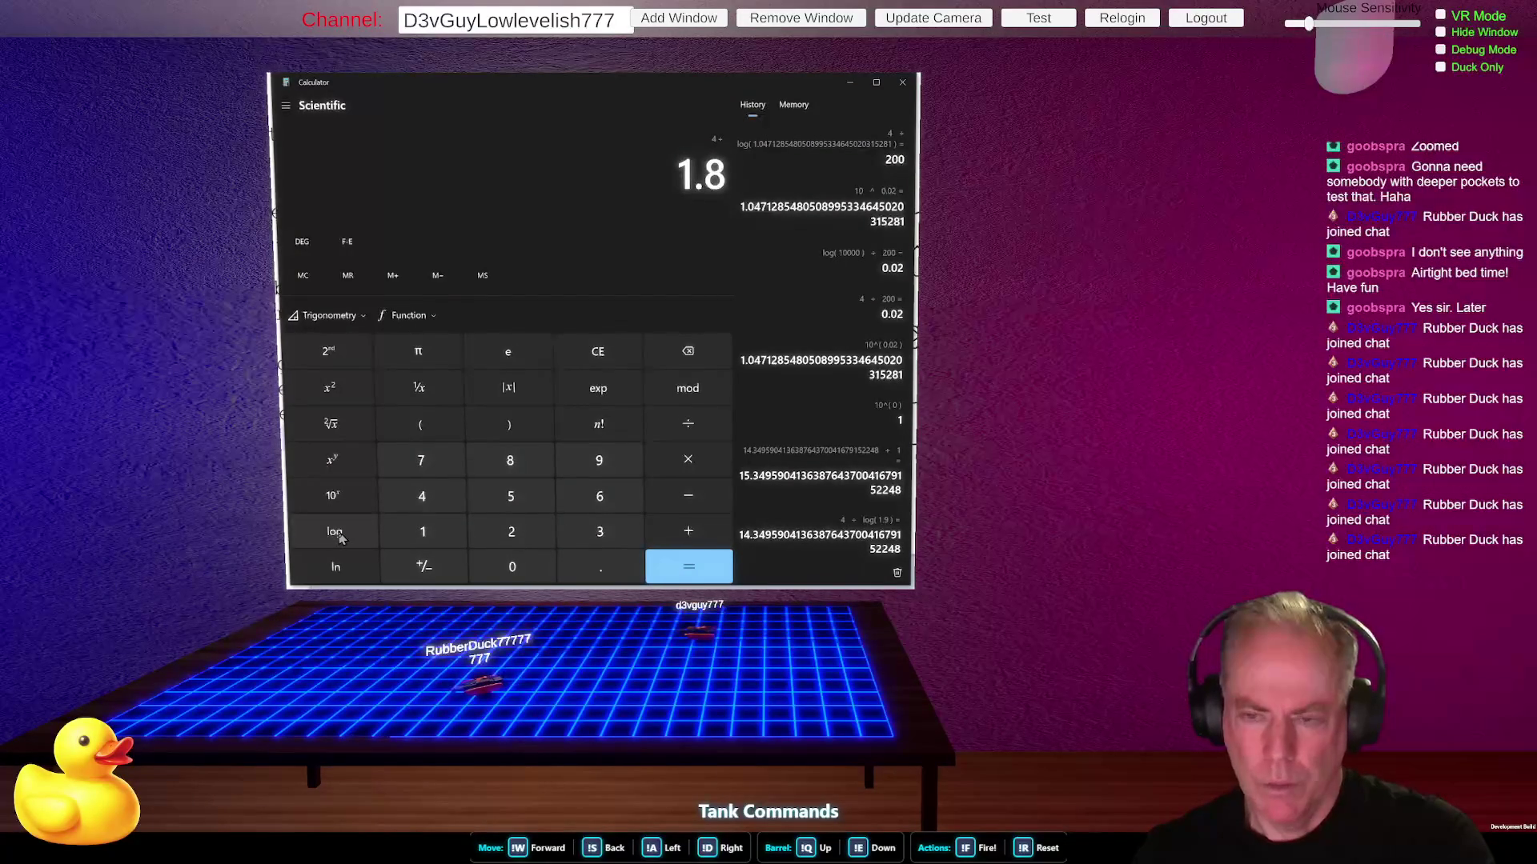
pyautogui.click(334, 531)
pyautogui.click(688, 532)
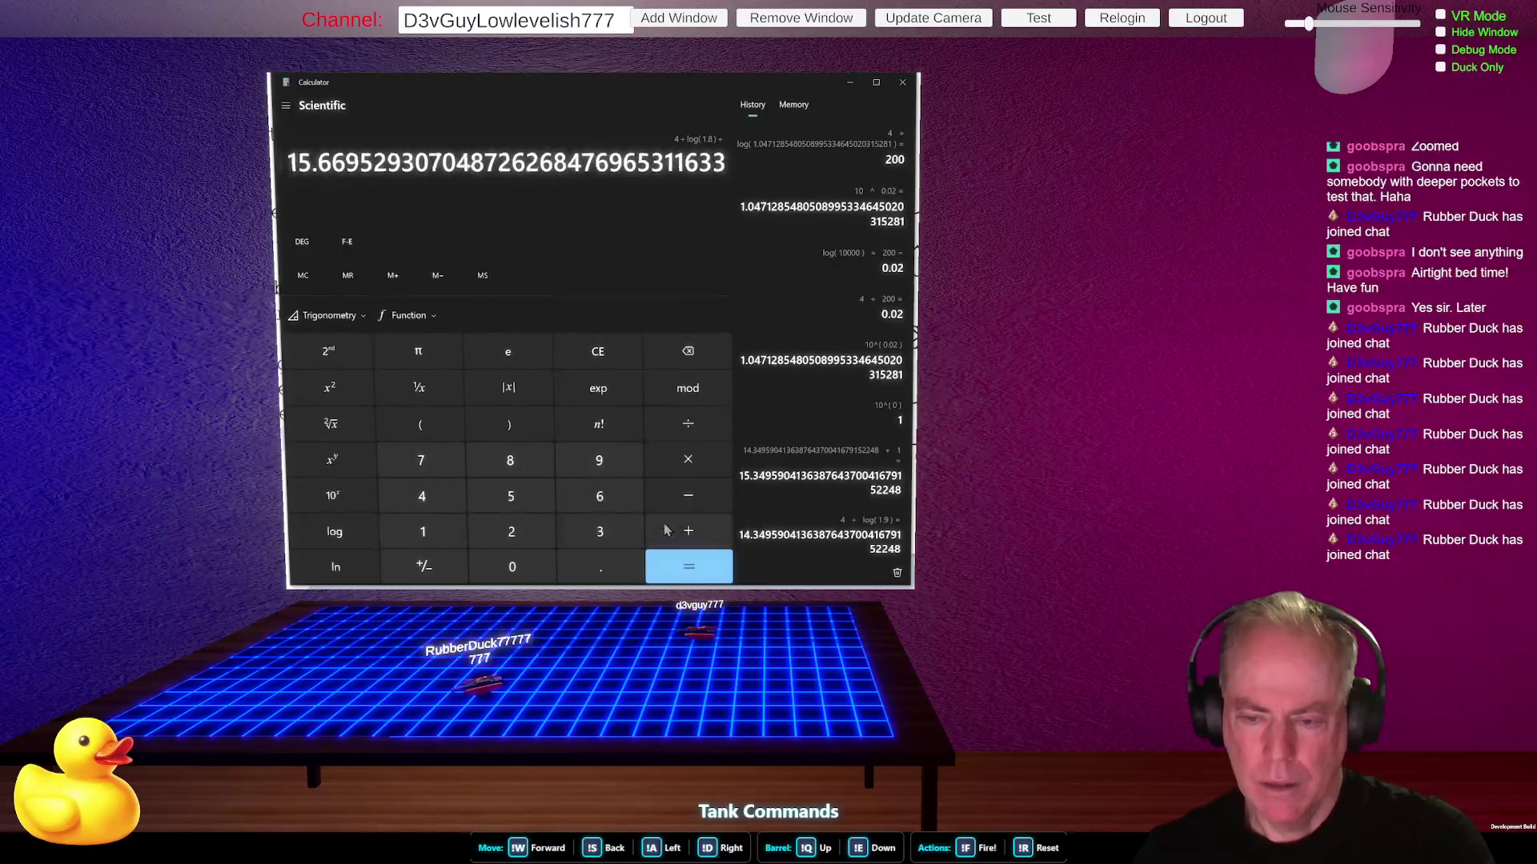
pyautogui.click(421, 539)
pyautogui.click(690, 567)
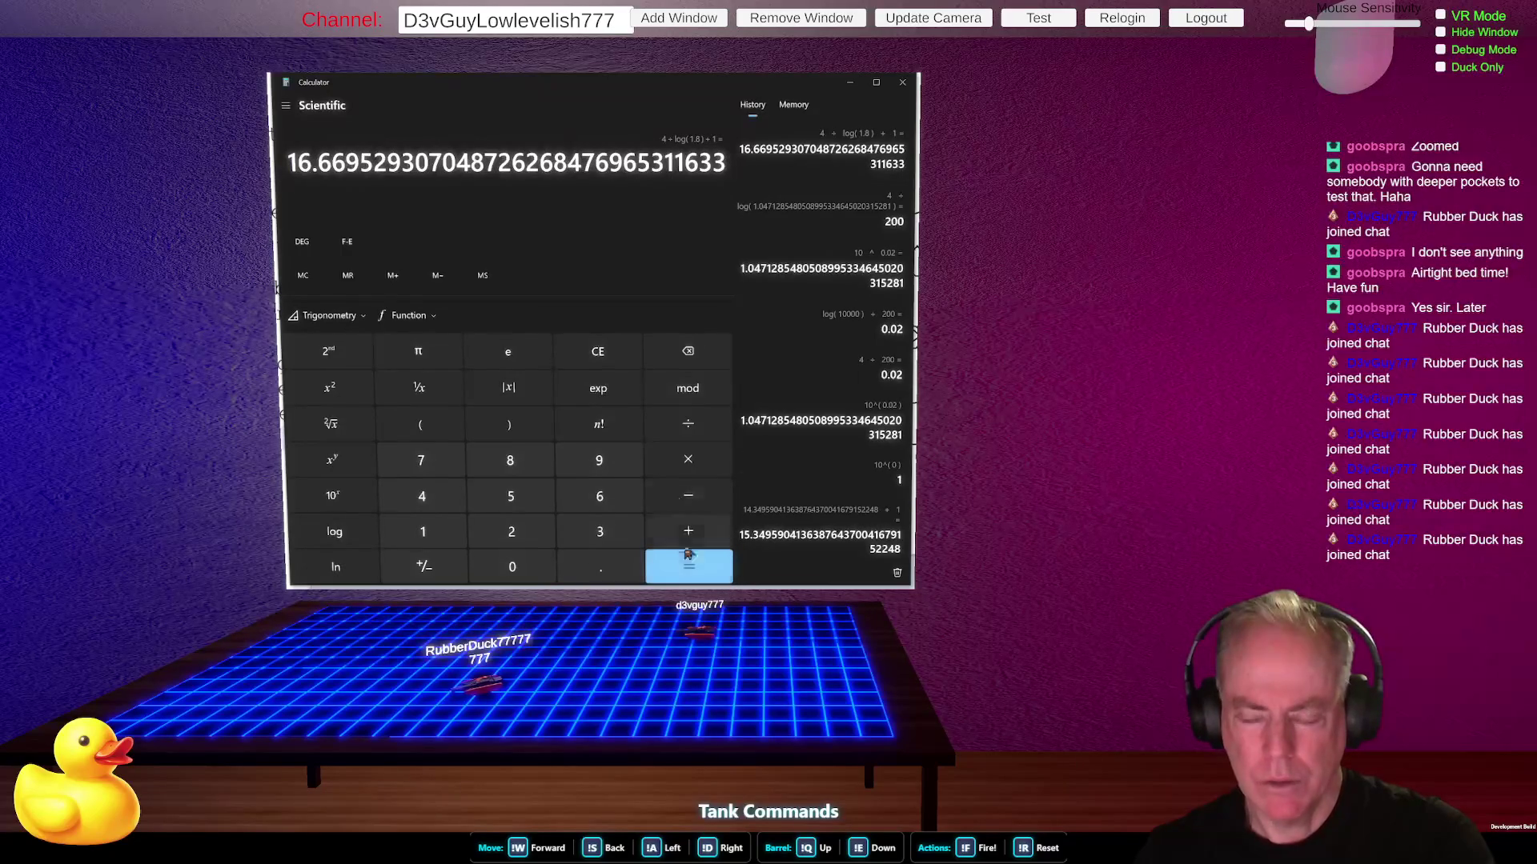
# - Start 4 log(1.9) + 1 without the divide, then discard the unfinished calculation
pyautogui.click(616, 351)
pyautogui.click(438, 494)
pyautogui.click(424, 532)
pyautogui.click(600, 567)
pyautogui.click(600, 460)
pyautogui.click(334, 531)
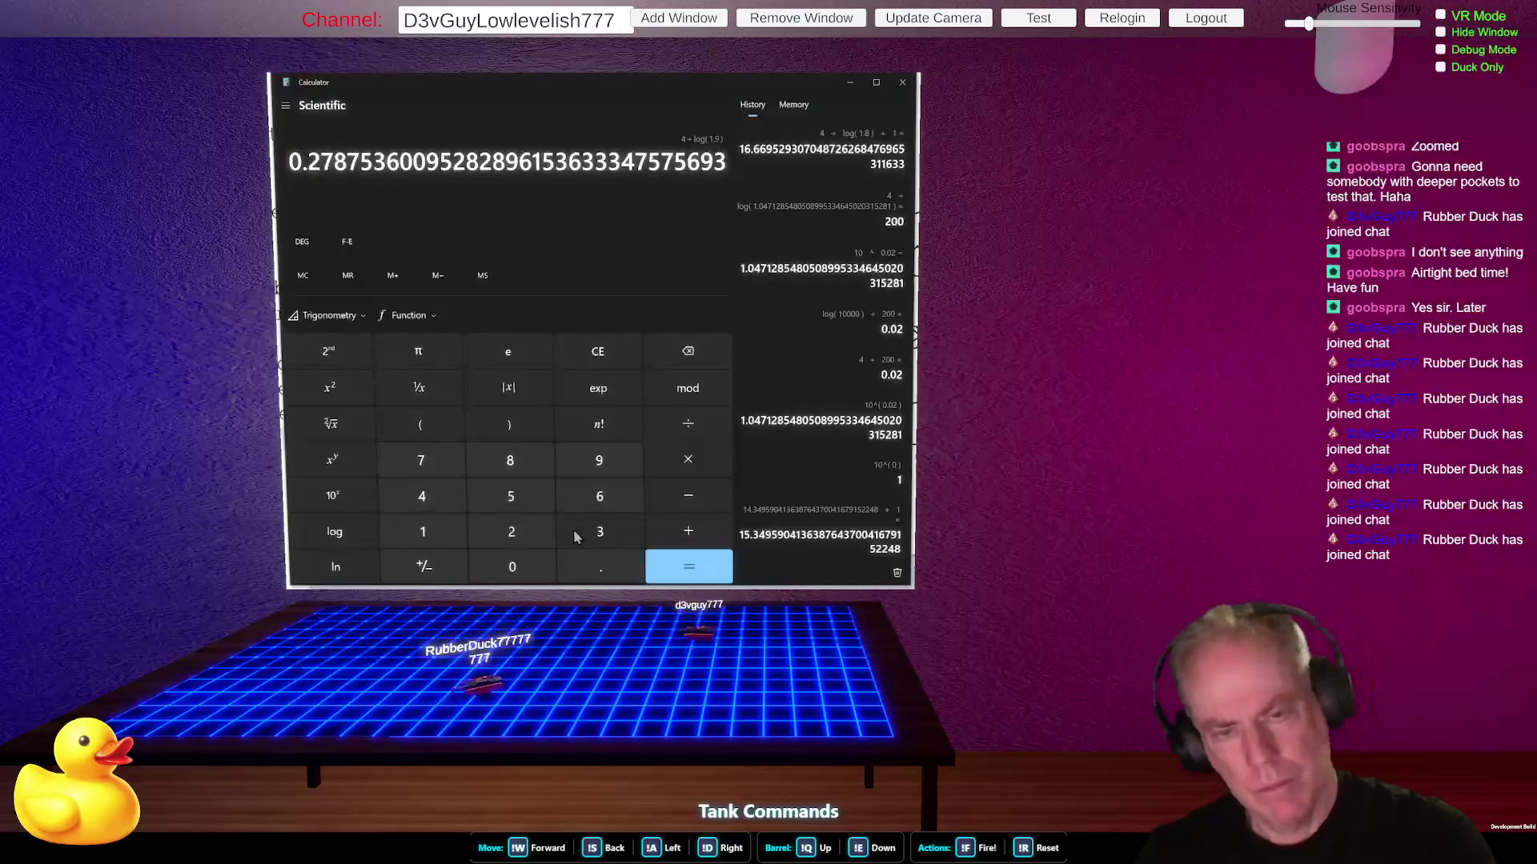
pyautogui.click(687, 533)
pyautogui.click(423, 531)
pyautogui.click(608, 352)
pyautogui.click(609, 353)
# - Compute 4 ÷ log(1.9) + 1, giving 15.35
pyautogui.click(422, 497)
pyautogui.click(688, 423)
pyautogui.click(423, 531)
pyautogui.click(600, 565)
pyautogui.click(599, 463)
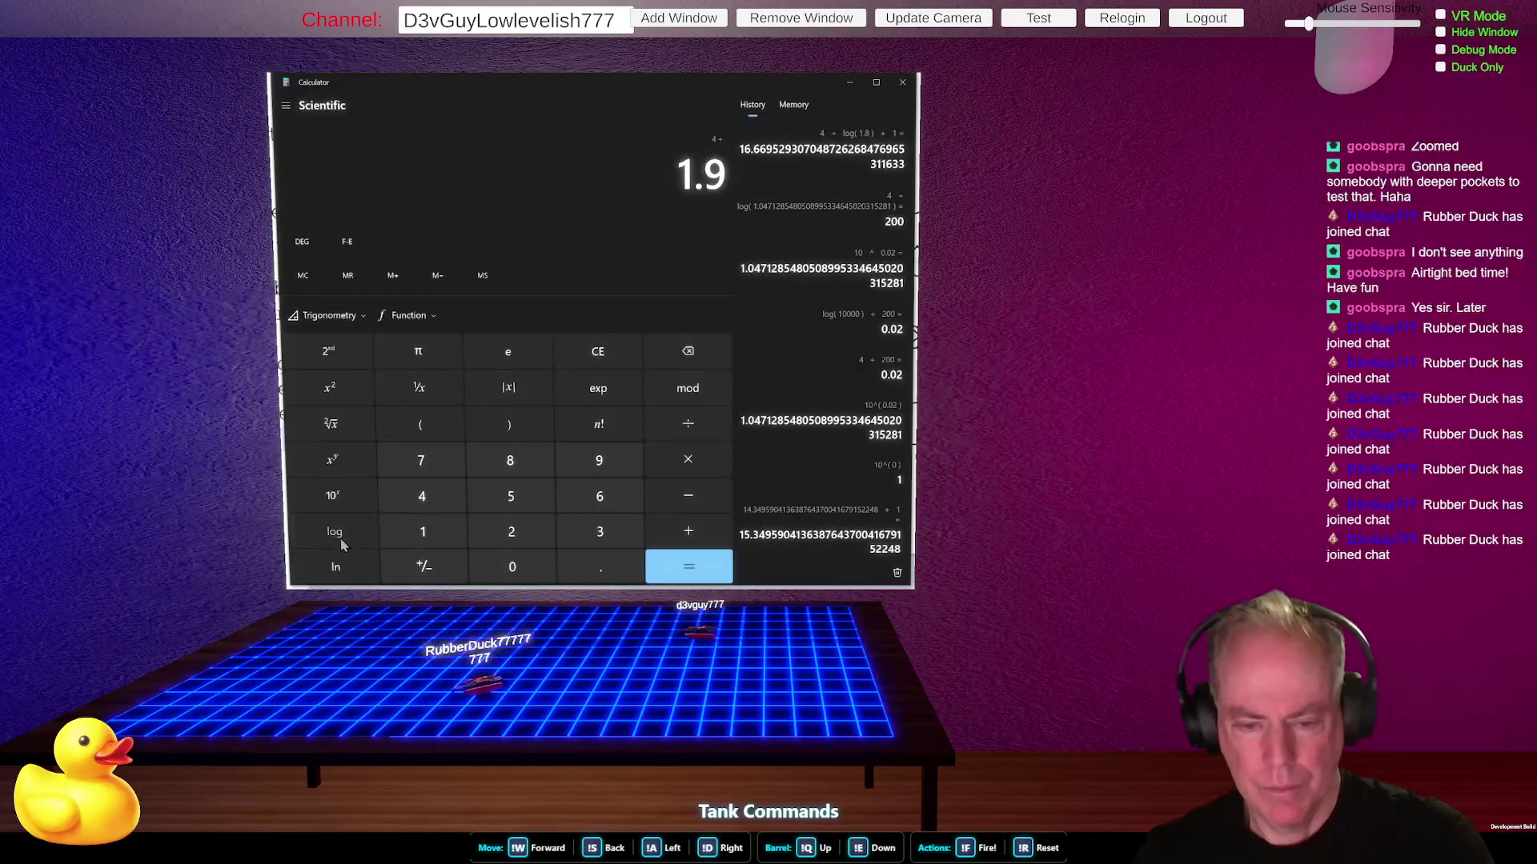
pyautogui.click(335, 532)
pyautogui.click(688, 567)
pyautogui.click(690, 530)
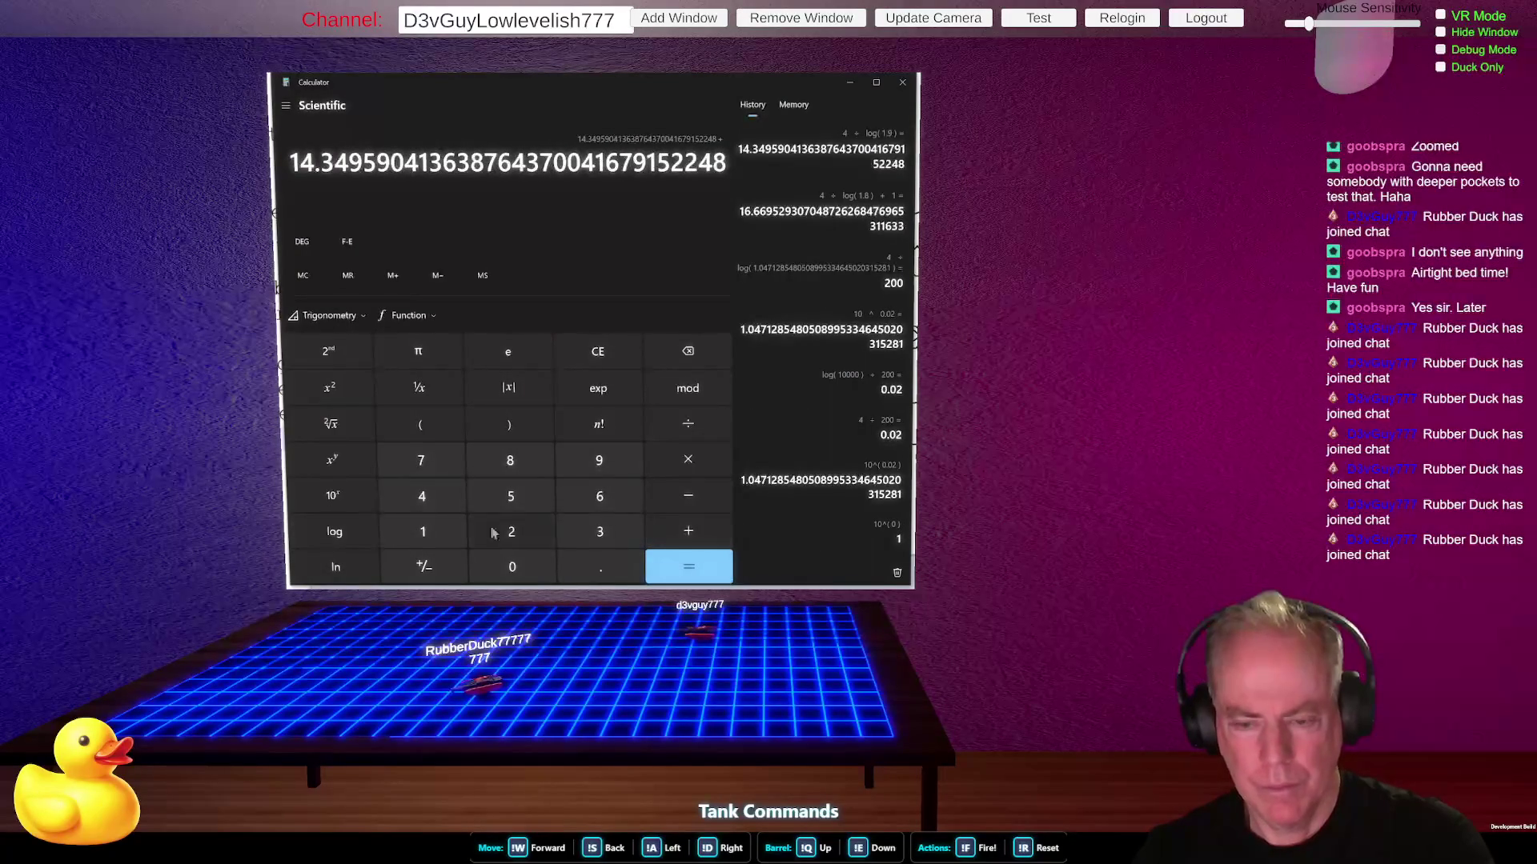
pyautogui.click(422, 532)
pyautogui.click(689, 566)
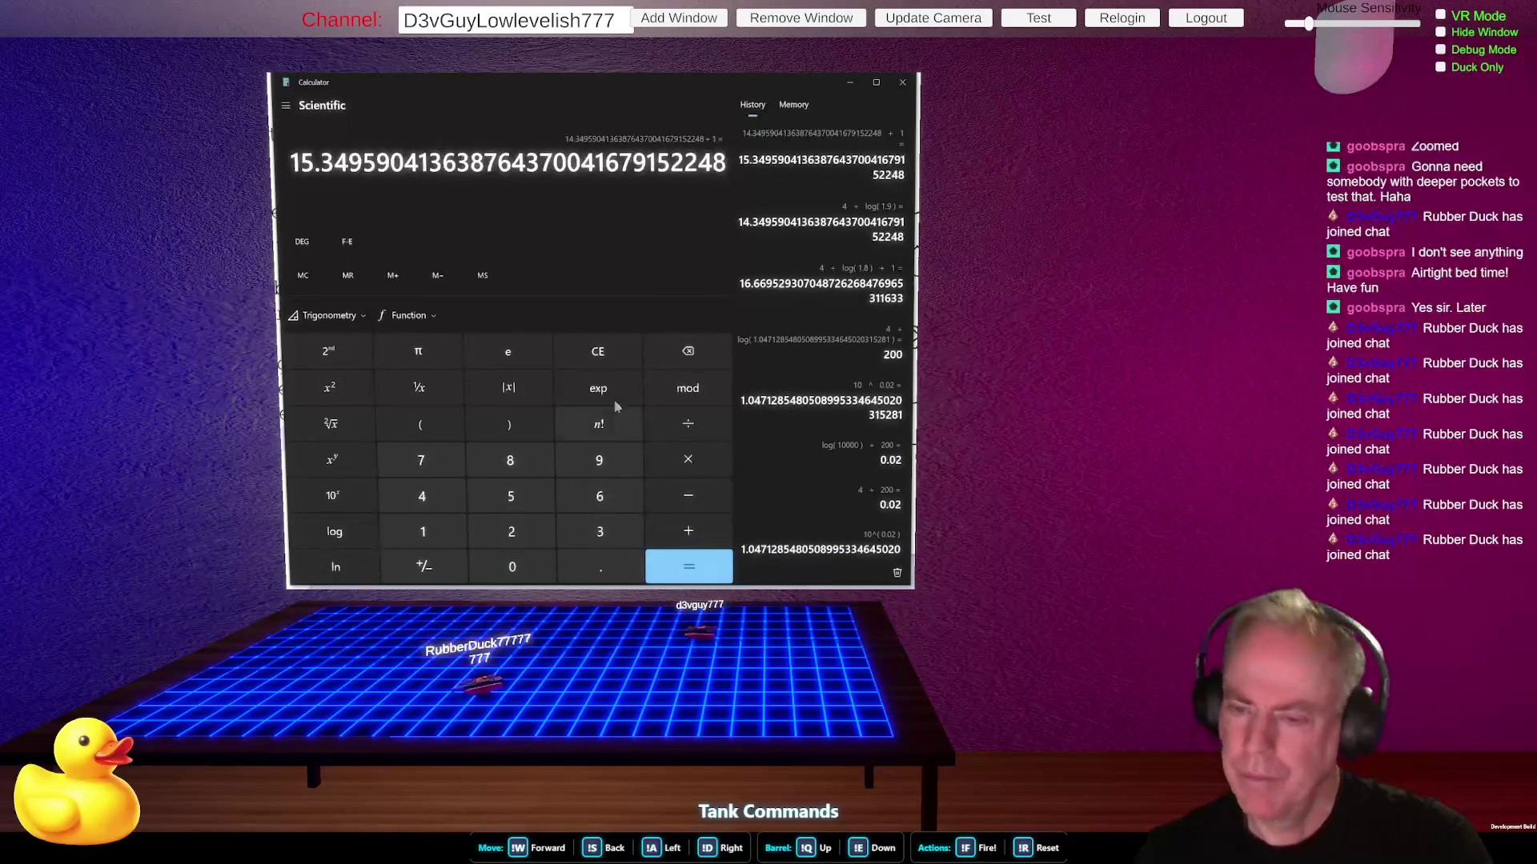
# - Compute 4 ÷ log(2) + 1, giving 14.29
pyautogui.click(623, 350)
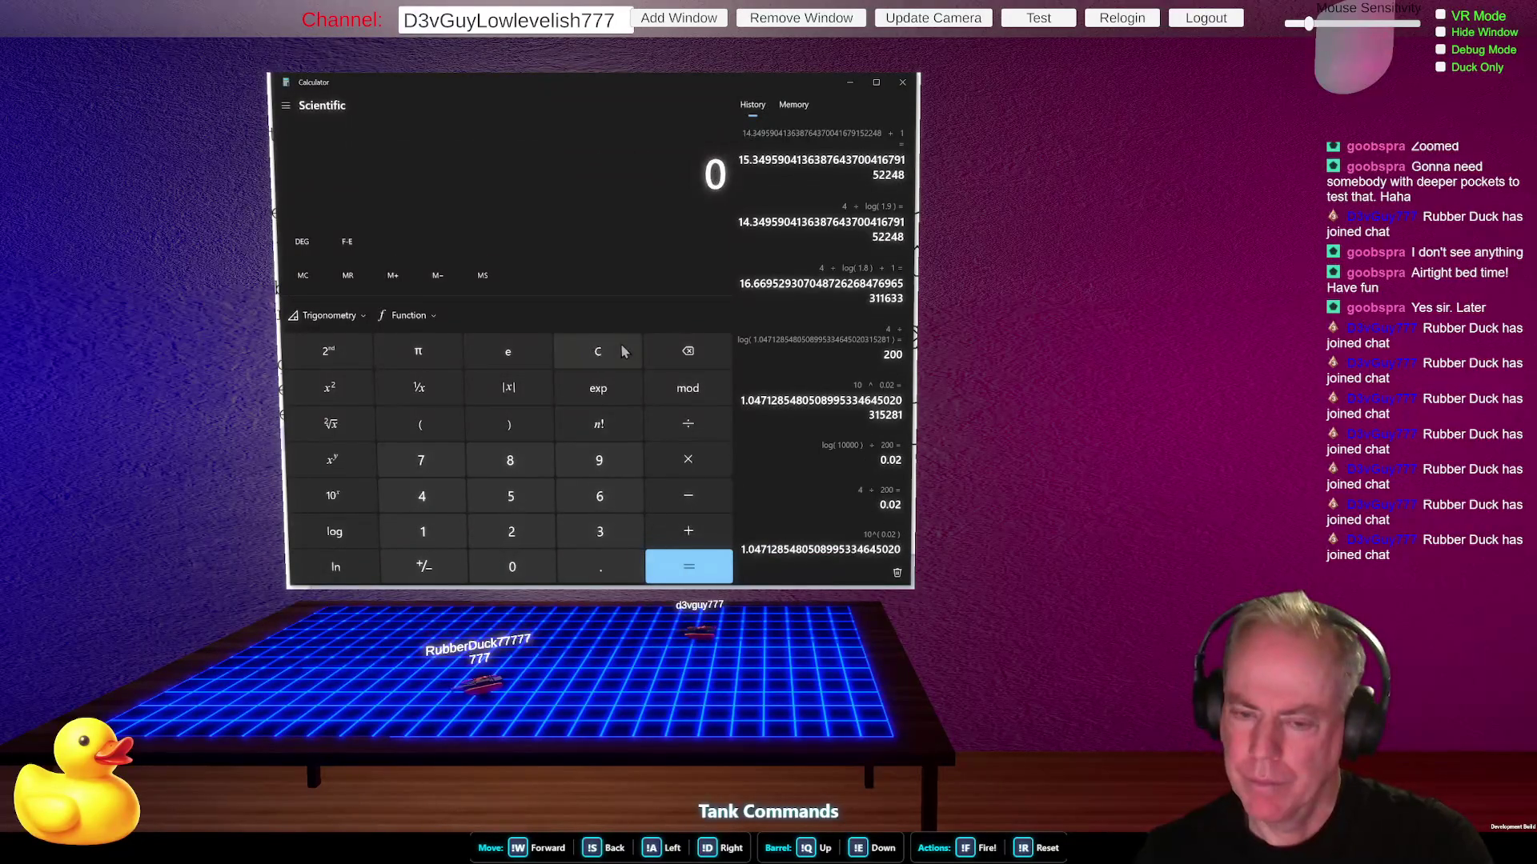
pyautogui.click(422, 497)
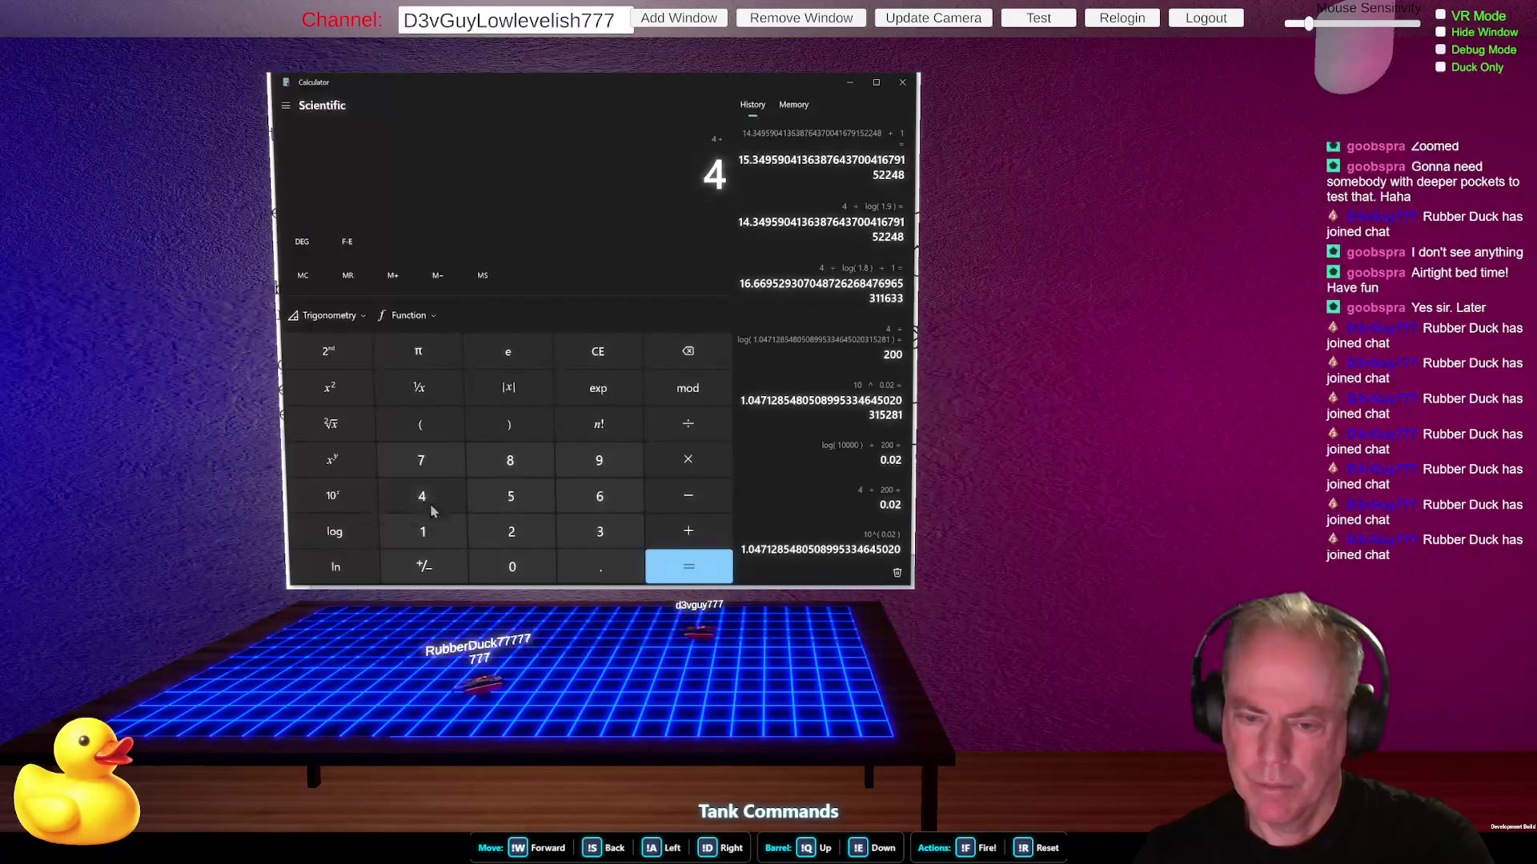
pyautogui.click(510, 532)
pyautogui.click(334, 532)
pyautogui.click(665, 575)
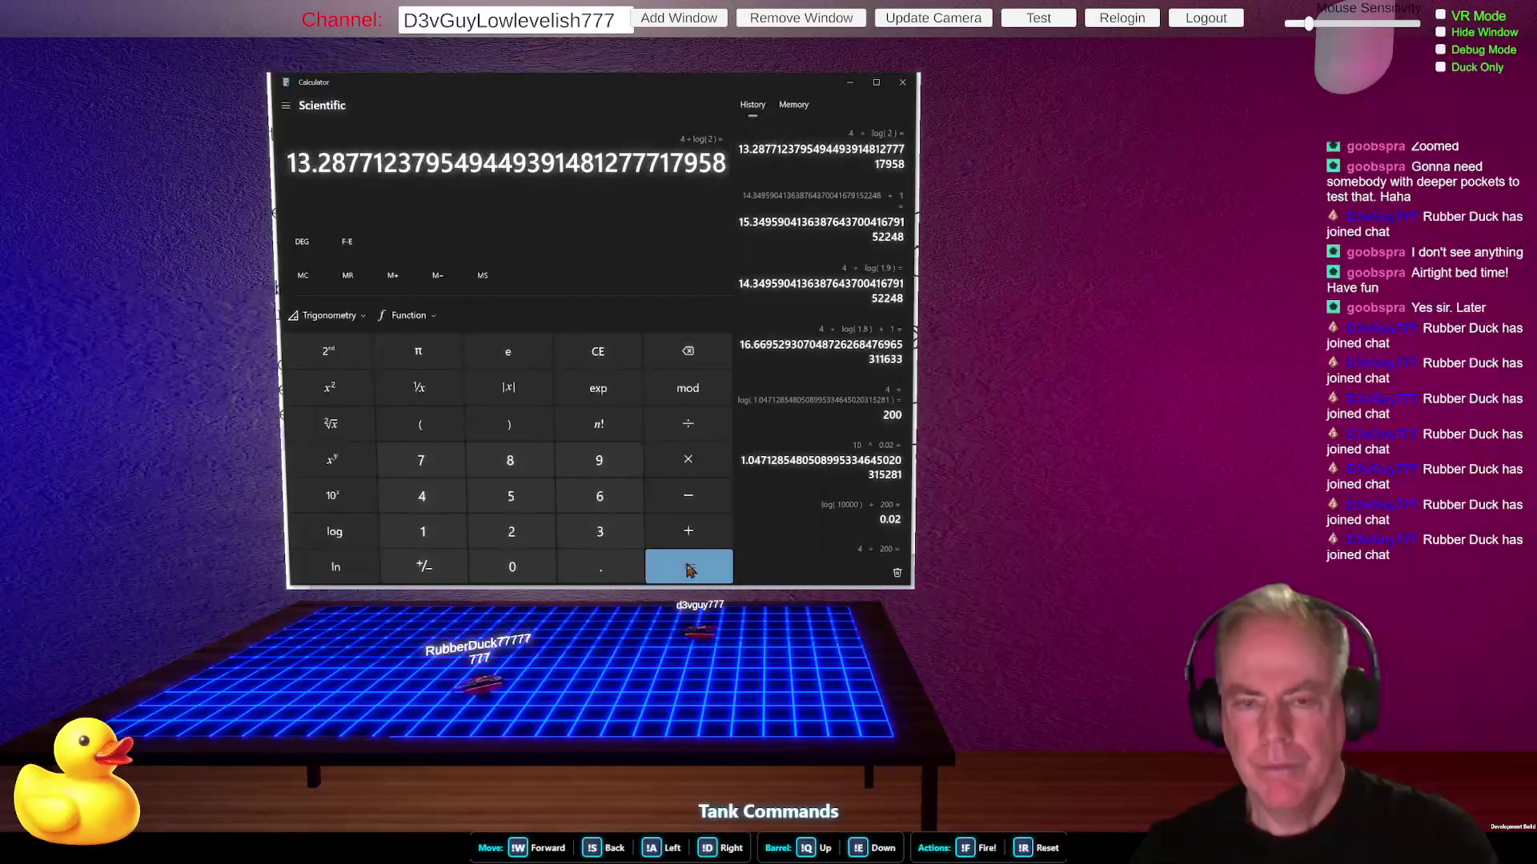
pyautogui.click(688, 532)
pyautogui.click(444, 539)
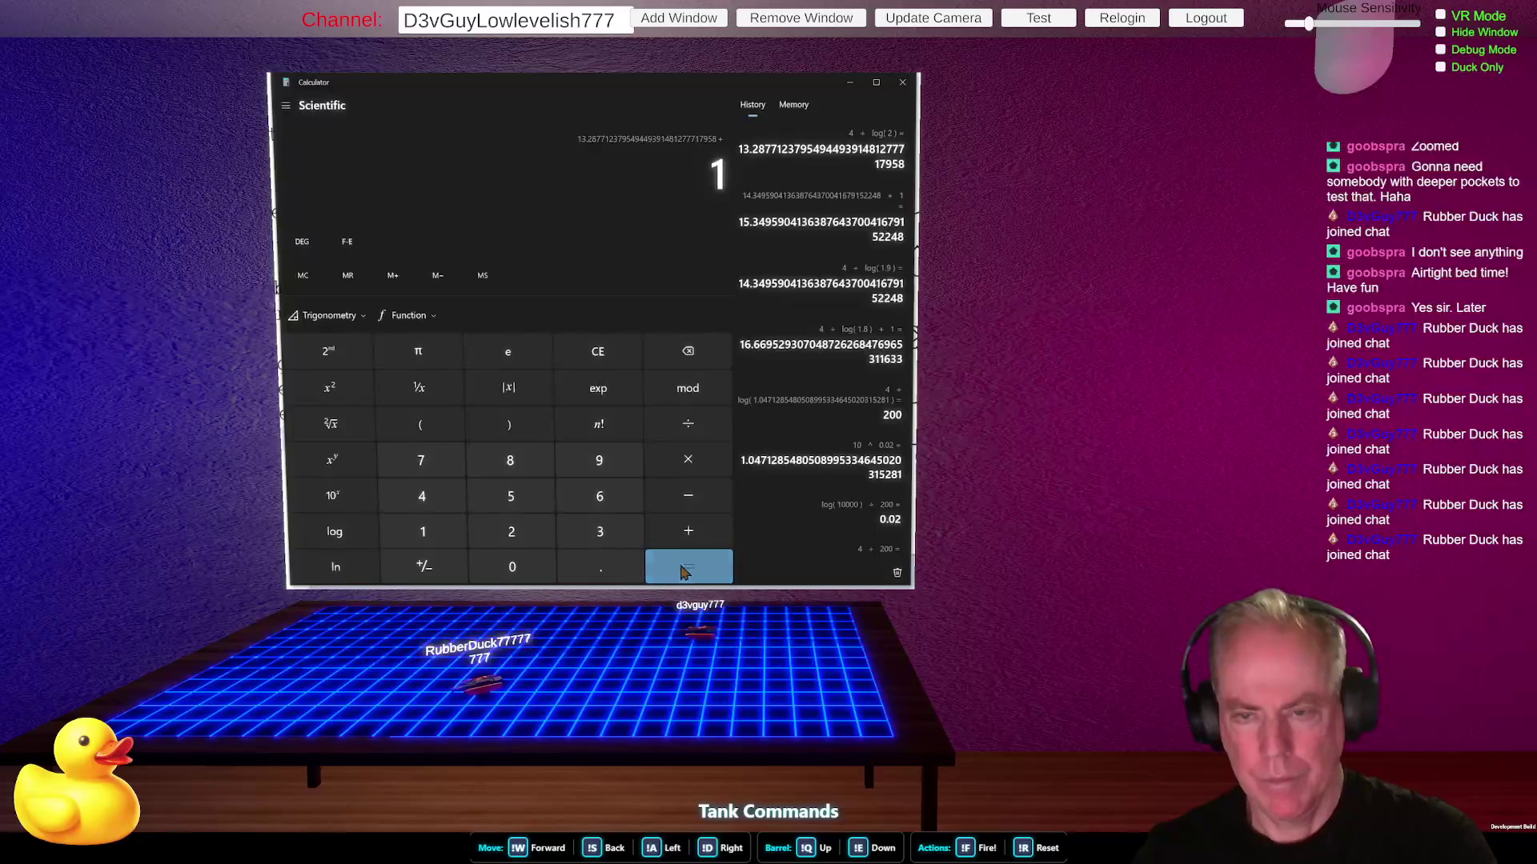
pyautogui.click(686, 566)
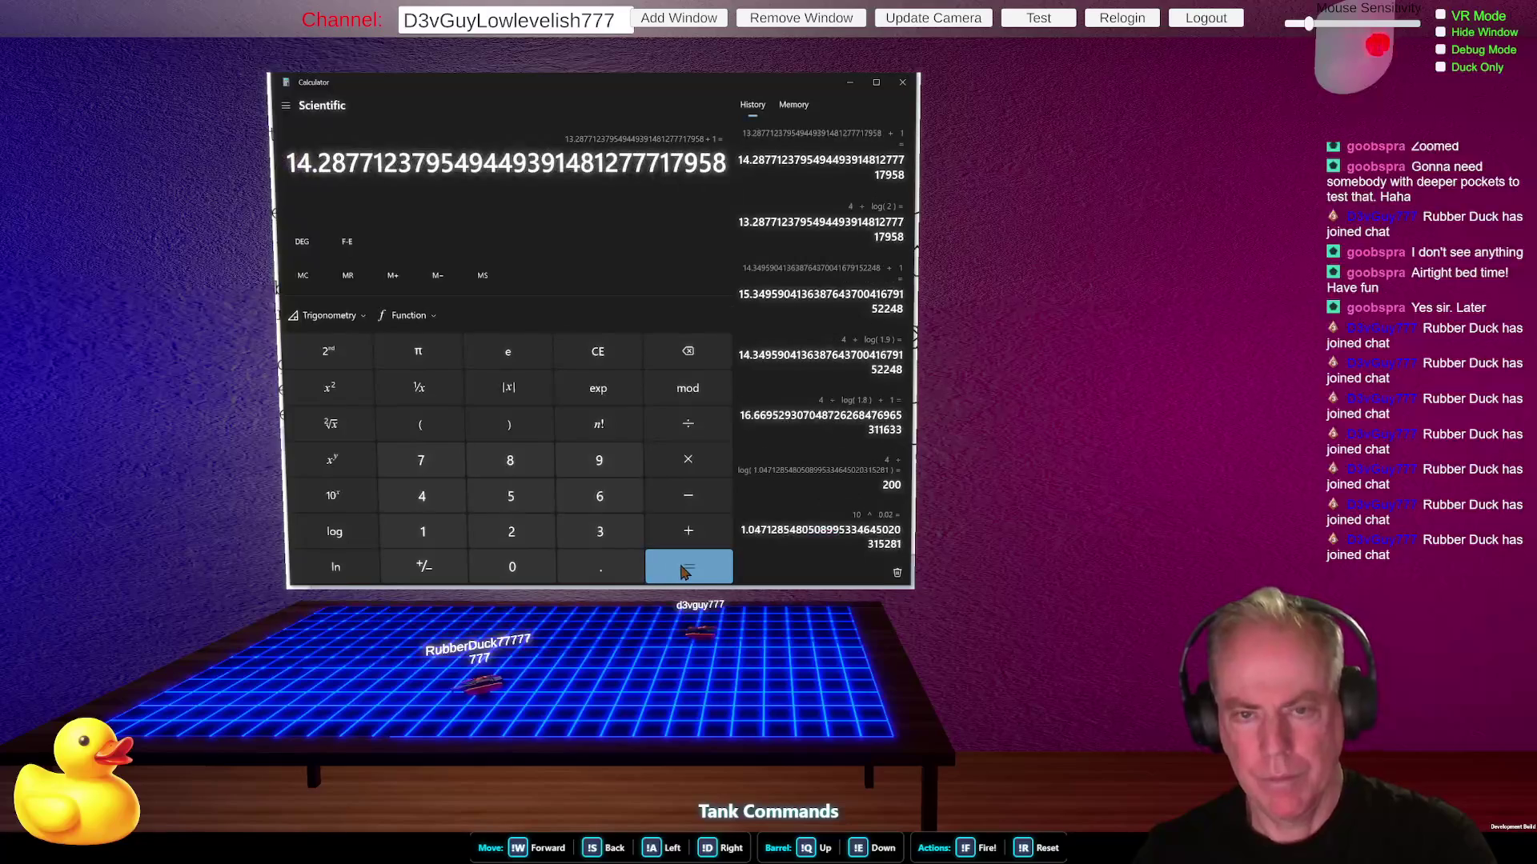
# - Compute 4 ÷ log(2.5) + 1, giving 11.05, then reset the display to 0
pyautogui.click(604, 353)
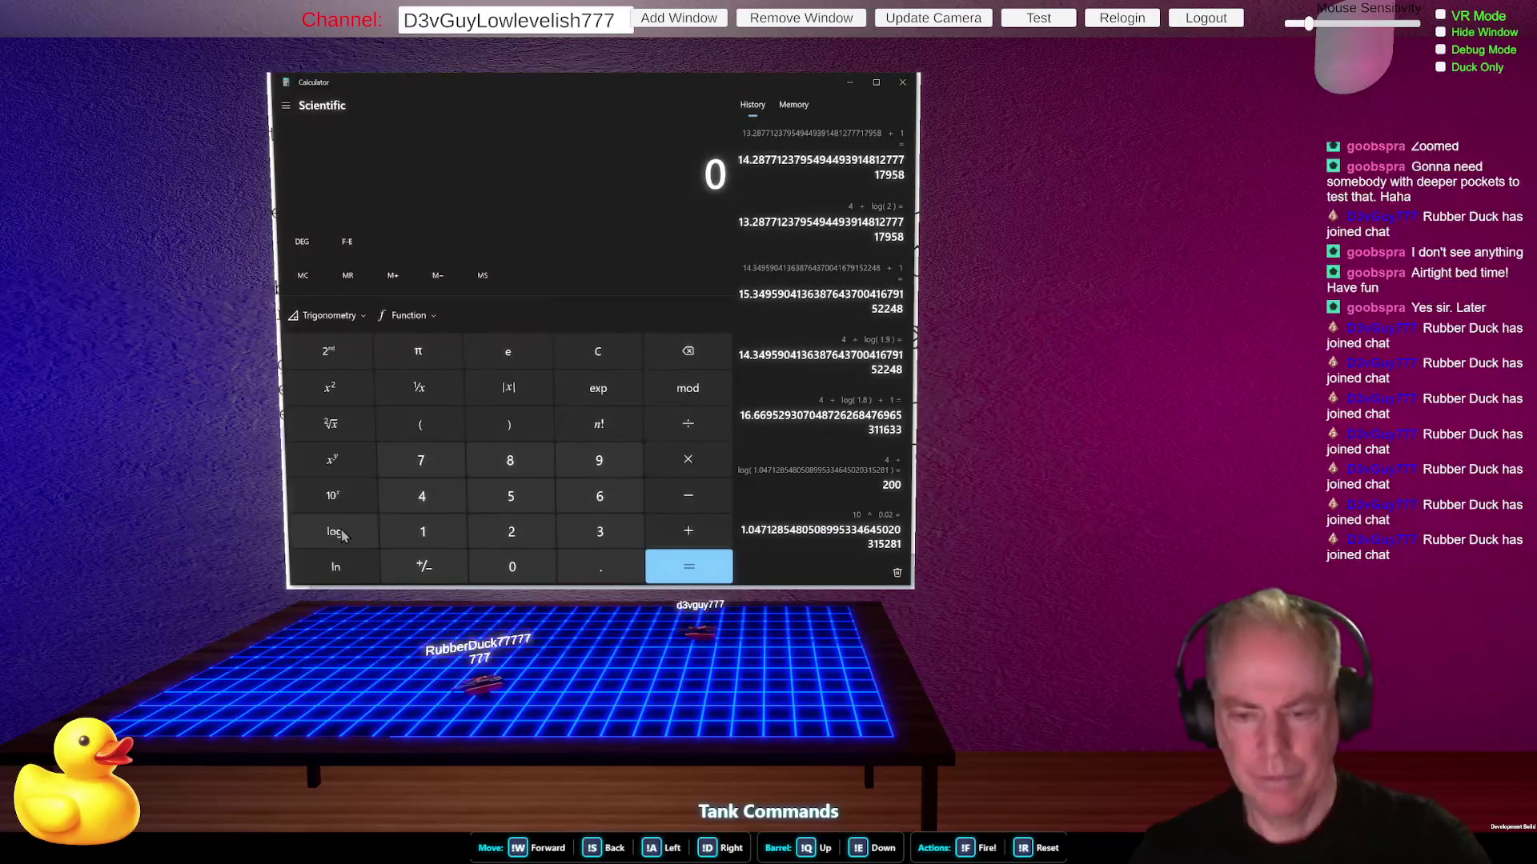
pyautogui.click(417, 497)
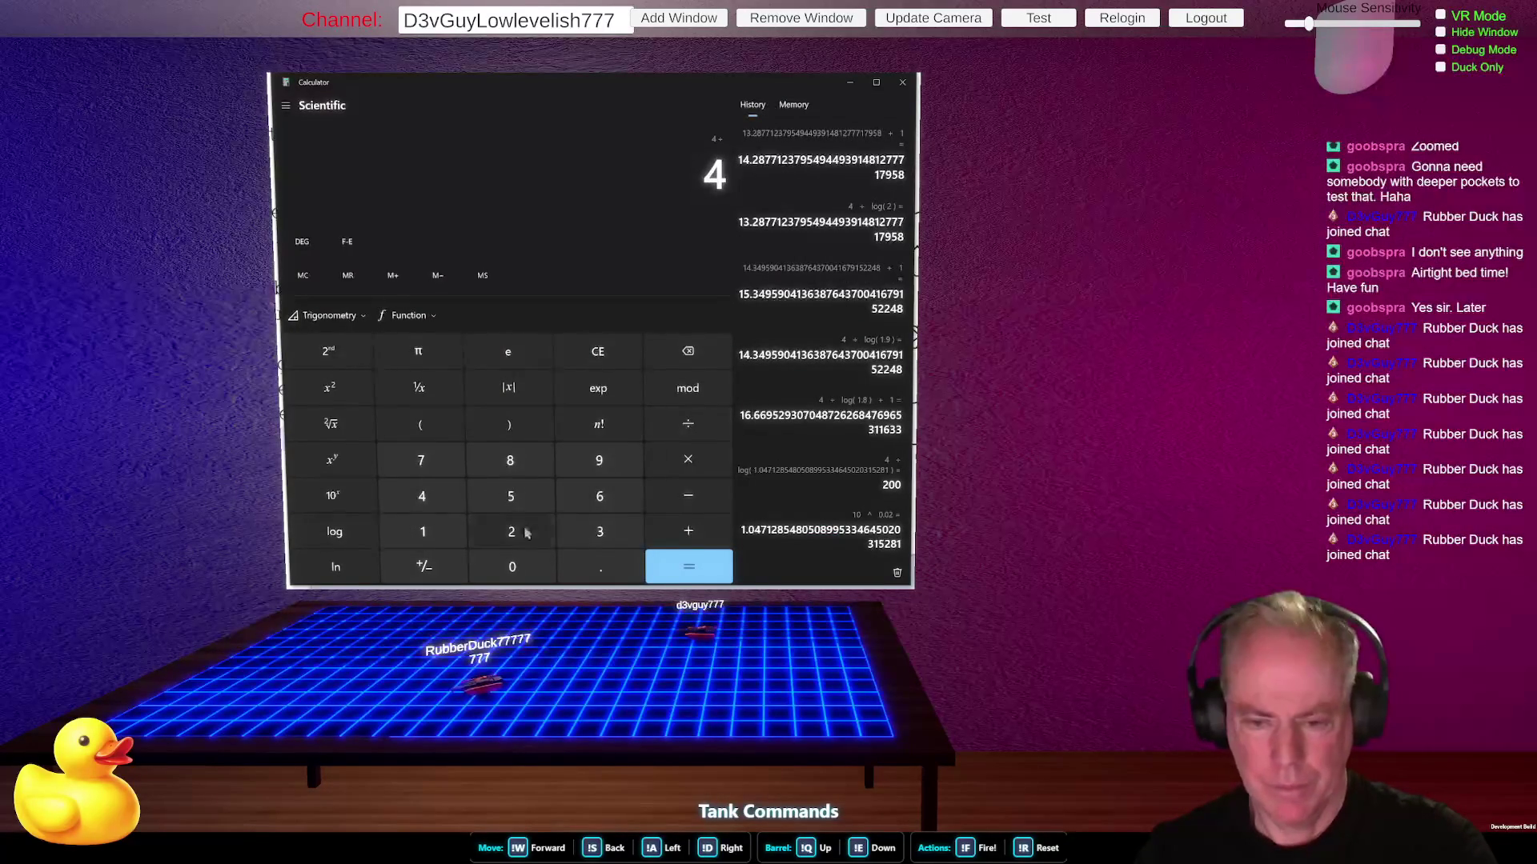
pyautogui.write('2.')
pyautogui.click(529, 497)
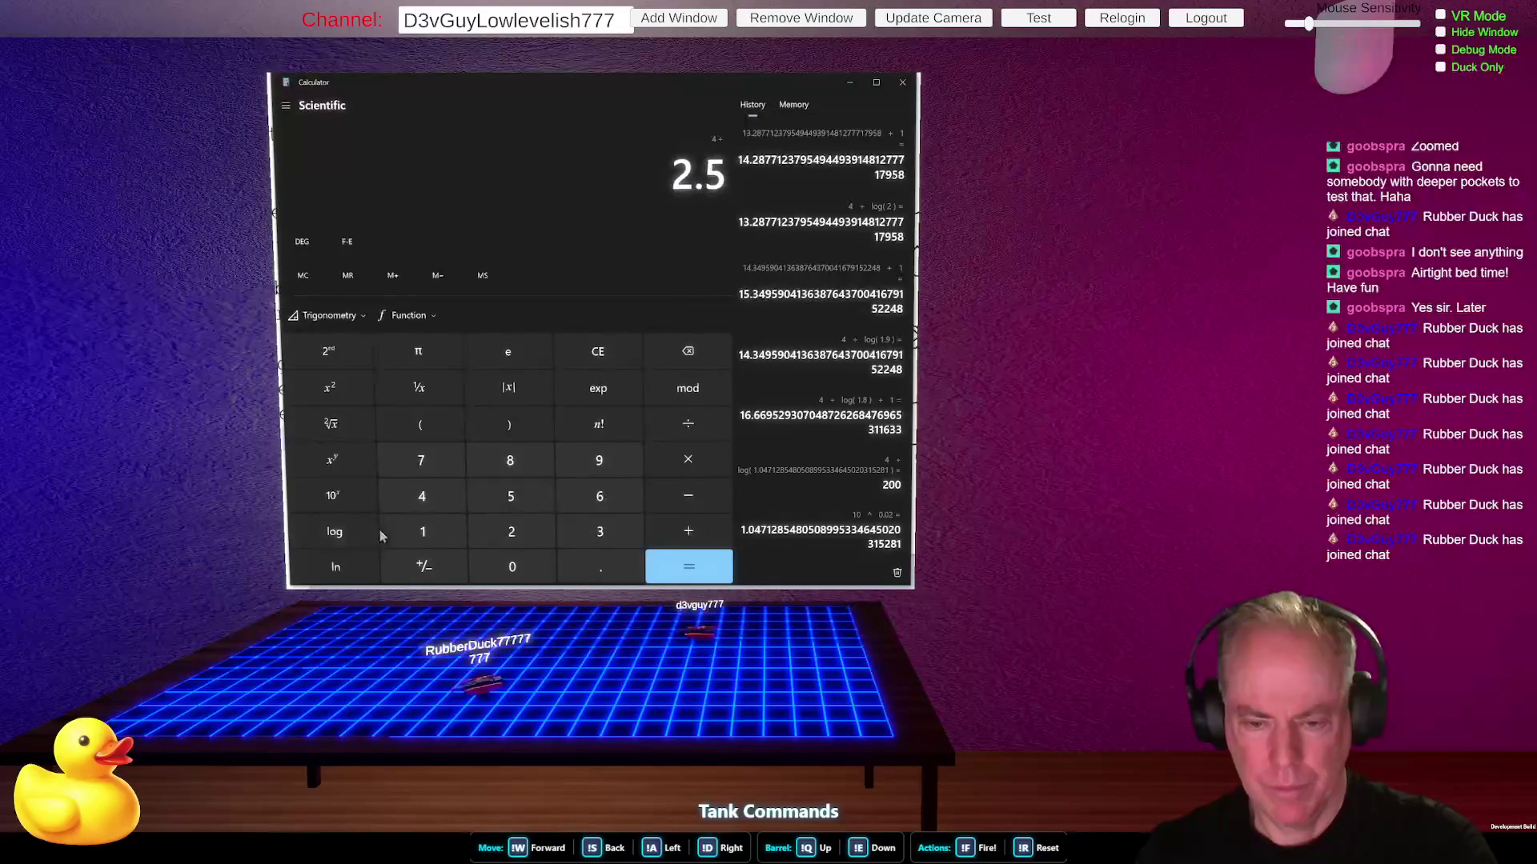
pyautogui.click(335, 531)
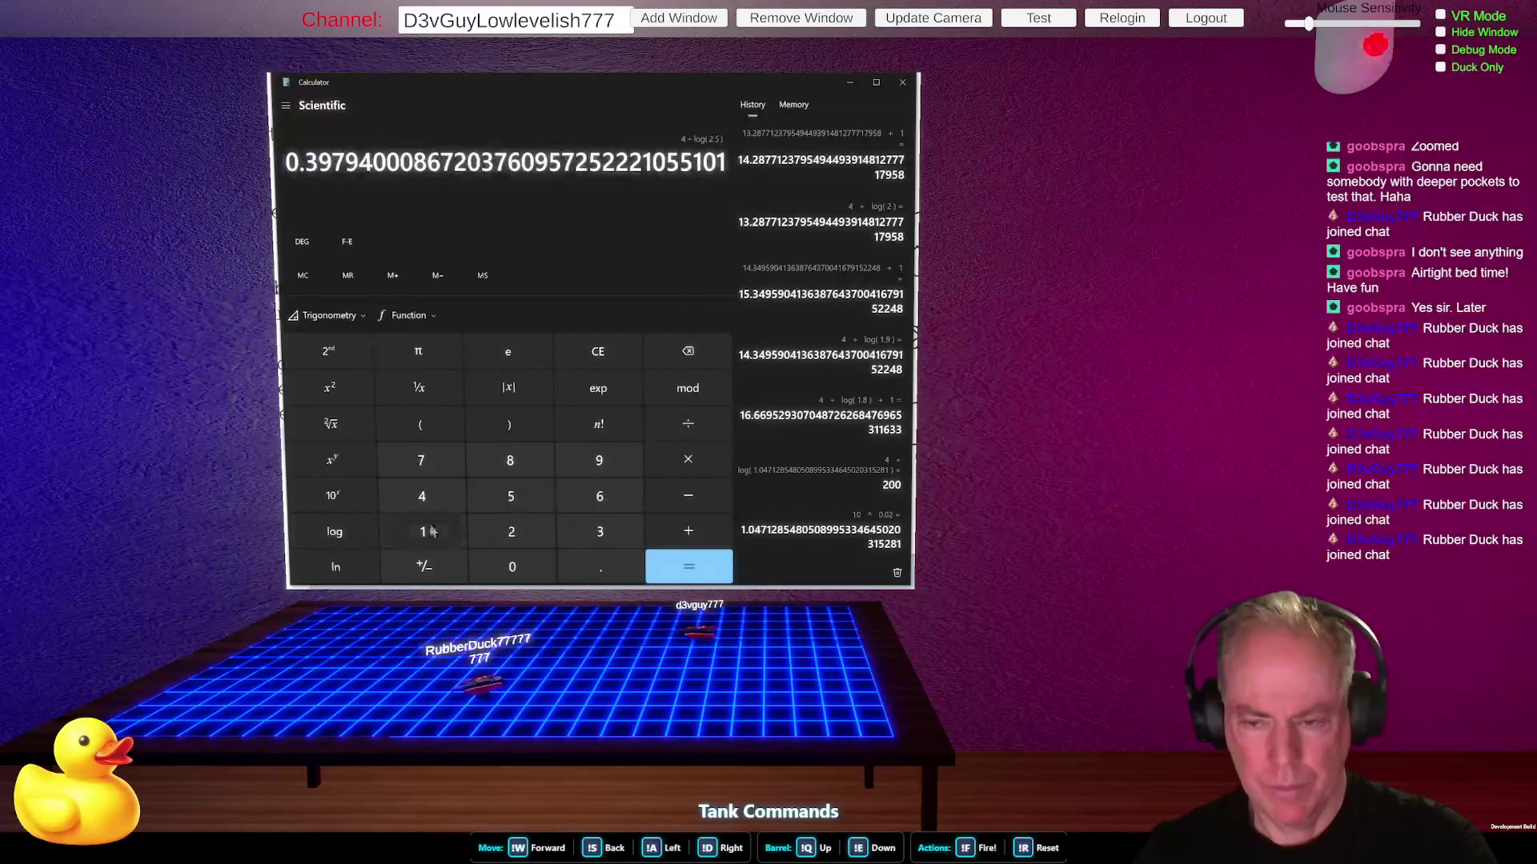
pyautogui.click(688, 569)
pyautogui.write('+1')
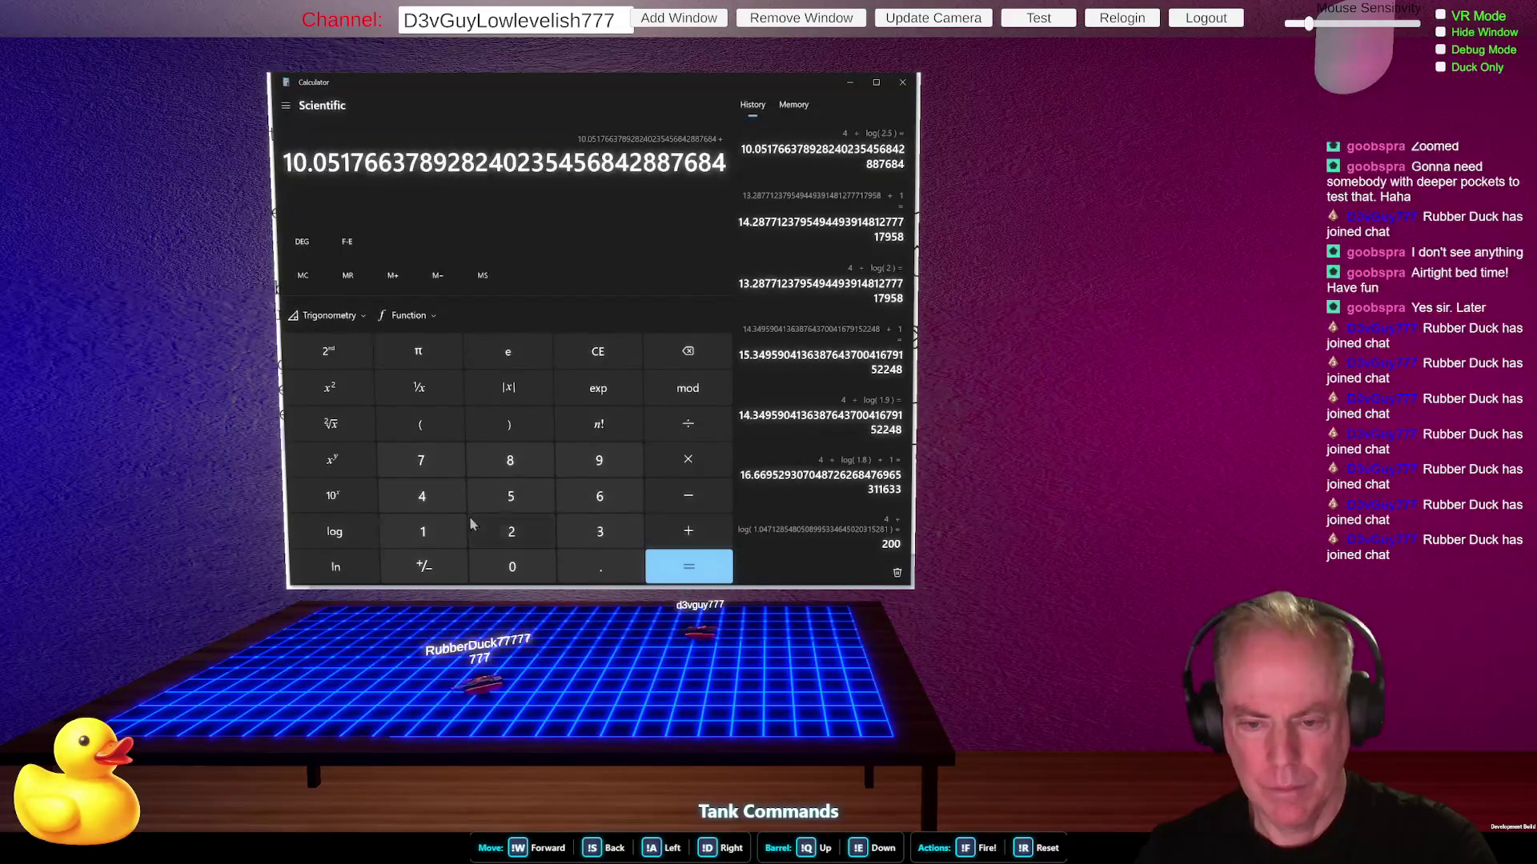
pyautogui.click(686, 568)
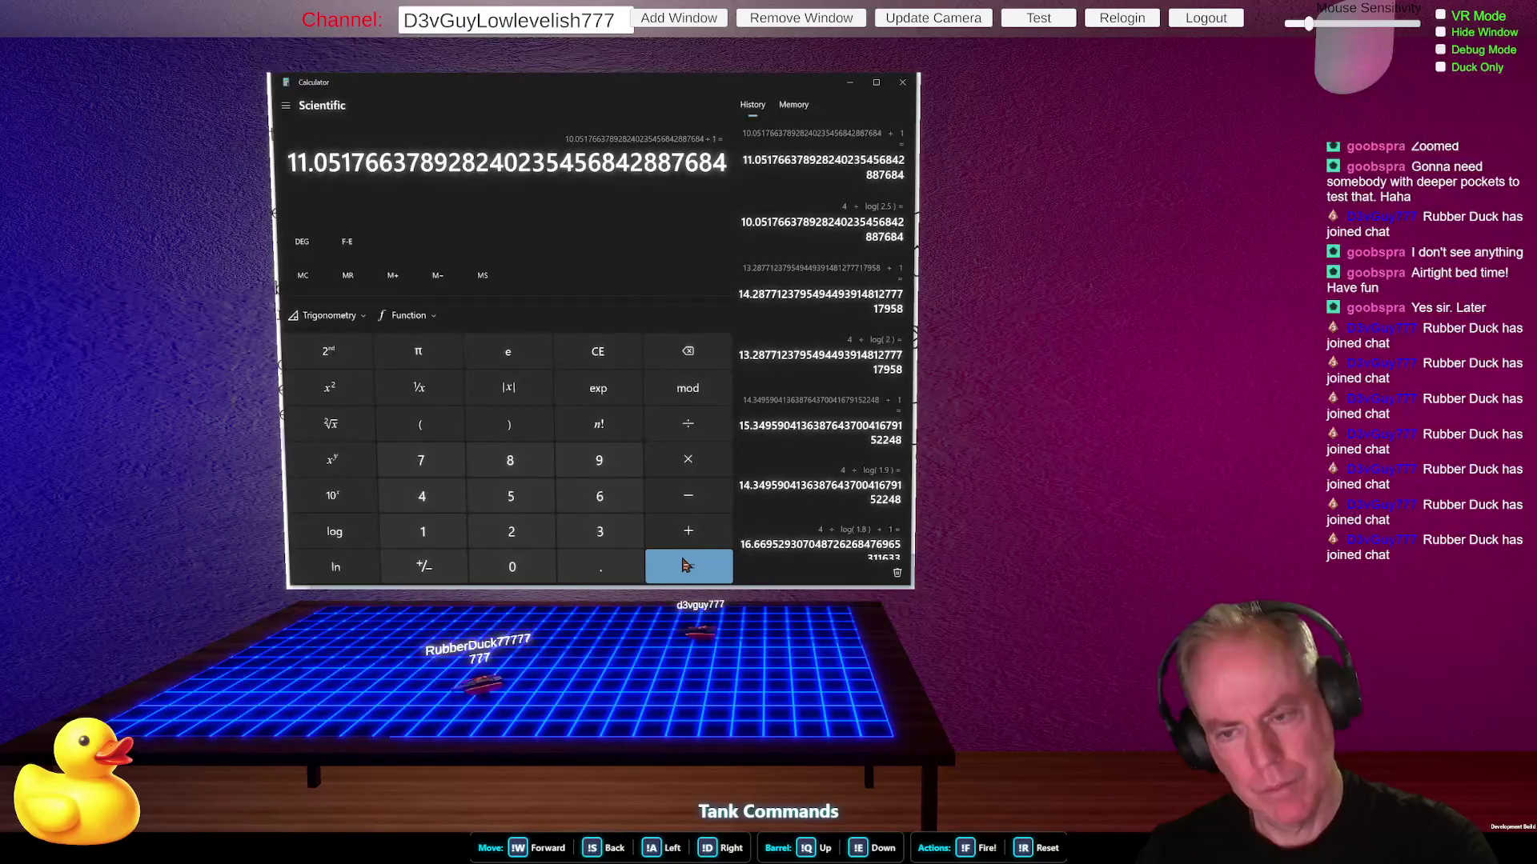
pyautogui.click(604, 343)
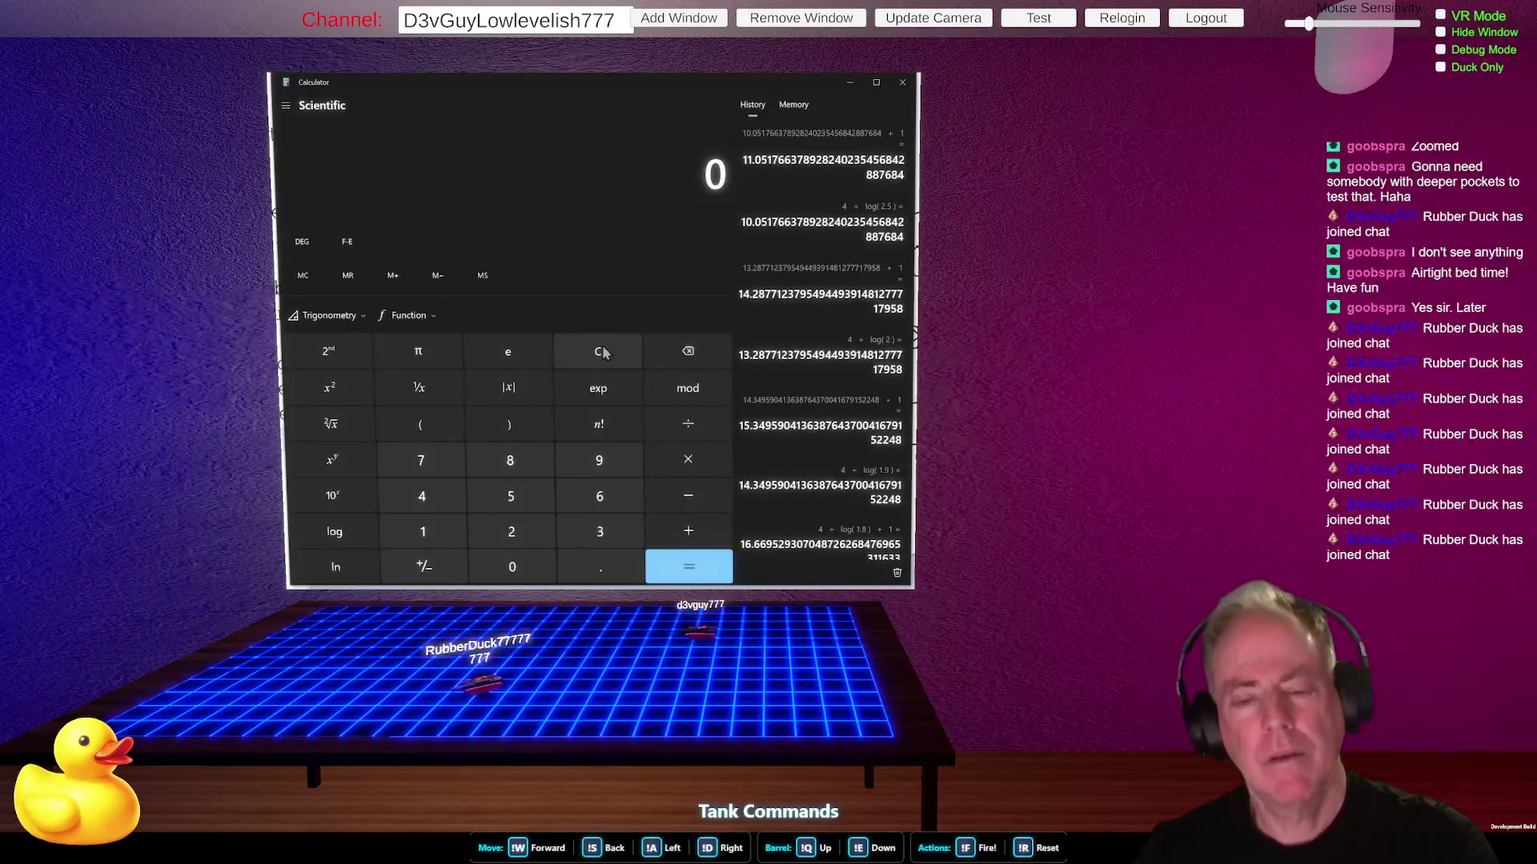
# - Compute 4 ÷ log(1.5) in Calculator as a trial value
pyautogui.rightClick(510, 521)
pyautogui.rightClick(510, 521)
pyautogui.rightClick(510, 521)
pyautogui.rightClick(509, 521)
pyautogui.rightClick(468, 544)
pyautogui.click(422, 496)
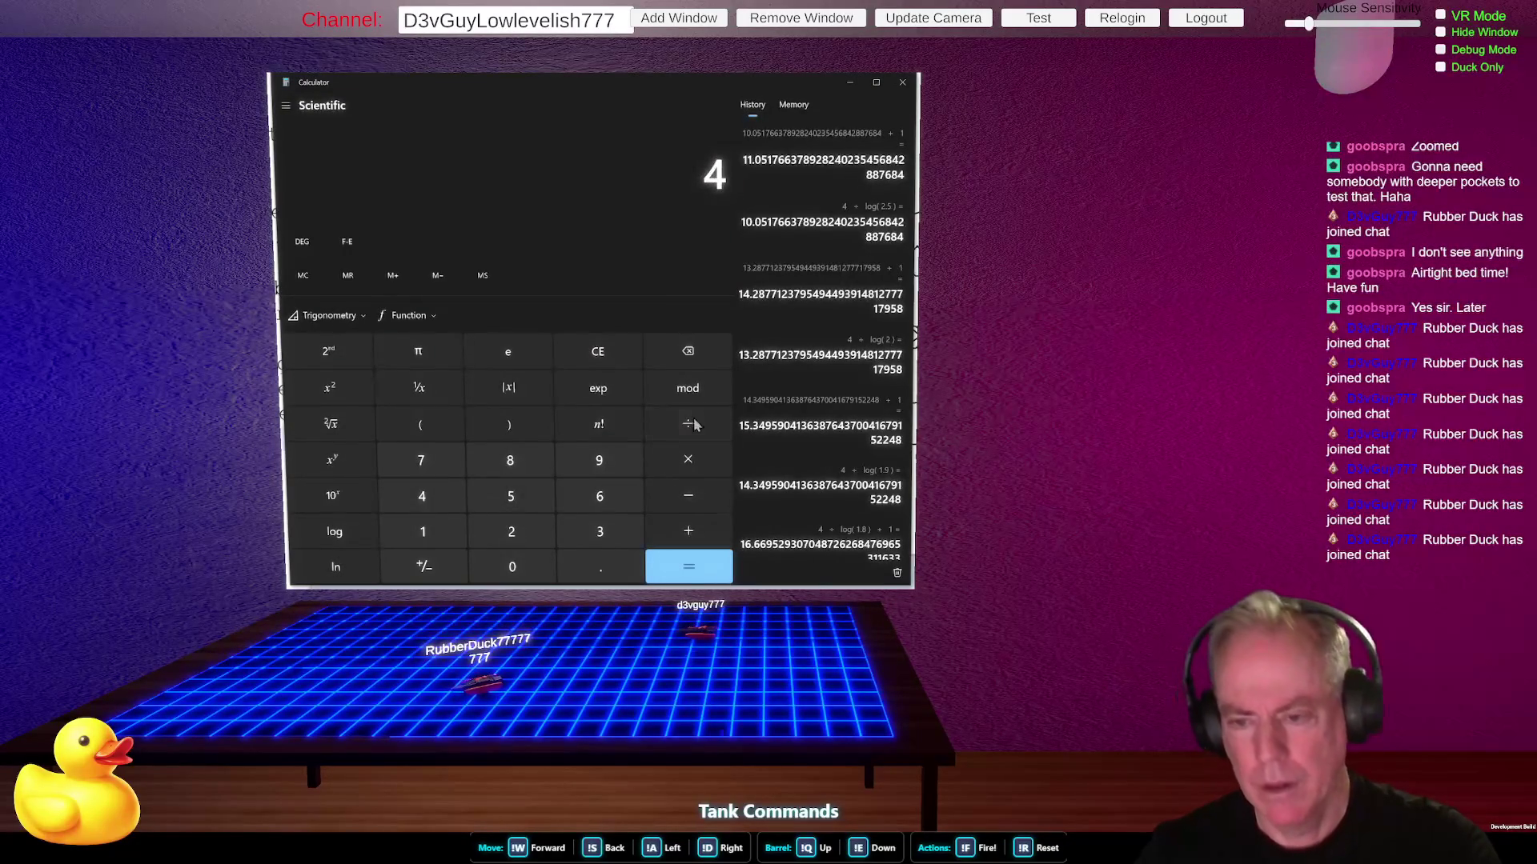
pyautogui.click(687, 425)
pyautogui.click(423, 531)
pyautogui.click(612, 564)
pyautogui.click(519, 497)
pyautogui.click(334, 532)
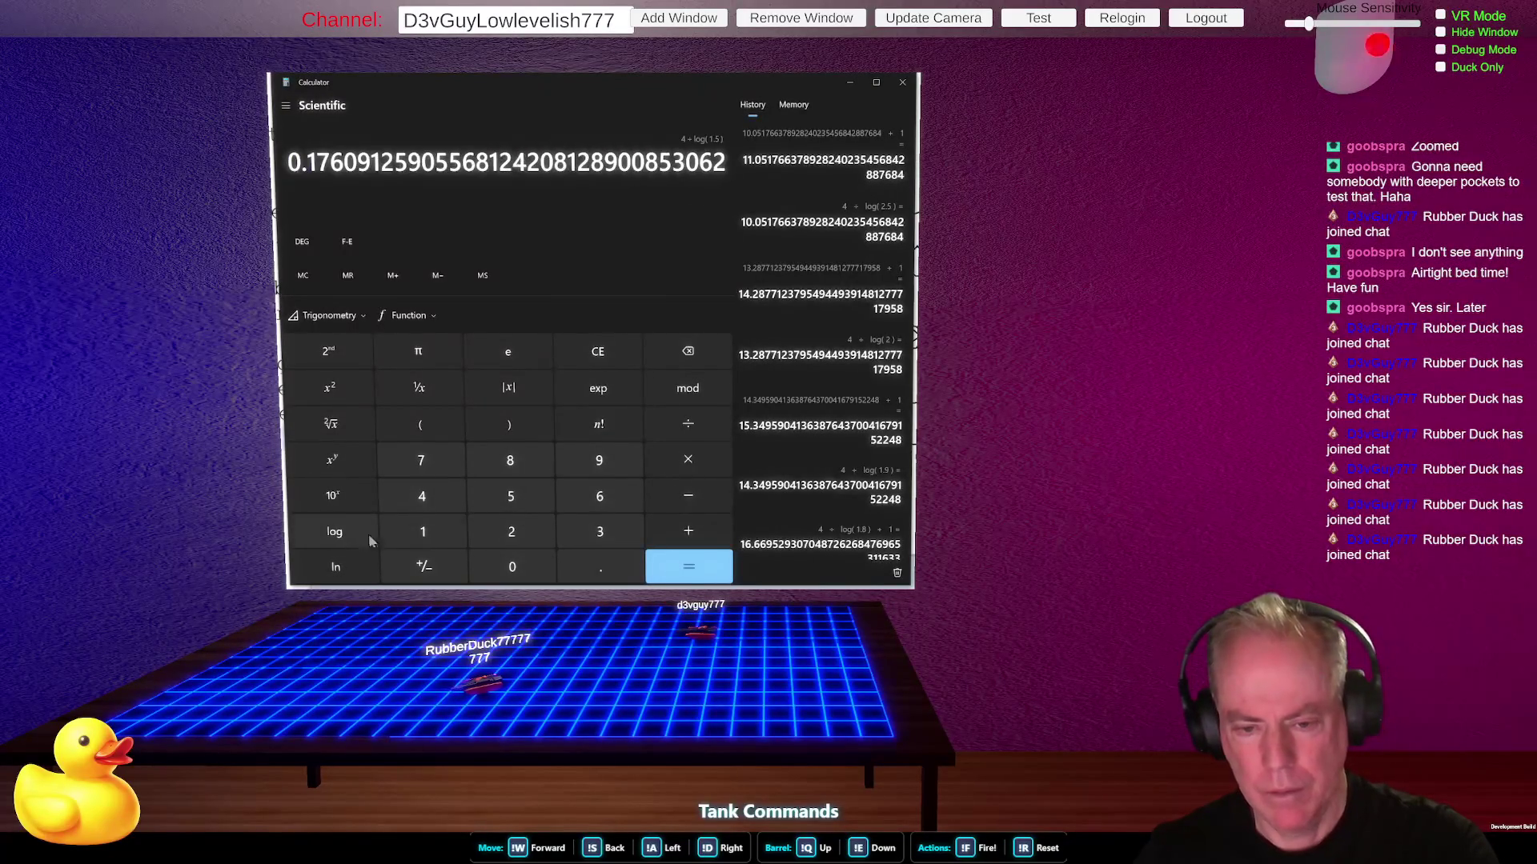
pyautogui.click(708, 567)
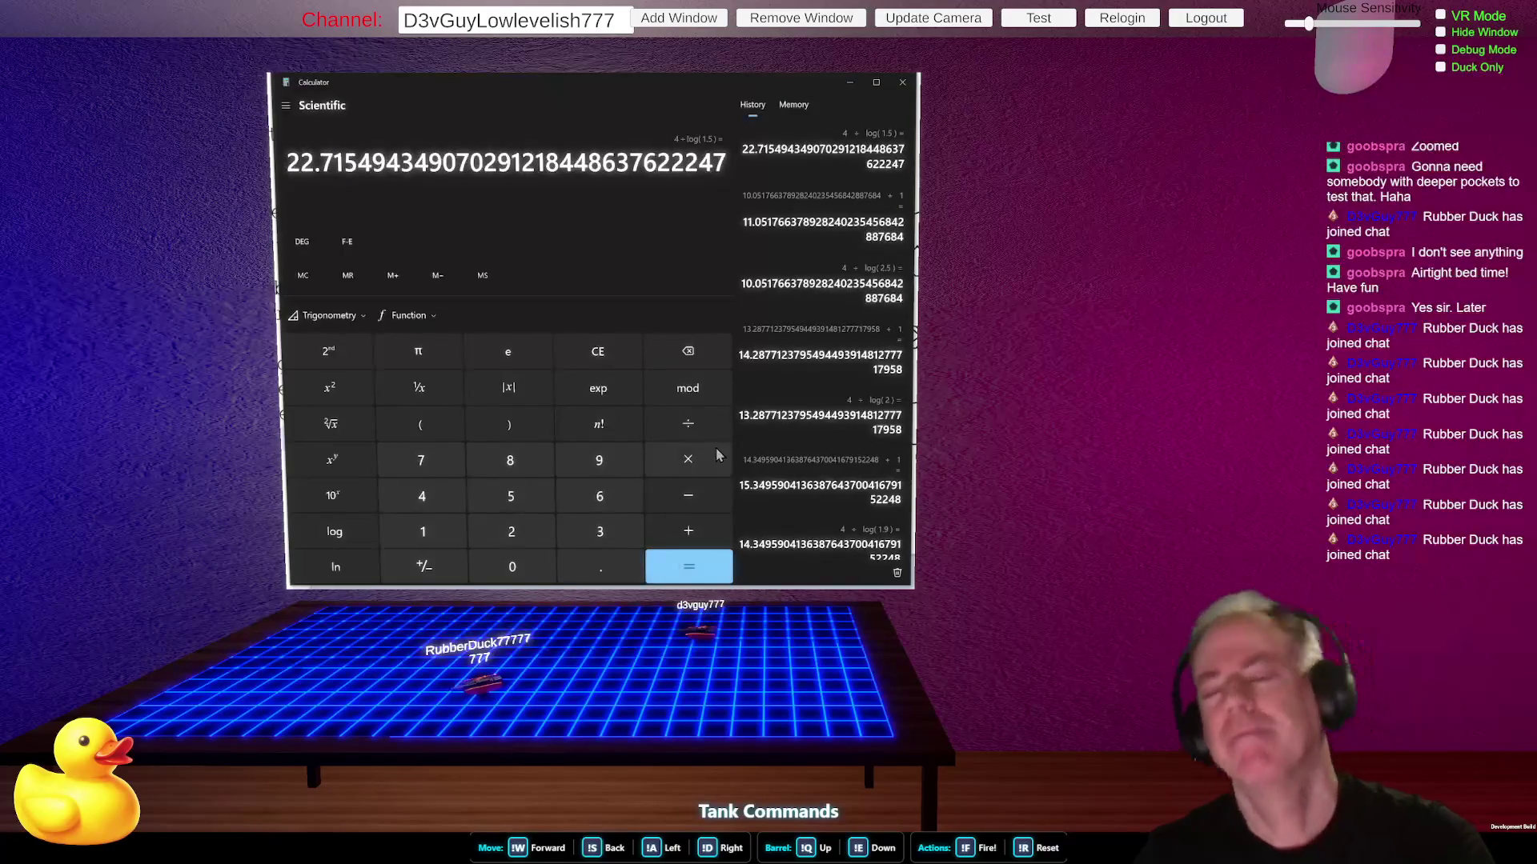
# - Try entering 4 + 1.6 with log, then clear the mistaken attempt
pyautogui.click(601, 353)
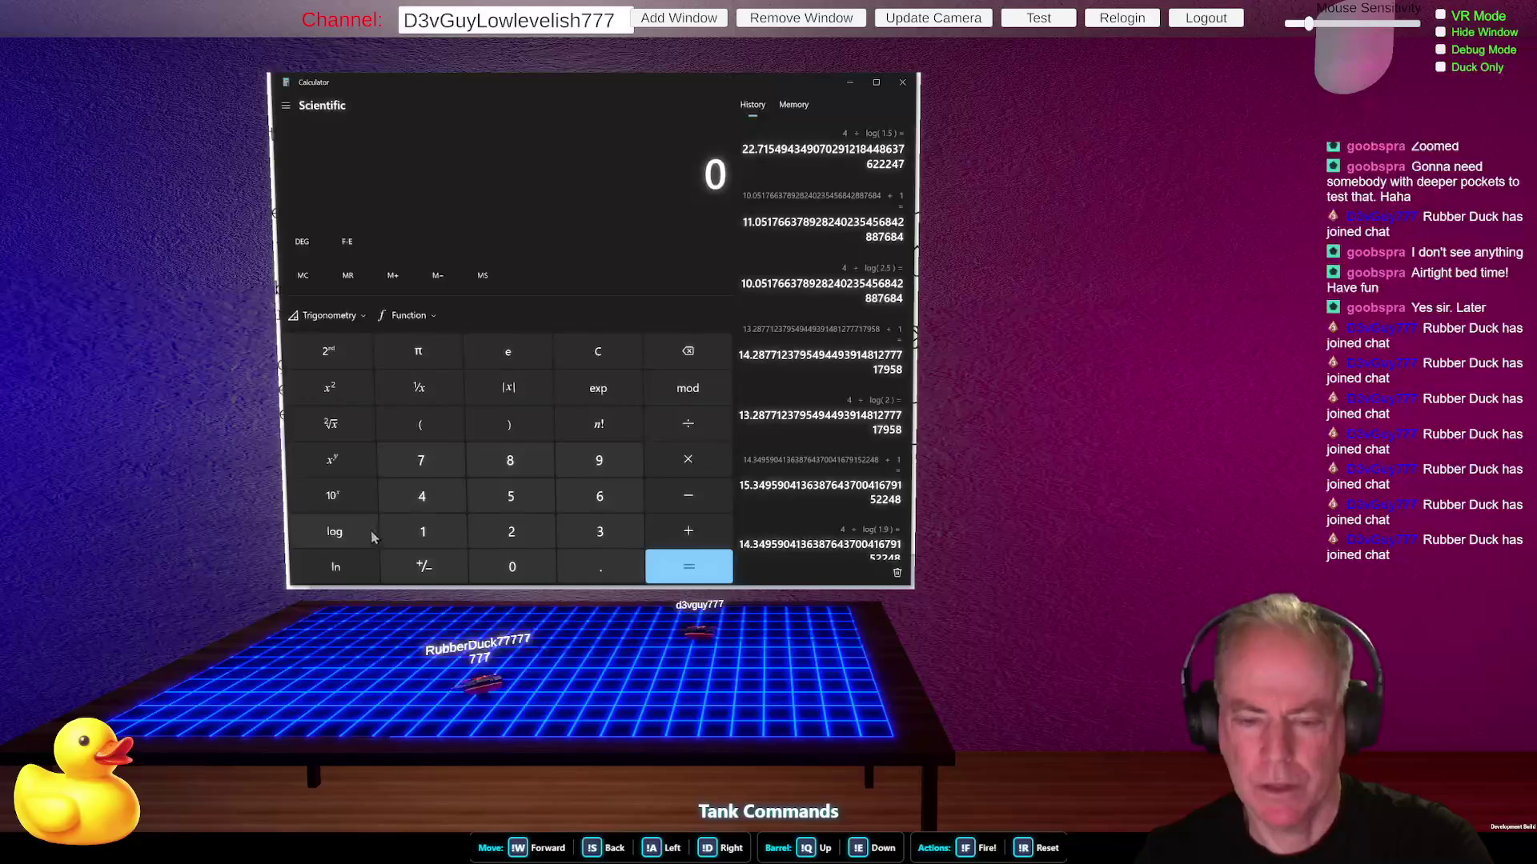
pyautogui.write('4+1')
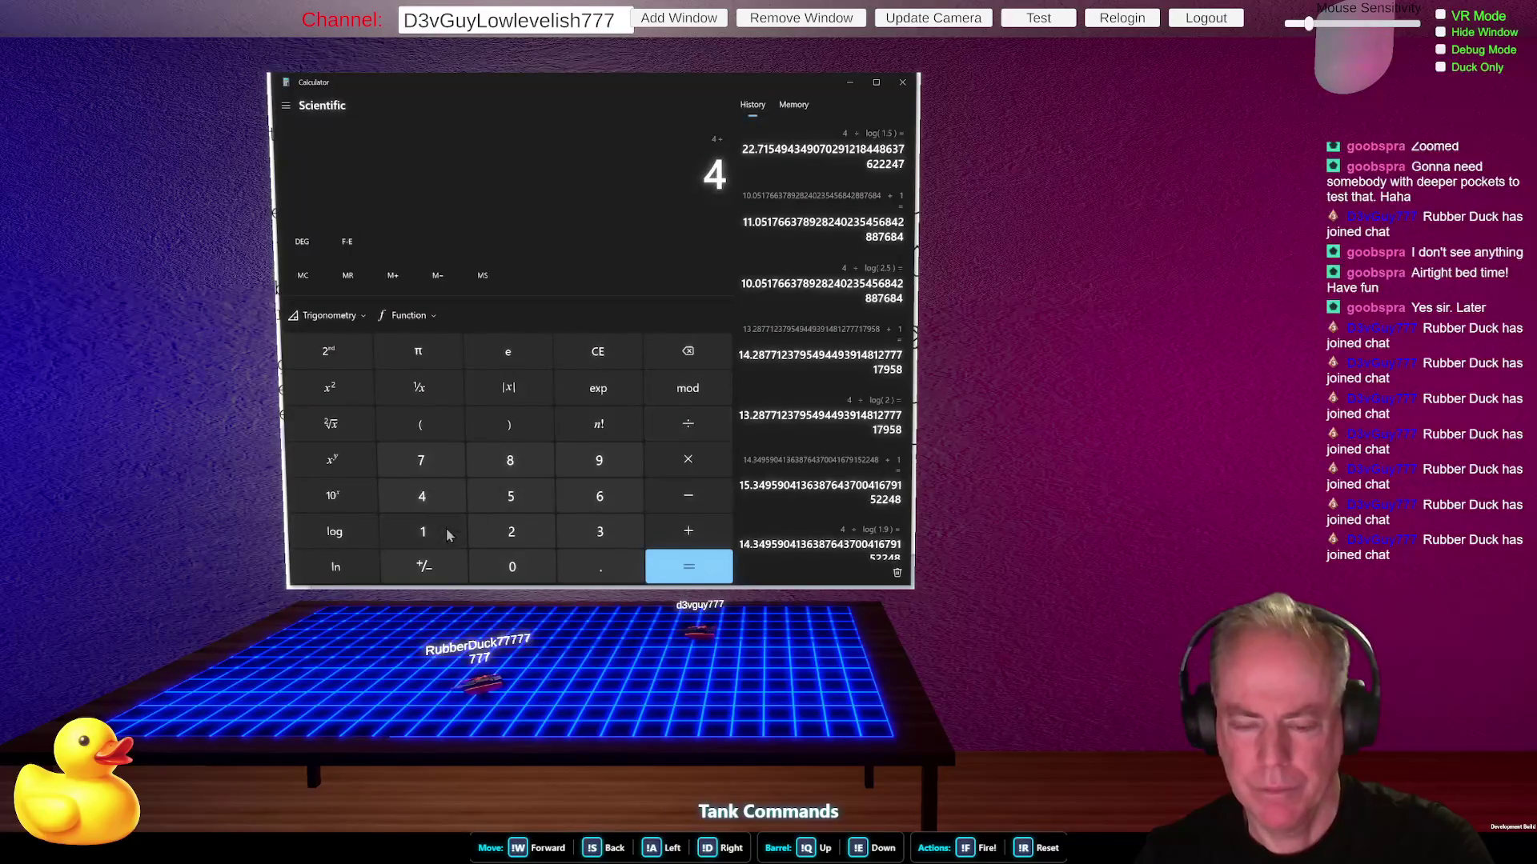
pyautogui.click(600, 567)
pyautogui.click(599, 496)
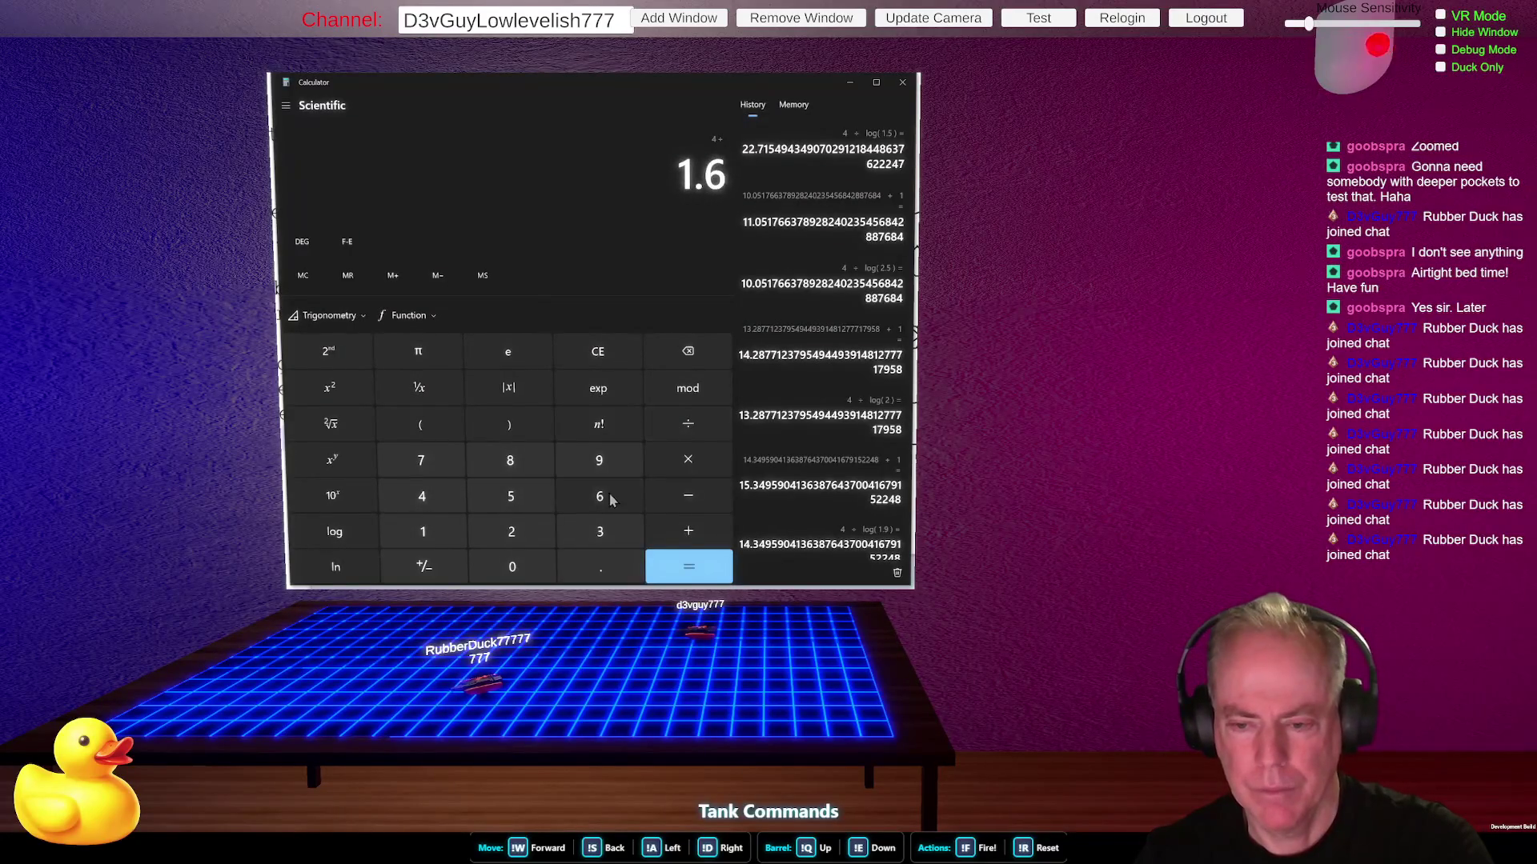
pyautogui.click(335, 531)
pyautogui.click(688, 569)
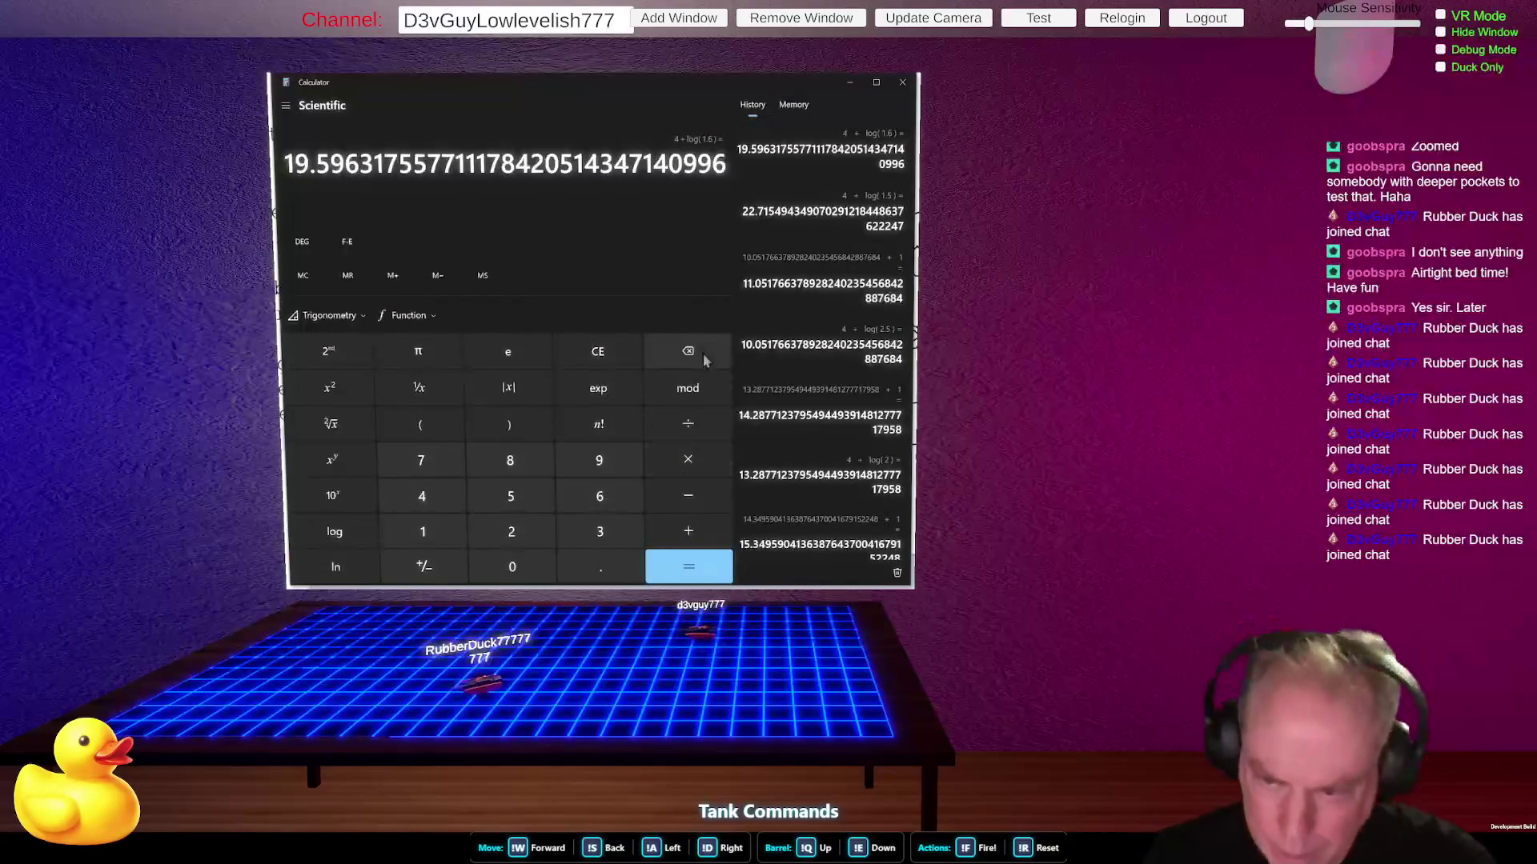
pyautogui.click(622, 352)
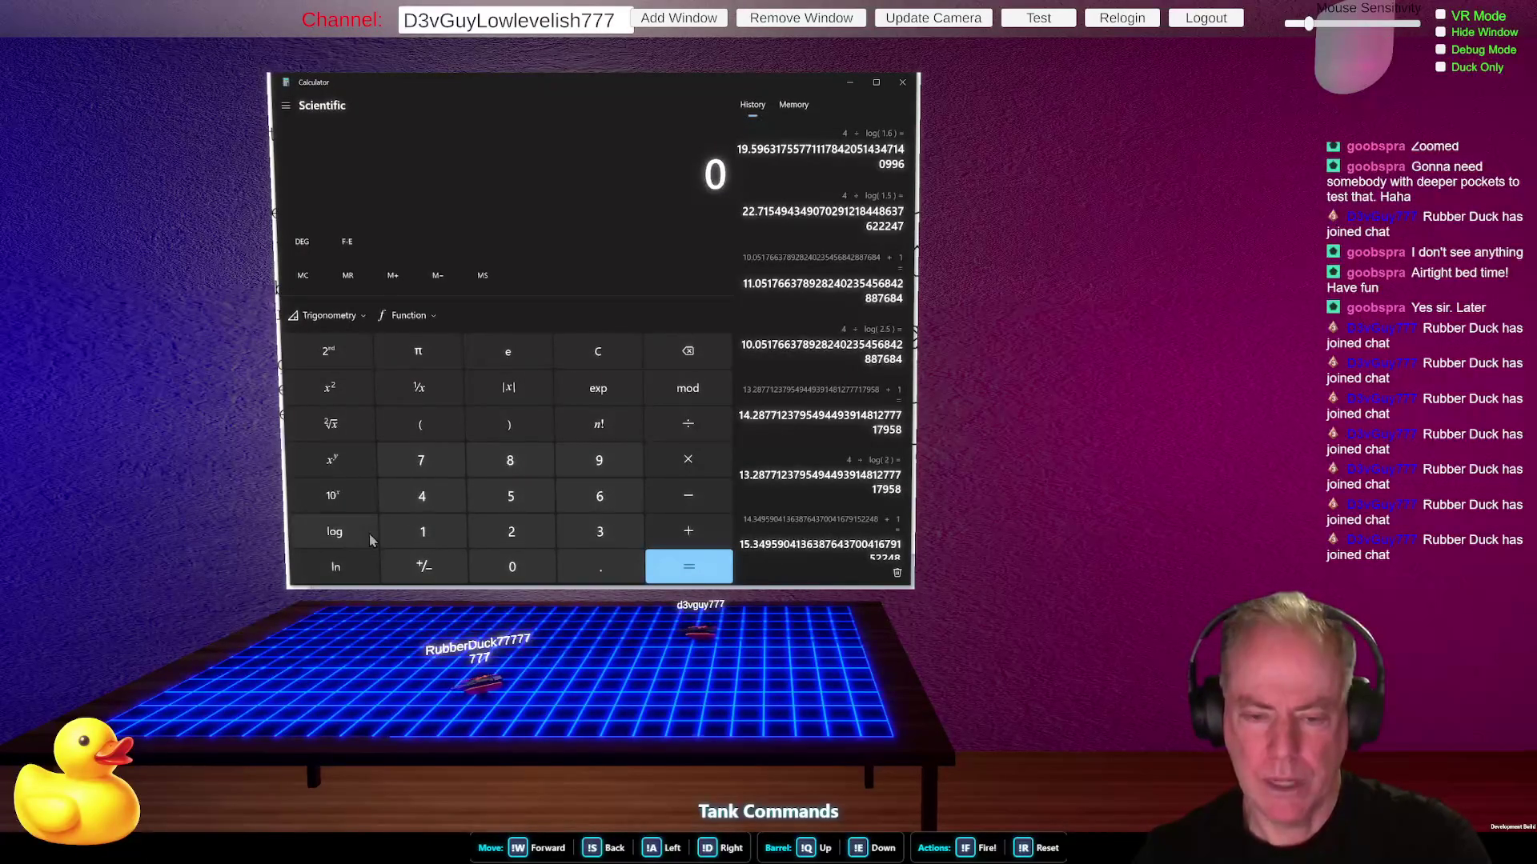
# - Compute 4 ÷ log(1.6) + 1 ≈ 20.596, then go back via the Paint notes to Rider
pyautogui.click(430, 506)
pyautogui.click(688, 424)
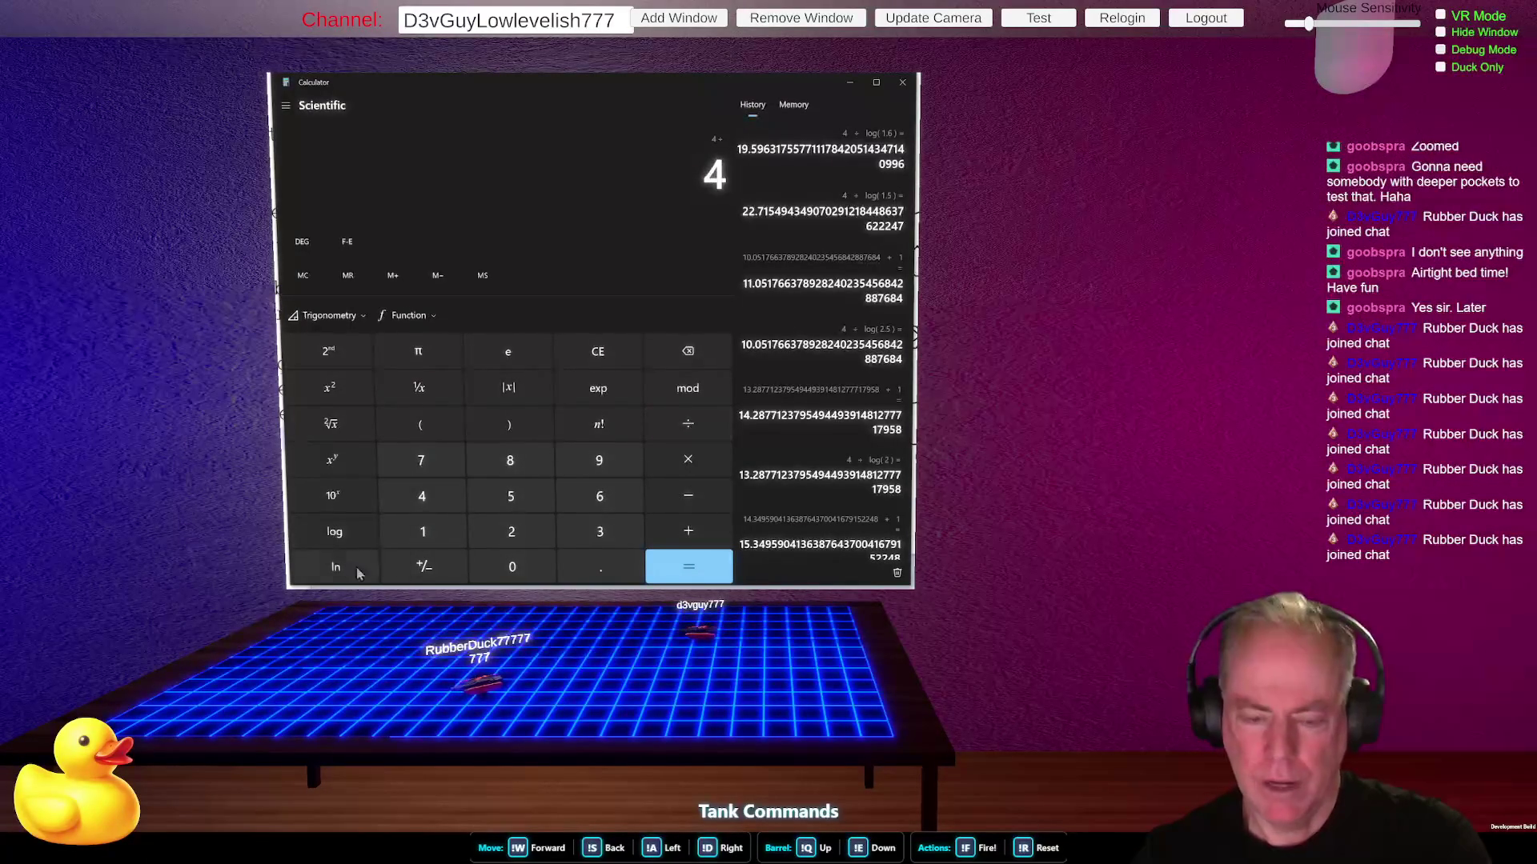
pyautogui.click(426, 528)
pyautogui.click(596, 564)
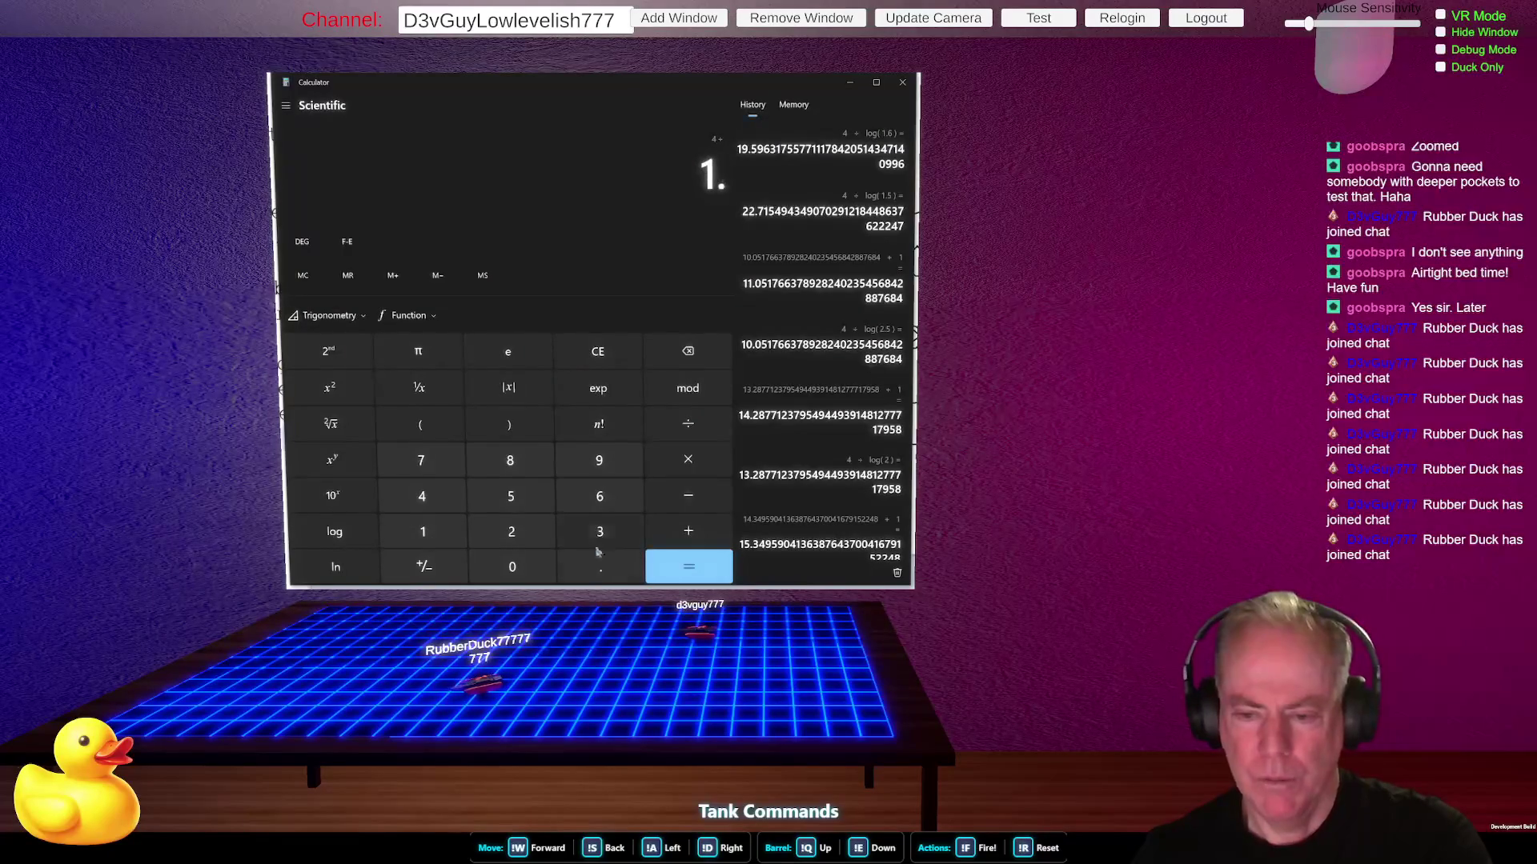
pyautogui.click(599, 496)
pyautogui.click(345, 539)
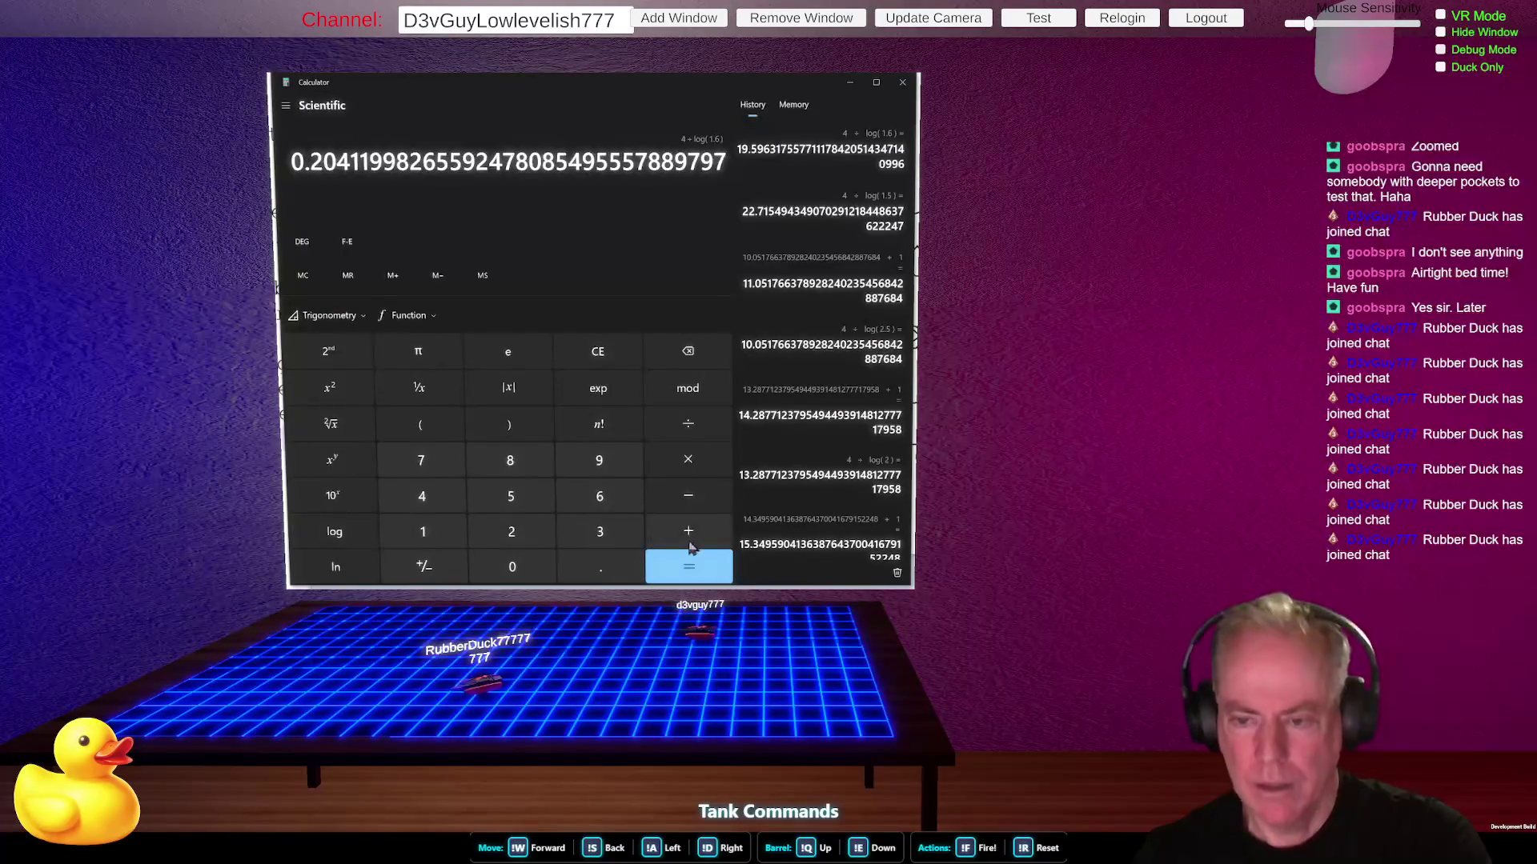
pyautogui.click(705, 567)
pyautogui.click(688, 531)
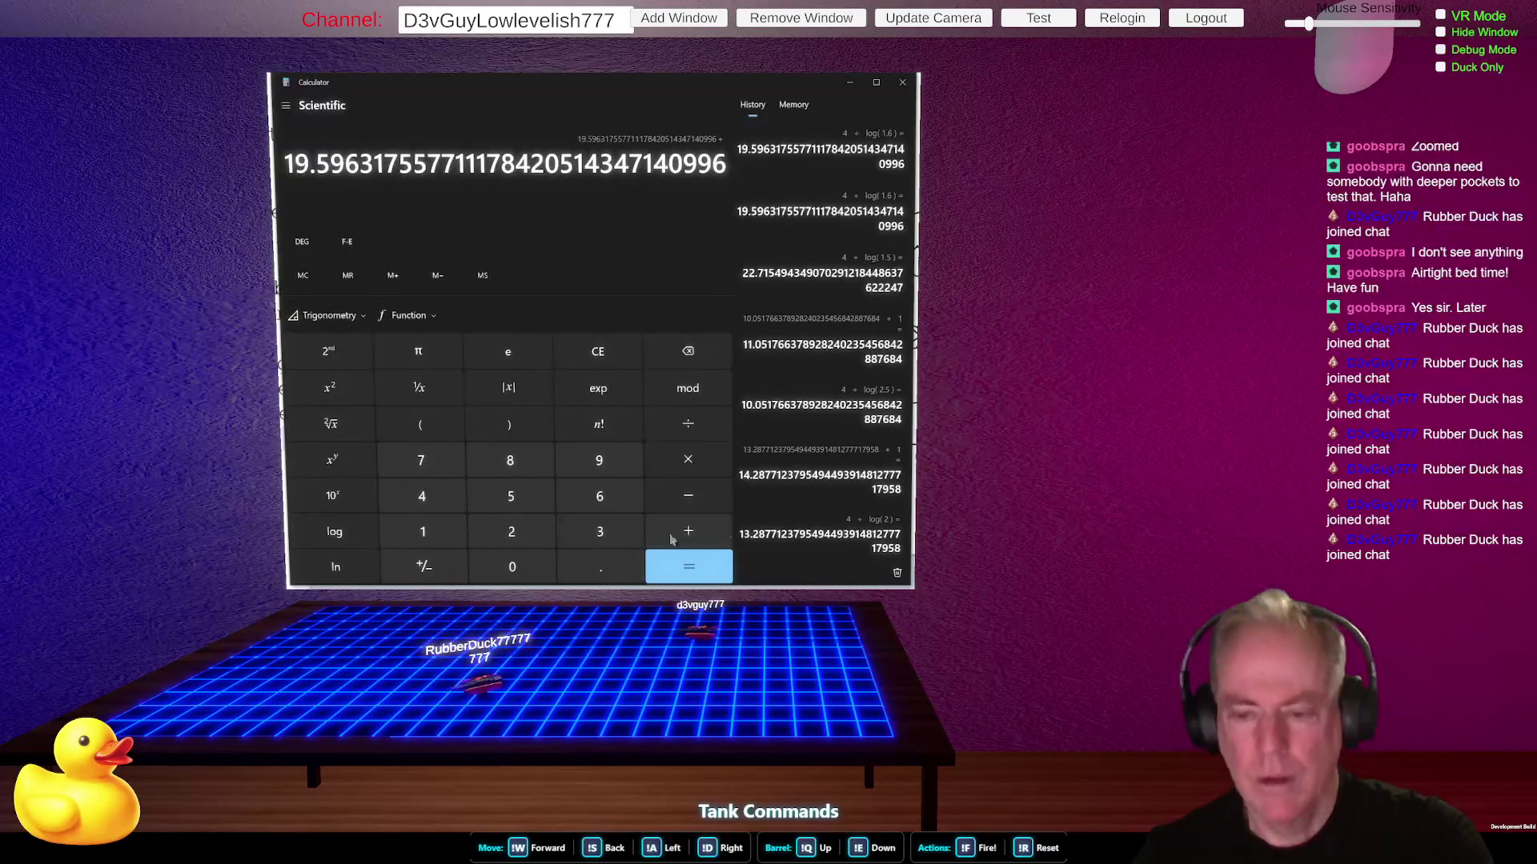
pyautogui.click(423, 531)
pyautogui.click(693, 575)
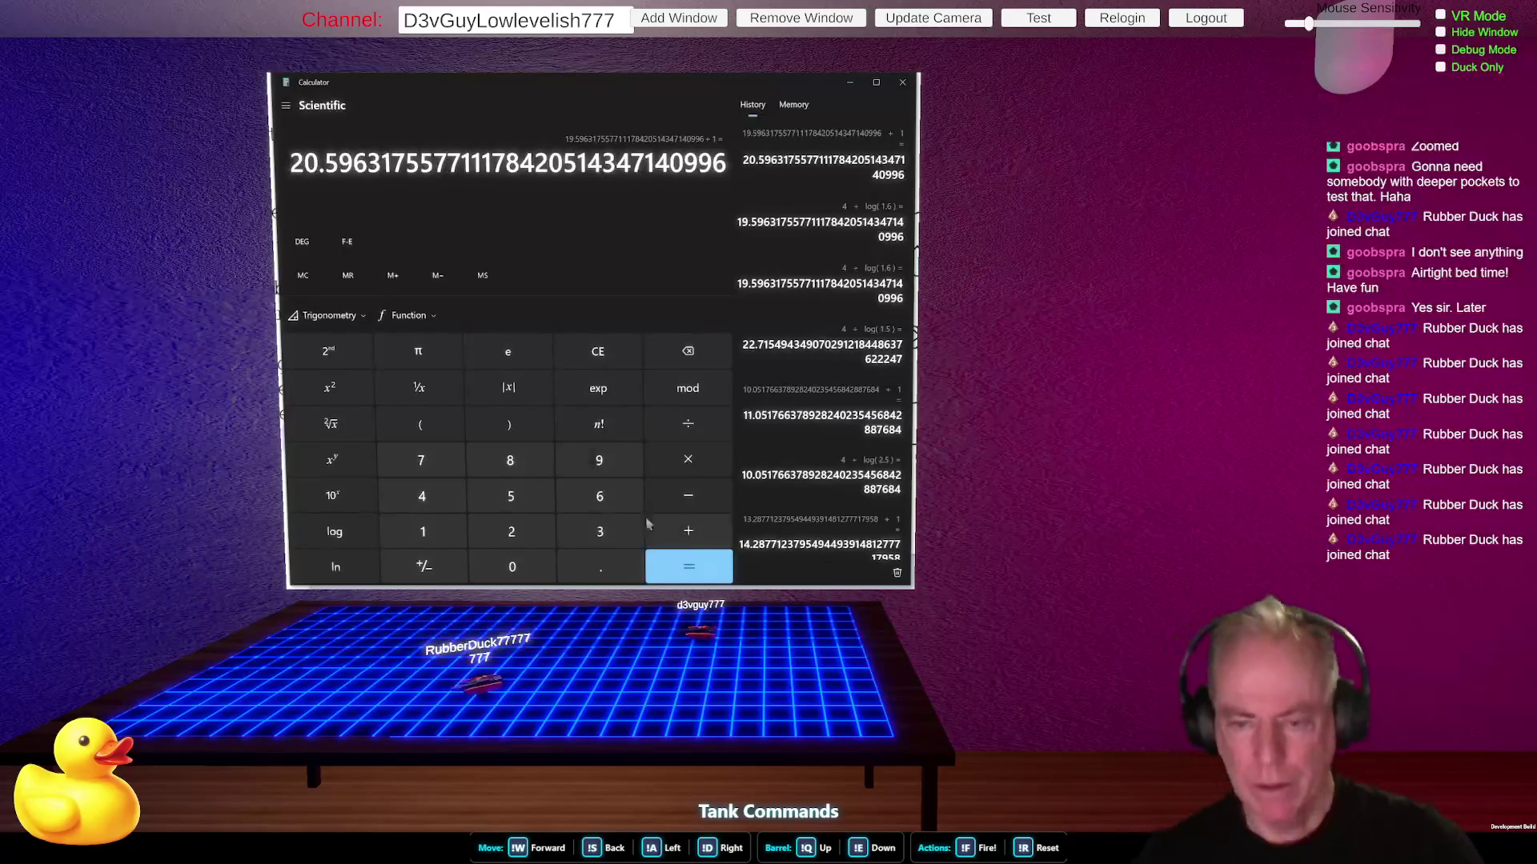
pyautogui.hotkey('alt', 'Tab')
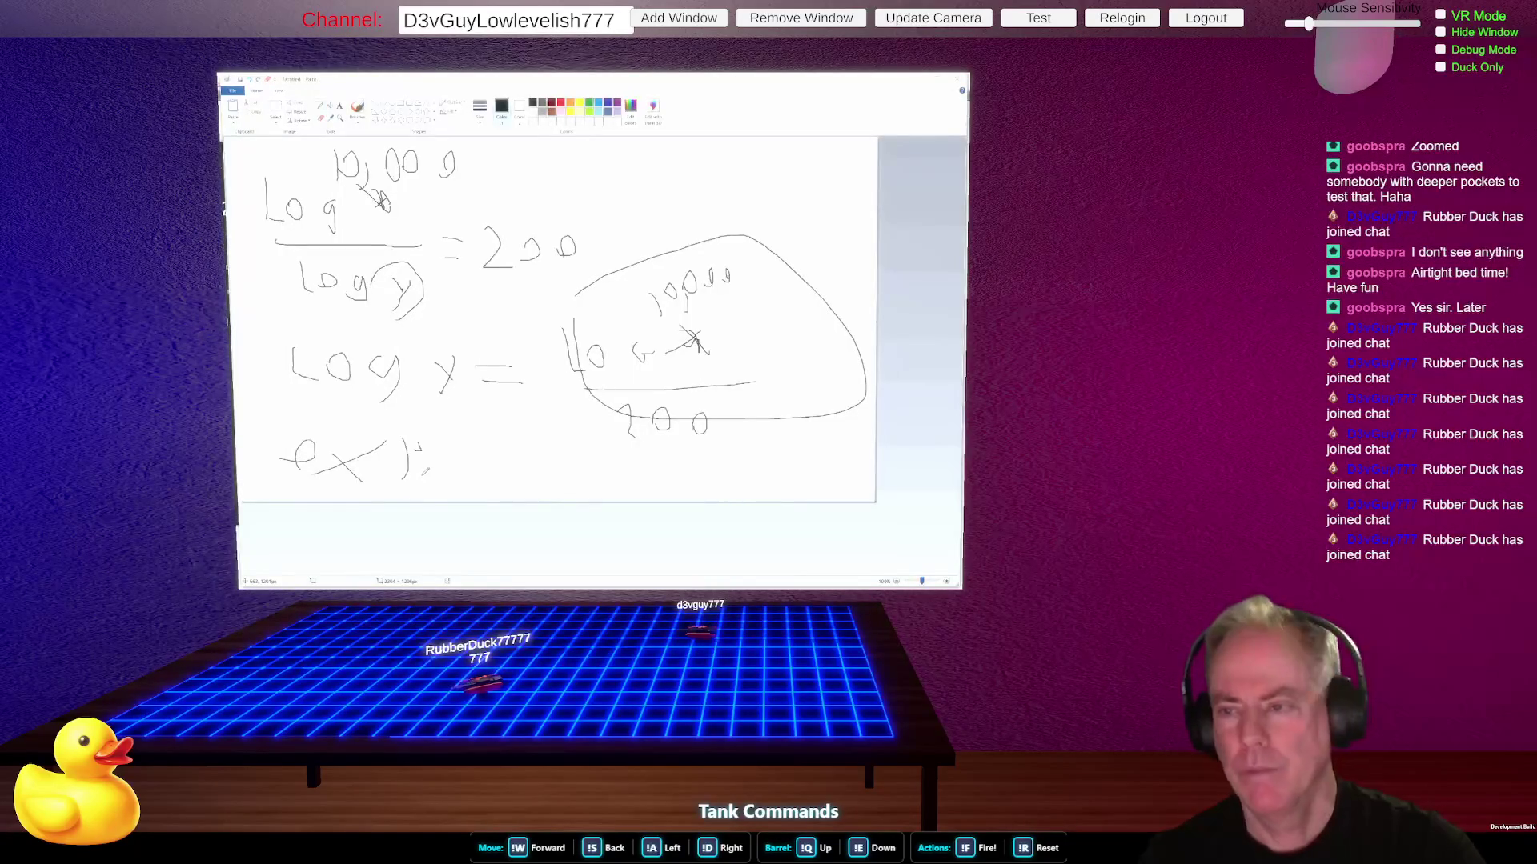
pyautogui.hotkey('alt', 'Tab')
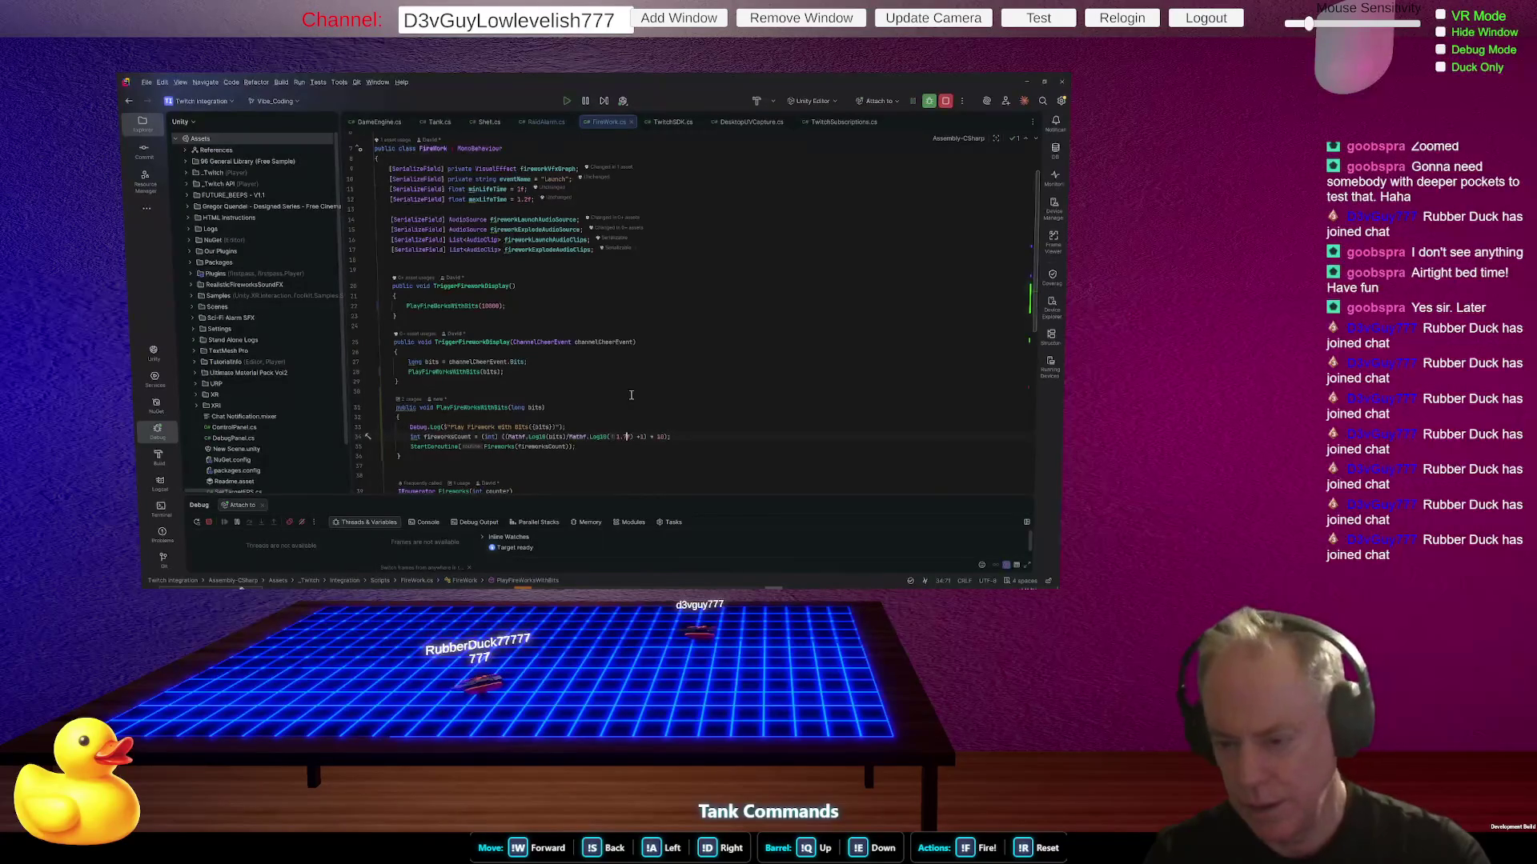
# - Change the Mathf.Log10 constant on line 34 of FireWork.cs to 5, then go to Unity
pyautogui.click(627, 436)
pyautogui.write('5')
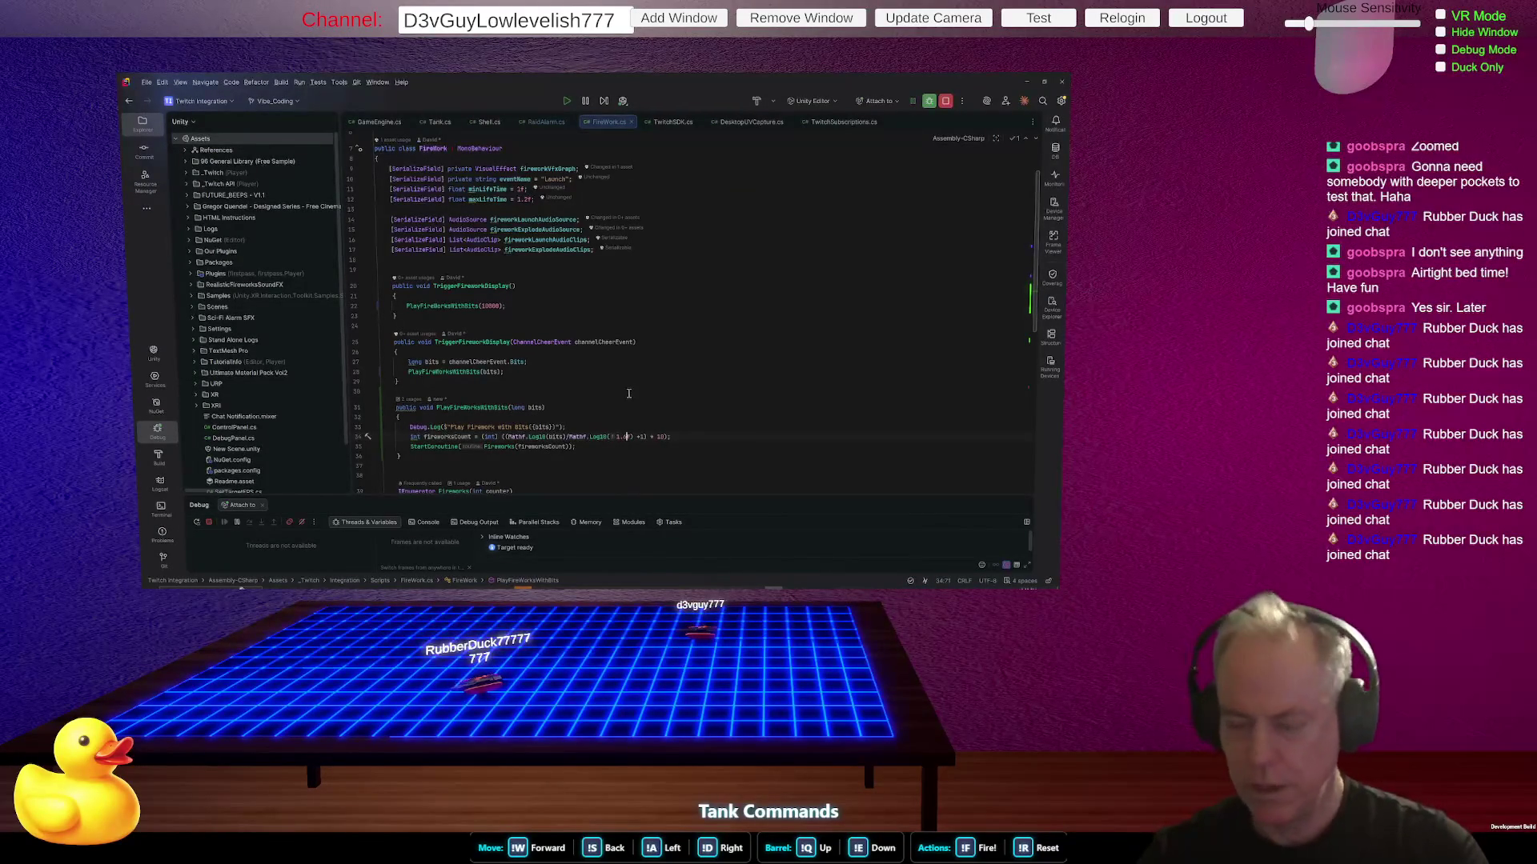
pyautogui.hotkey('alt', 'Tab')
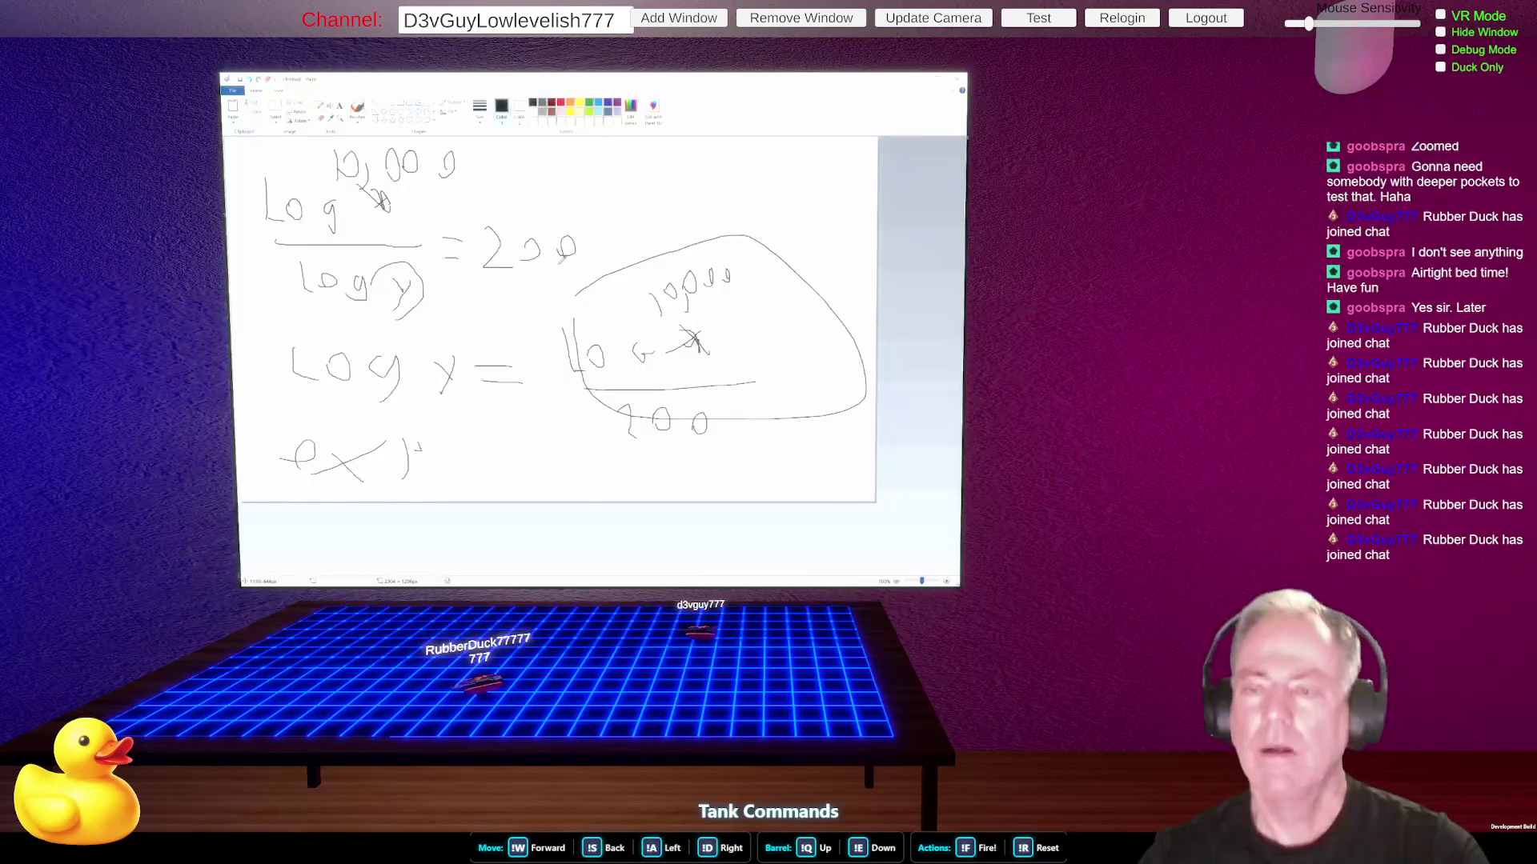
pyautogui.hotkey('alt', 'Tab')
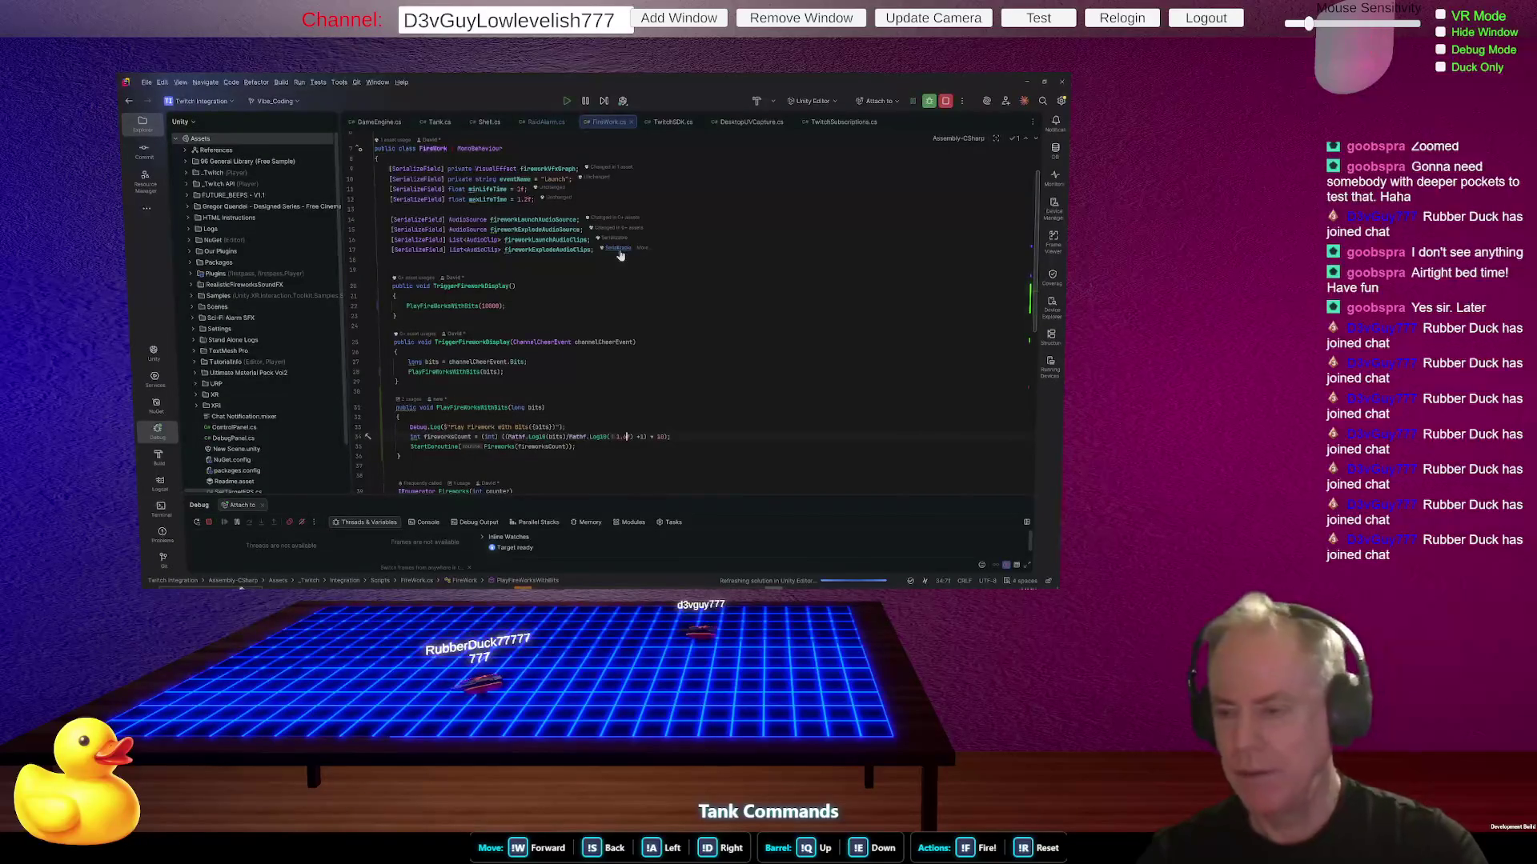
pyautogui.hotkey('alt', 'Tab')
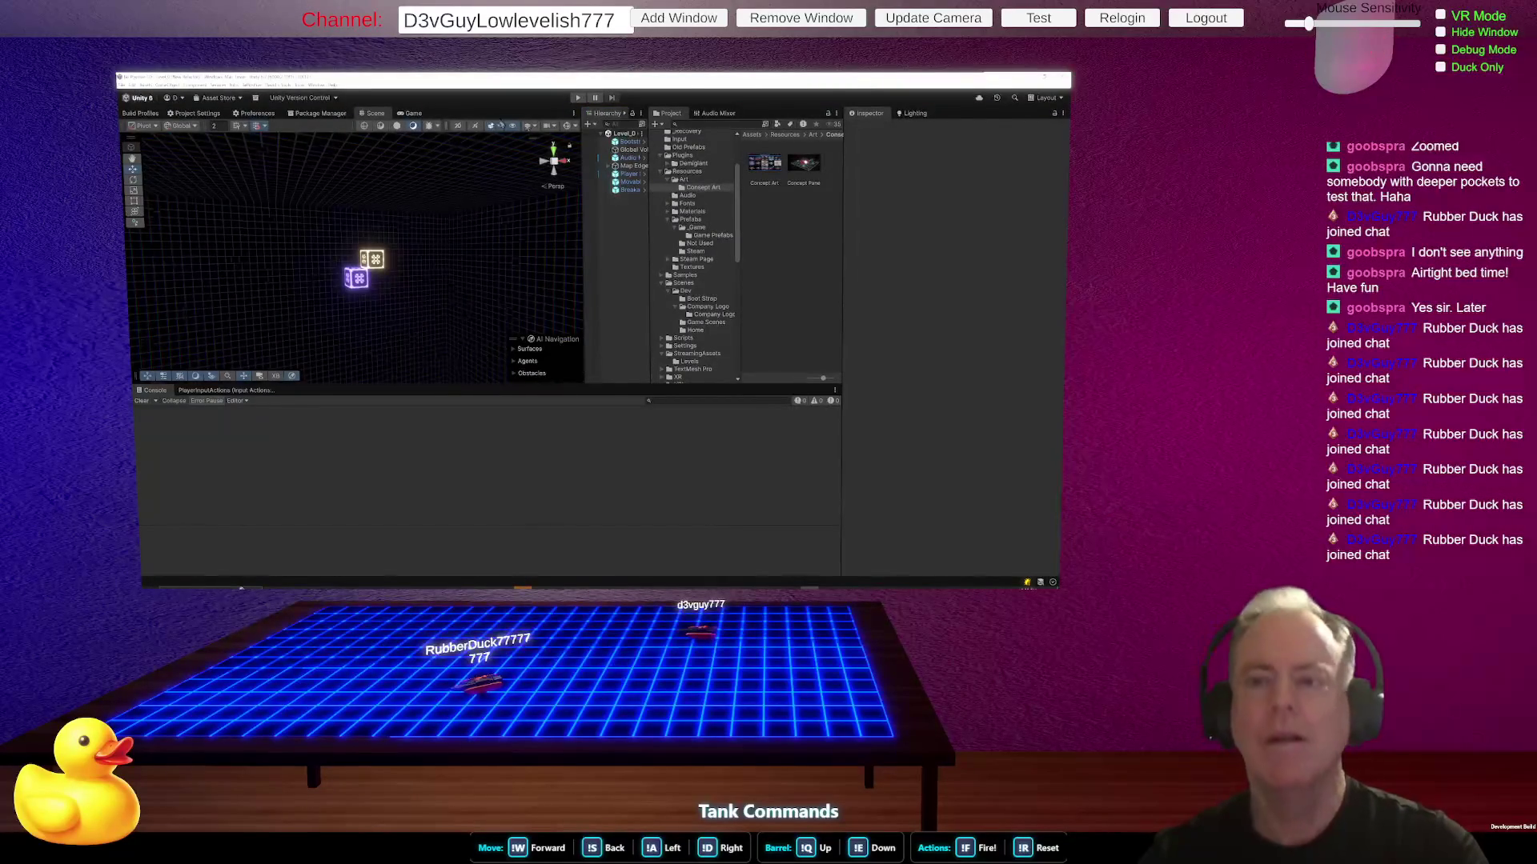
# - Play-test the Level scene, then read SampleScene's SerializedObjectNotCreatableException errors and start it playing
pyautogui.click(578, 99)
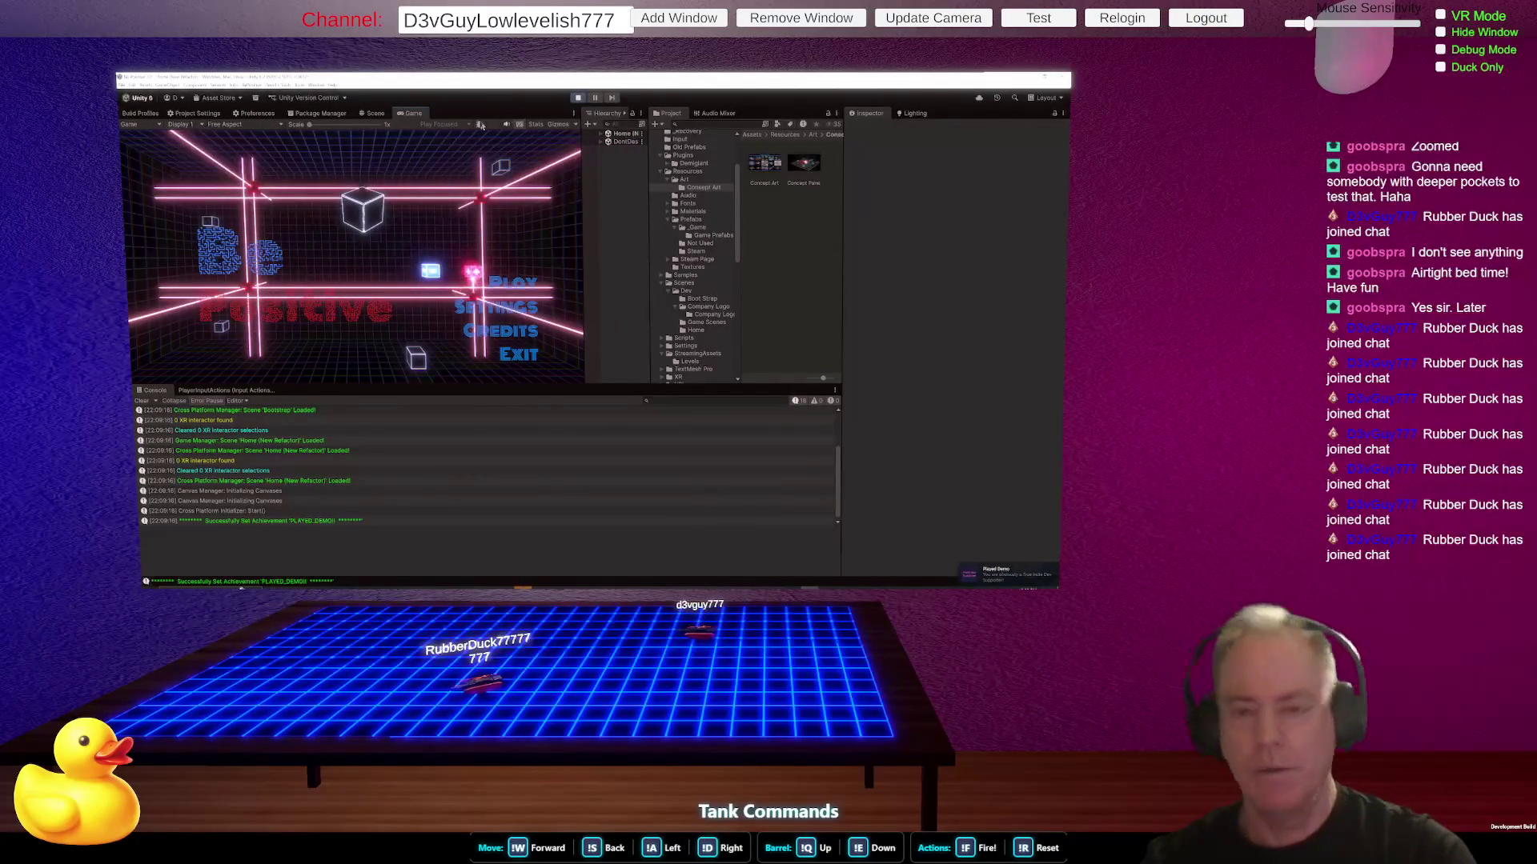
pyautogui.click(577, 96)
pyautogui.hotkey('alt', 'Tab')
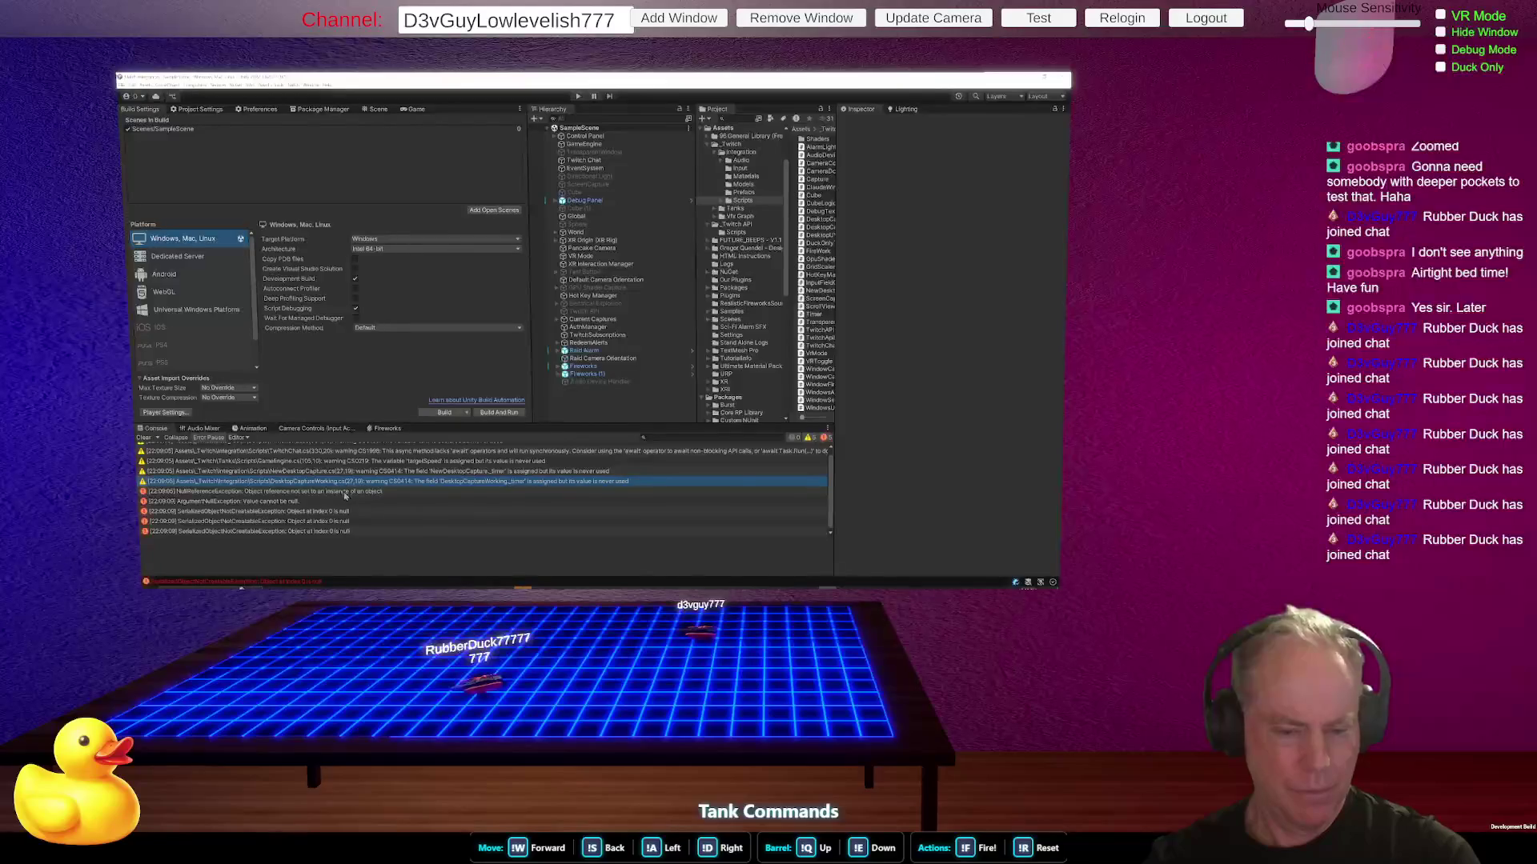
pyautogui.click(344, 491)
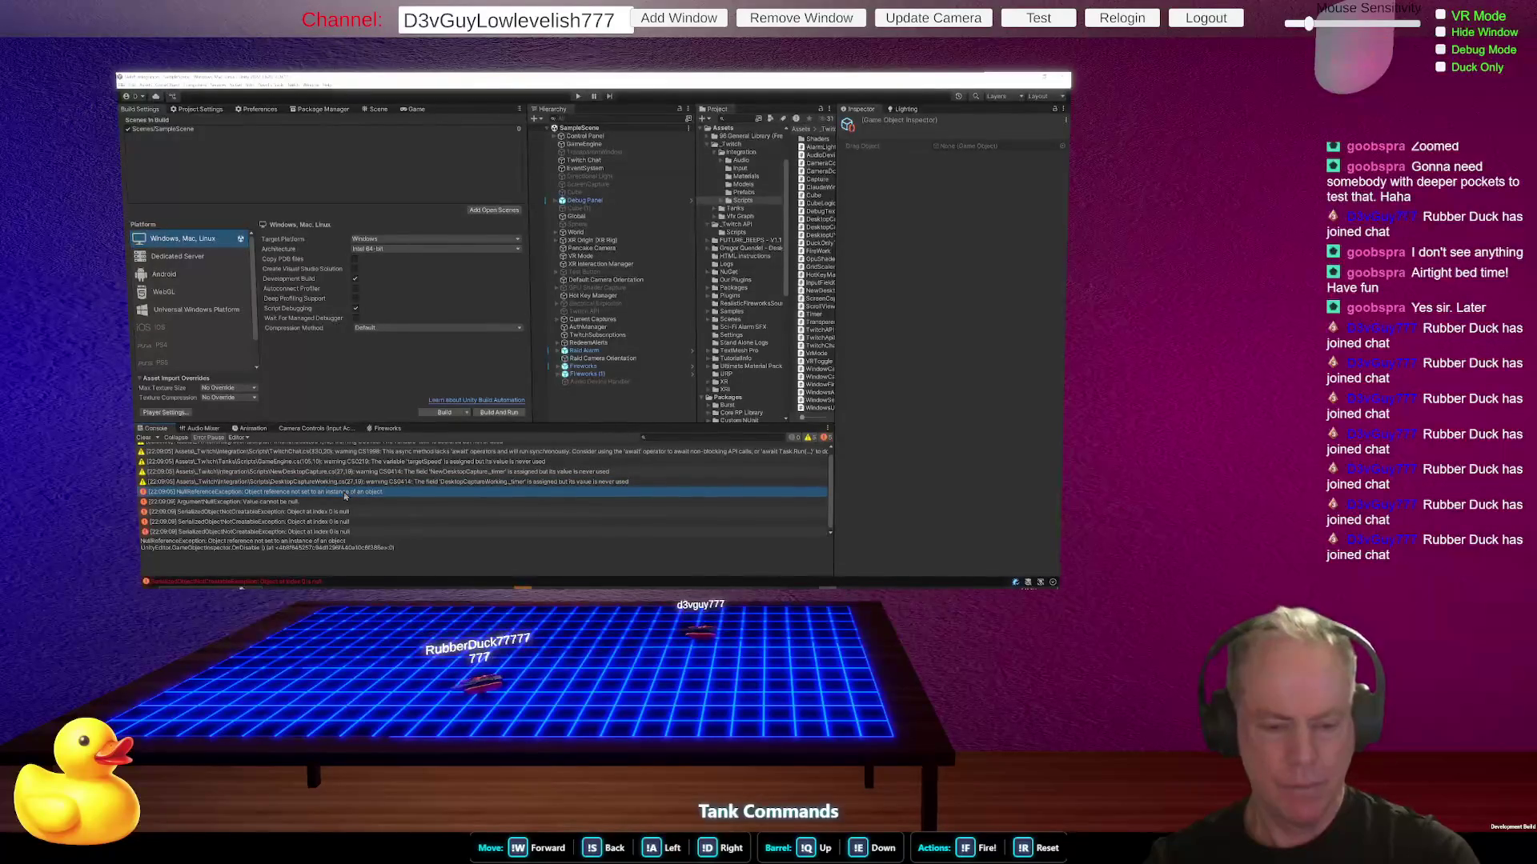
pyautogui.click(327, 514)
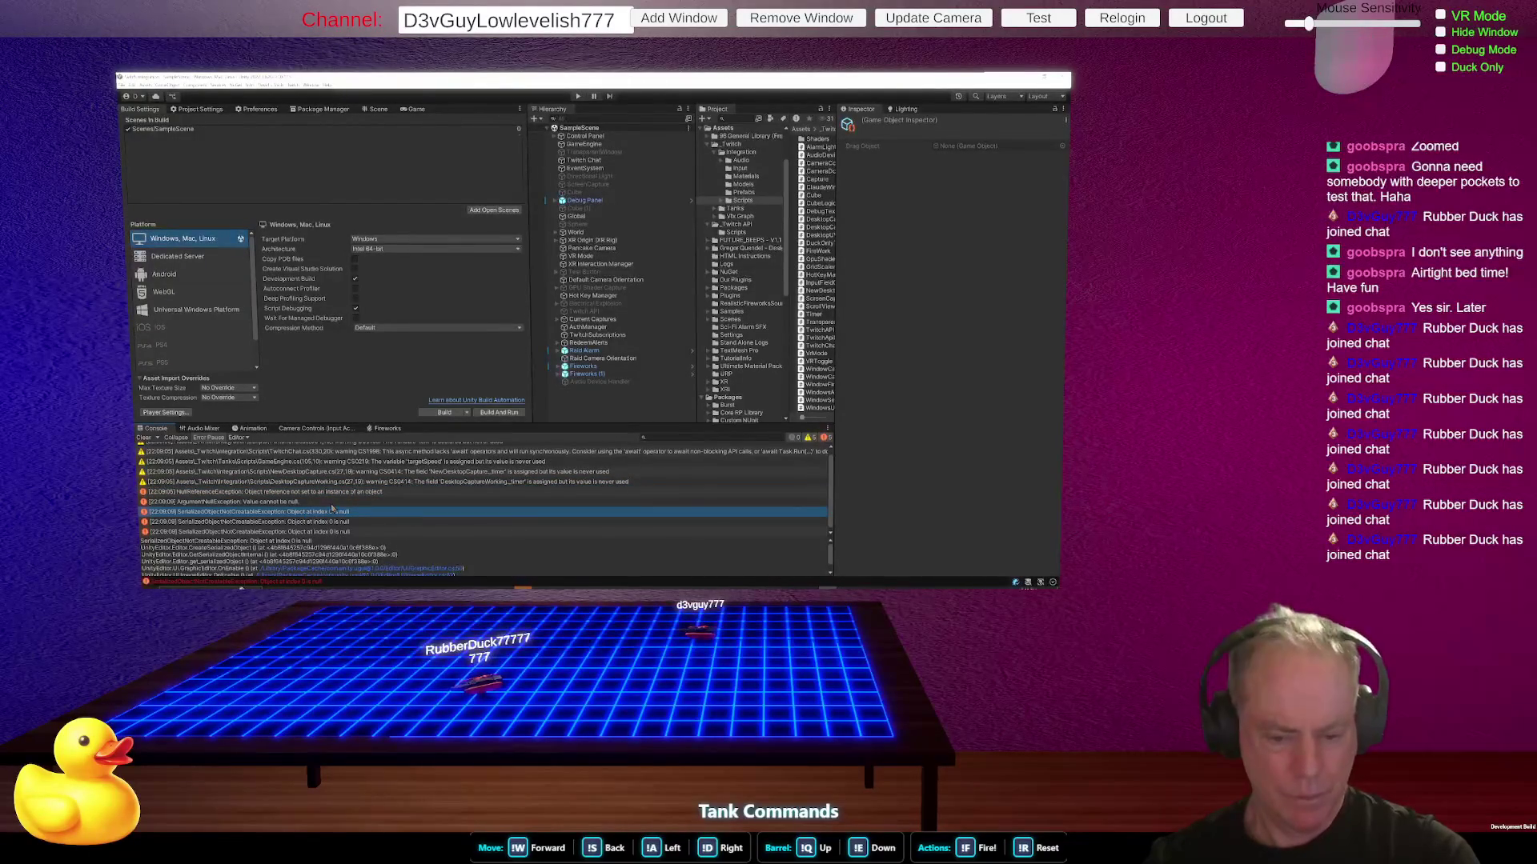
pyautogui.moveTo(421, 432); pyautogui.dragTo(445, 336)
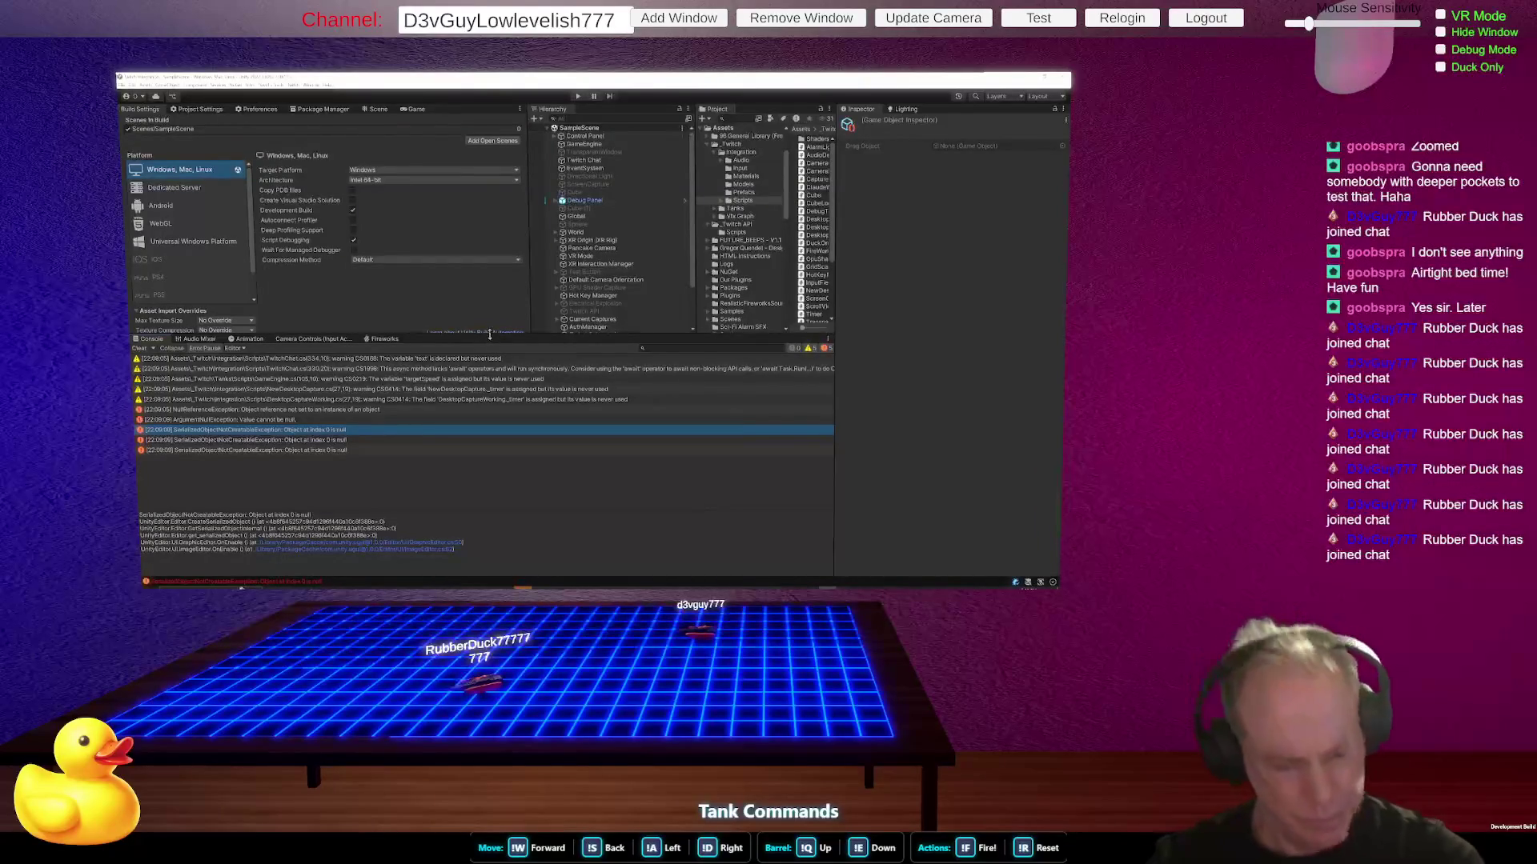
pyautogui.moveTo(492, 336); pyautogui.dragTo(497, 366)
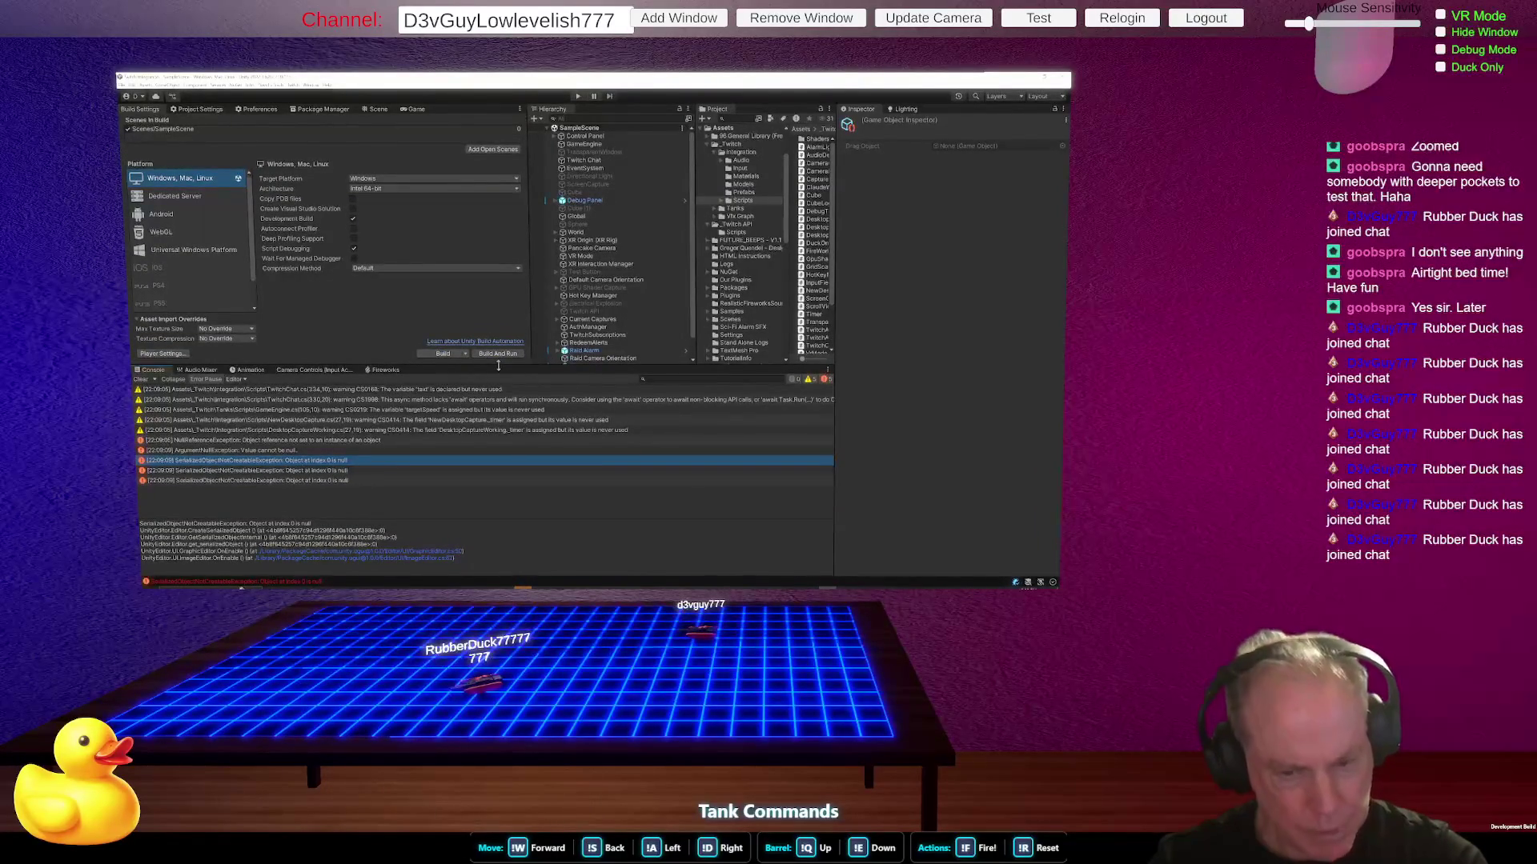
pyautogui.click(580, 97)
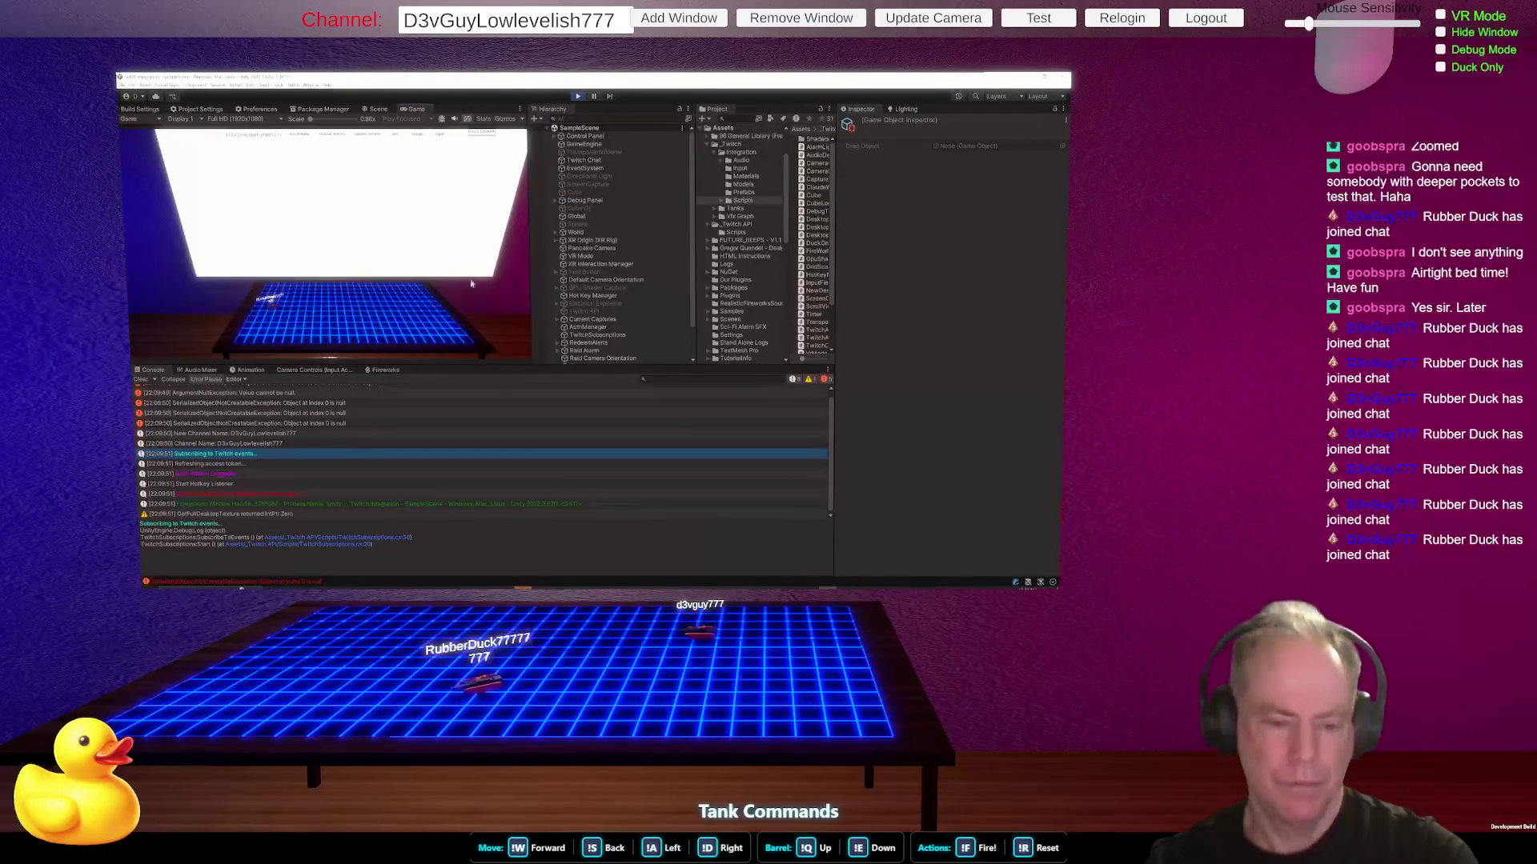
# - Start the desktop capture in the Game view, stop Play mode, and go to Level_0
pyautogui.click(360, 141)
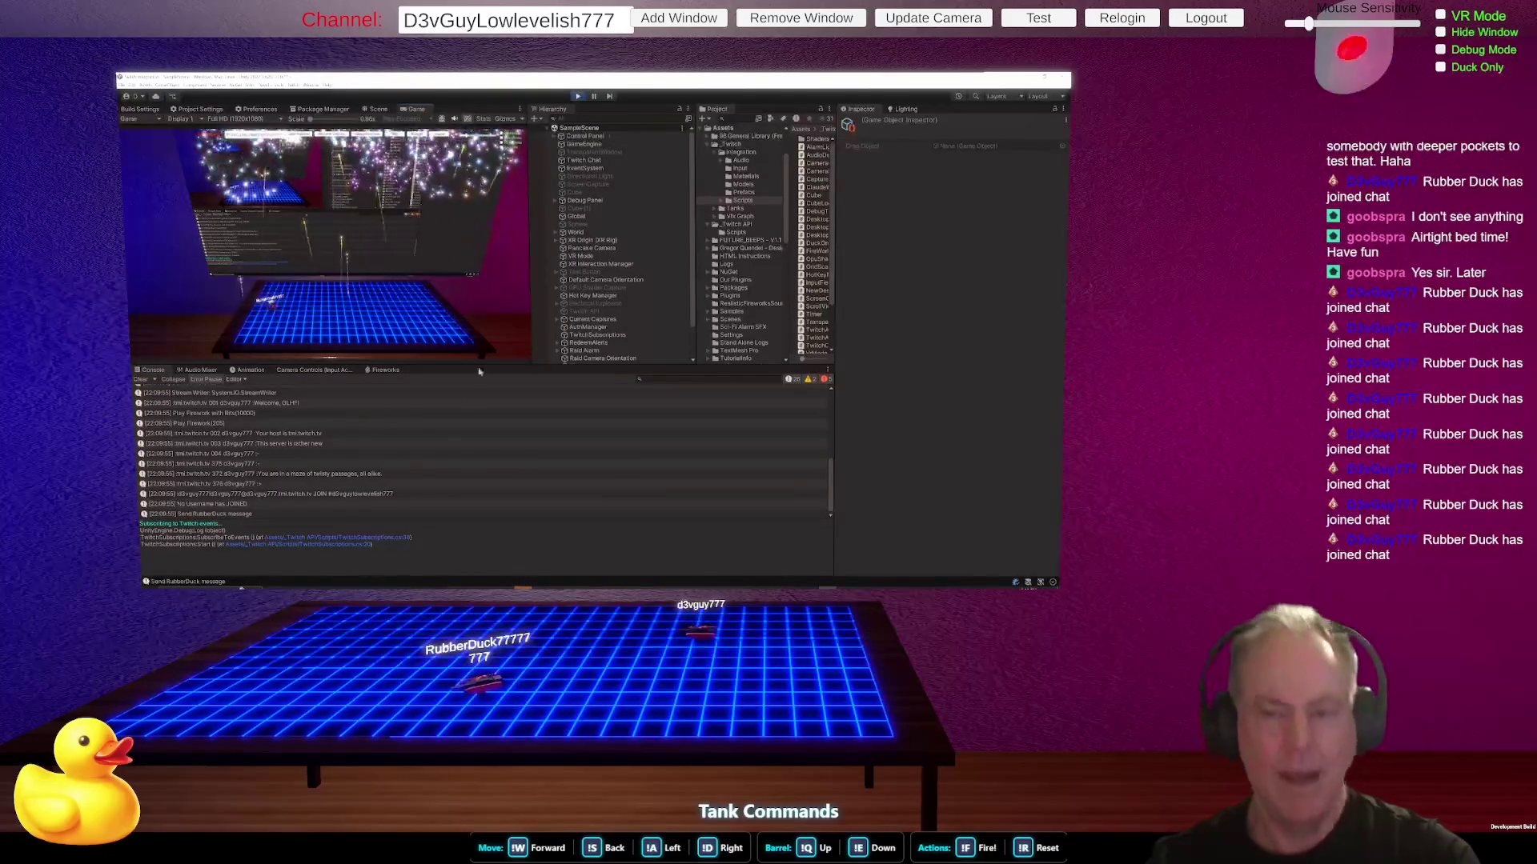
pyautogui.click(578, 96)
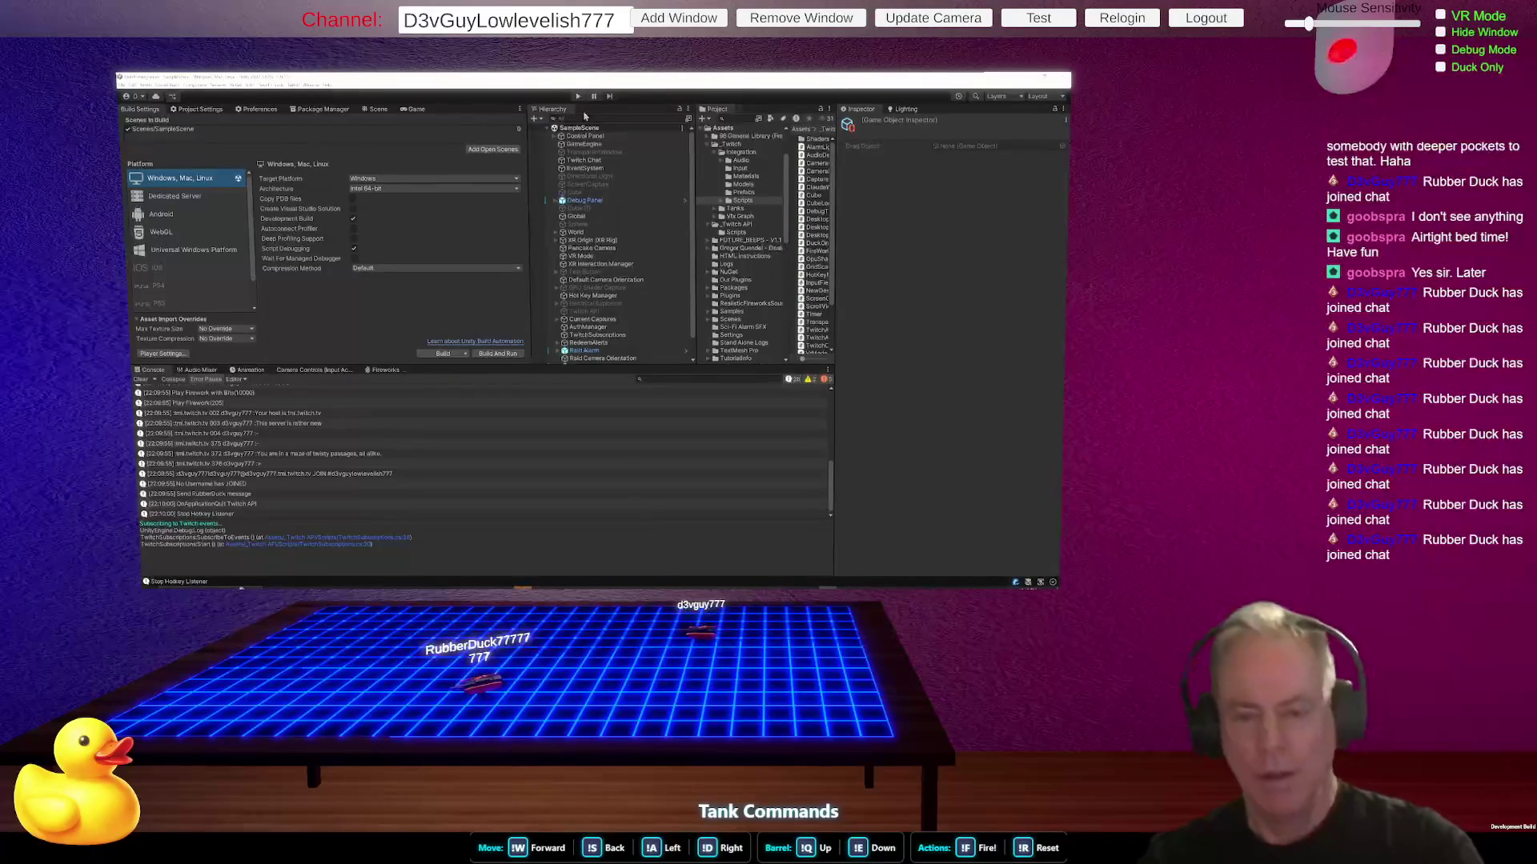
pyautogui.hotkey('alt', 'Tab')
pyautogui.hotkey('alt', 'Tab')
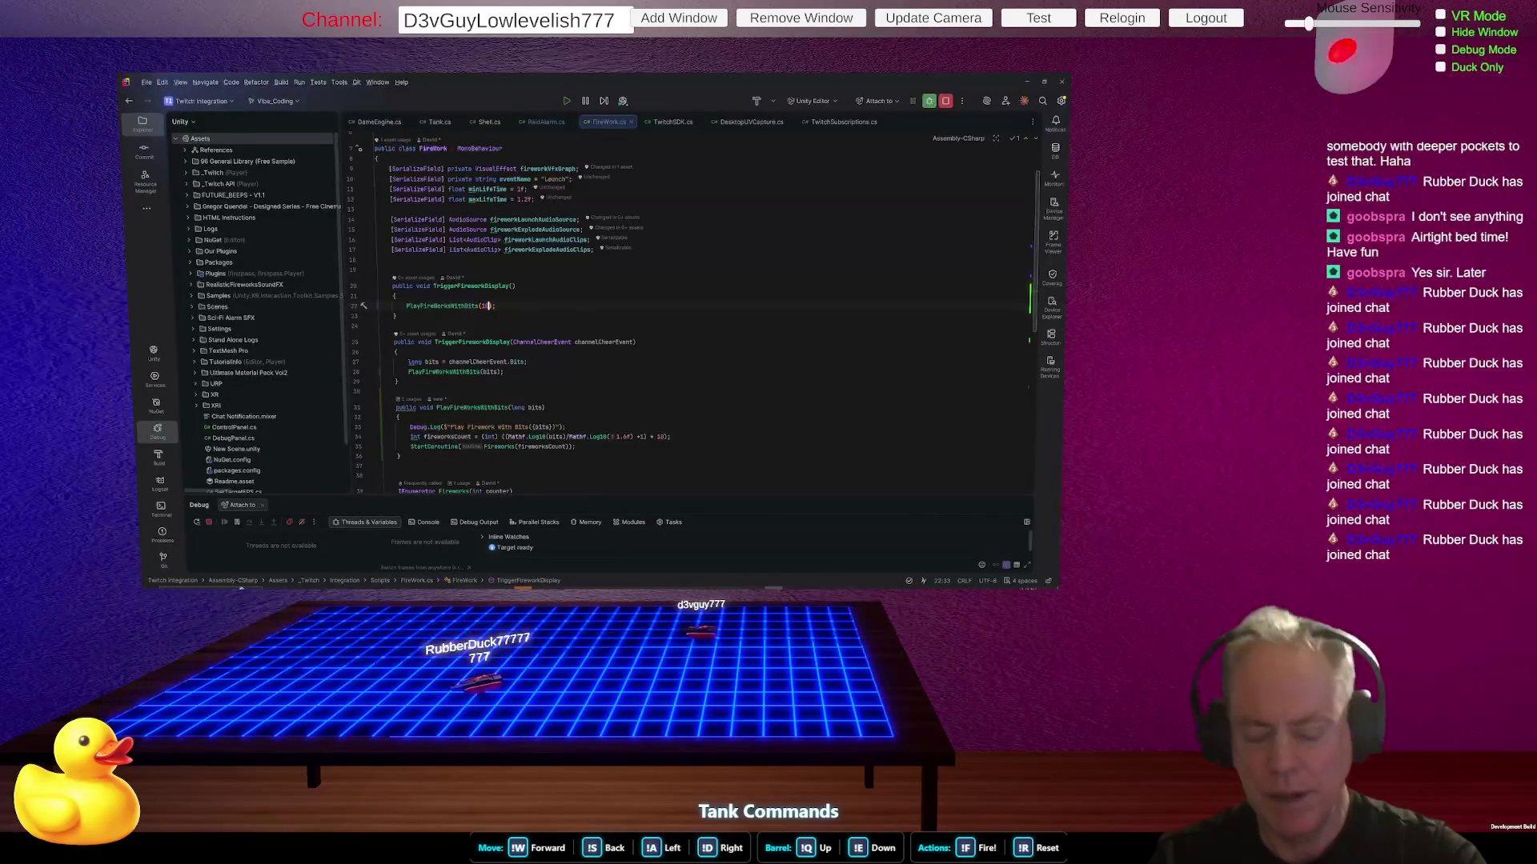
# - Inspect TriggerFireworkDisplay and PlayFireWorksWithBits' long bits parameter in FireWork.cs, then return to Unity
pyautogui.write('0')
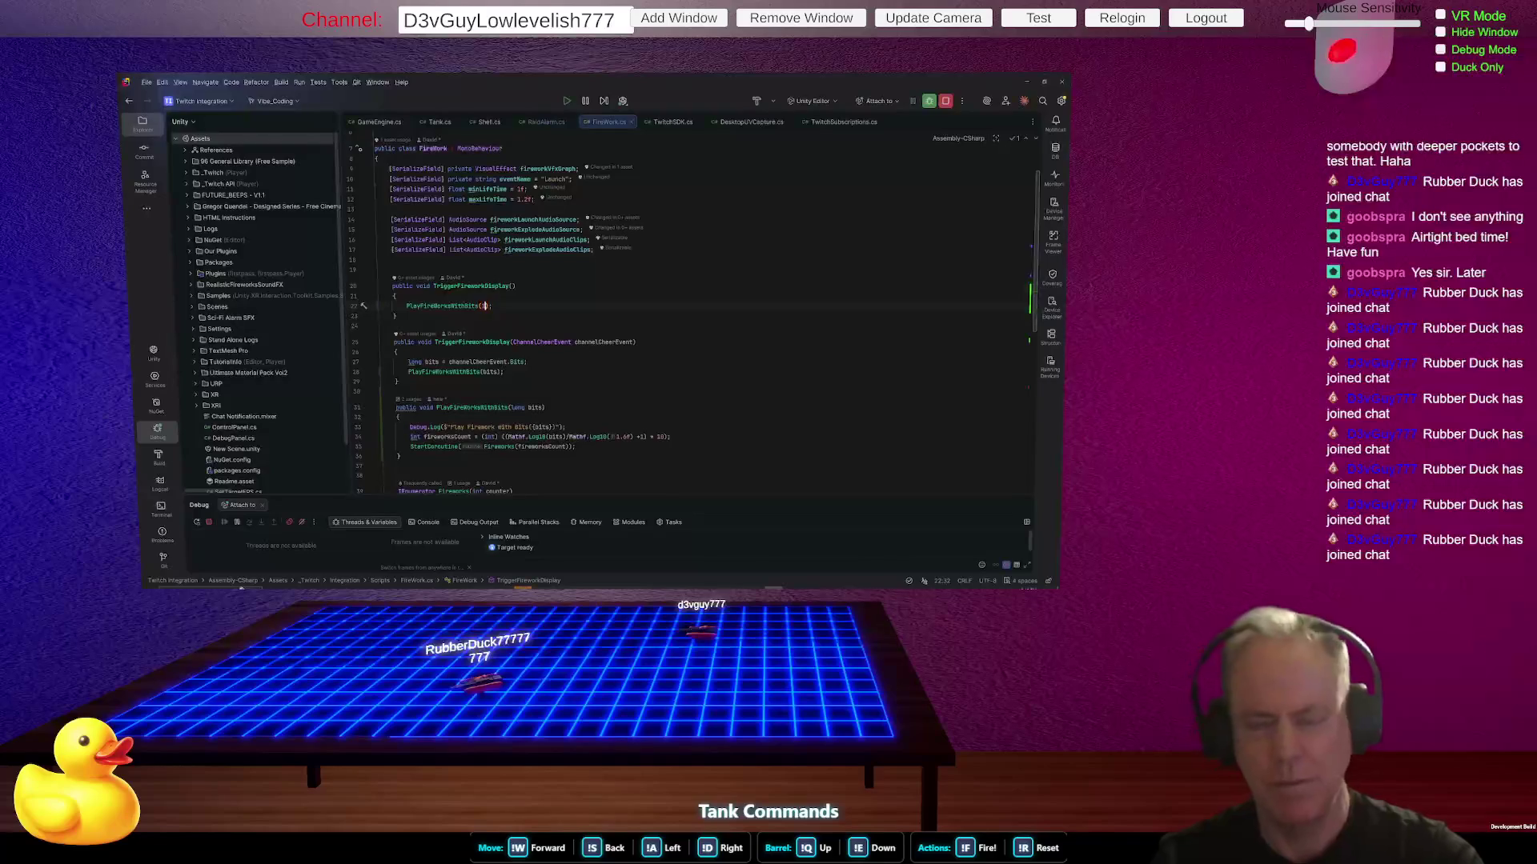
pyautogui.write('1')
pyautogui.click(513, 407)
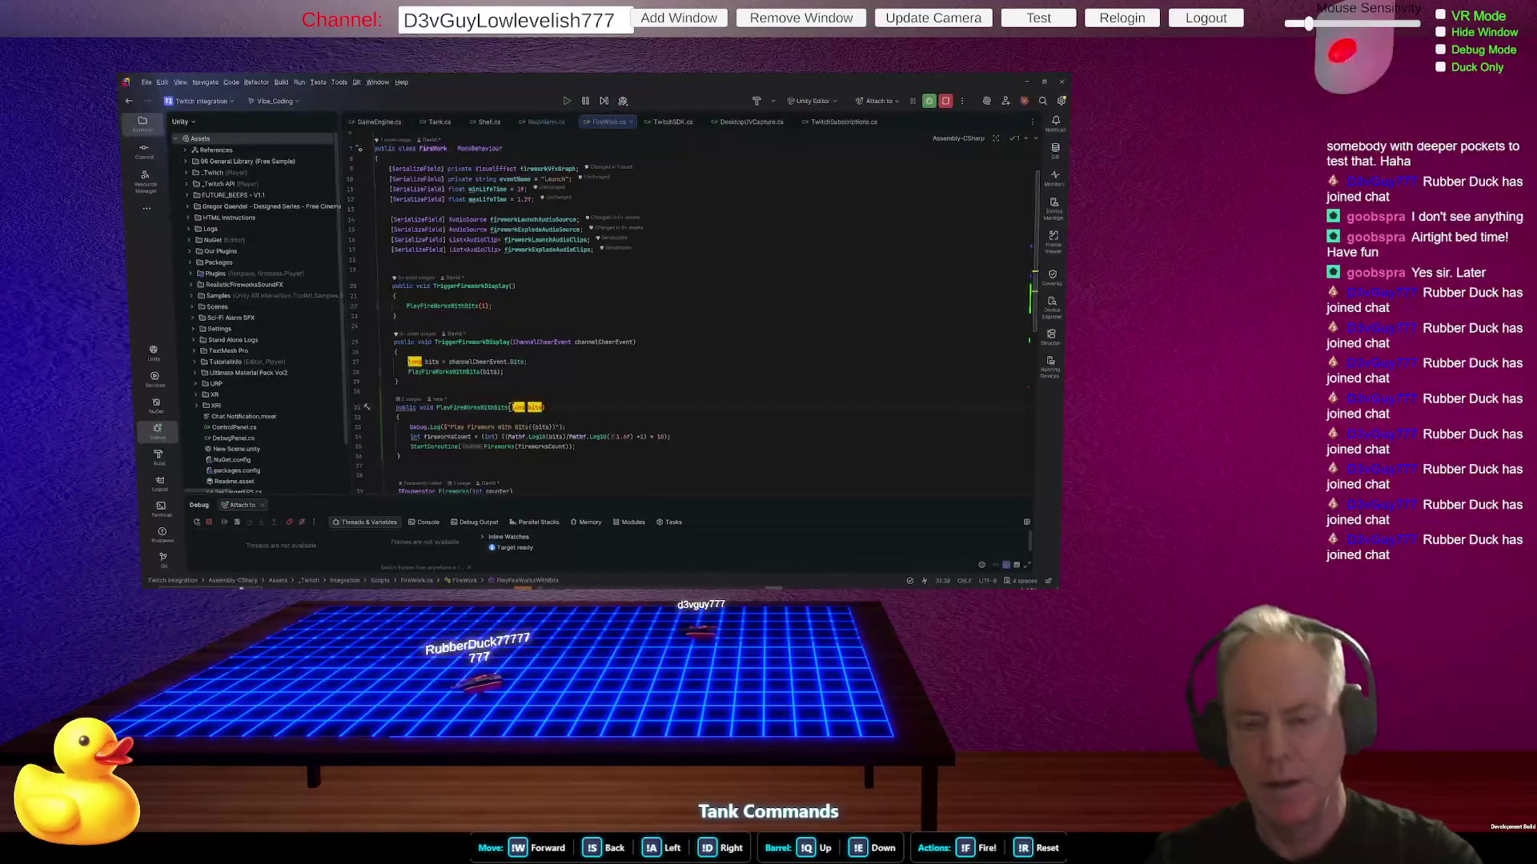
pyautogui.hotkey('alt', 'Tab')
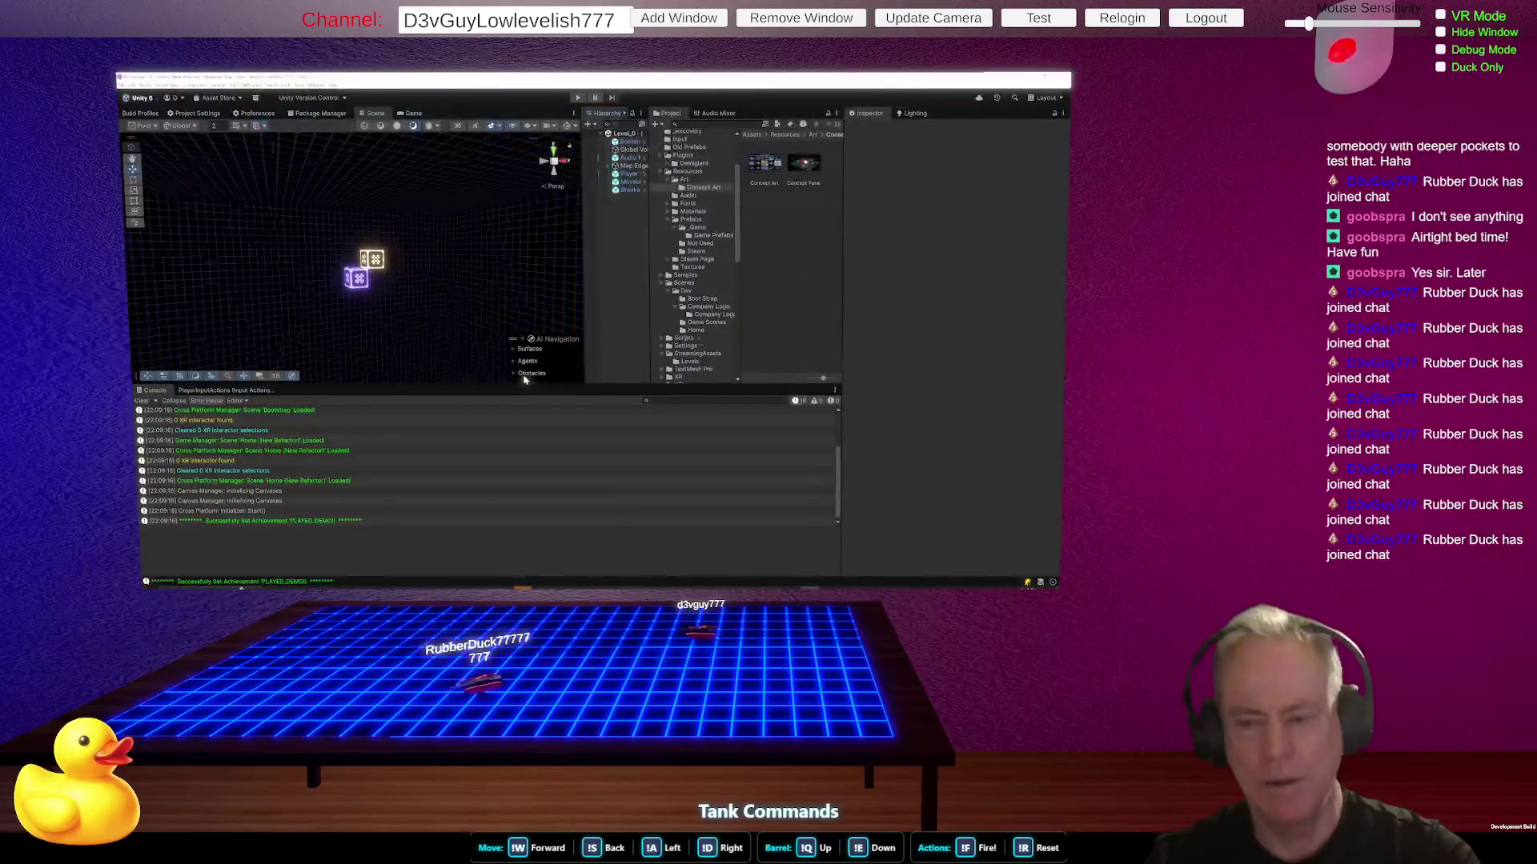
pyautogui.hotkey('alt', 'Tab')
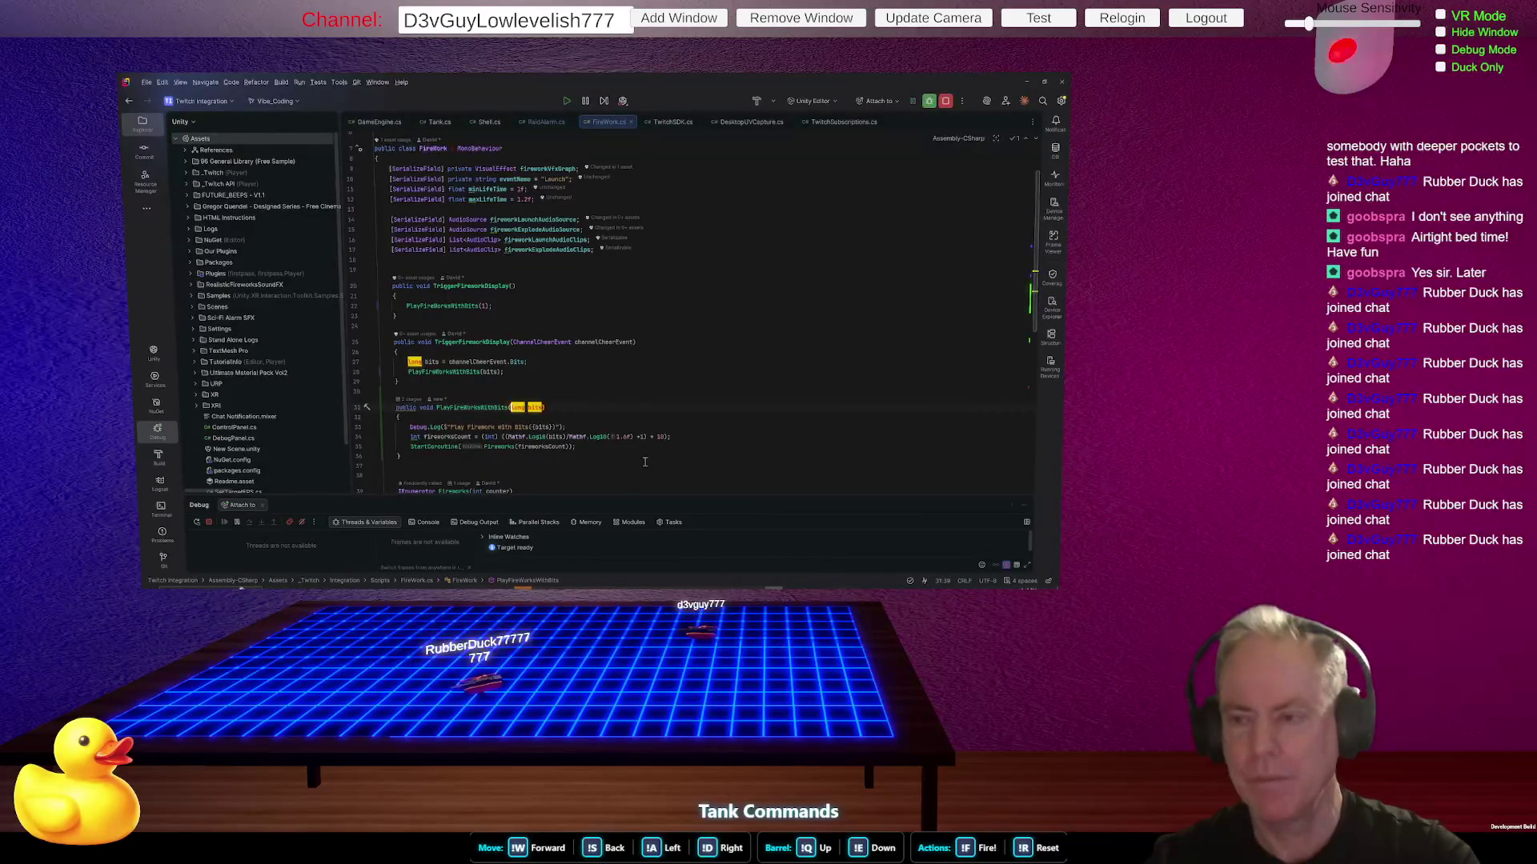
pyautogui.hotkey('alt', 'Tab')
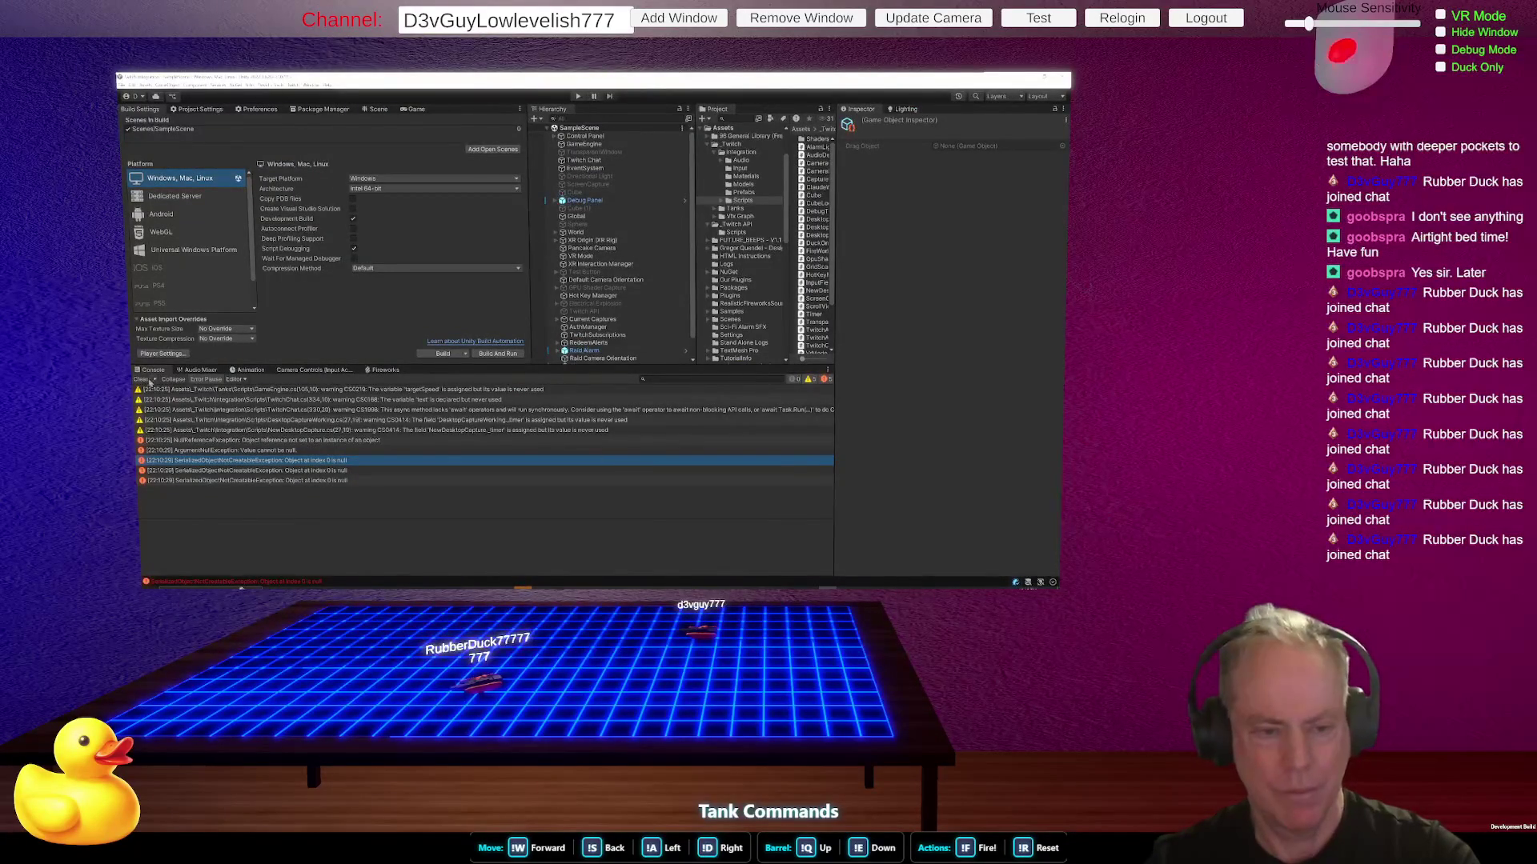
# - Run Build And Run for the Windows player into the build folder
pyautogui.click(497, 355)
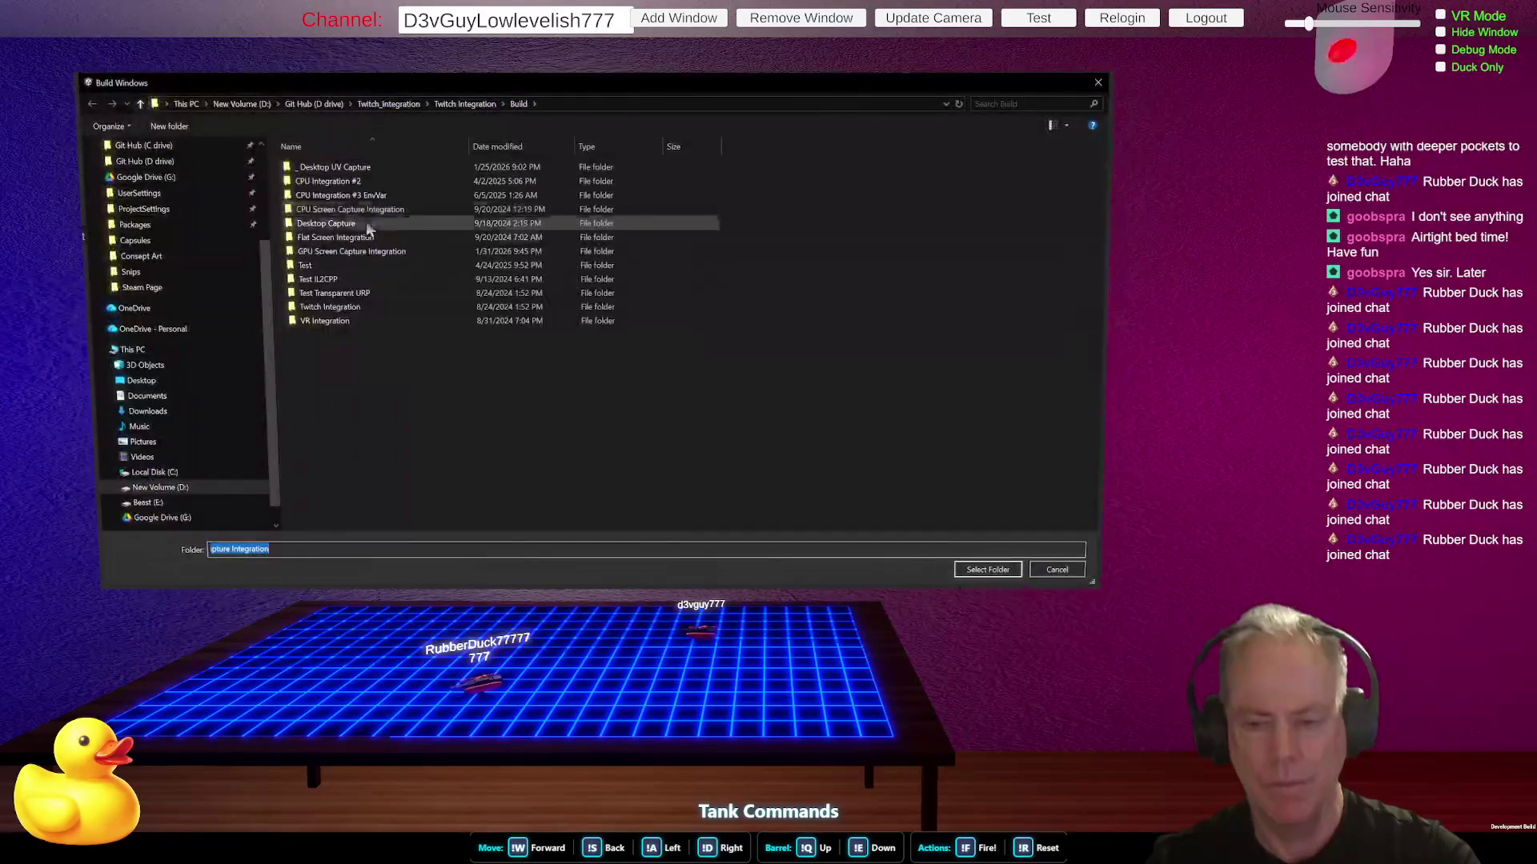
pyautogui.press('Escape')
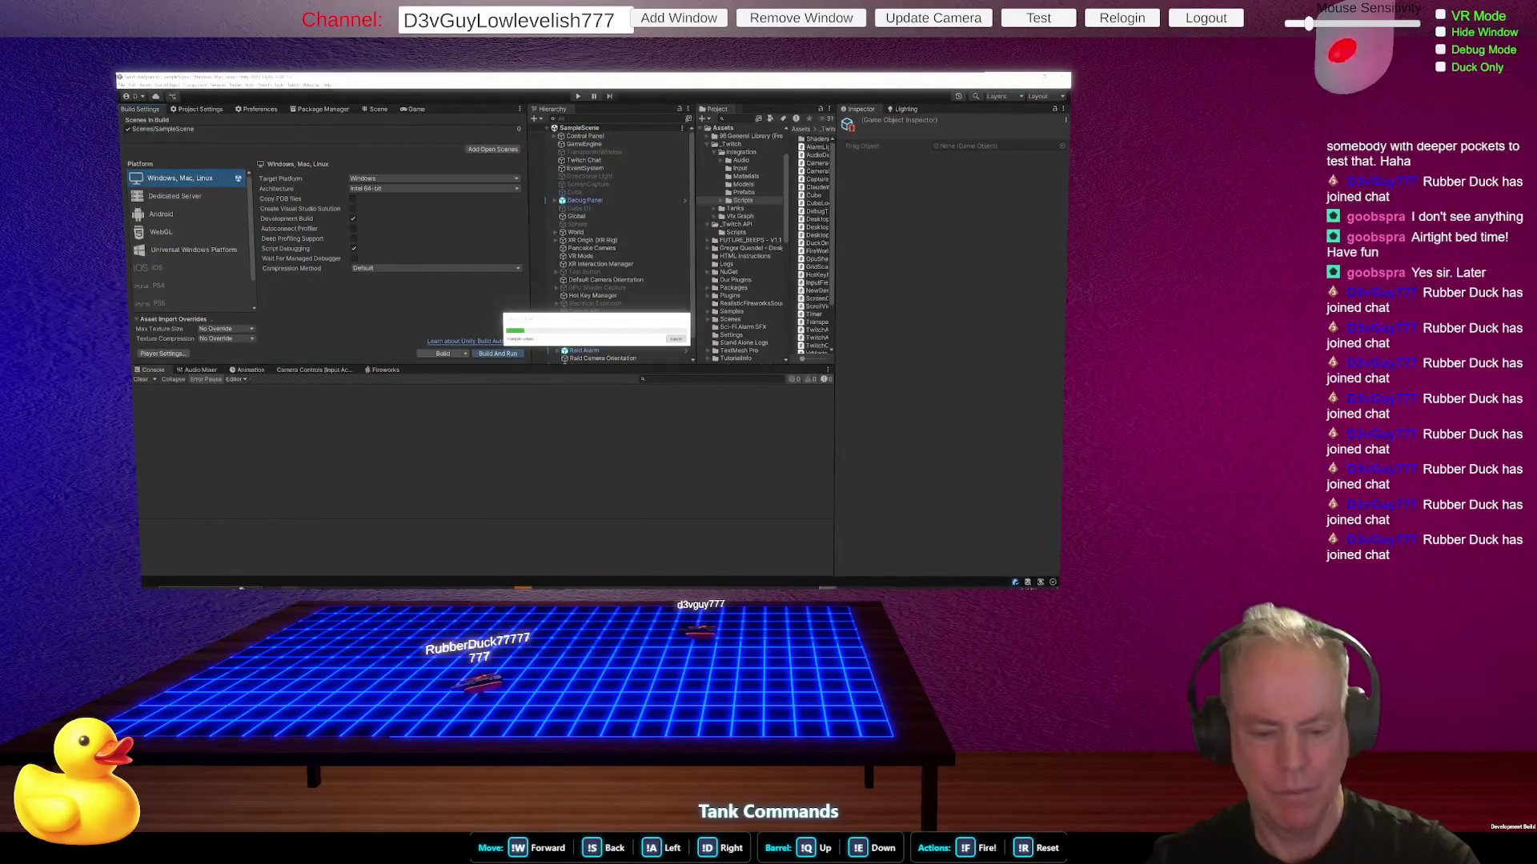
pyautogui.moveTo(288, 587)
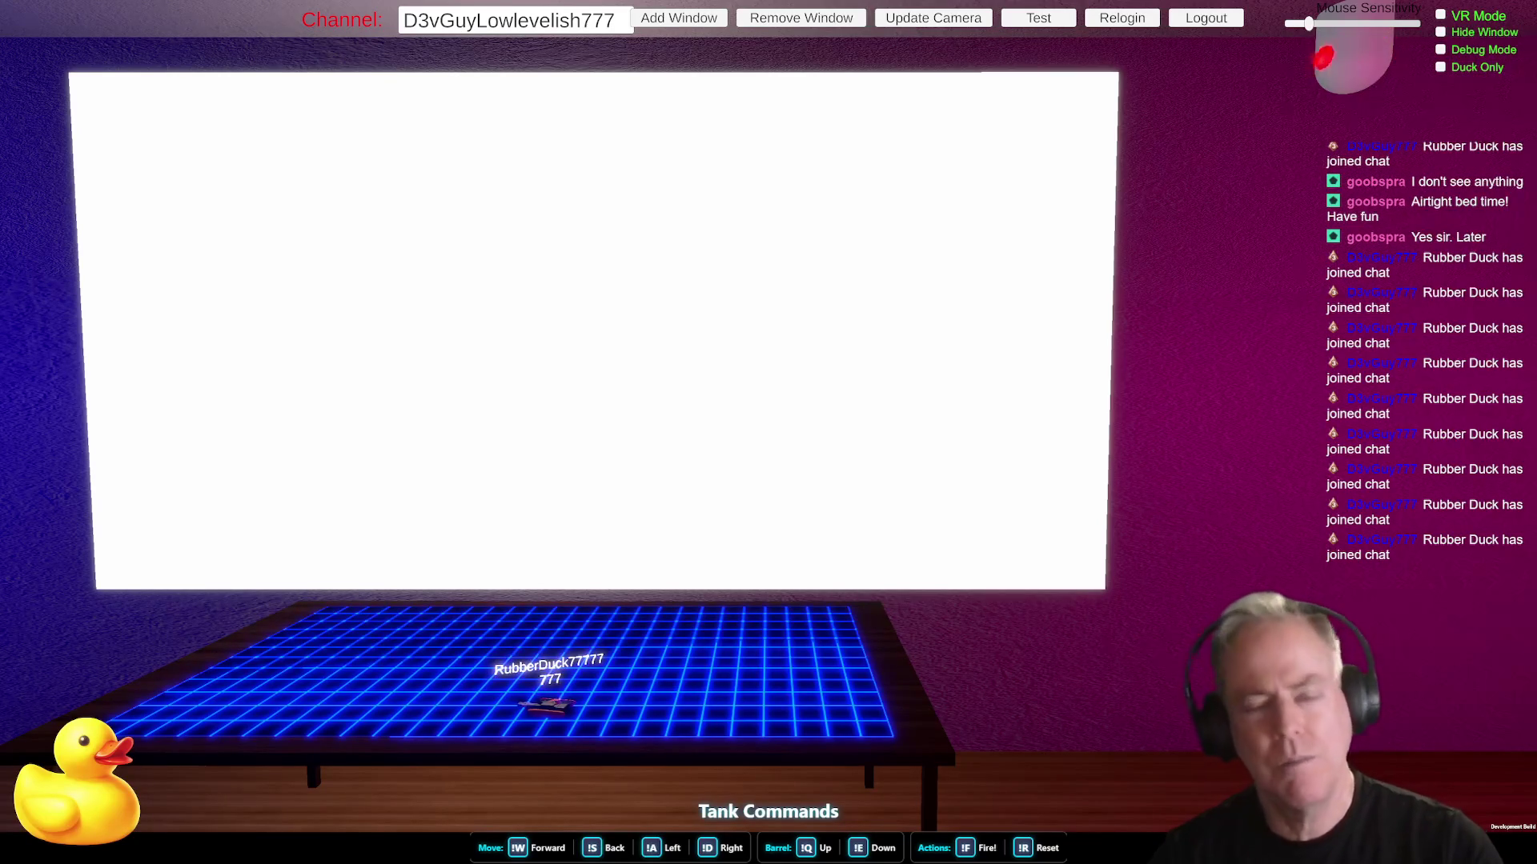
# - Fire the overlay's Test fireworks twice, then close the Twitch Integration project window
pyautogui.click(1038, 18)
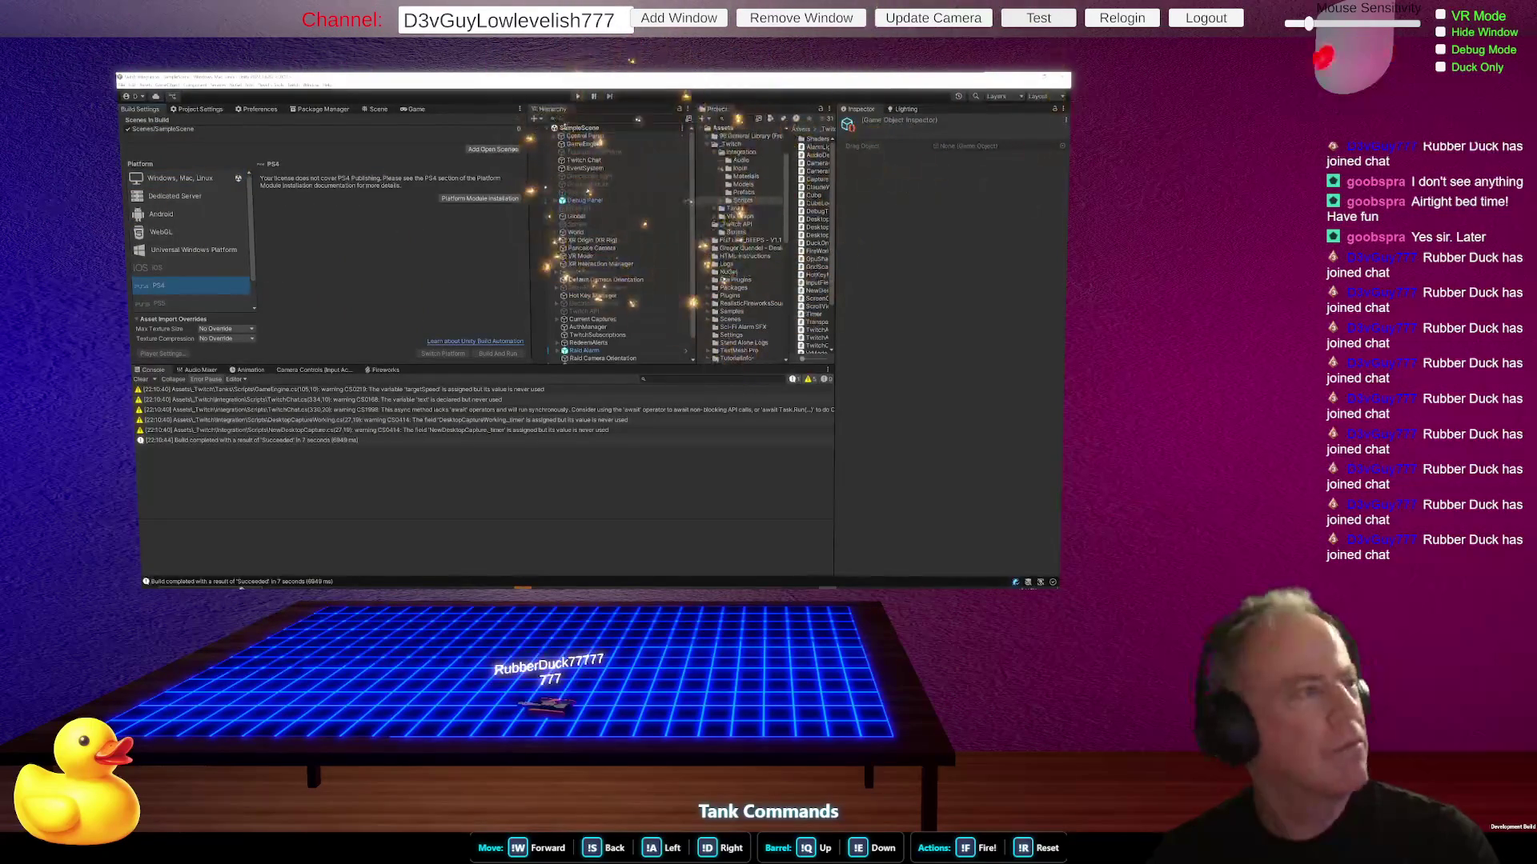
pyautogui.click(1038, 18)
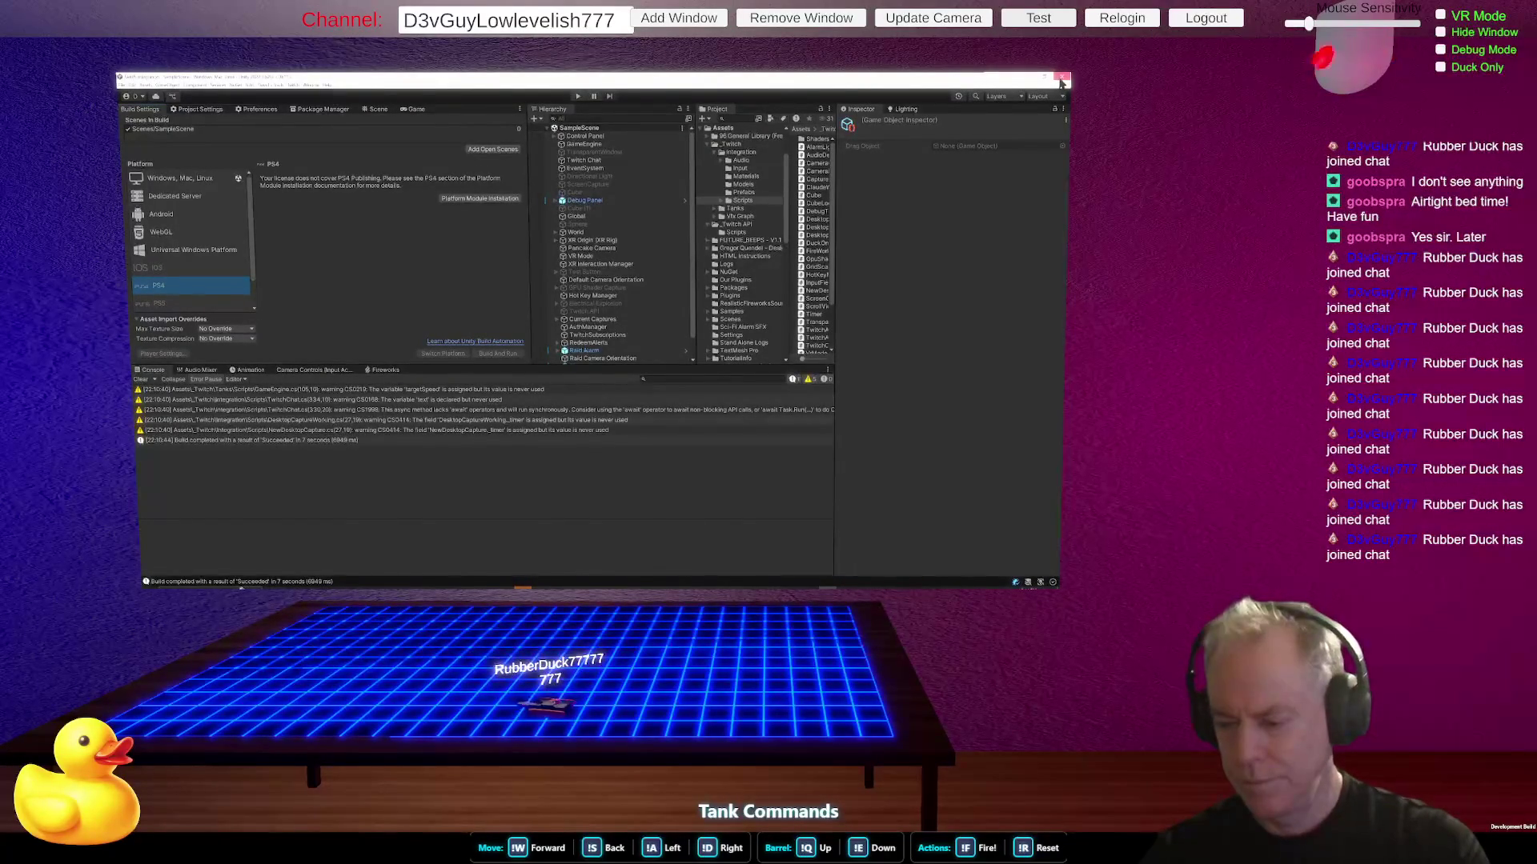
pyautogui.click(1060, 80)
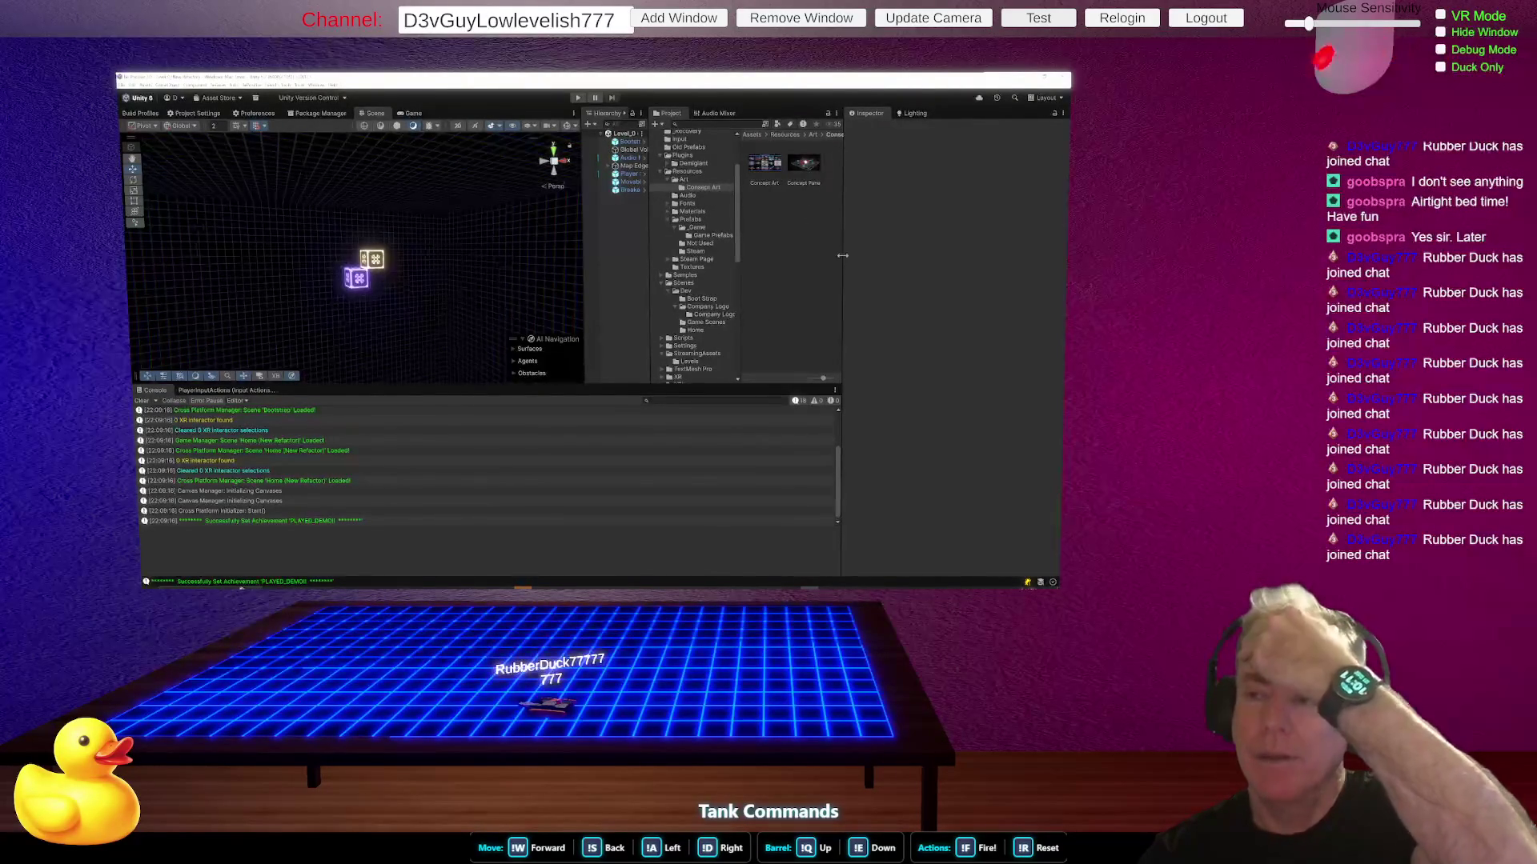
# - Widen the panels and compare Concept Pane and Concept Art textures in an enlarged Inspector preview
pyautogui.moveTo(842, 256); pyautogui.dragTo(935, 260)
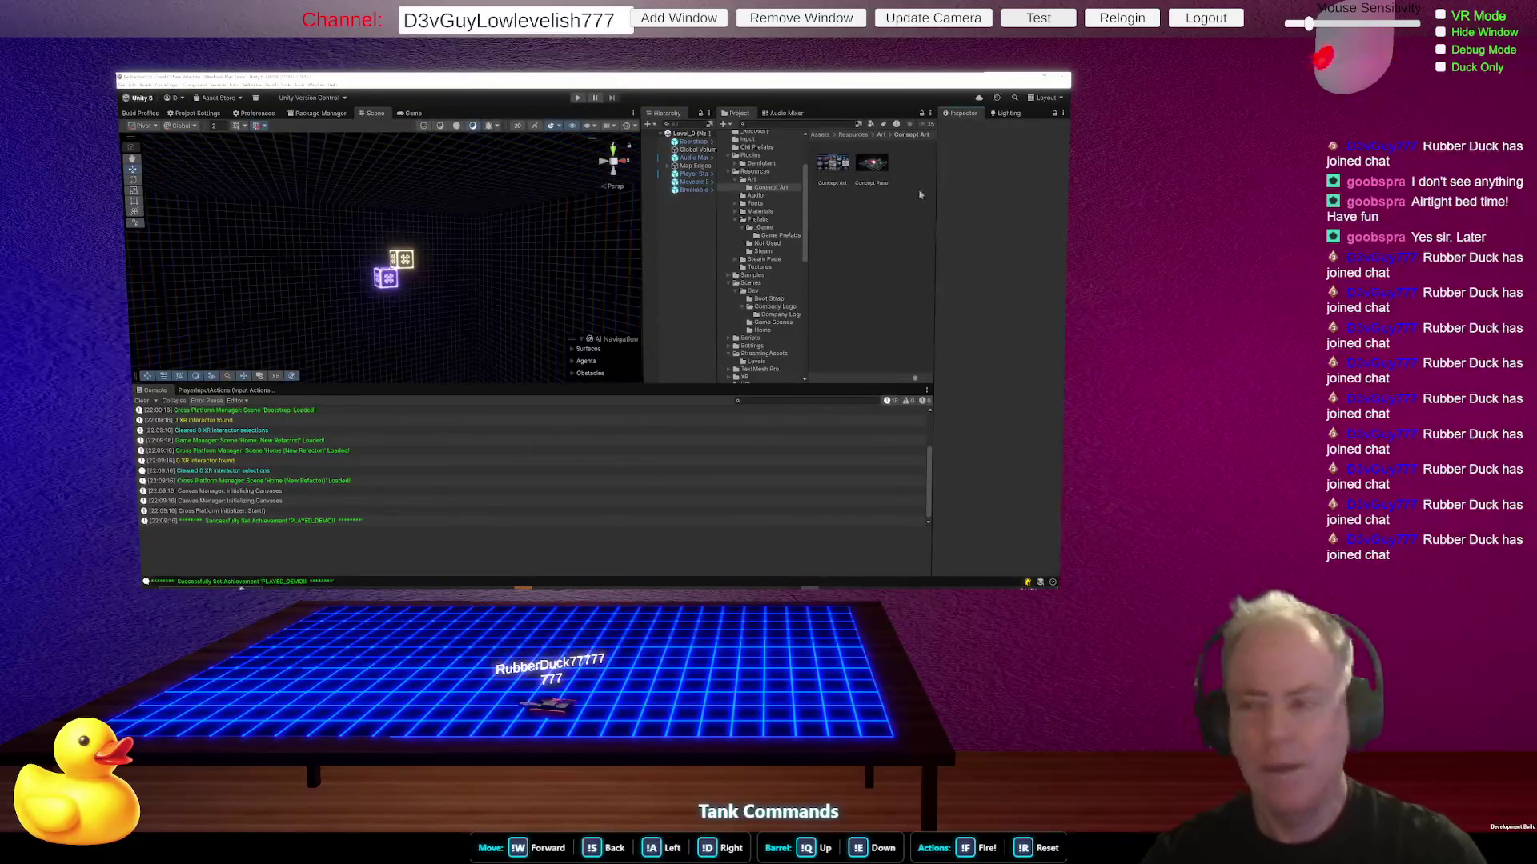
pyautogui.click(871, 164)
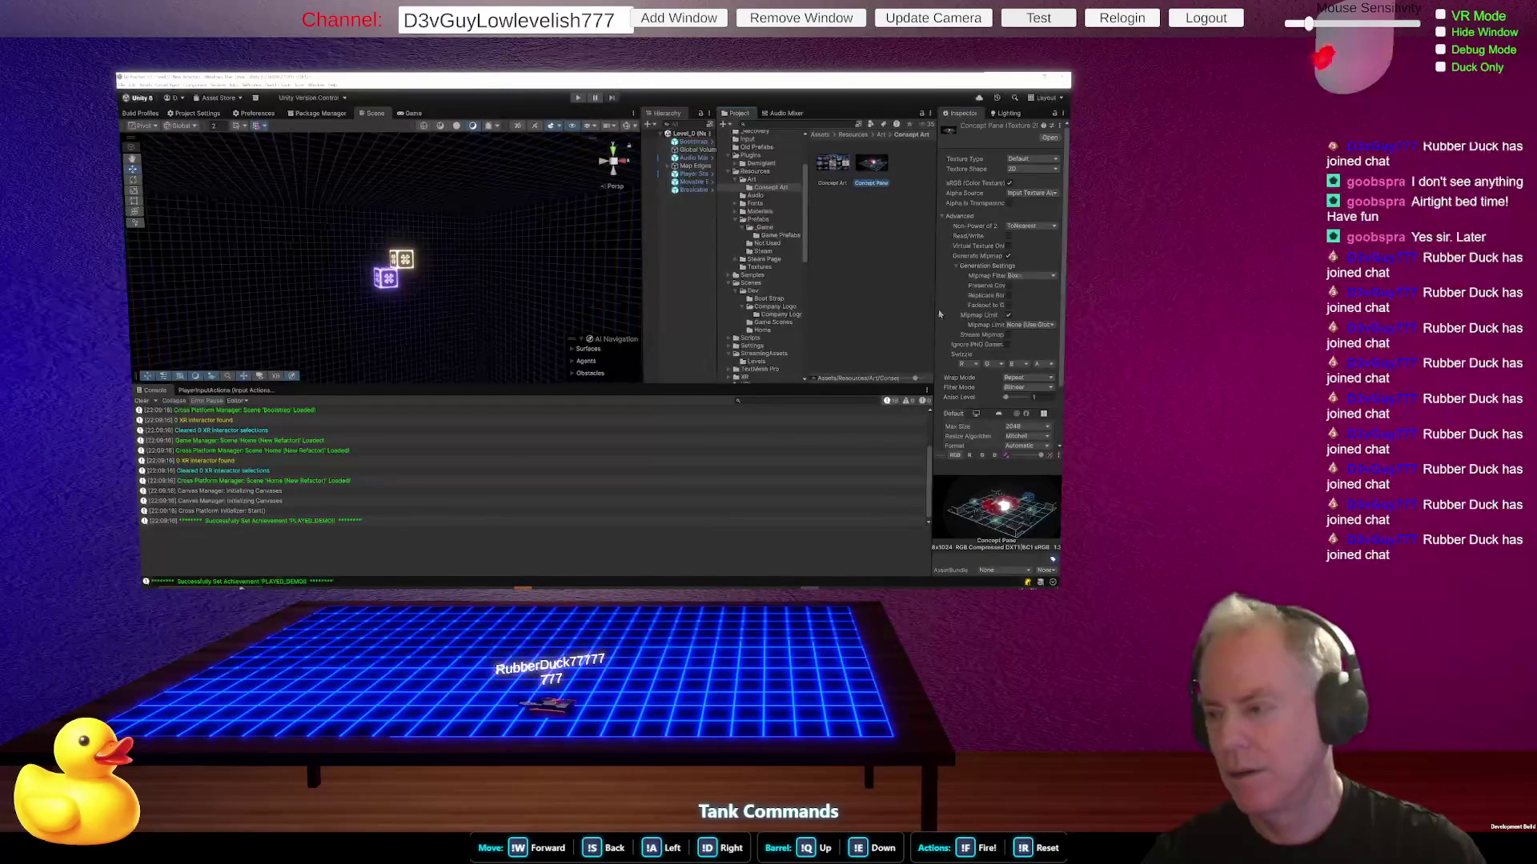
pyautogui.moveTo(933, 314)
pyautogui.mouseDown()
pyautogui.moveTo(763, 334)
pyautogui.moveTo(621, 312)
pyautogui.mouseUp()
pyautogui.click(647, 165)
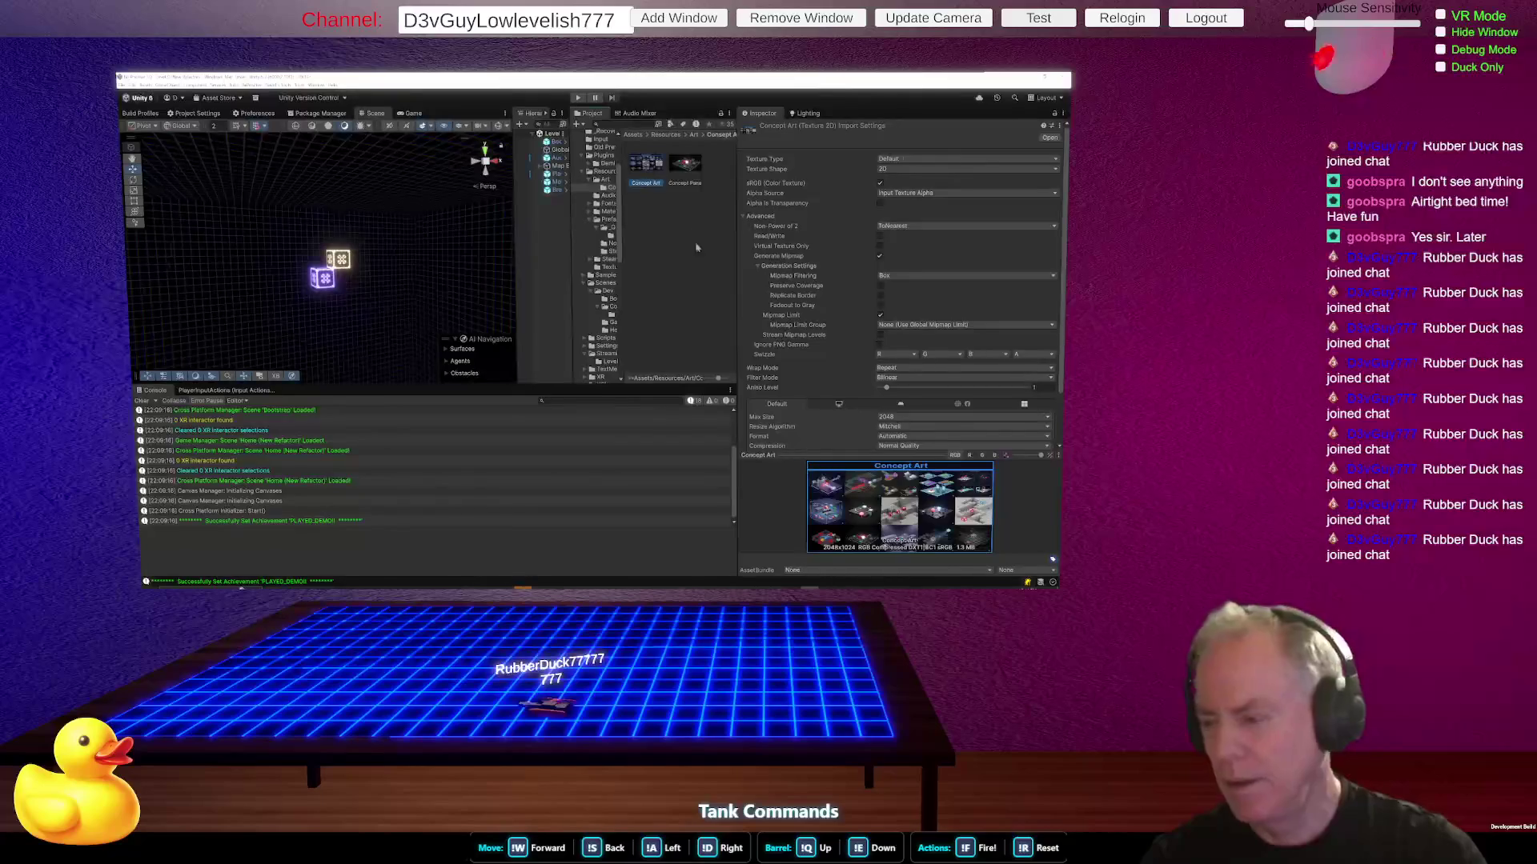
pyautogui.moveTo(928, 455); pyautogui.dragTo(930, 381)
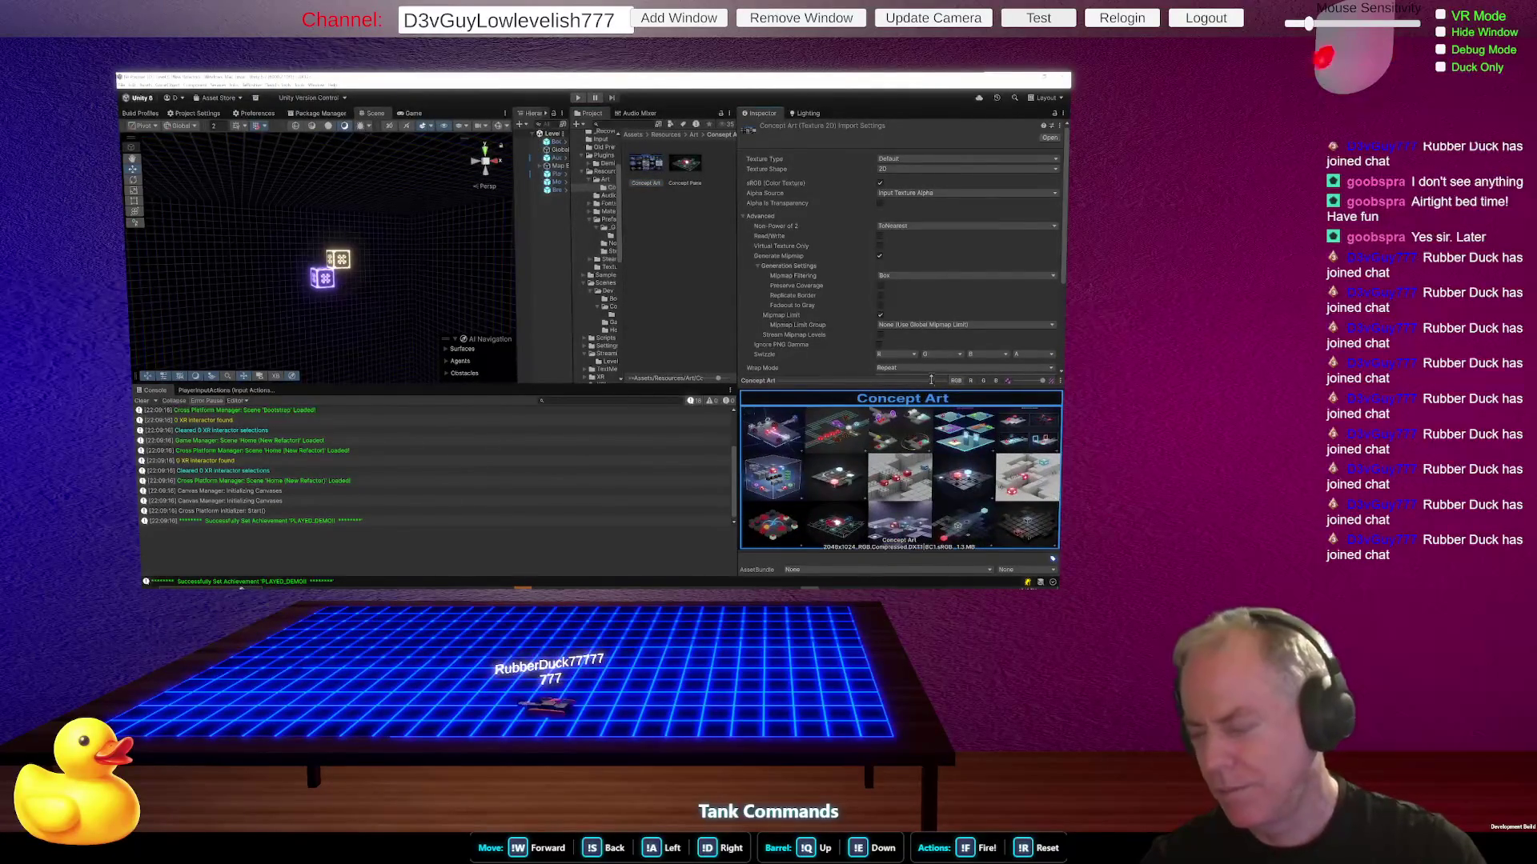
pyautogui.click(694, 165)
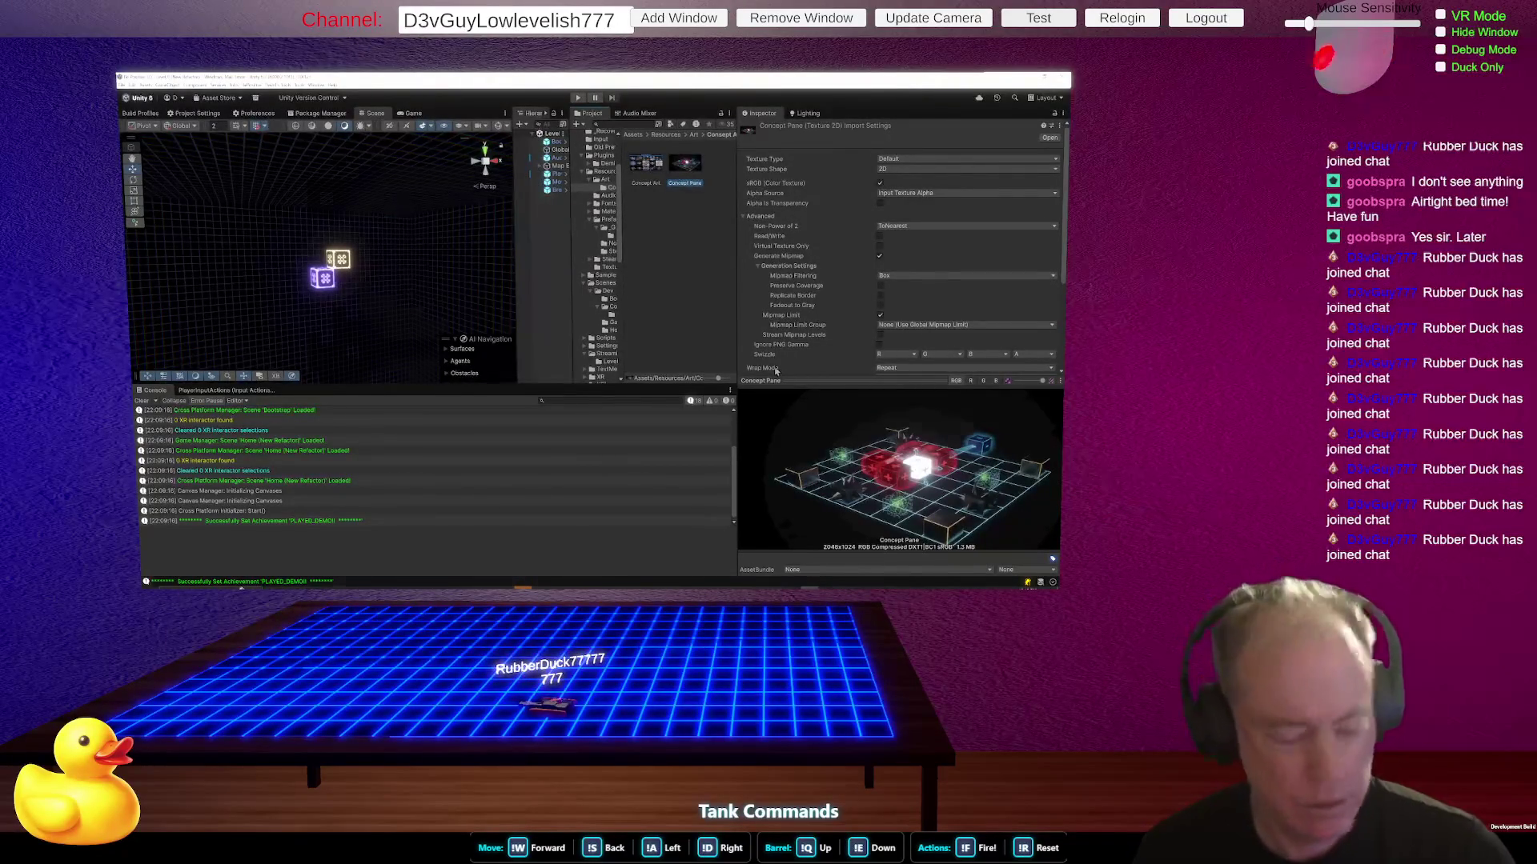
pyautogui.hotkey('alt', 'Tab')
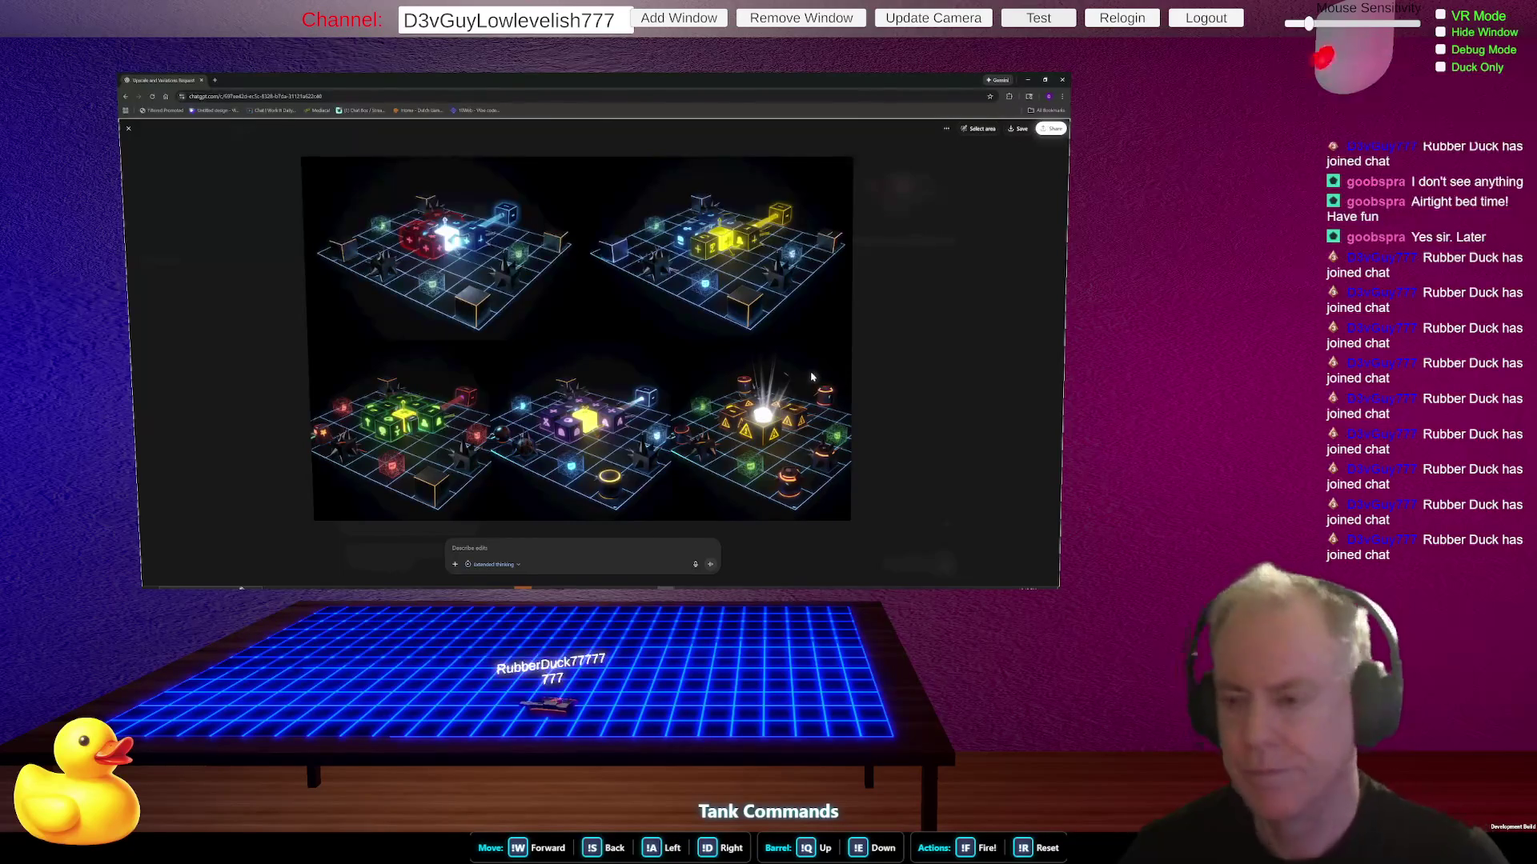
# - View the uploaded reference puzzle image and the generated five-board image full size
pyautogui.click(870, 332)
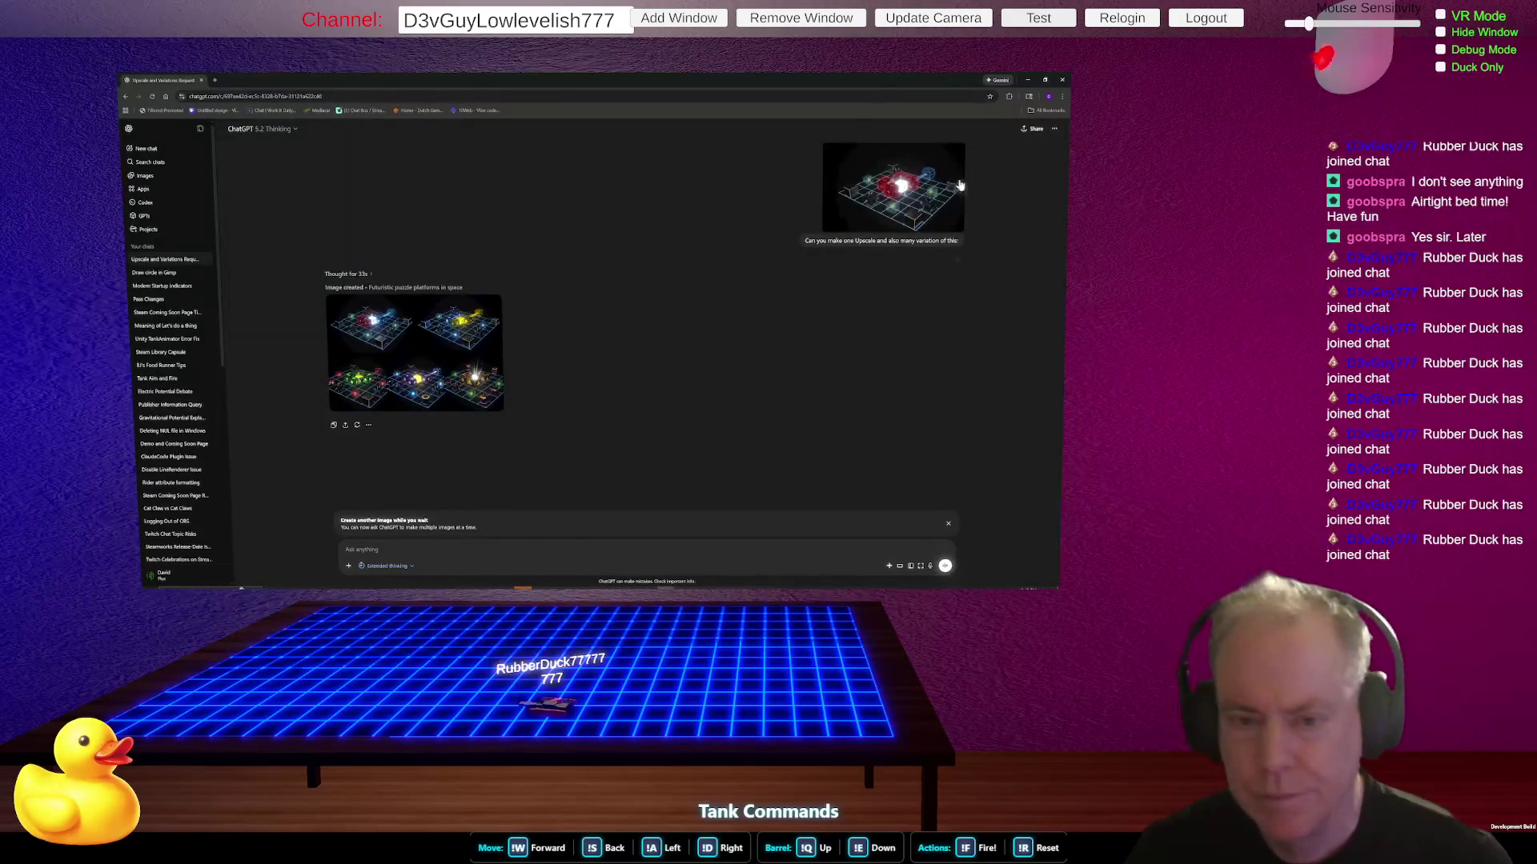
pyautogui.click(920, 202)
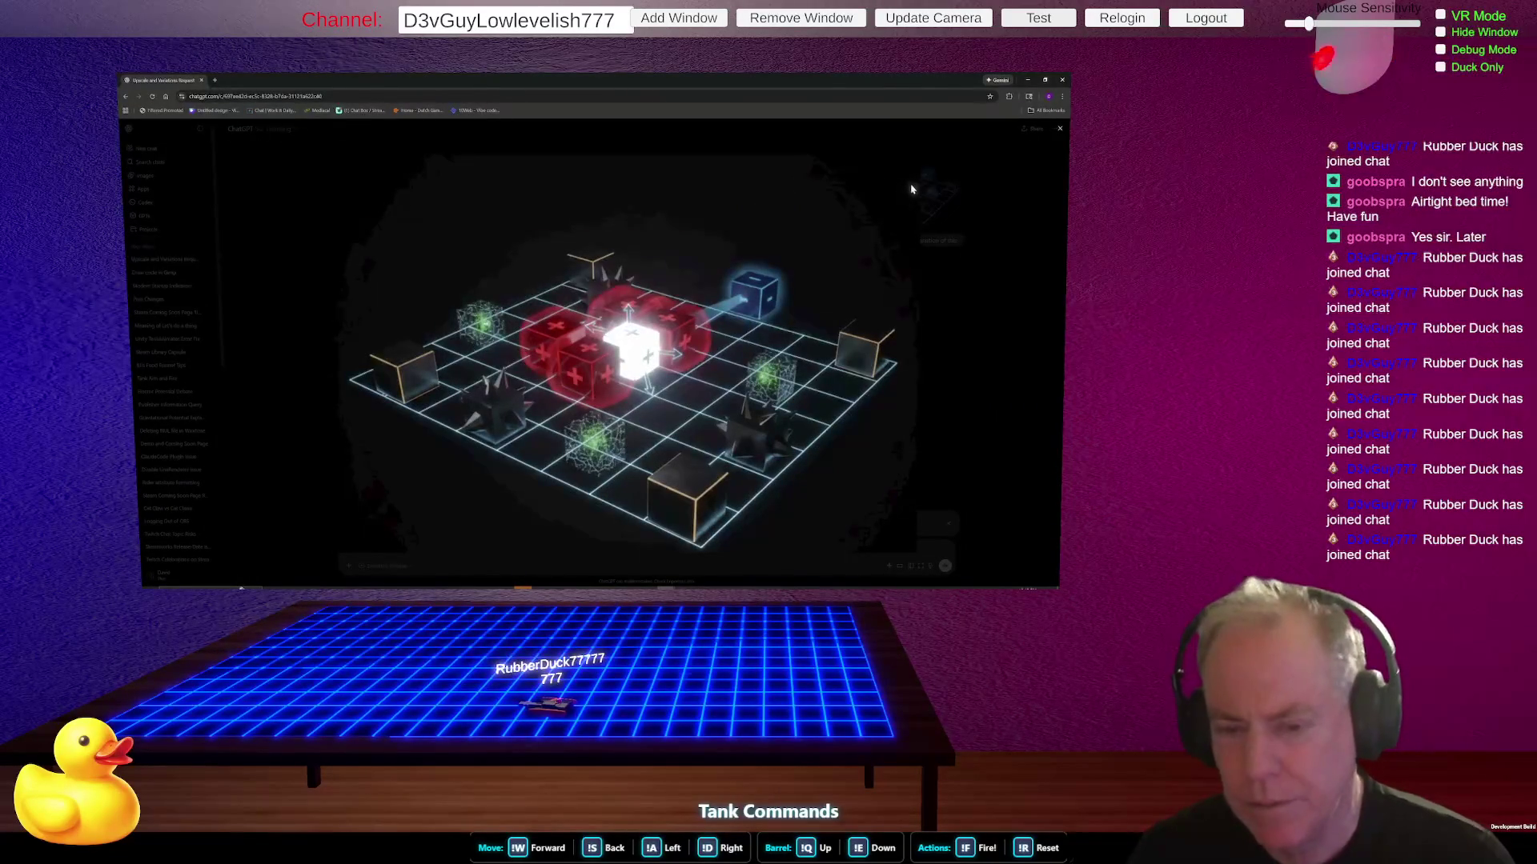
pyautogui.click(914, 187)
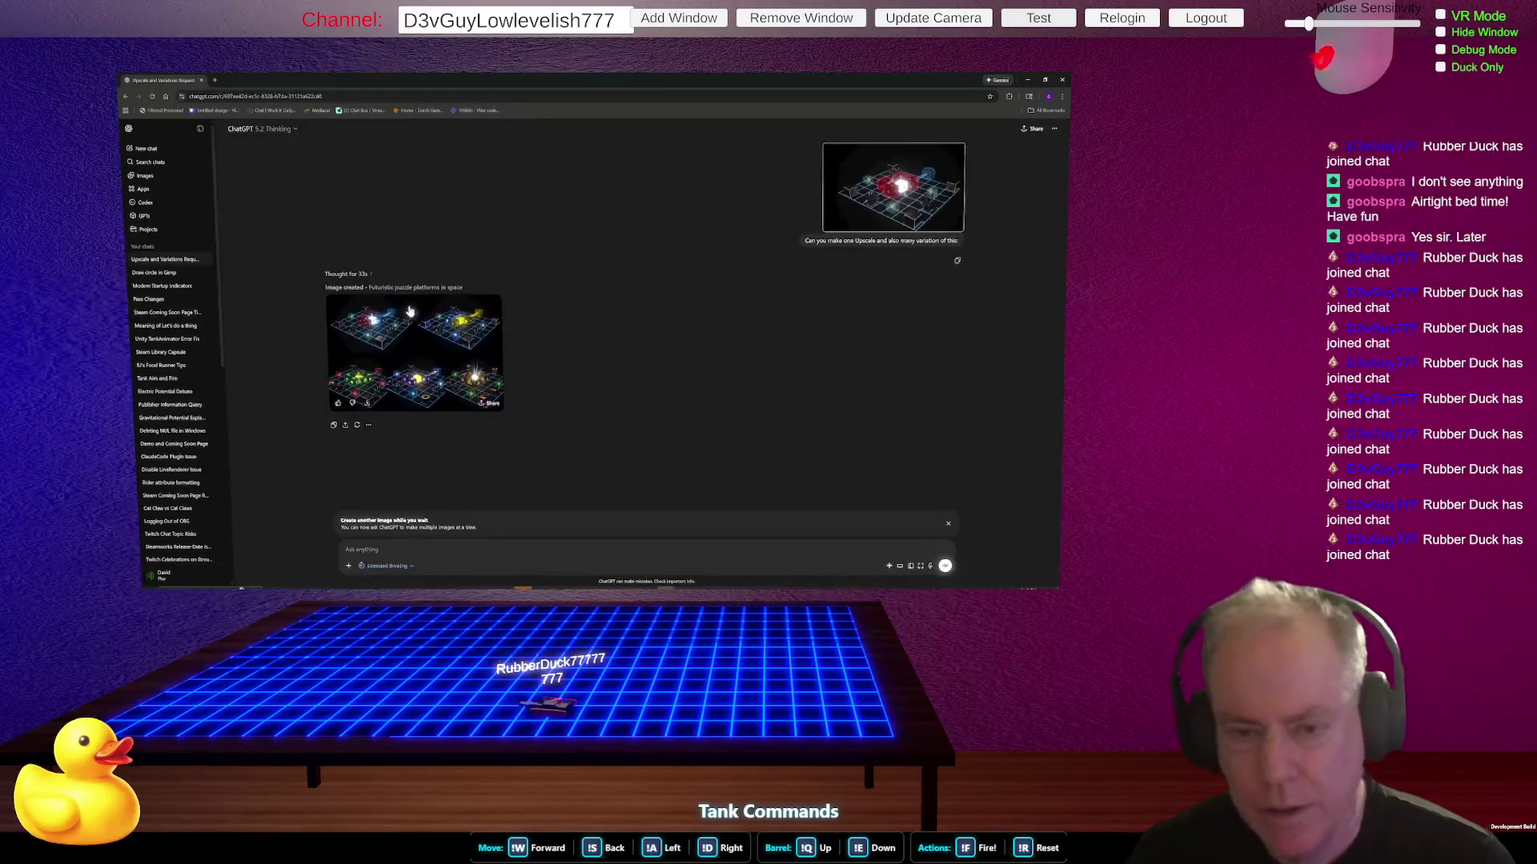
pyautogui.click(380, 333)
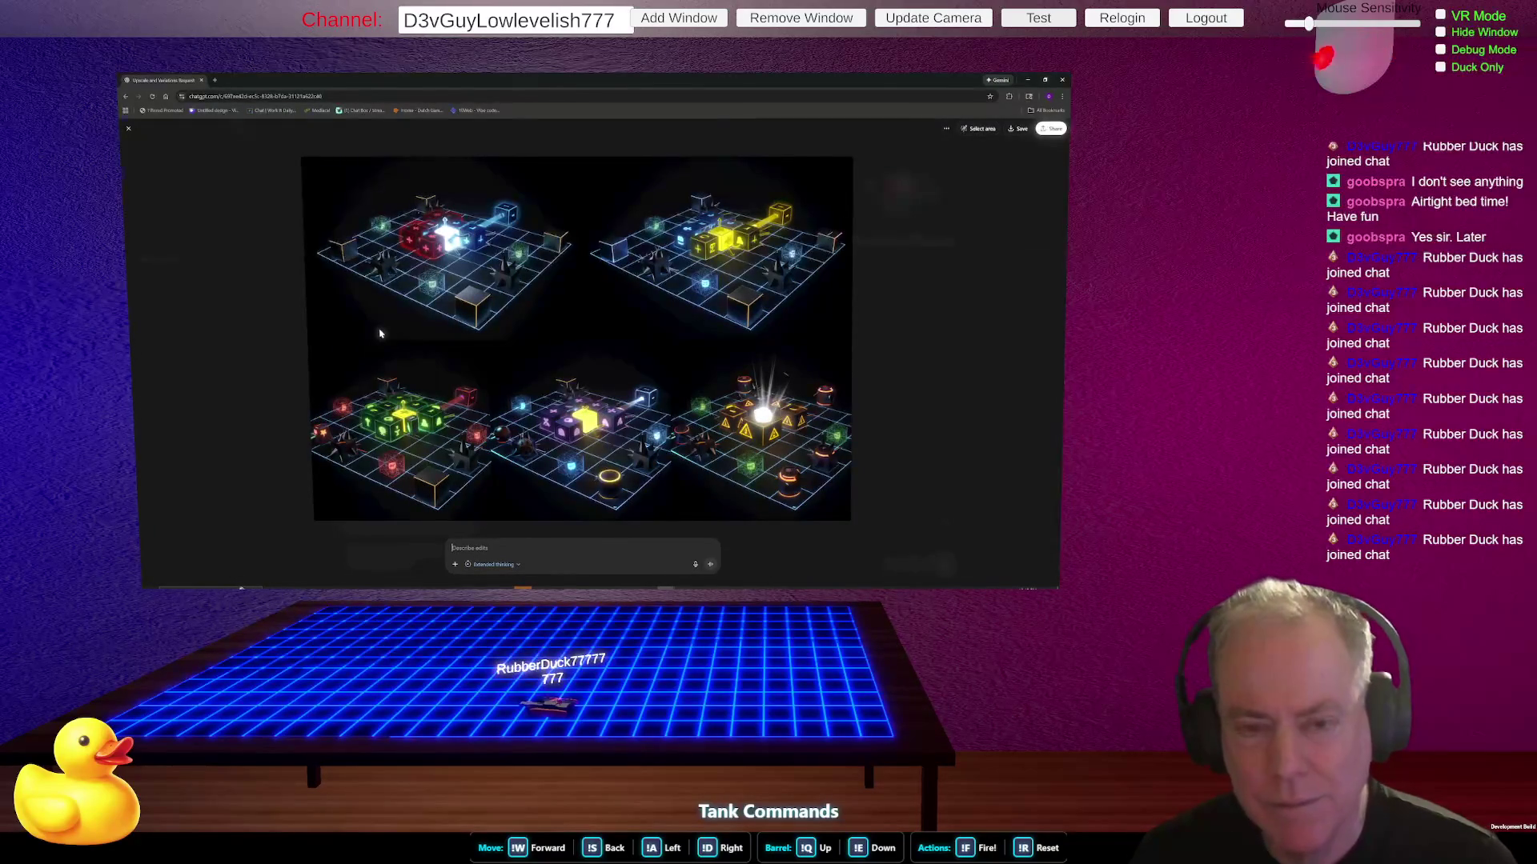
pyautogui.click(380, 333)
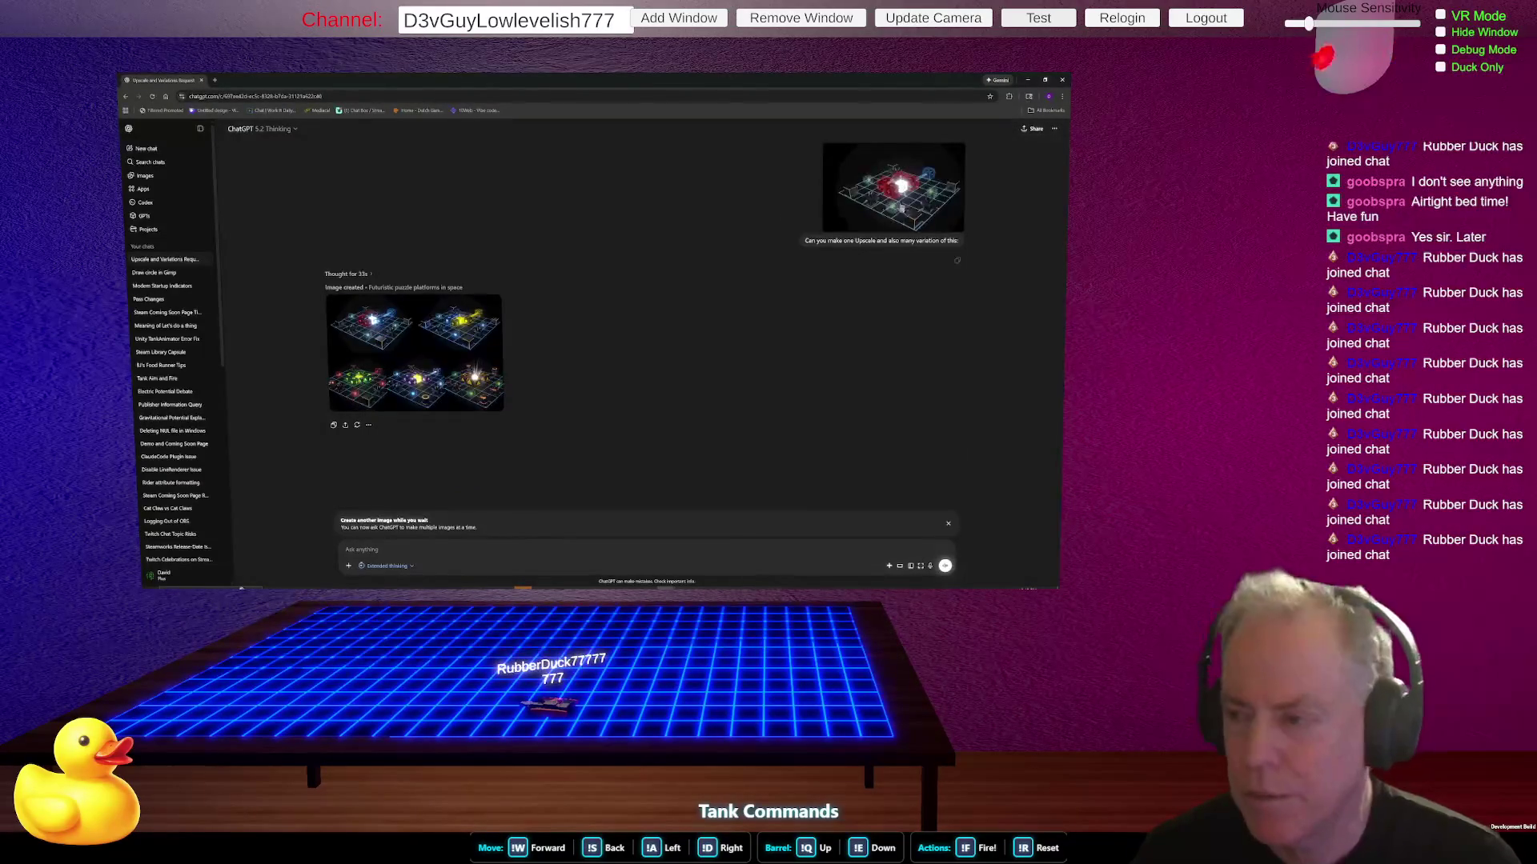
pyautogui.click(921, 205)
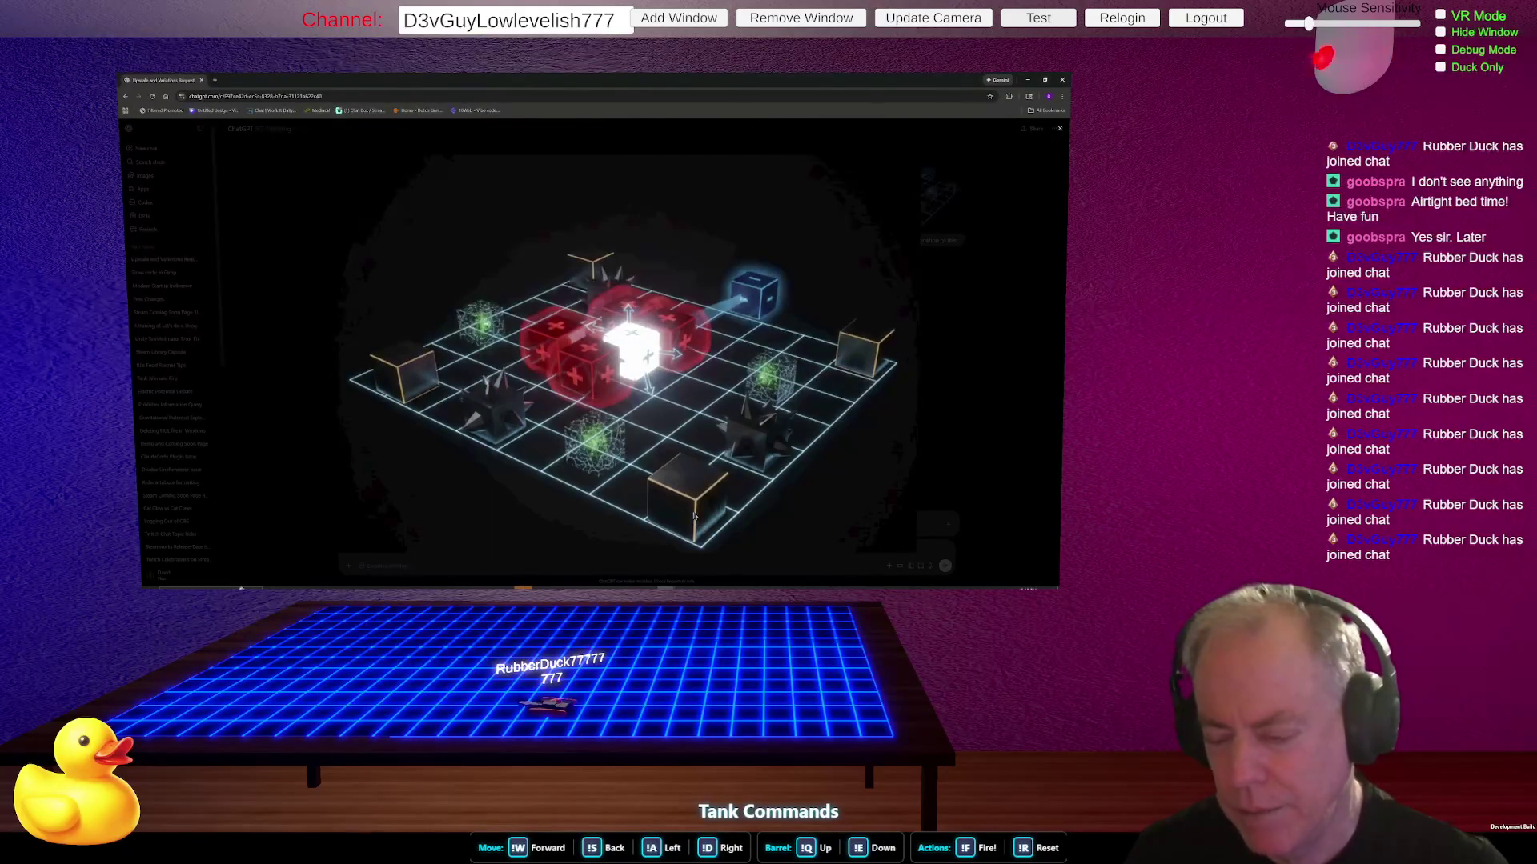
pyautogui.press('Escape')
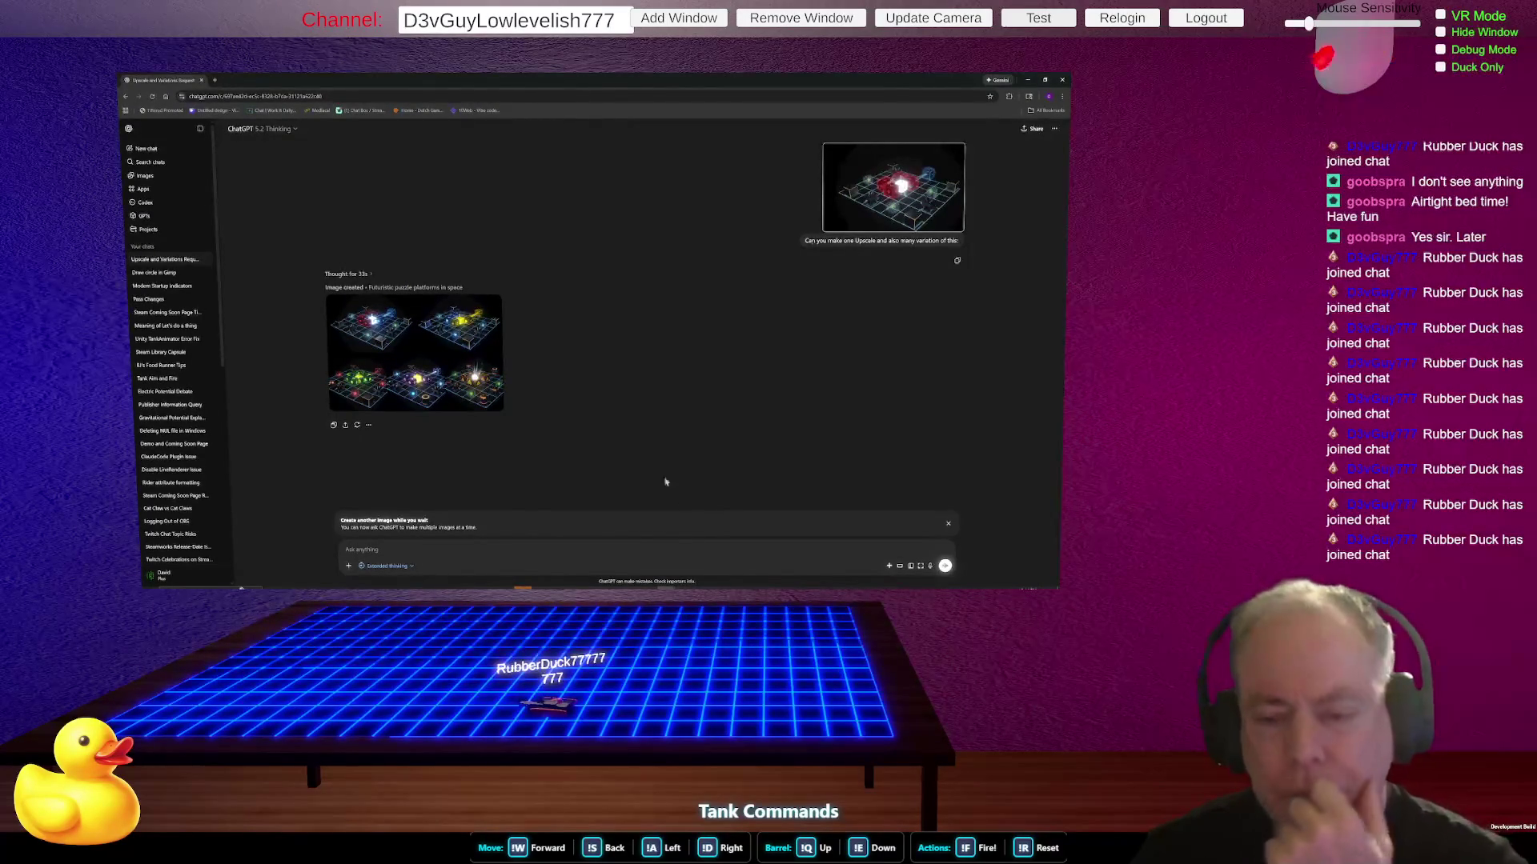
# - Open the generated variations full size, then preview the Concept Art texture in Unity
pyautogui.click(478, 391)
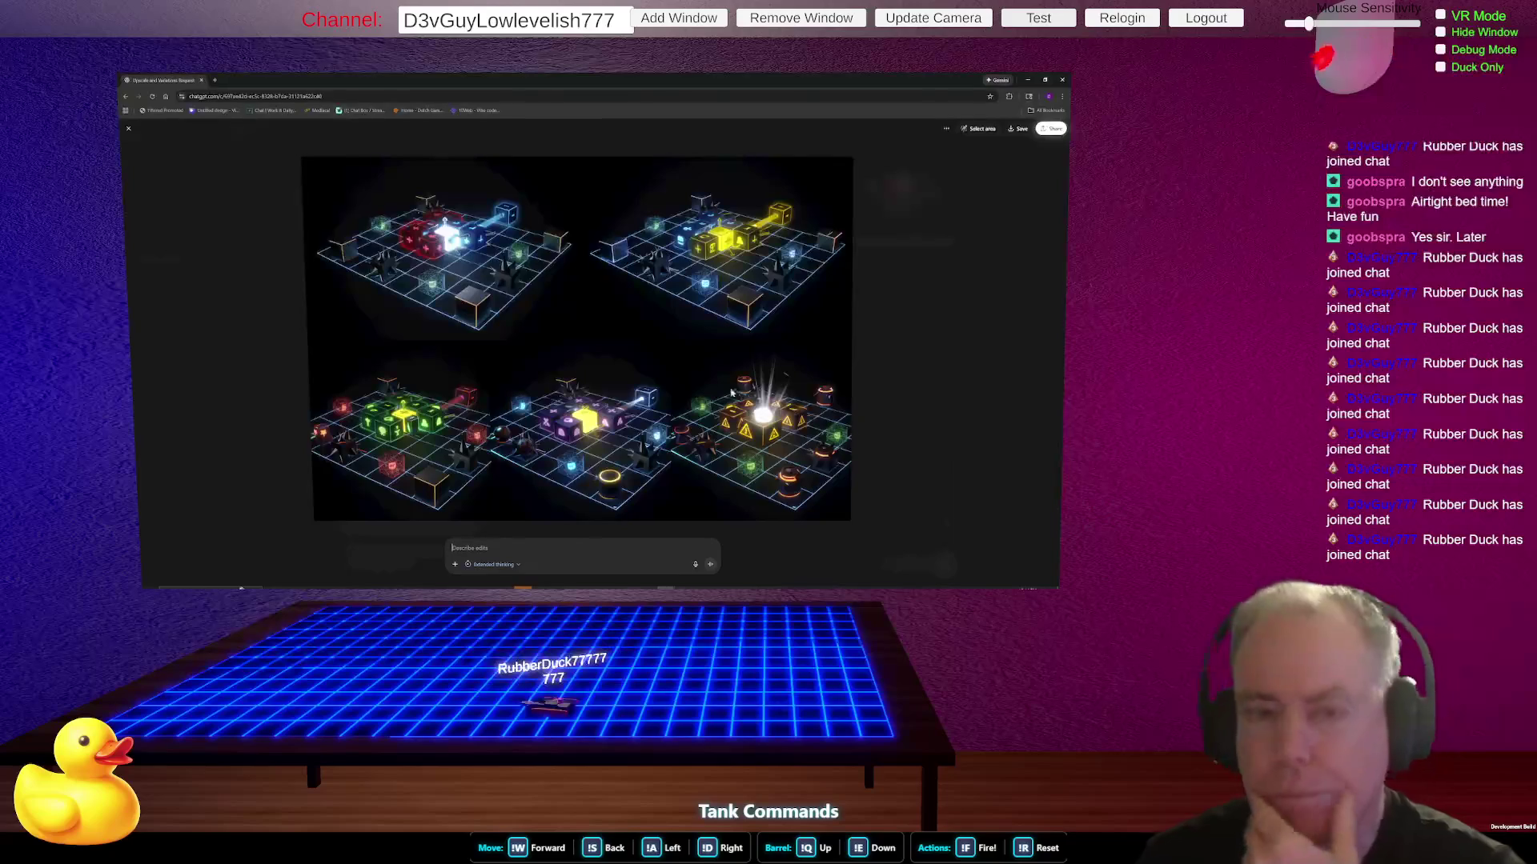
pyautogui.press('Escape')
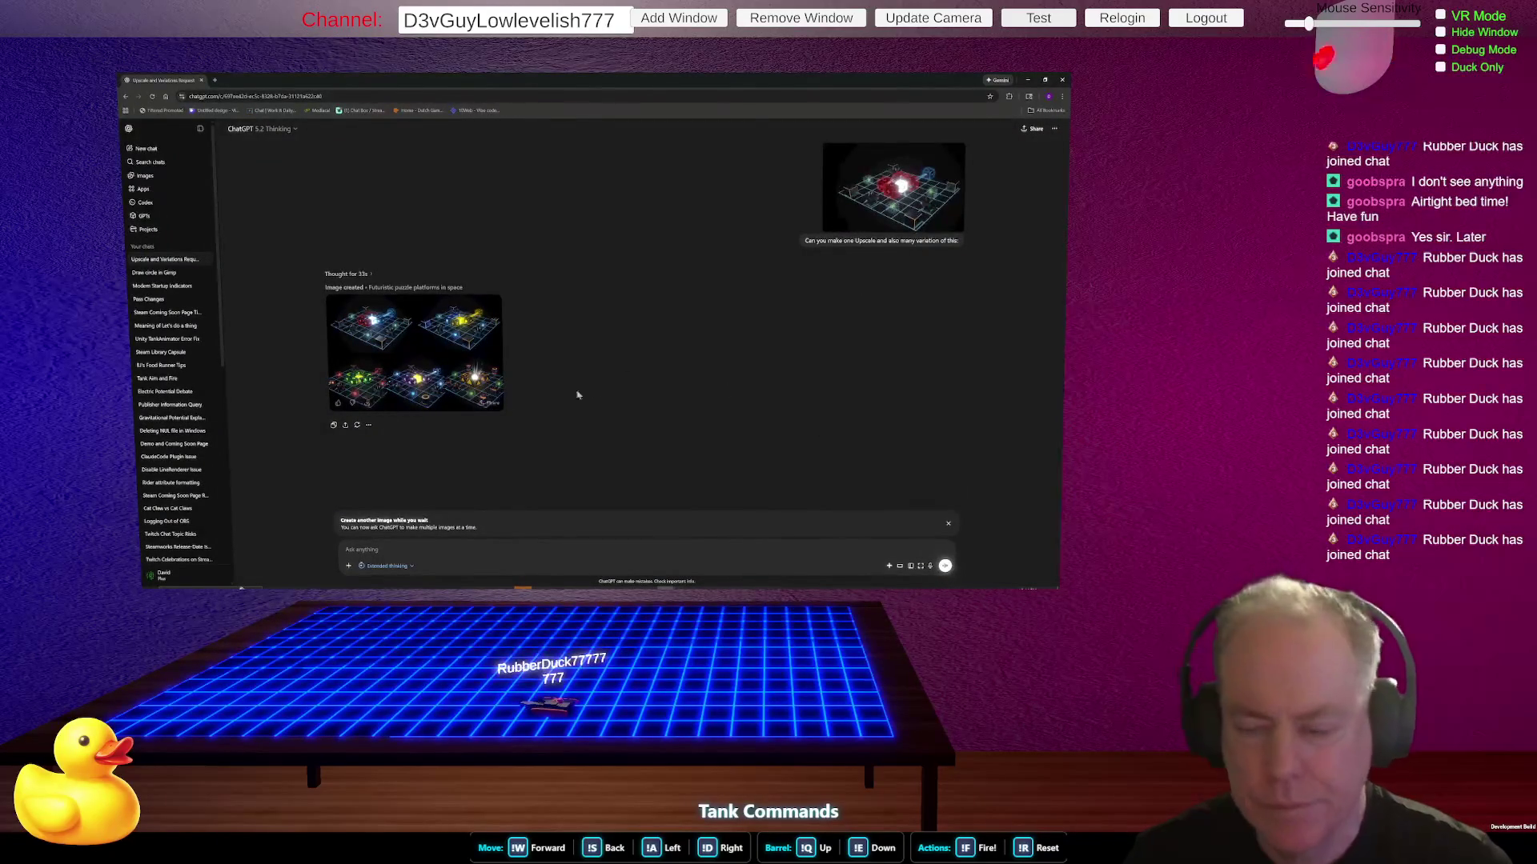
pyautogui.hotkey('alt', 'Tab')
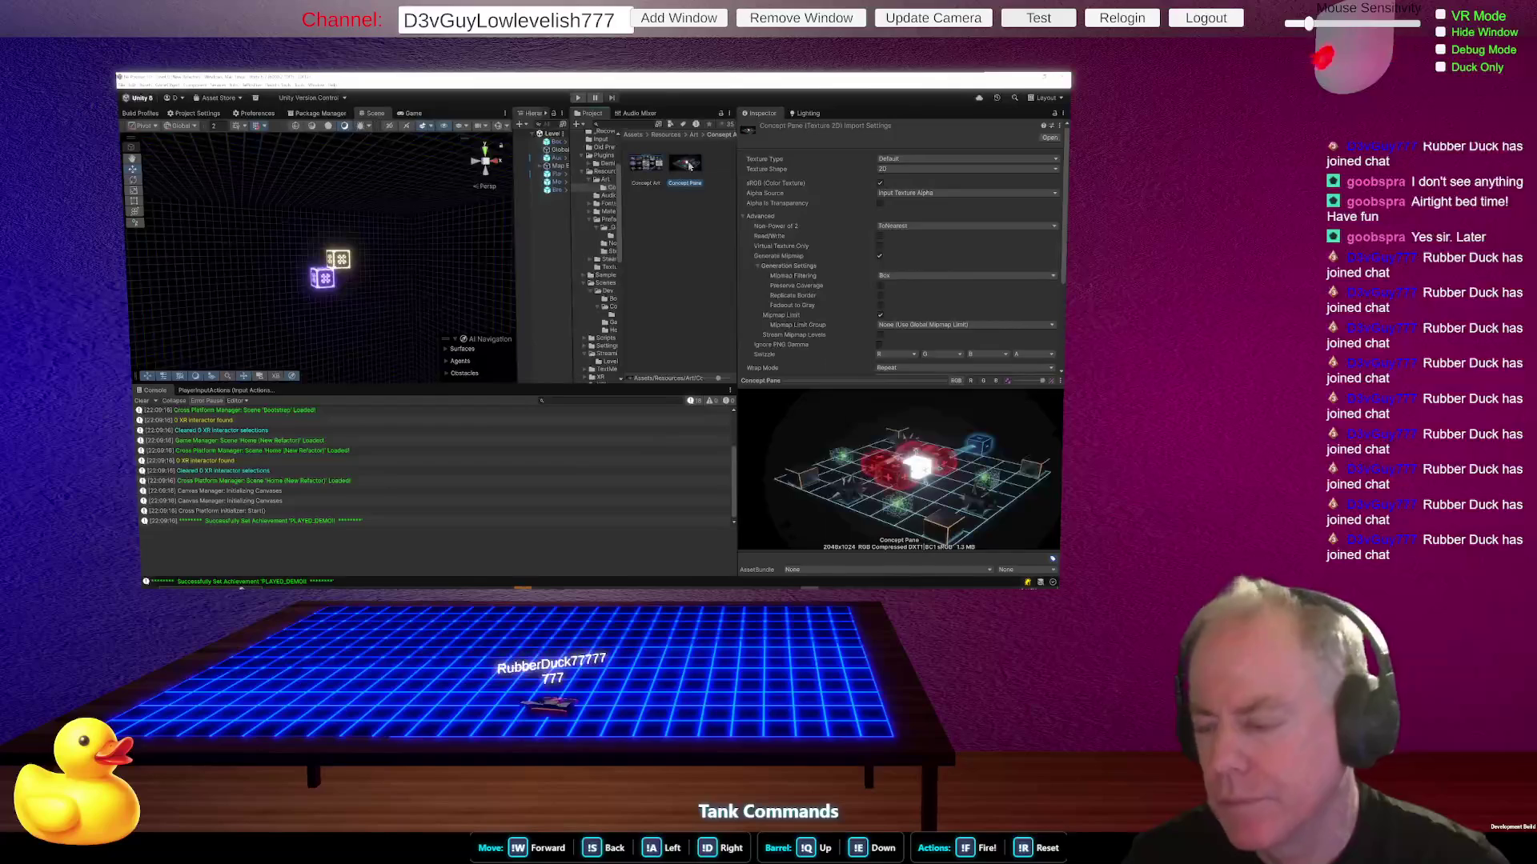
pyautogui.click(650, 164)
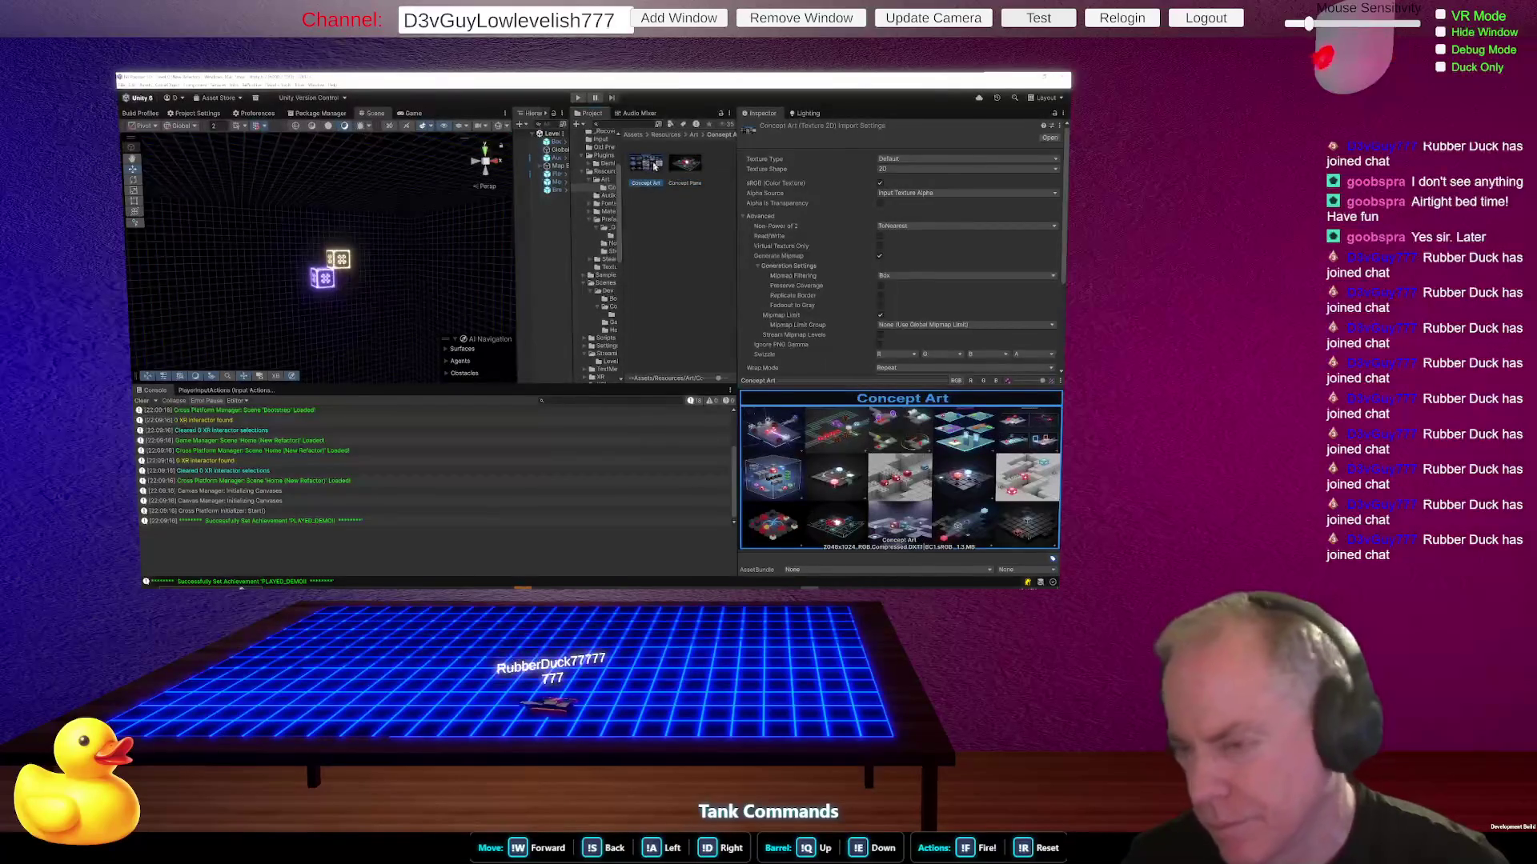
# - Widen the folder tree, check the Concept Pane texture, then select the new Concept Pane 2 asset
pyautogui.moveTo(624, 260)
pyautogui.mouseDown()
pyautogui.moveTo(676, 264)
pyautogui.moveTo(652, 272)
pyautogui.moveTo(678, 281)
pyautogui.moveTo(637, 286)
pyautogui.mouseUp()
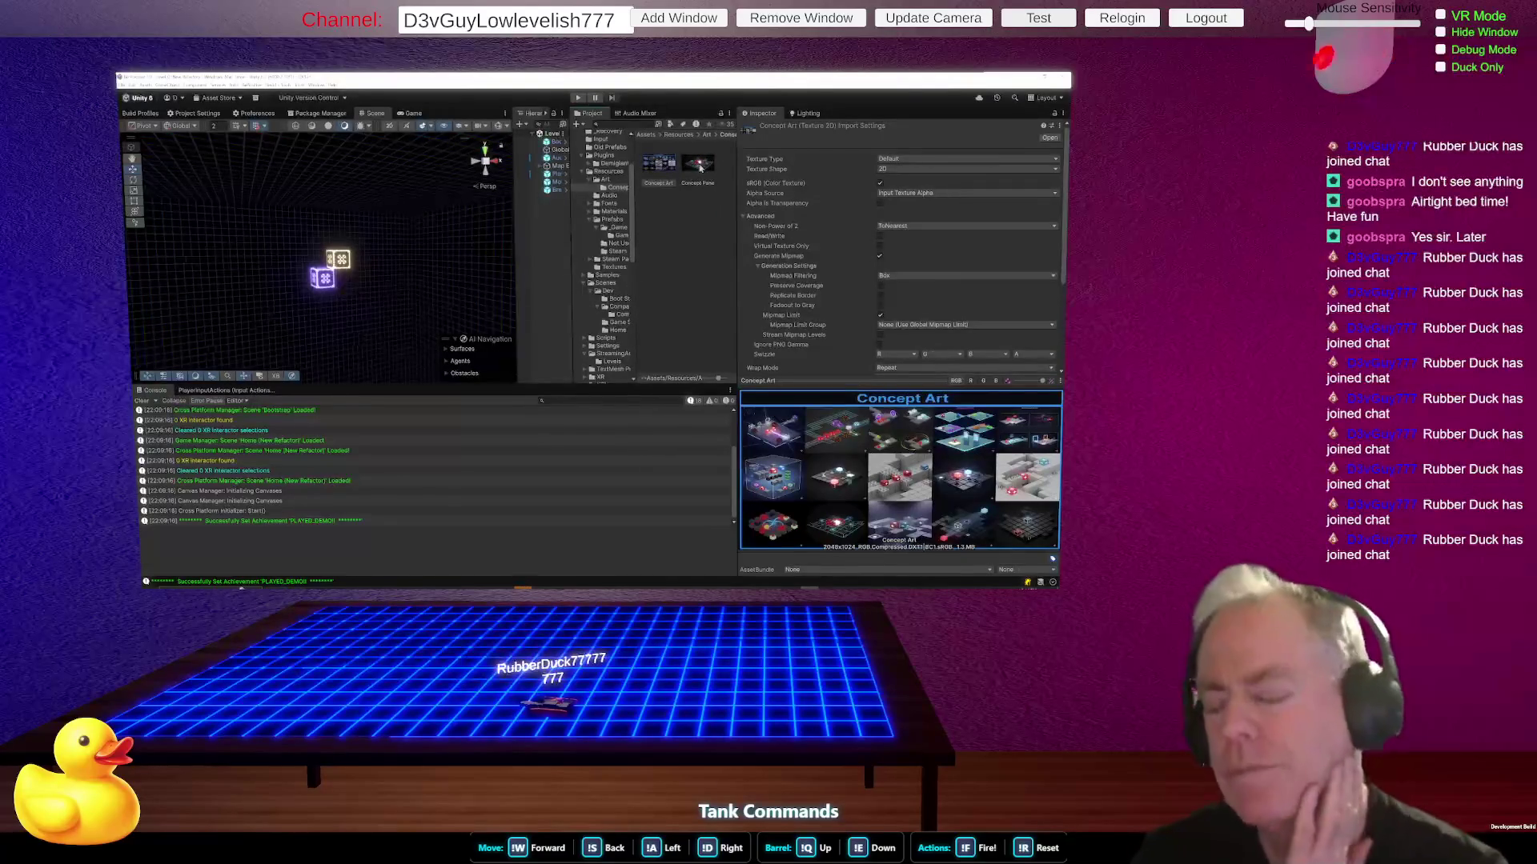
pyautogui.click(698, 165)
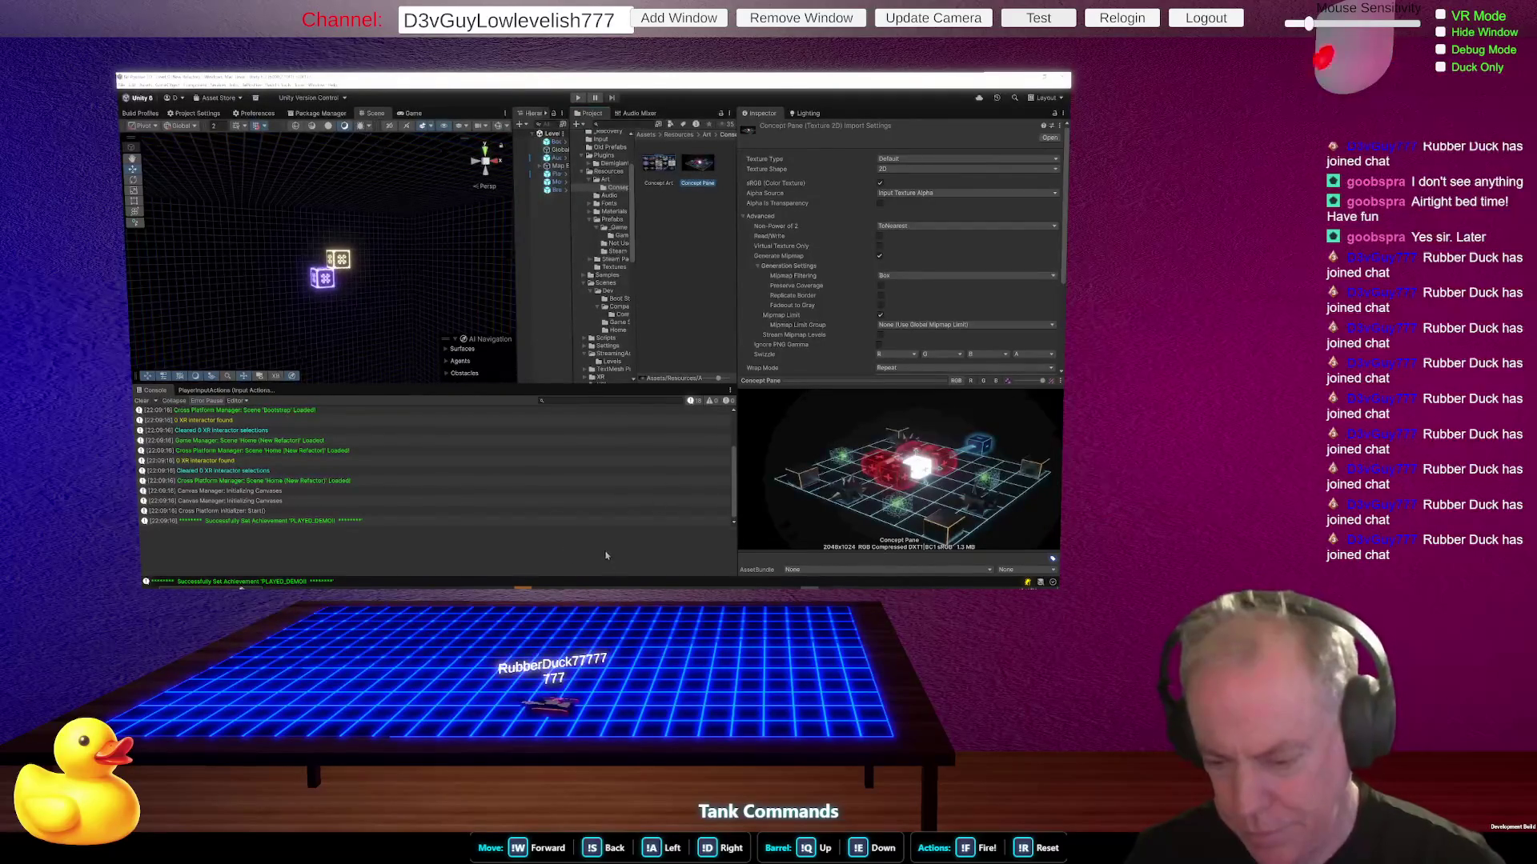
pyautogui.moveTo(522, 589)
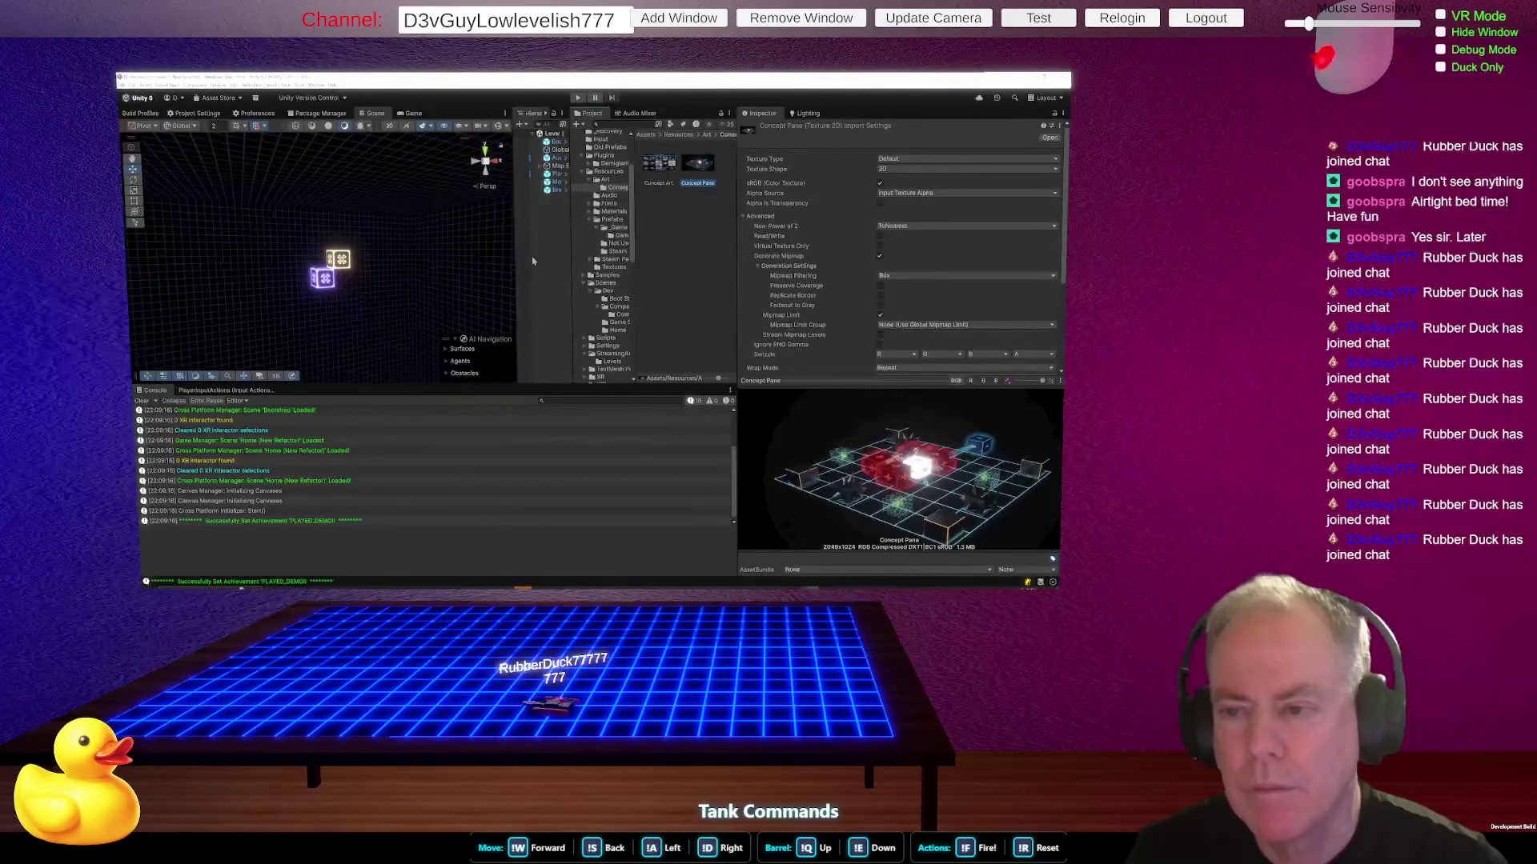
pyautogui.click(668, 227)
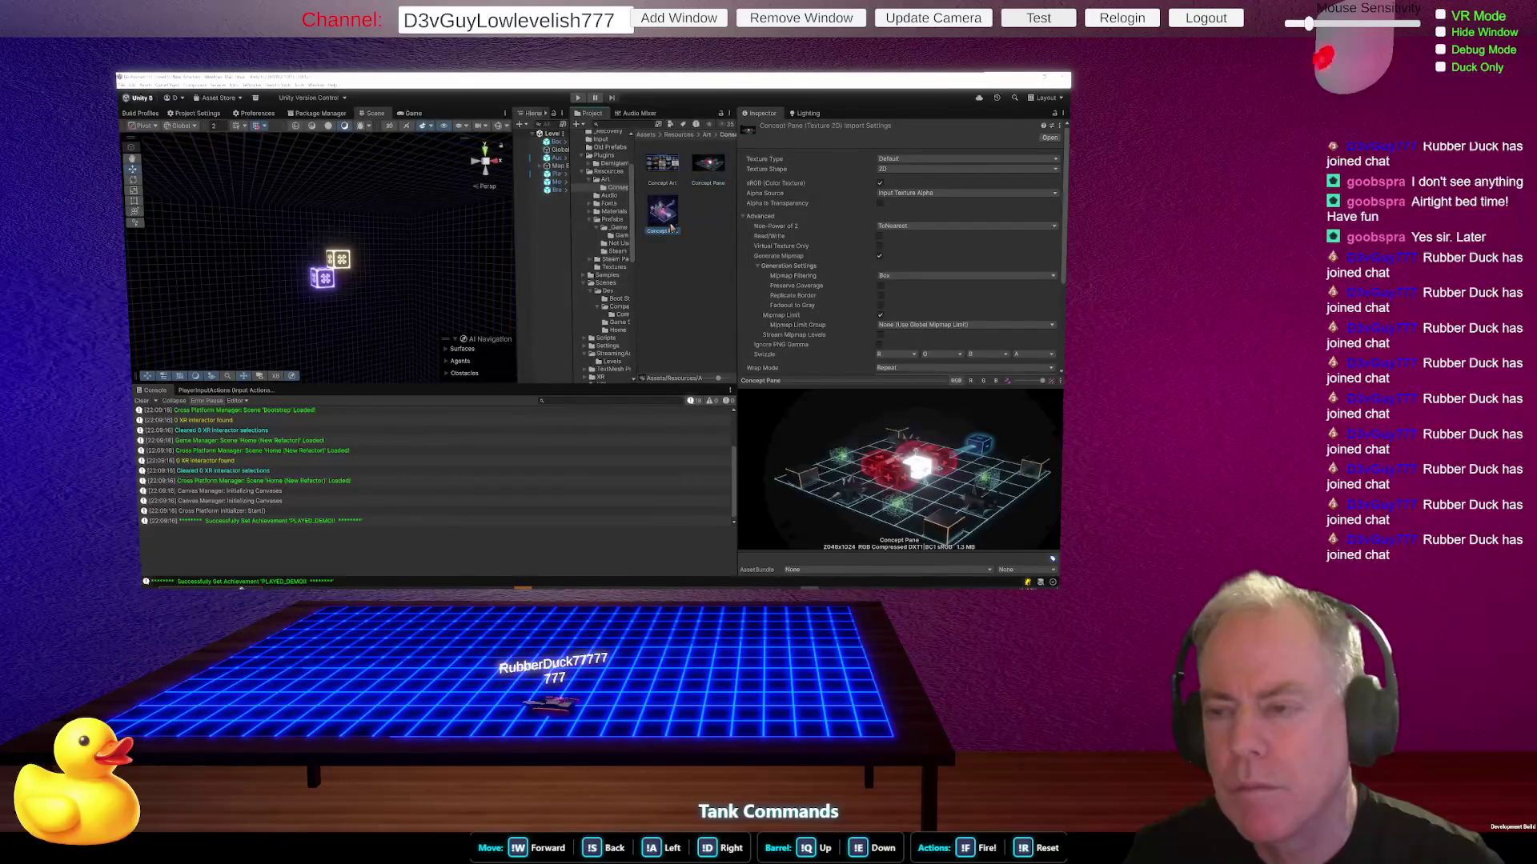
# - Rename the original Concept Pane texture to 'Concept Pane 1' and compare it with Concept Pane 2
pyautogui.click(716, 175)
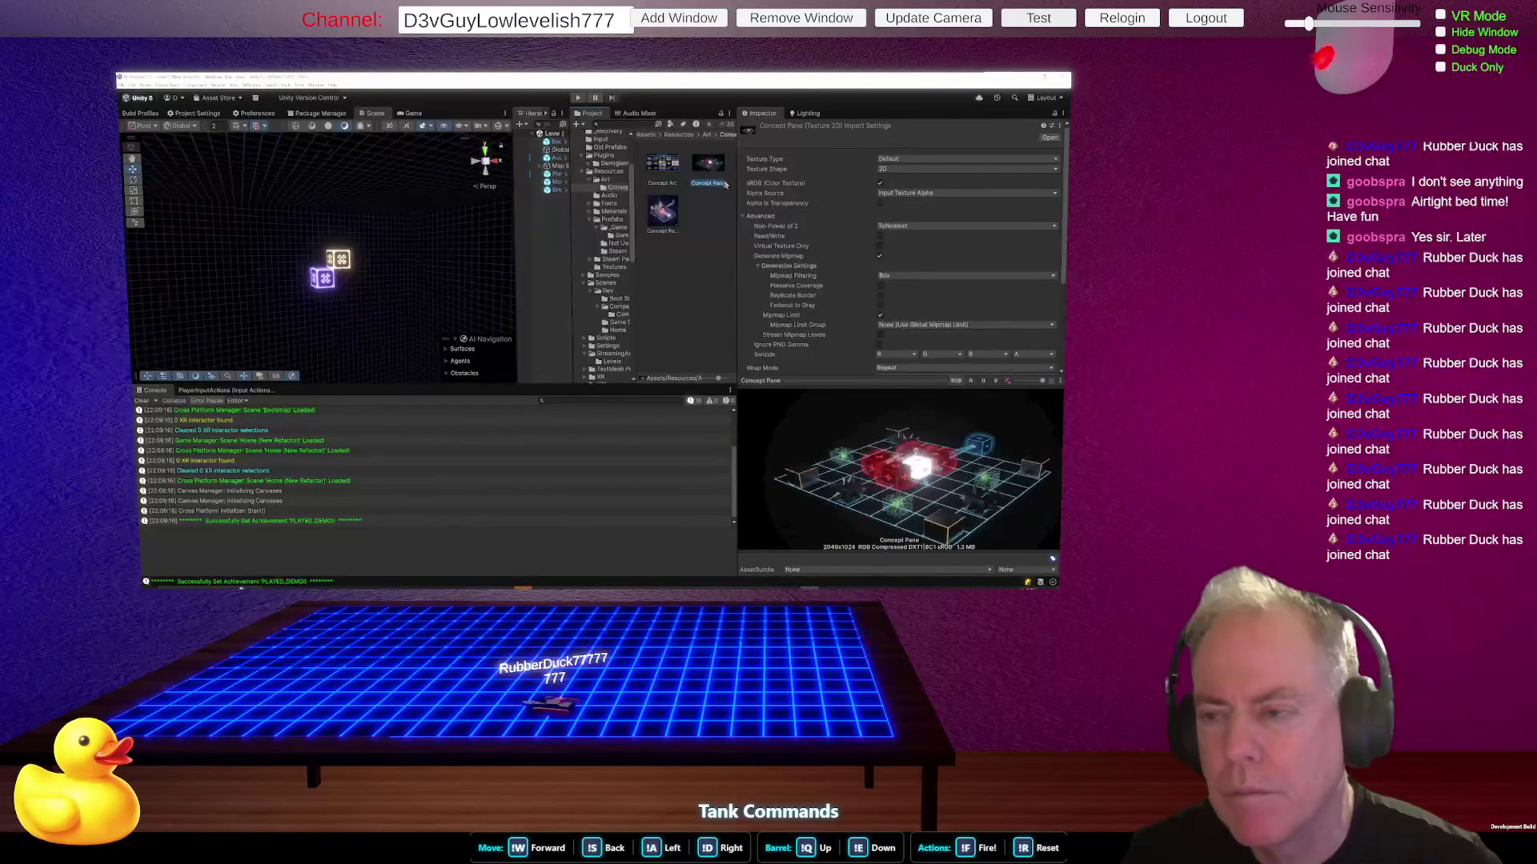
pyautogui.click(723, 183)
pyautogui.write('1')
pyautogui.press('Return')
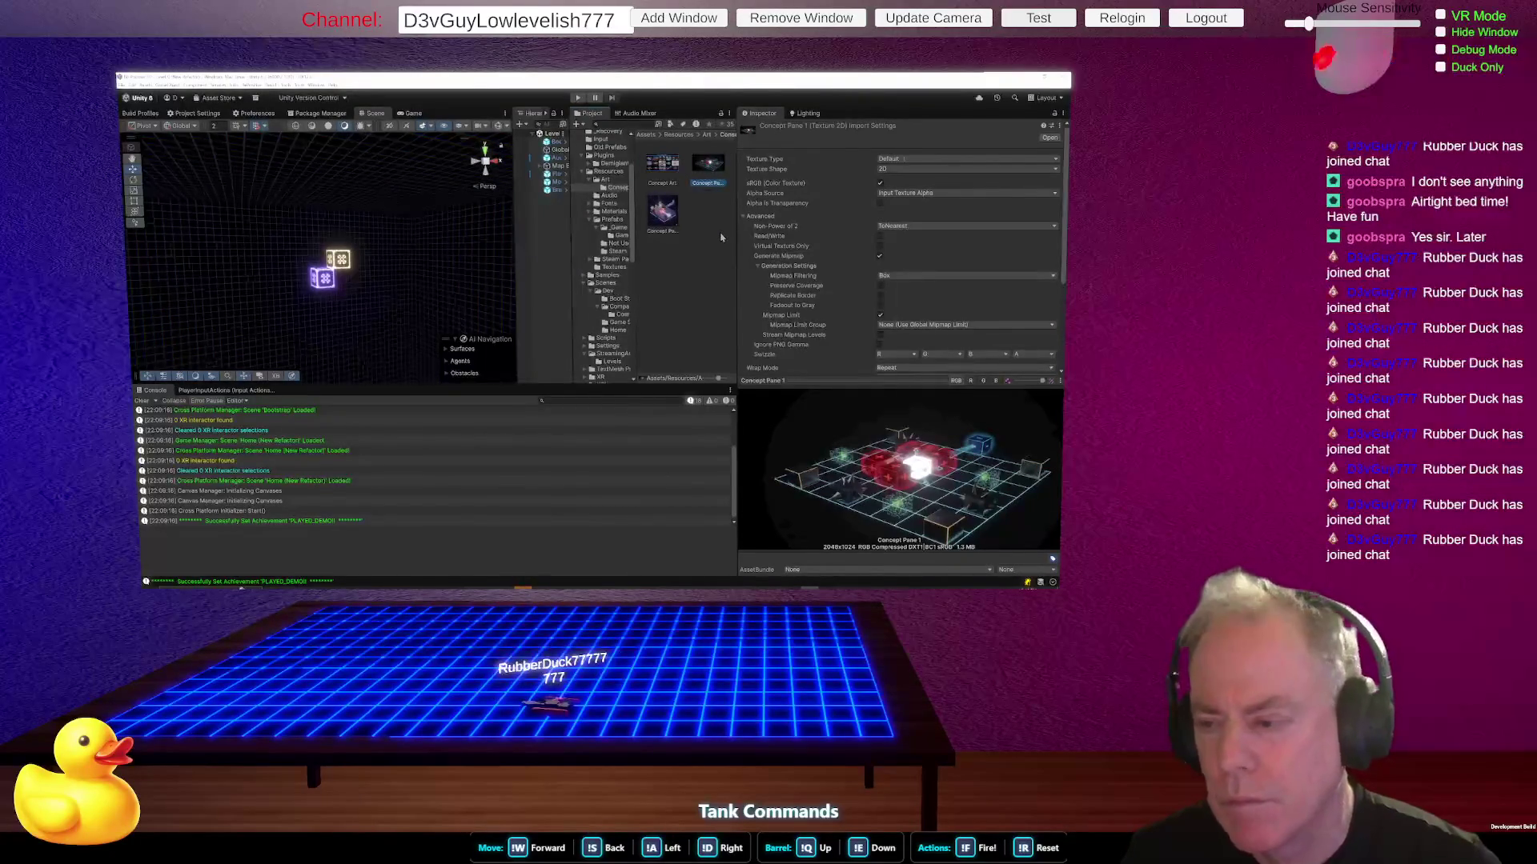
pyautogui.click(671, 212)
pyautogui.click(718, 174)
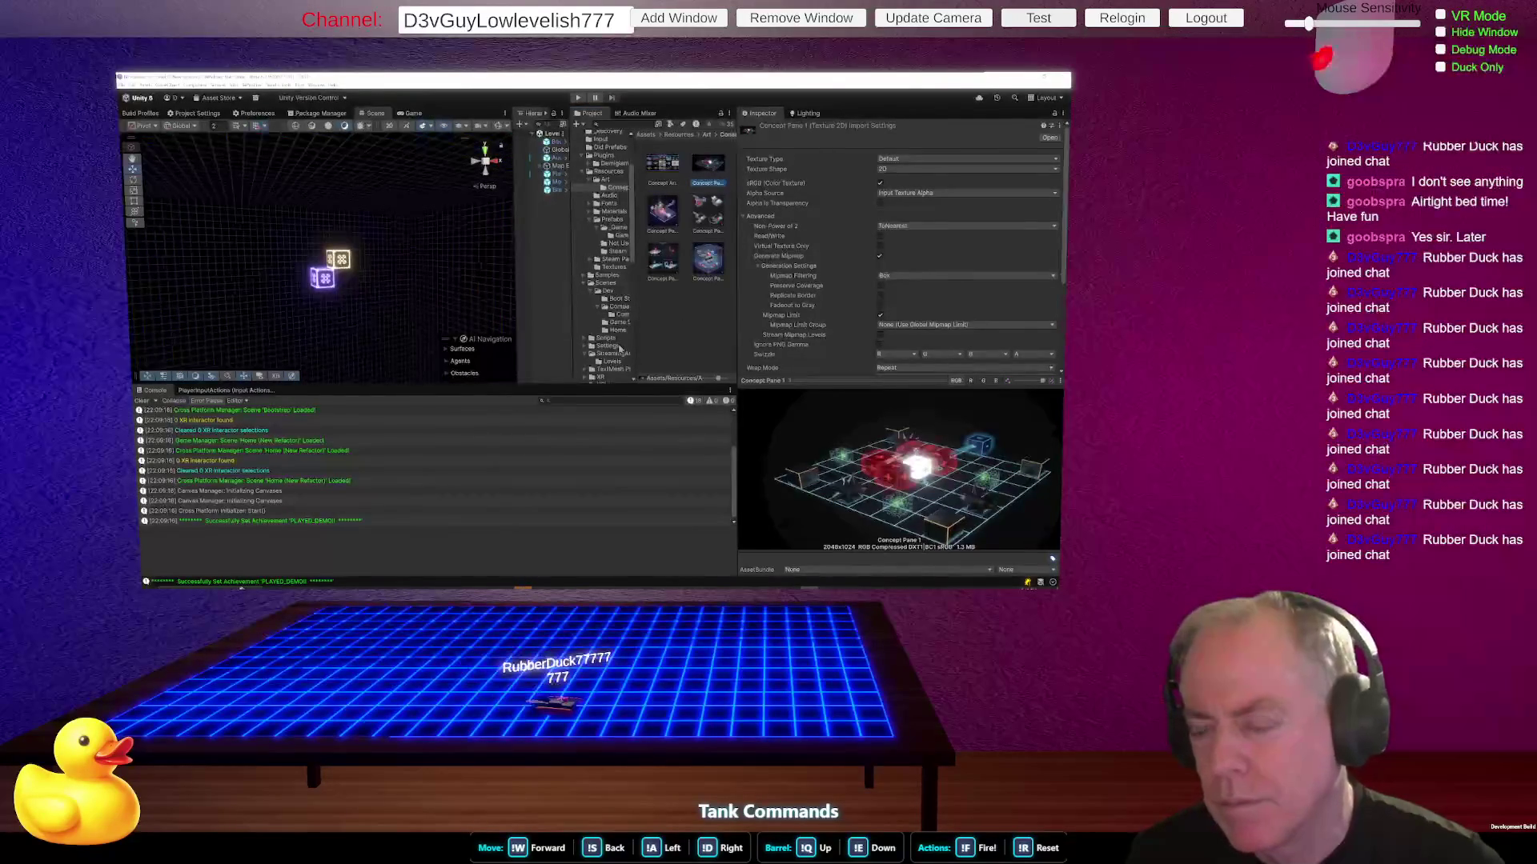
pyautogui.click(658, 268)
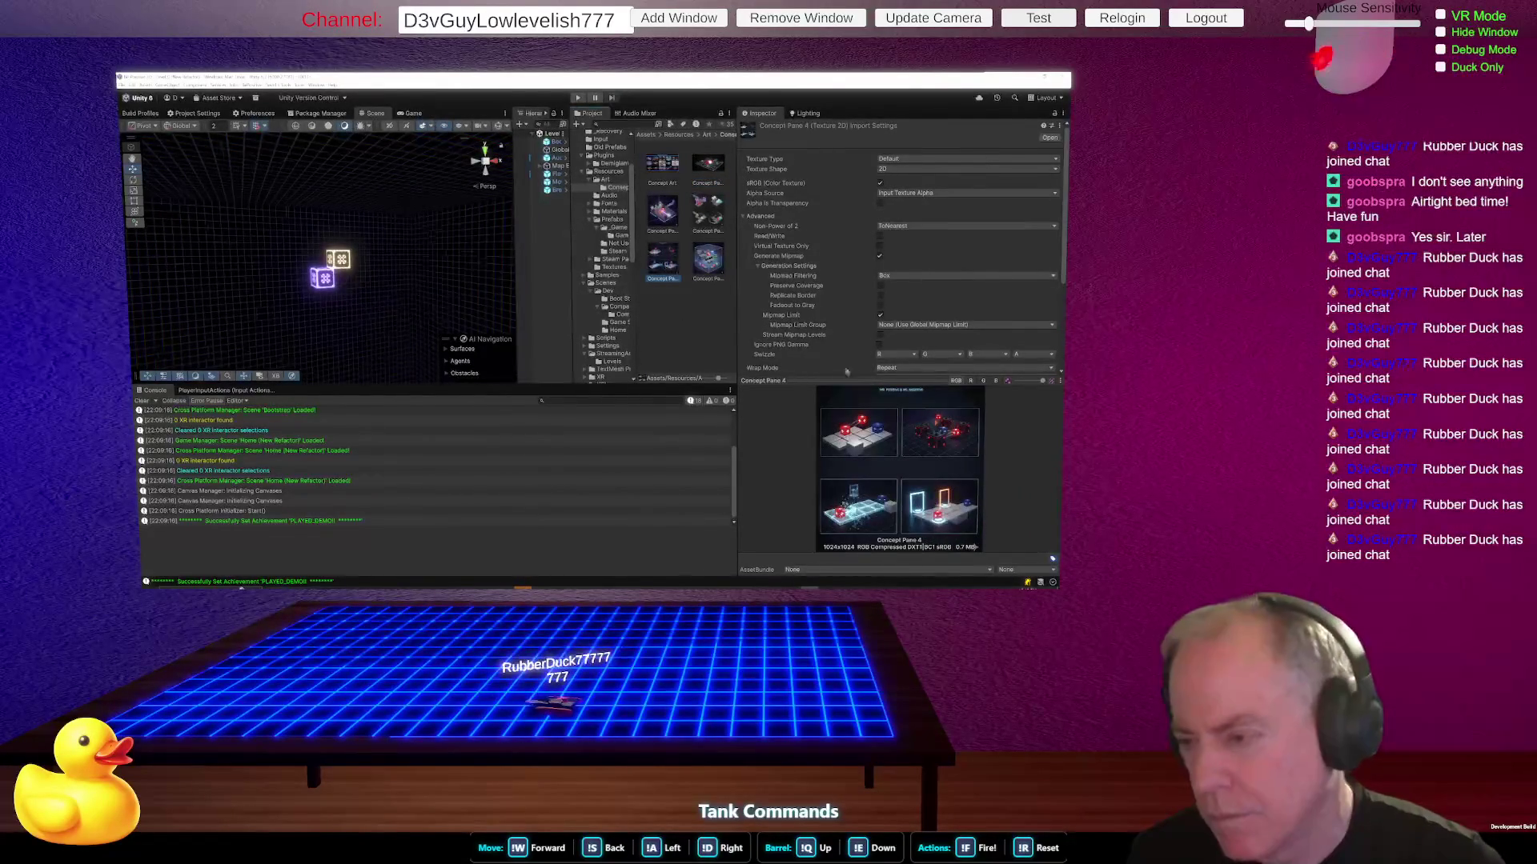
pyautogui.moveTo(901, 385); pyautogui.dragTo(896, 319)
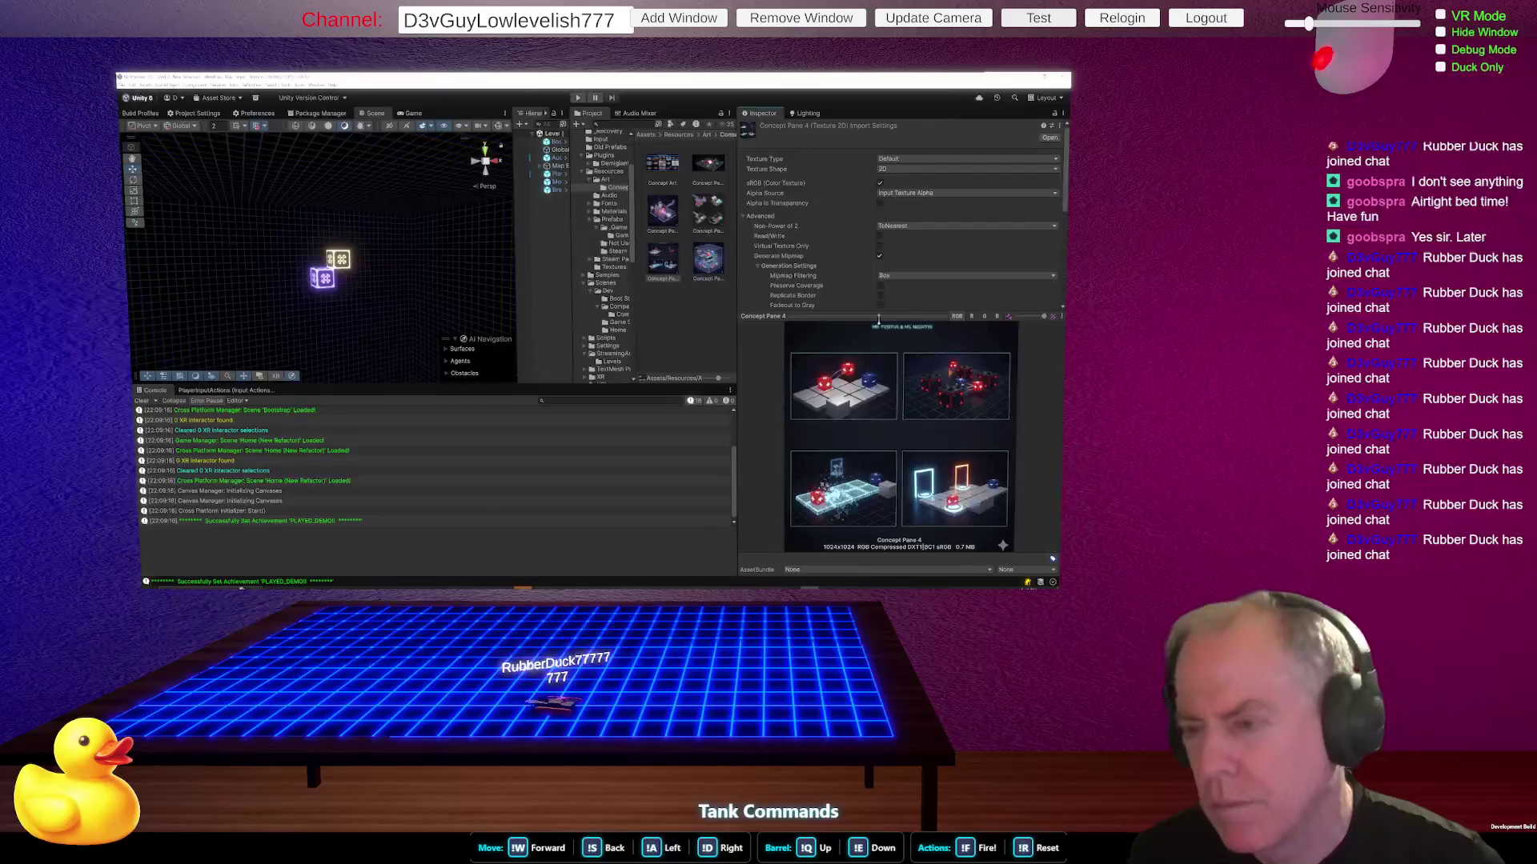
pyautogui.click(712, 262)
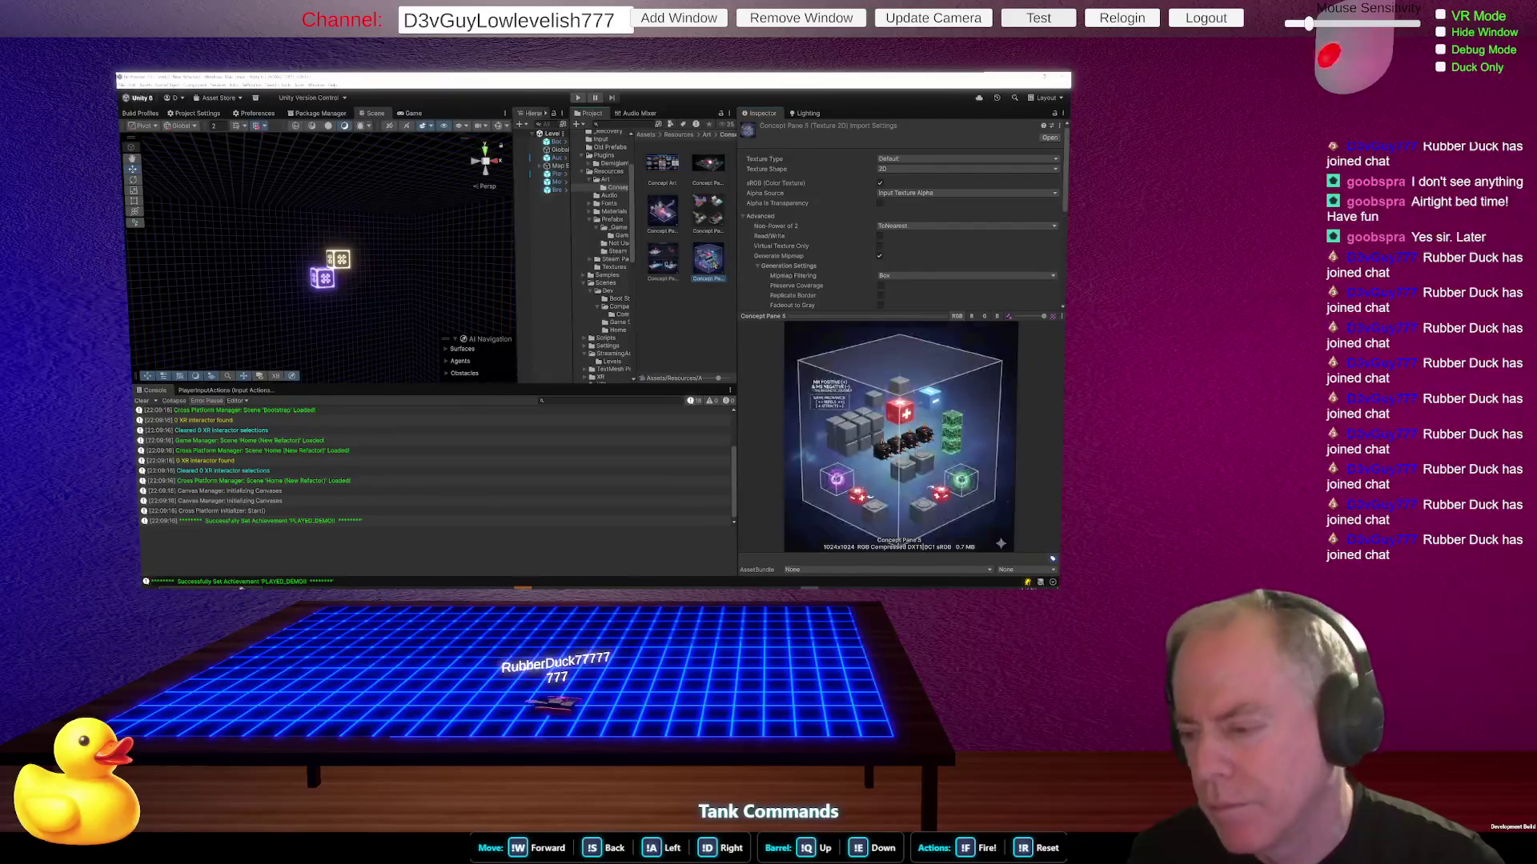
pyautogui.click(661, 262)
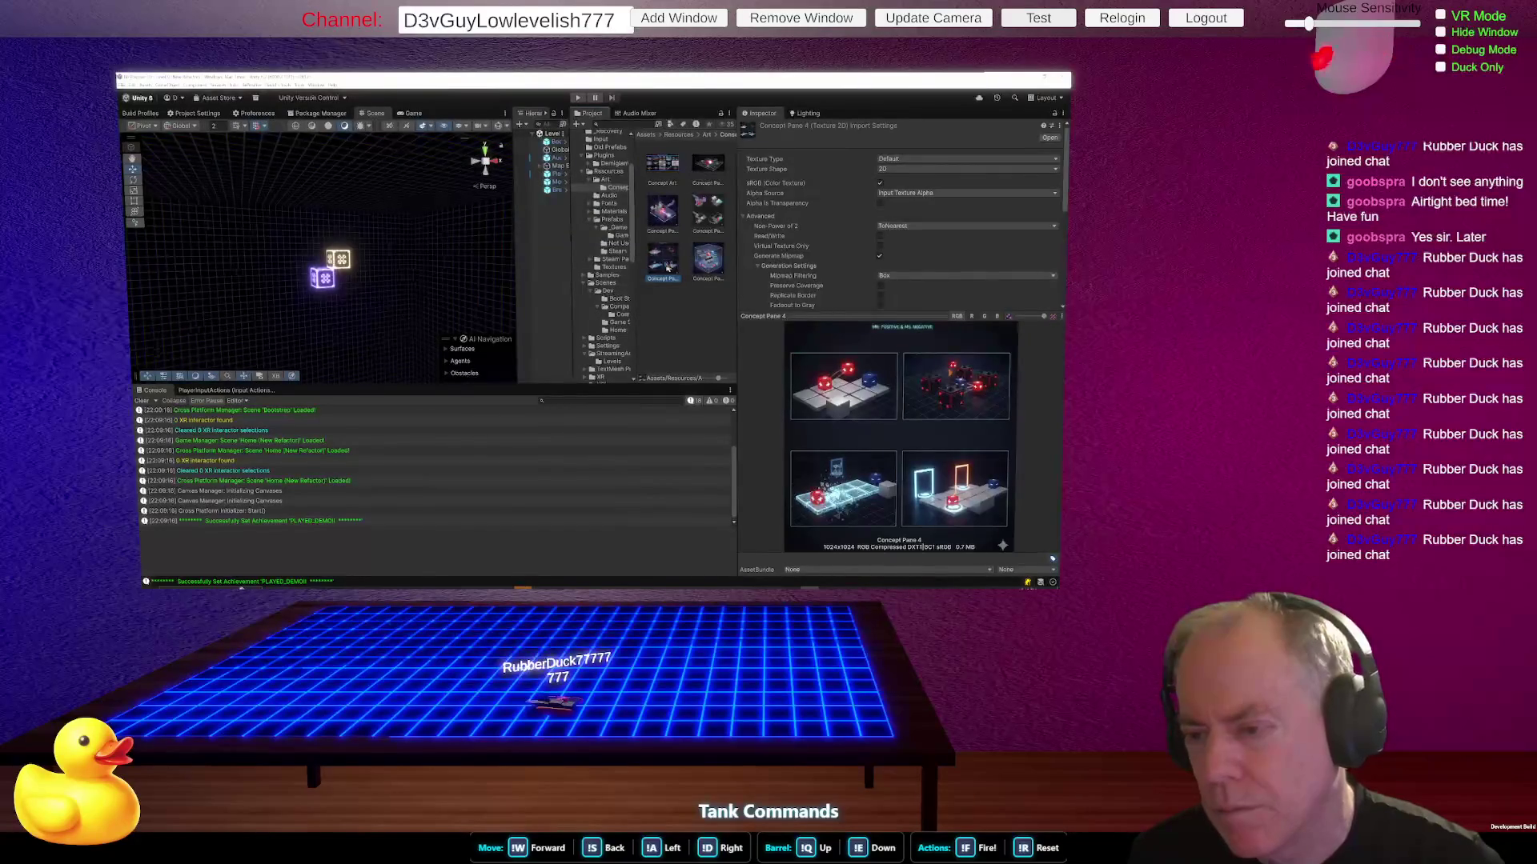
pyautogui.click(661, 224)
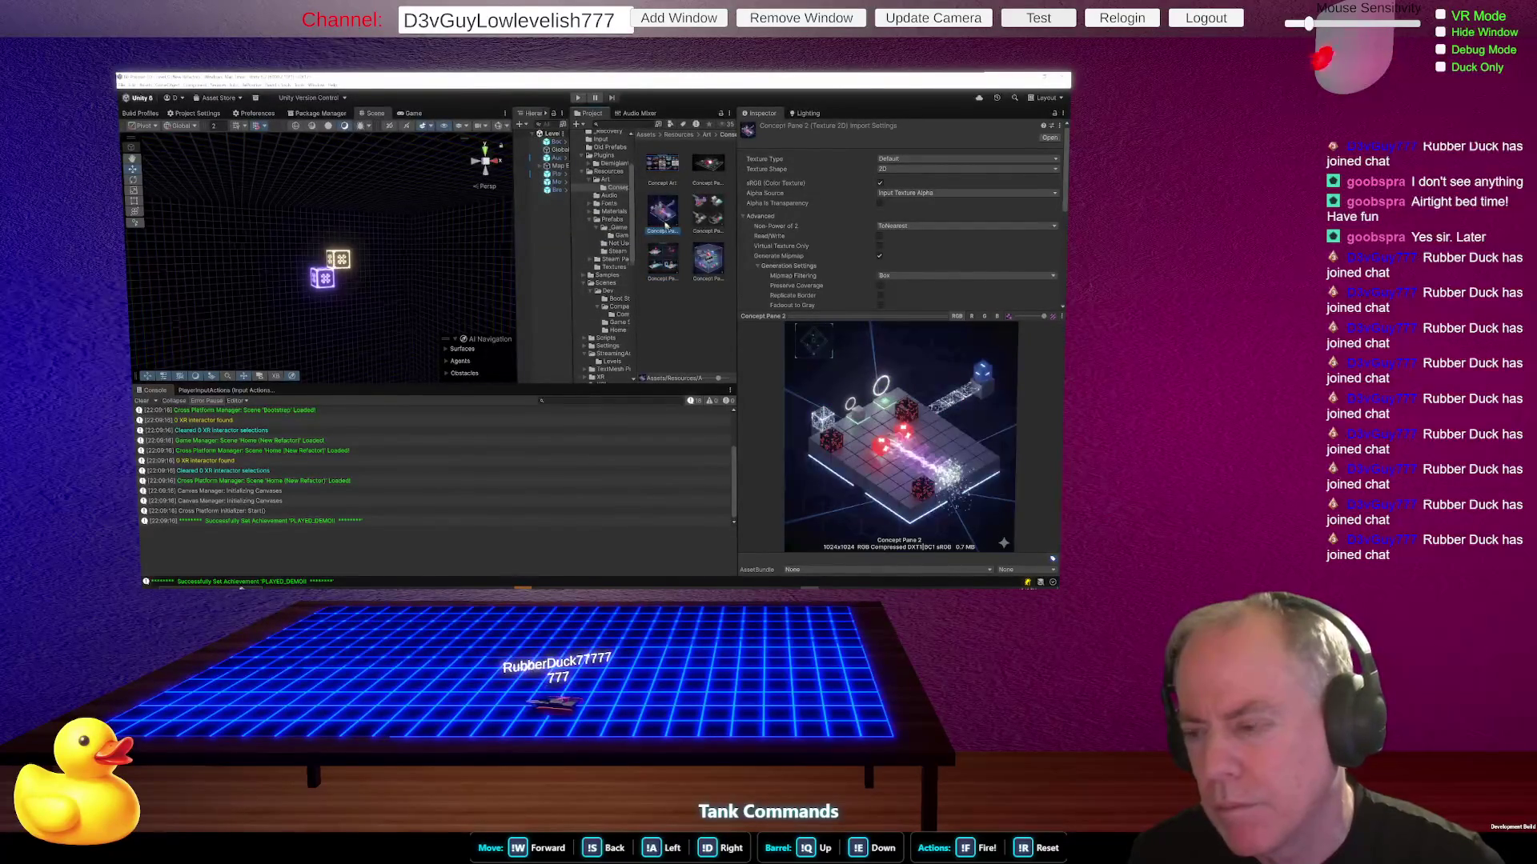
pyautogui.click(707, 167)
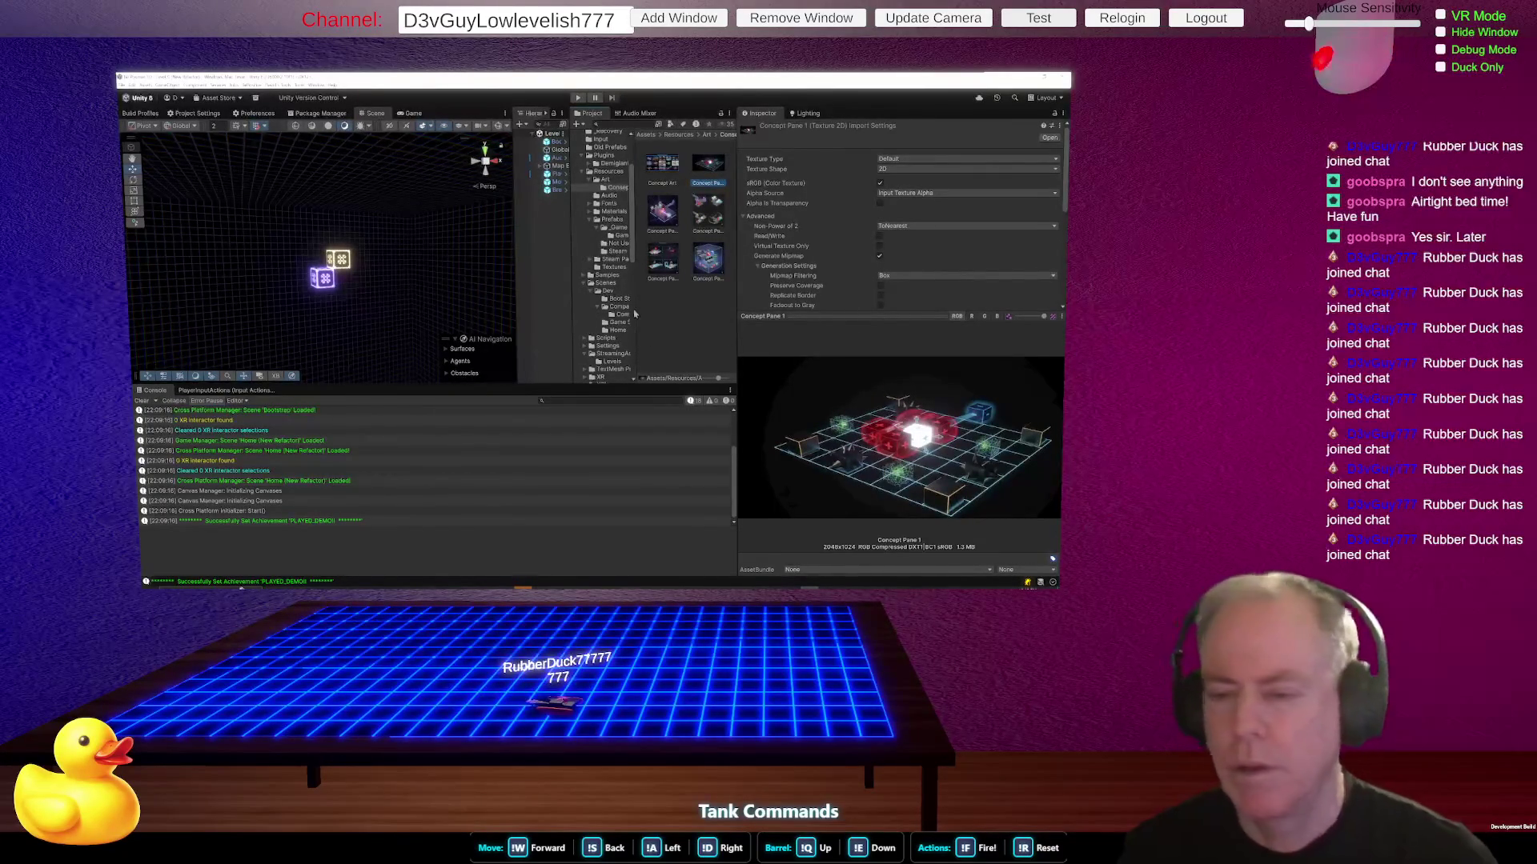
pyautogui.click(662, 164)
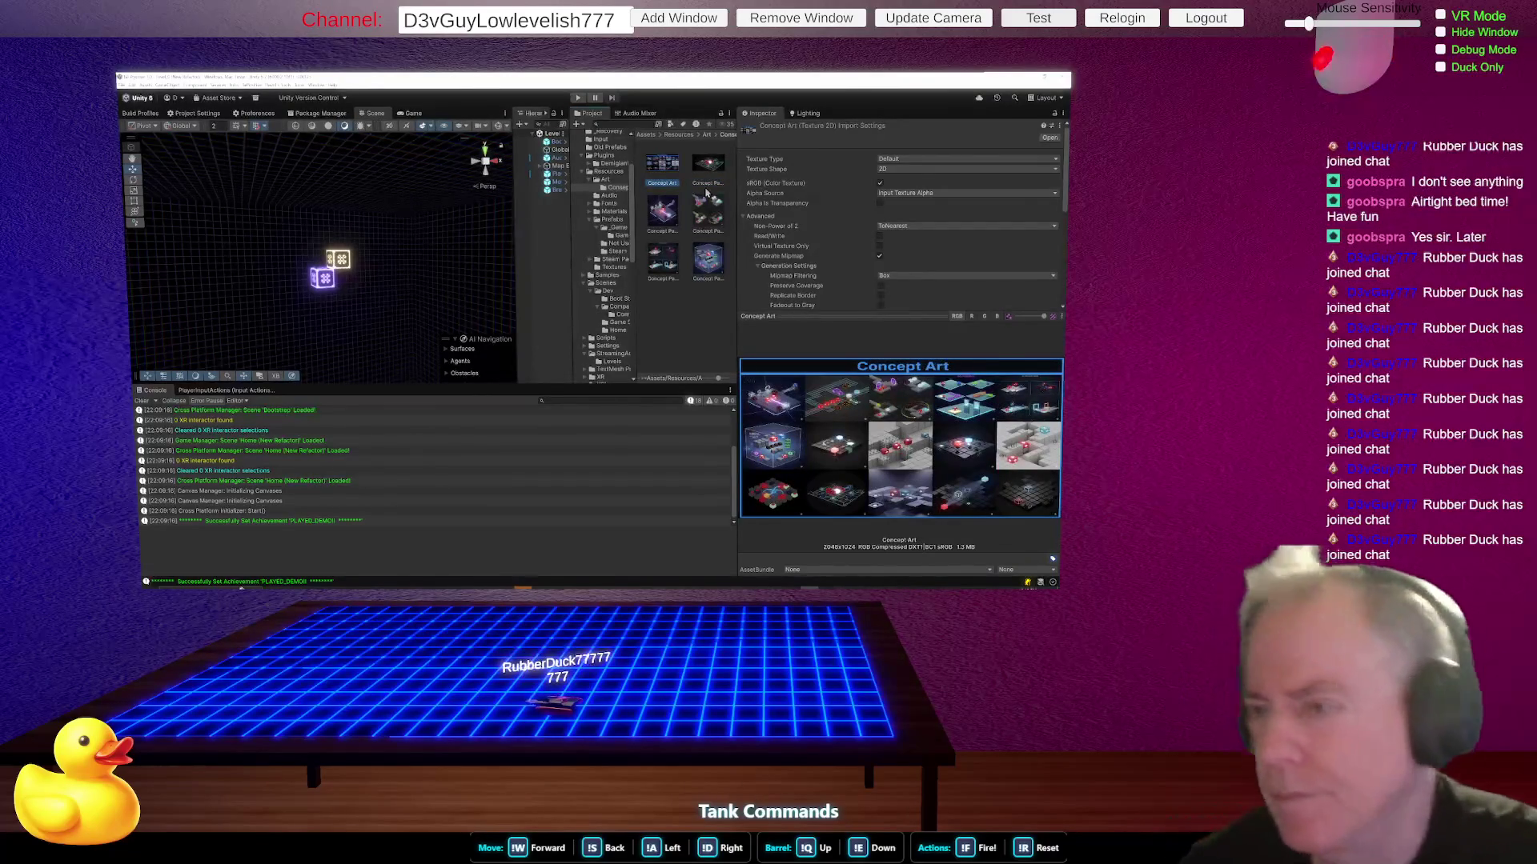
pyautogui.press('Down')
pyautogui.press('Up')
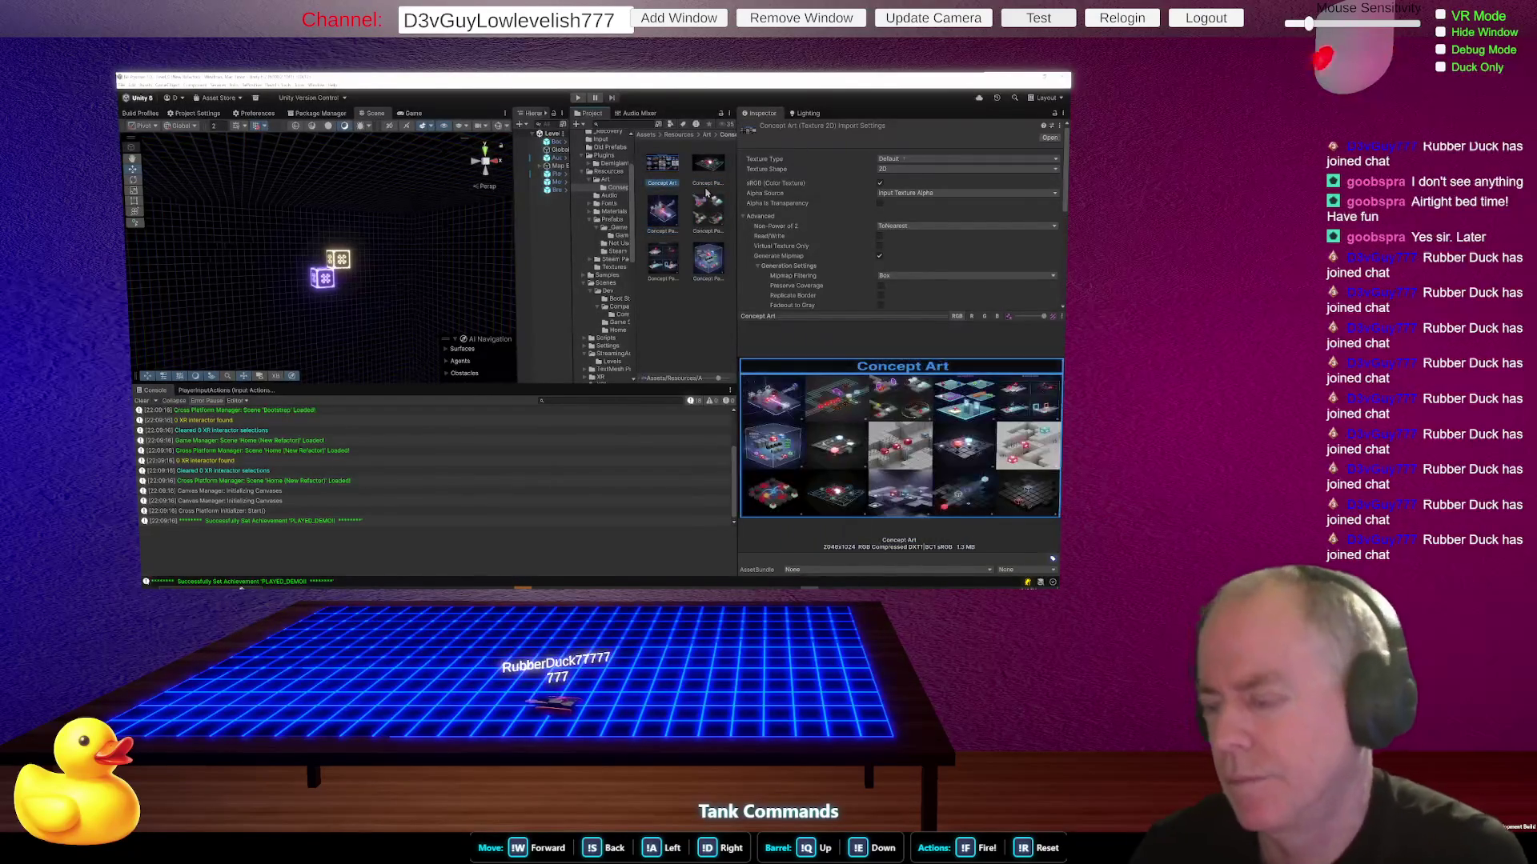
pyautogui.press('Right')
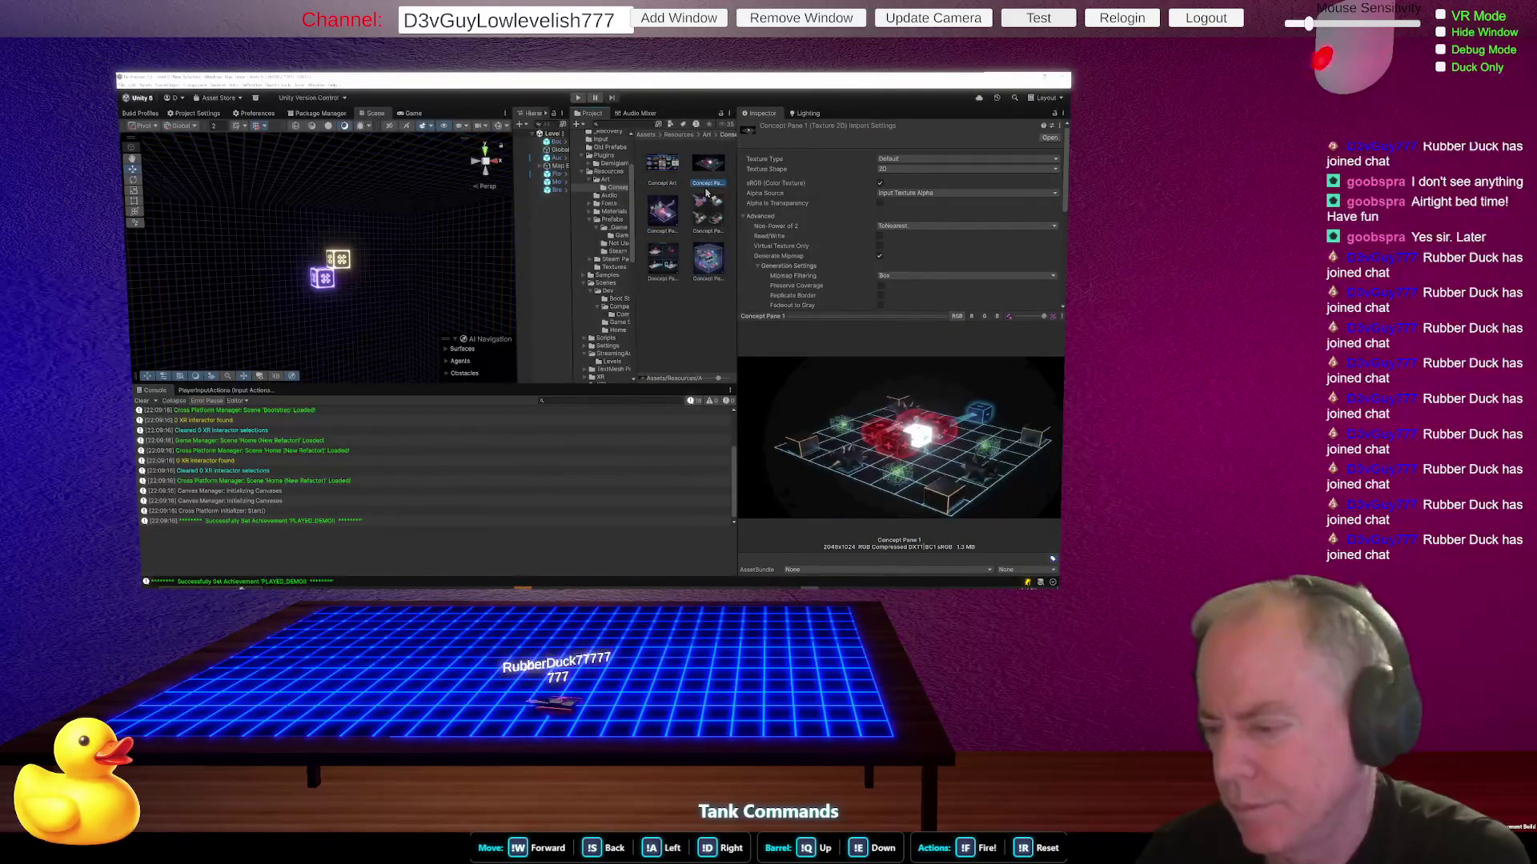
pyautogui.press('Right')
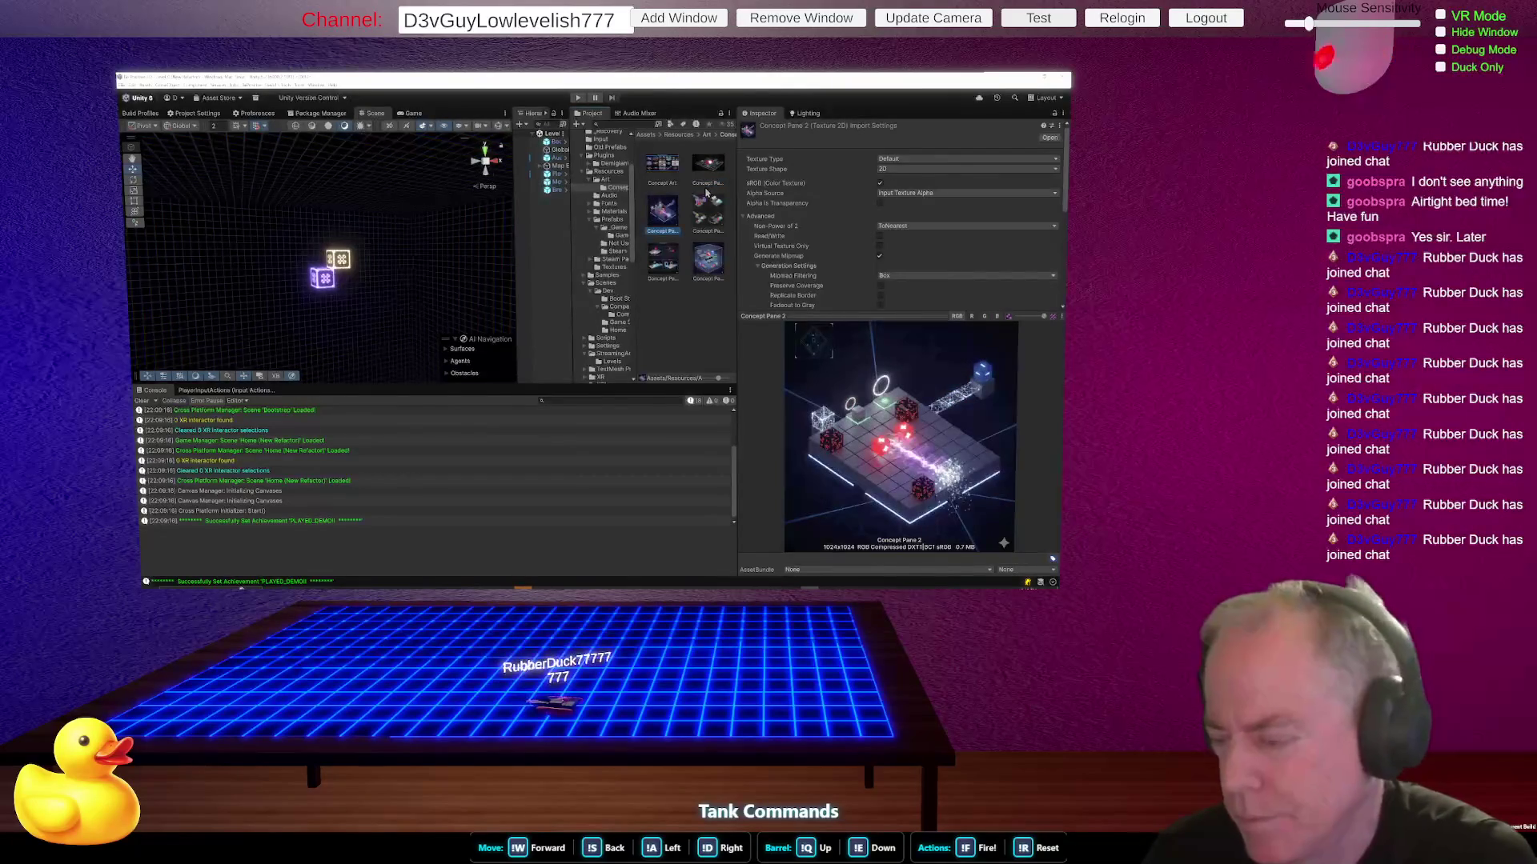
pyautogui.press('Right')
pyautogui.press('Right')
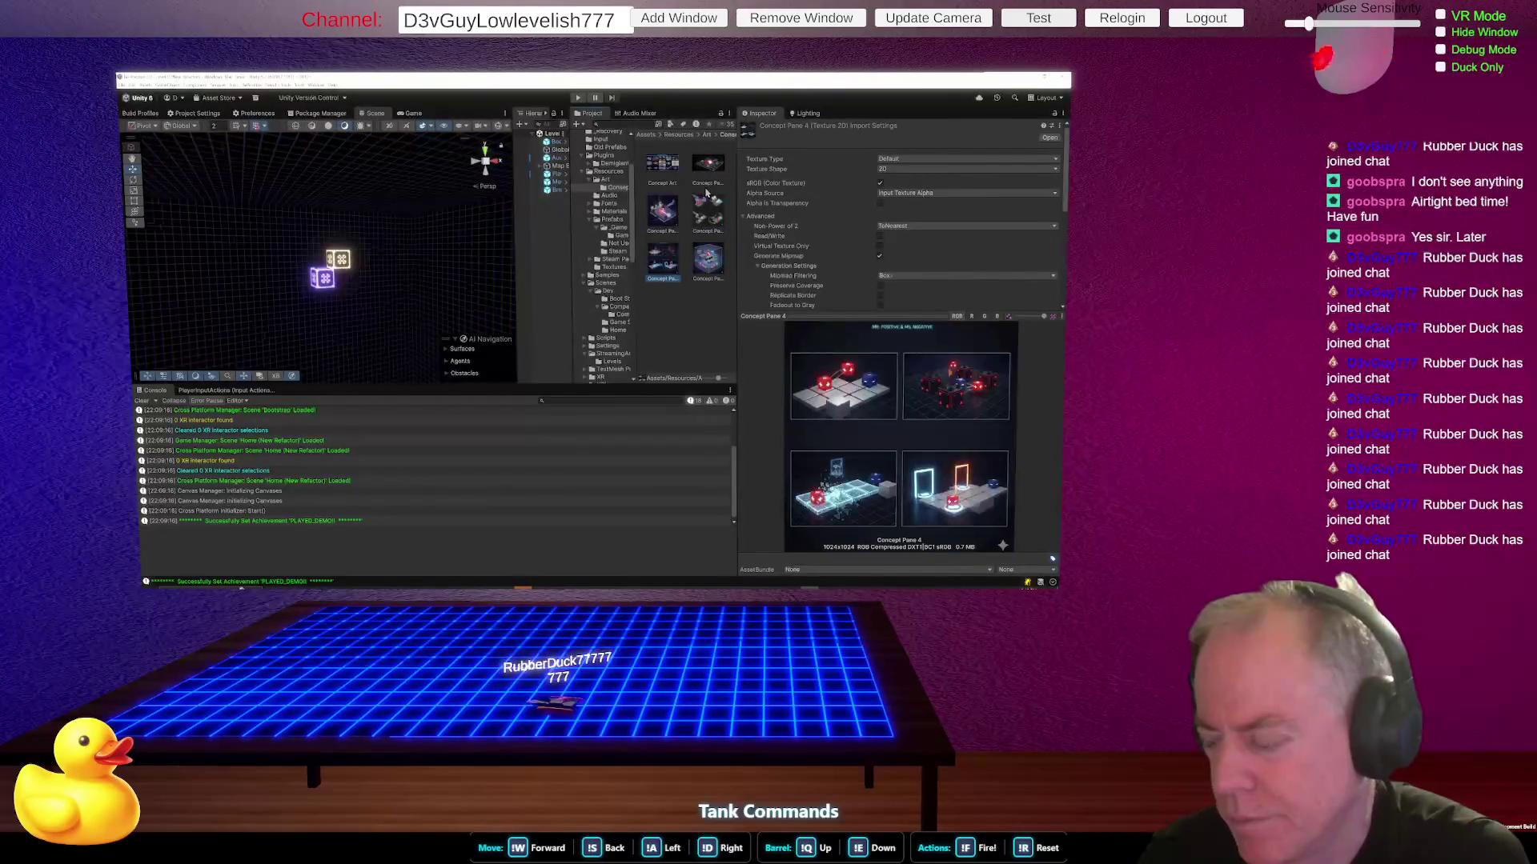
pyautogui.press('Right')
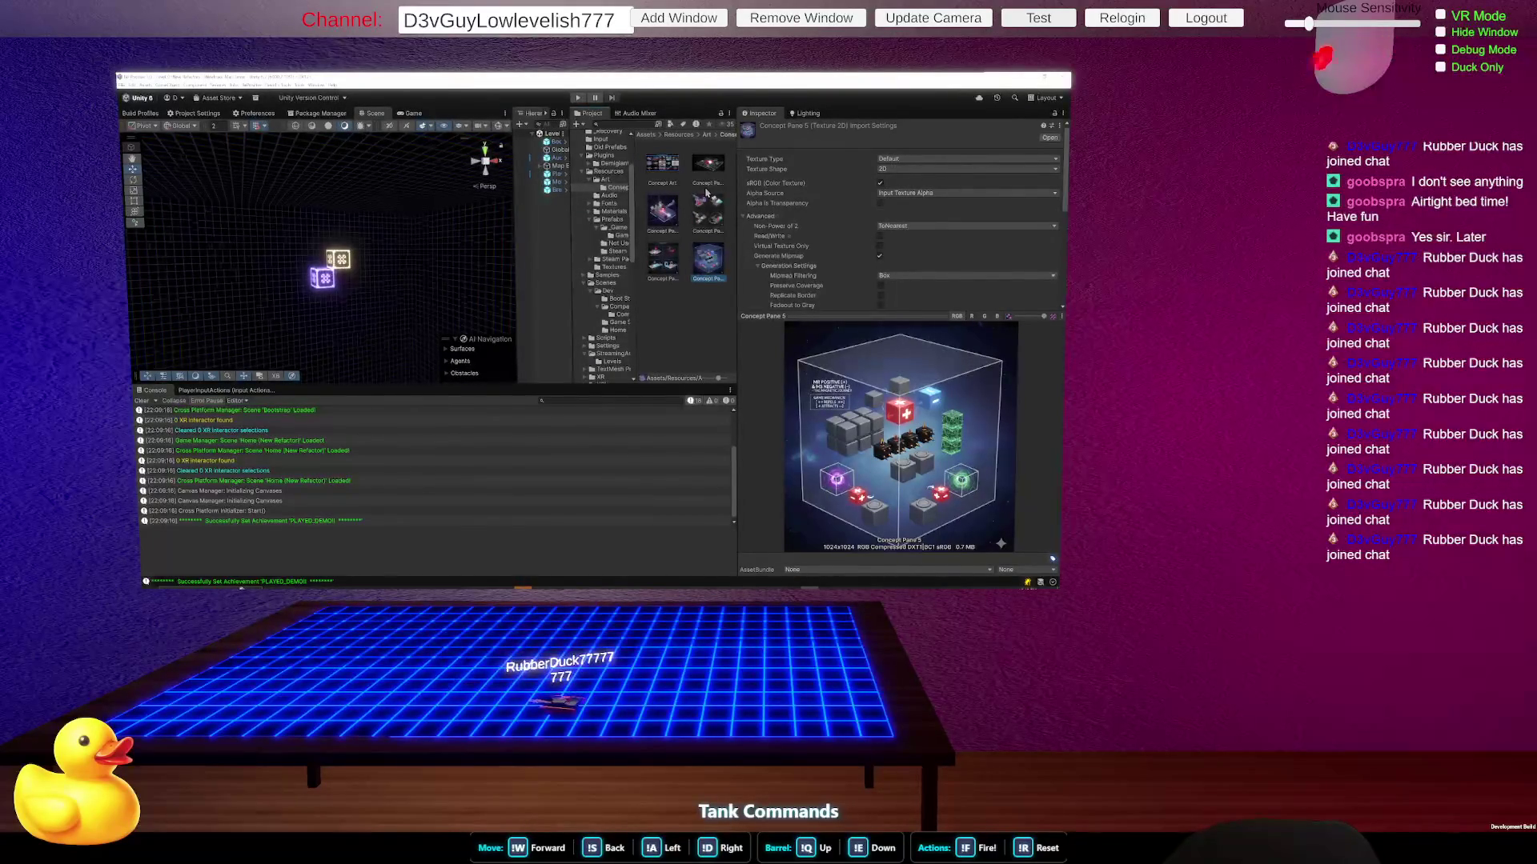
pyautogui.click(707, 192)
pyautogui.click(706, 192)
pyautogui.click(707, 192)
pyautogui.click(707, 192)
pyautogui.click(707, 192)
pyautogui.click(707, 192)
pyautogui.click(707, 192)
pyautogui.click(707, 192)
pyautogui.click(707, 192)
pyautogui.click(706, 192)
pyautogui.click(707, 193)
pyautogui.click(707, 192)
pyautogui.click(706, 192)
pyautogui.click(707, 192)
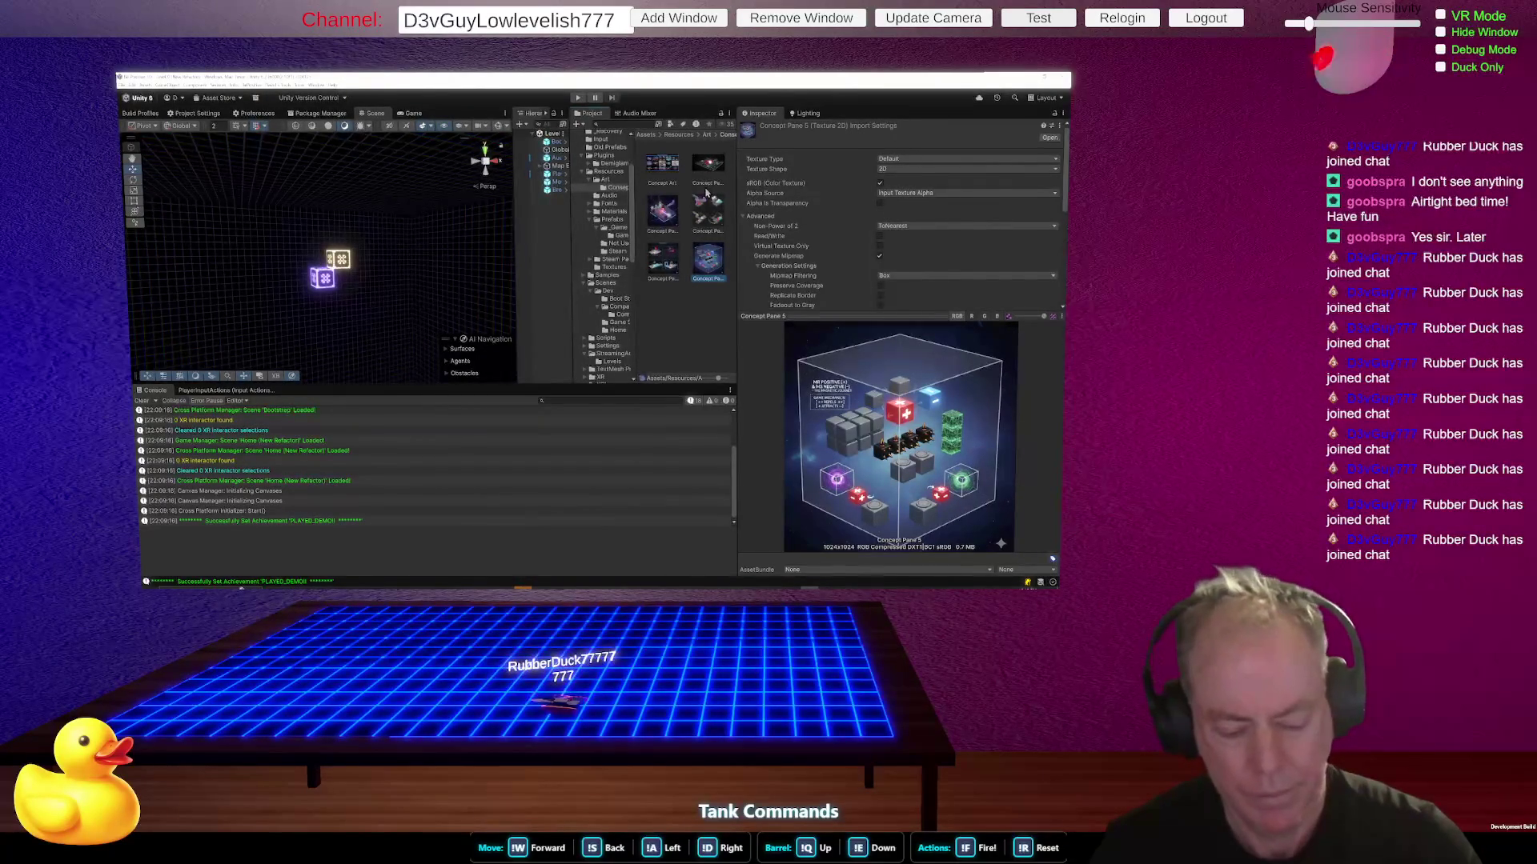
# - Switch from Unity over to the SourceTree window with Alt+Tab
pyautogui.hotkey('alt', 'Tab')
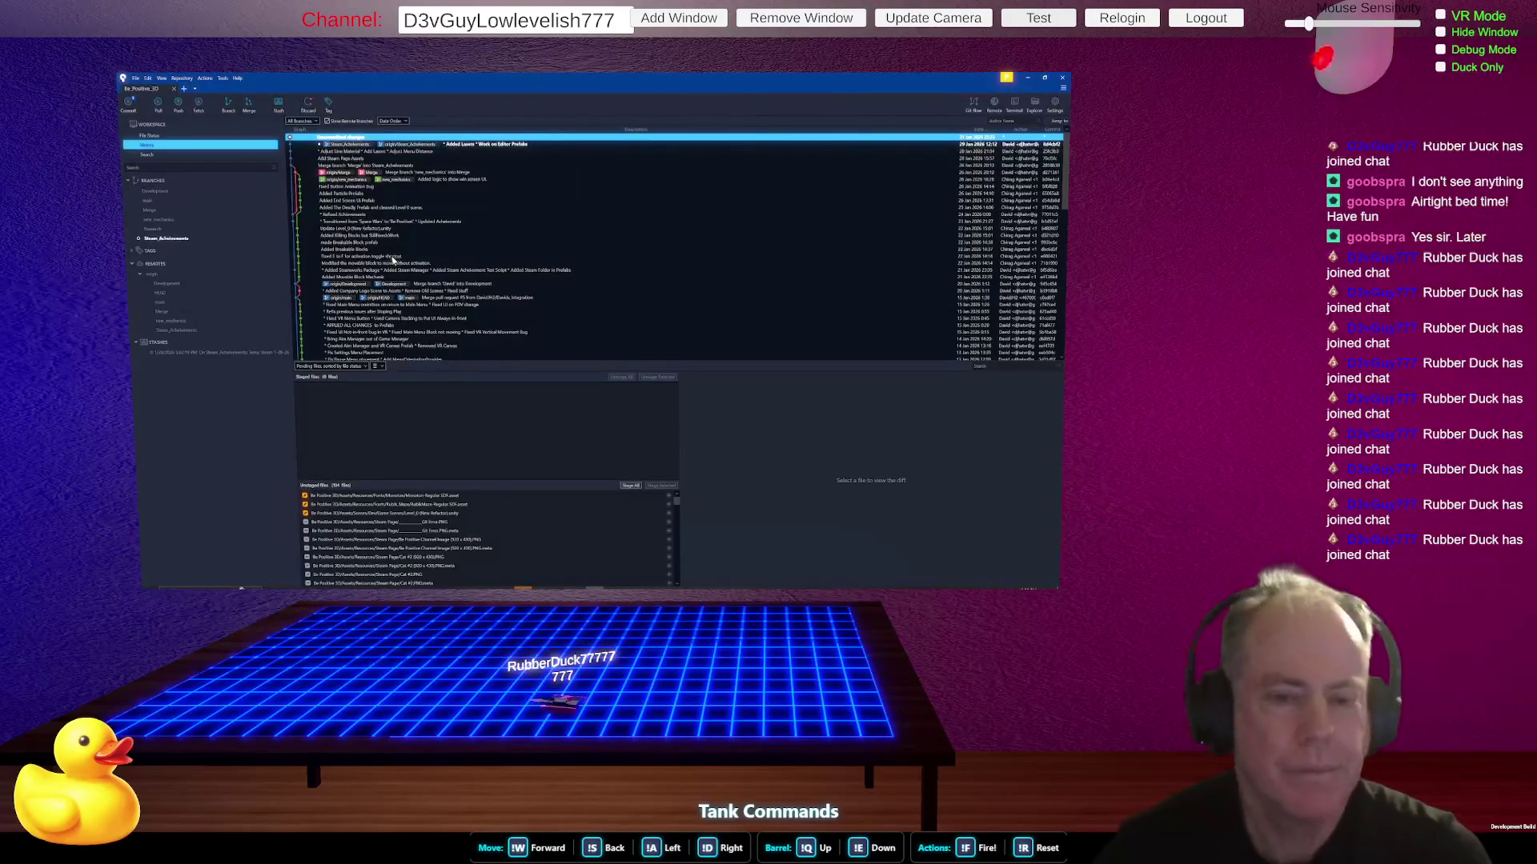
# - Maximize the SourceTree window, then resize it from its bottom-right corner to fit the view
pyautogui.click(1044, 77)
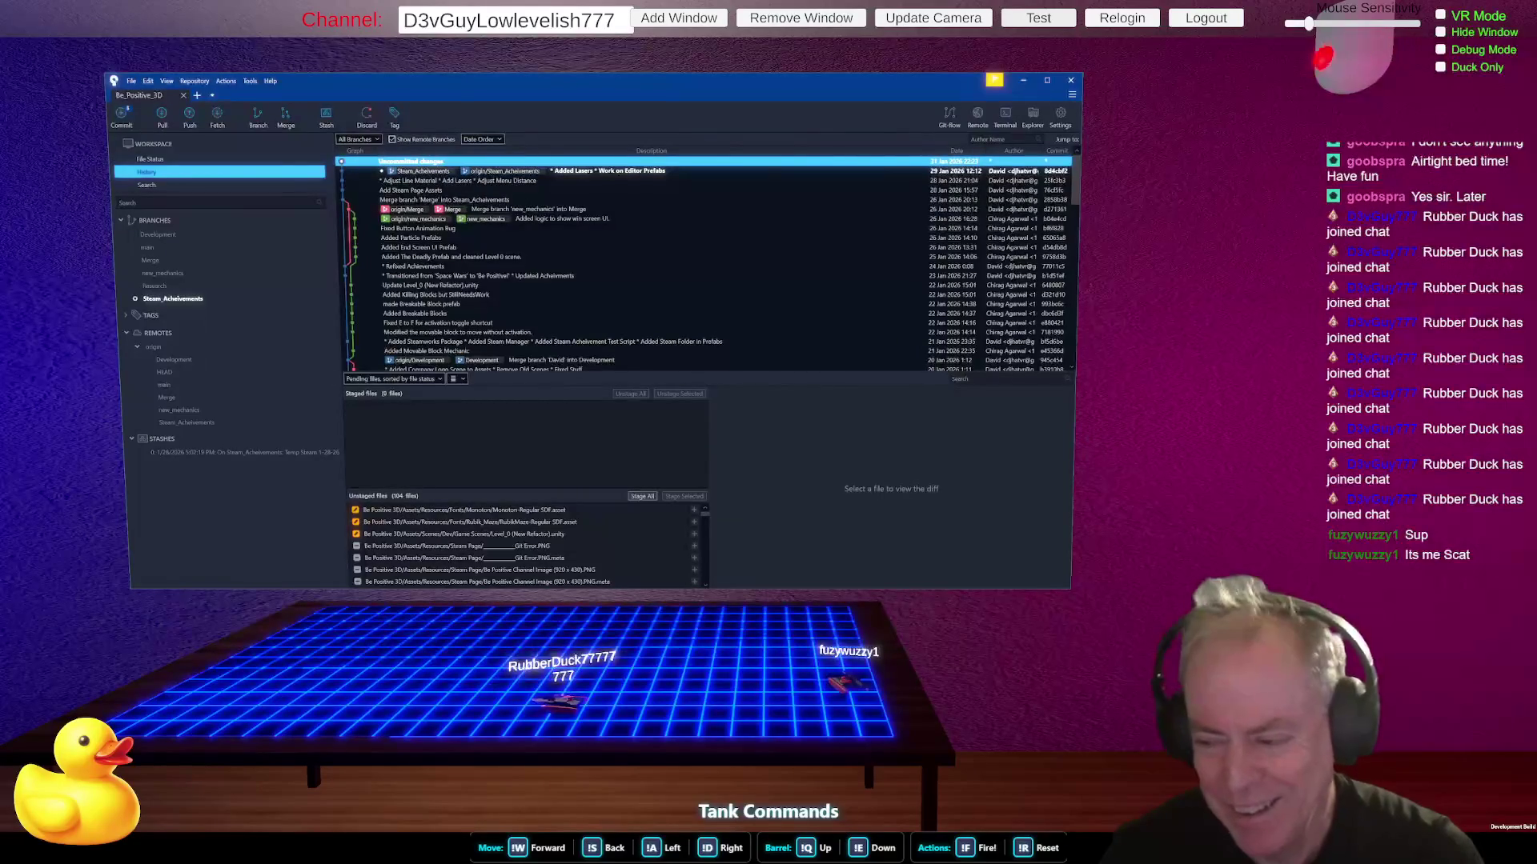
pyautogui.moveTo(1065, 585); pyautogui.dragTo(1037, 589)
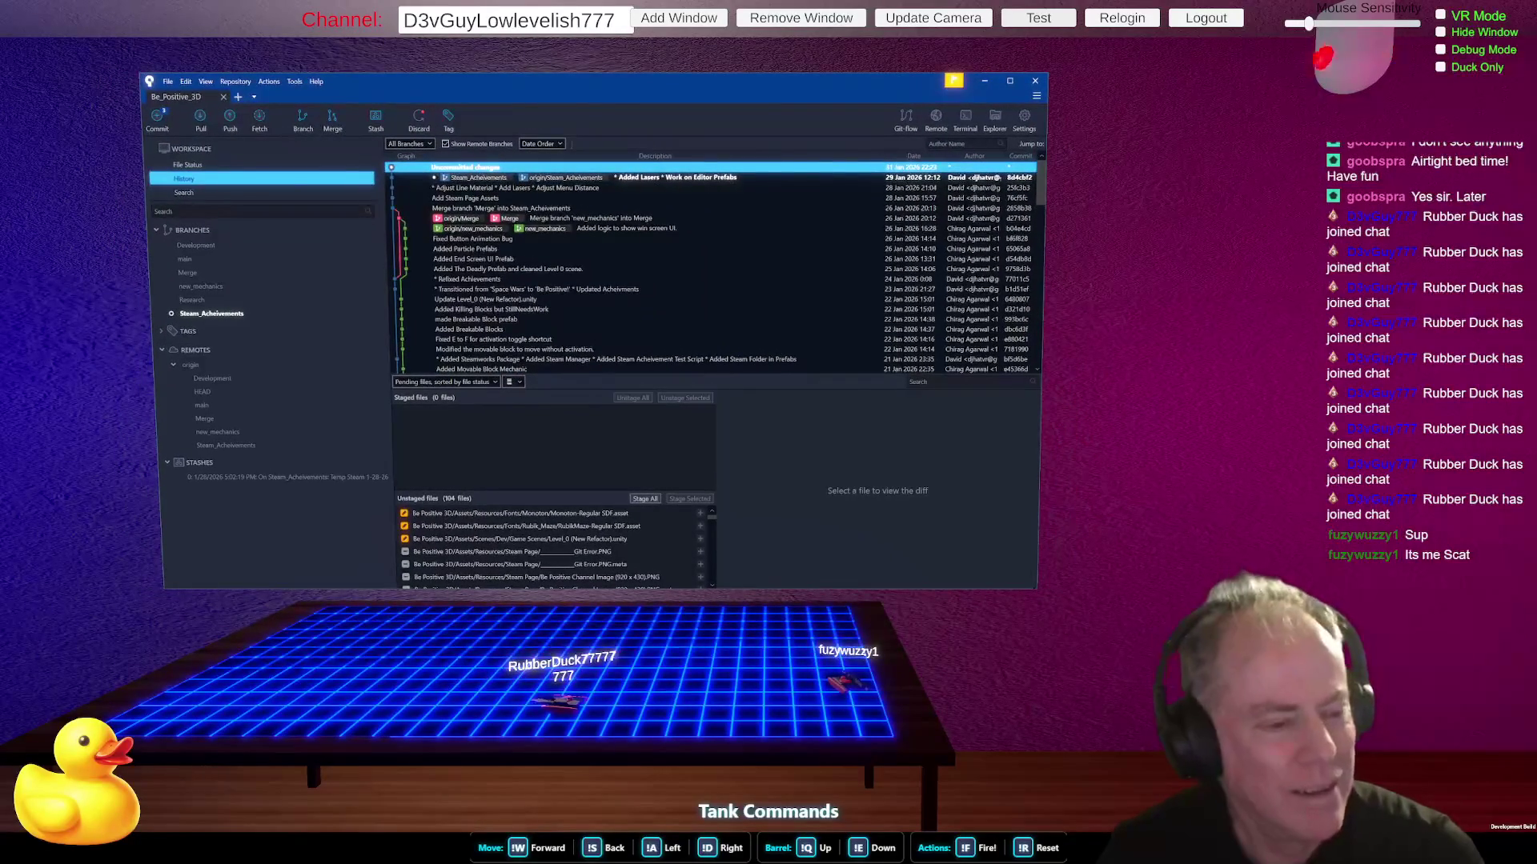
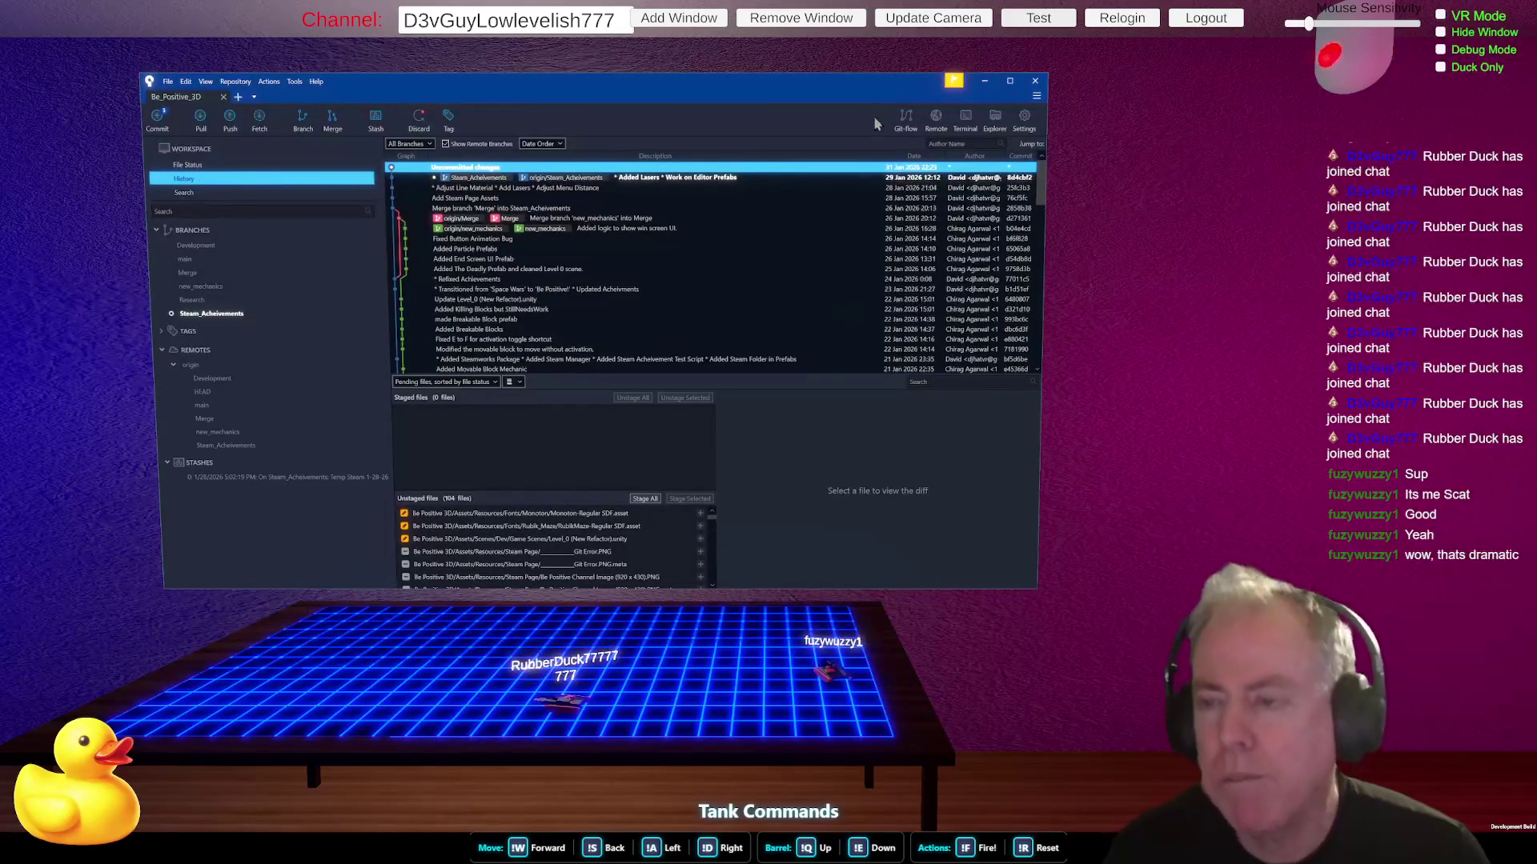
# - Nudge the Sourcetree Be_Positive_3D history window, then switch to the Unity editor
pyautogui.moveTo(852, 84); pyautogui.dragTo(857, 87)
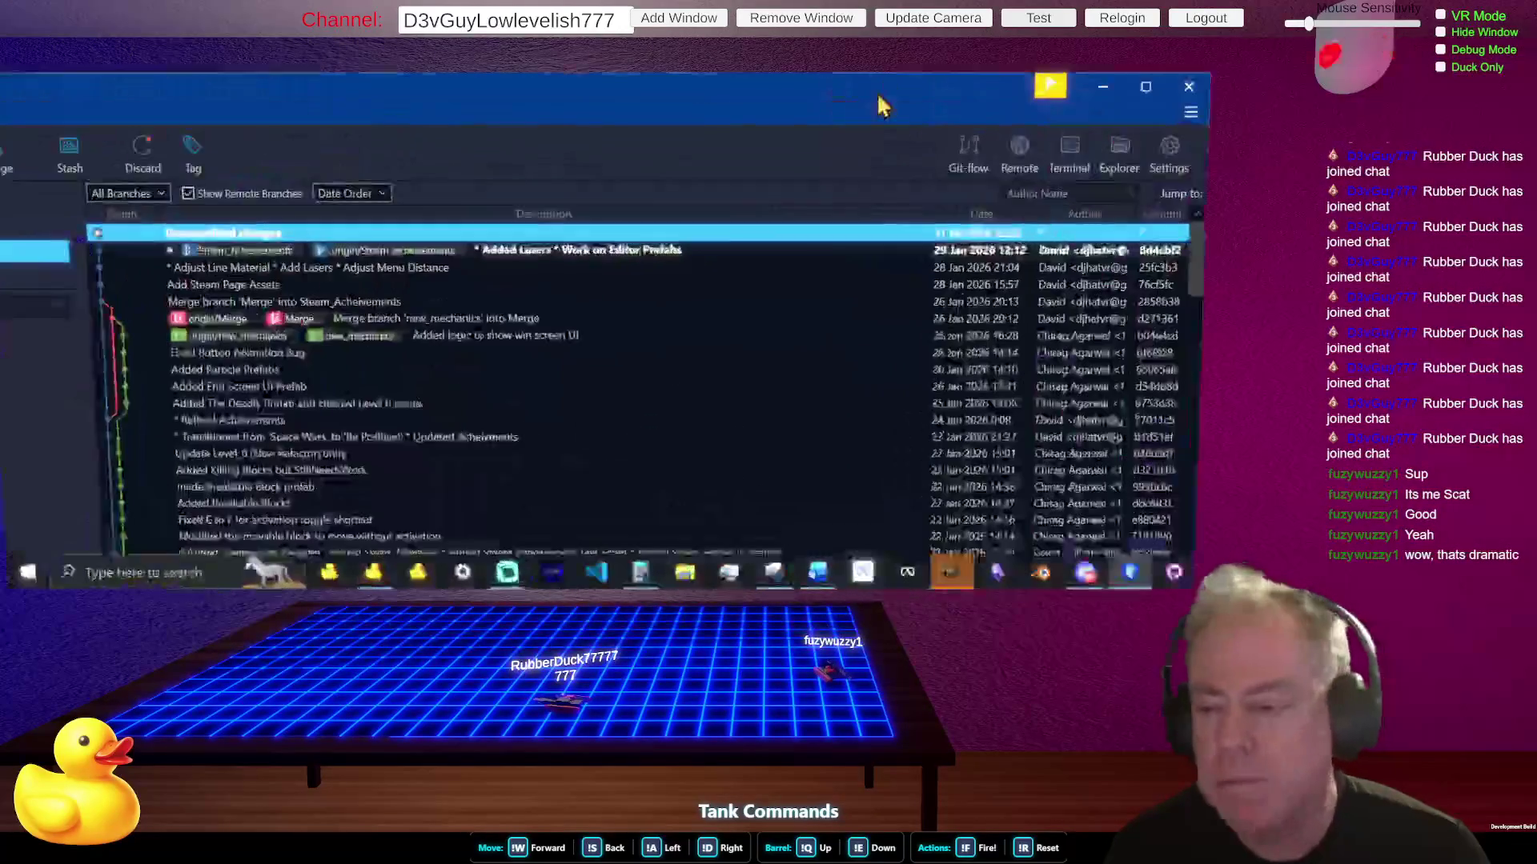
pyautogui.hotkey('alt', 'Tab')
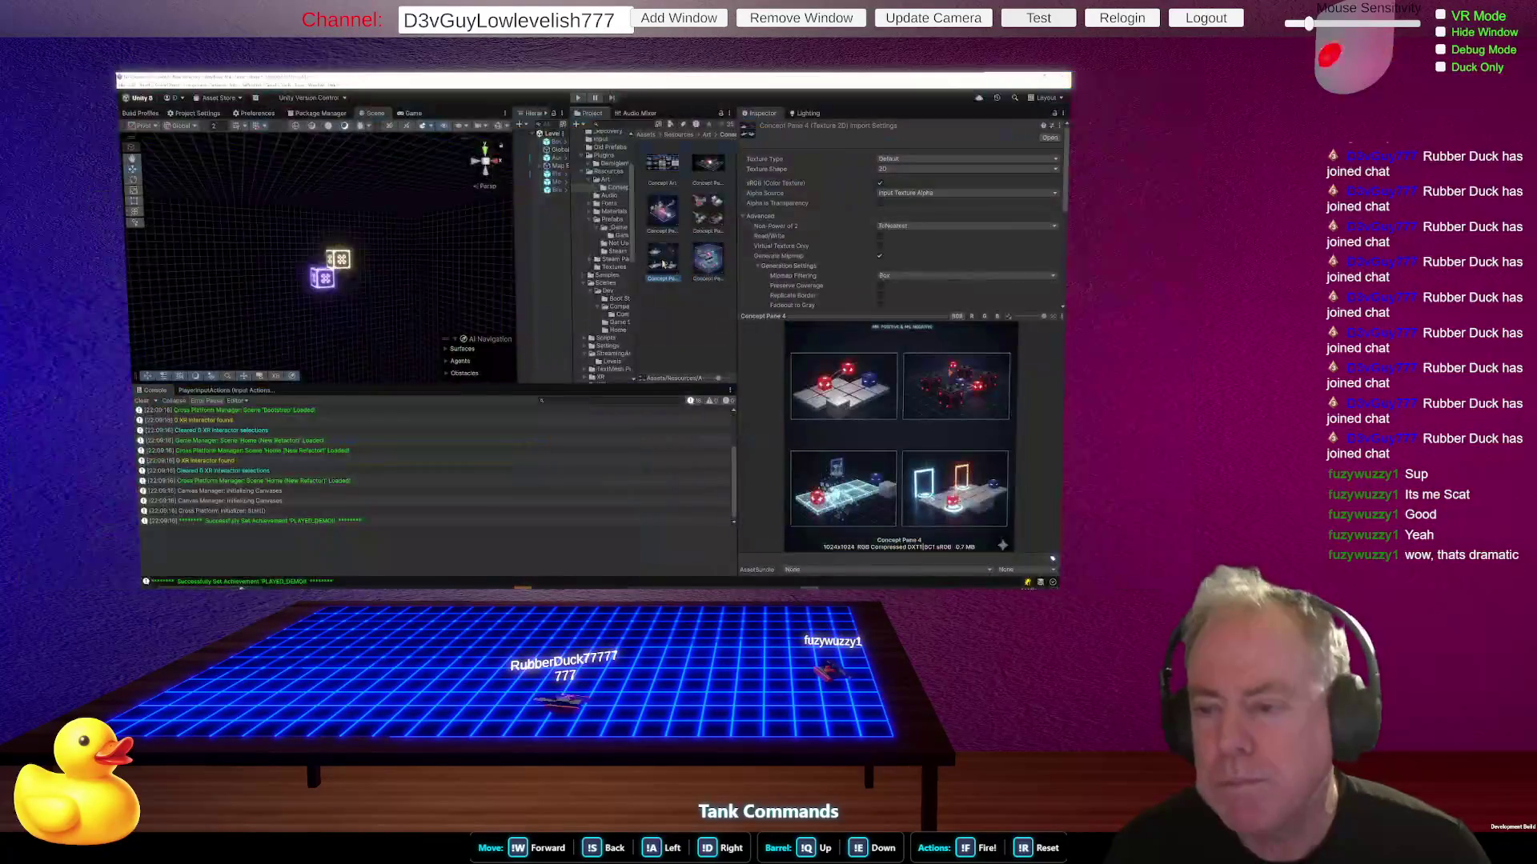
# - Enlarge the texture preview and view the Concept Art sheet and Concept Panes 1–4
pyautogui.moveTo(736, 364); pyautogui.dragTo(619, 364)
pyautogui.moveTo(795, 317); pyautogui.dragTo(711, 201)
pyautogui.click(583, 164)
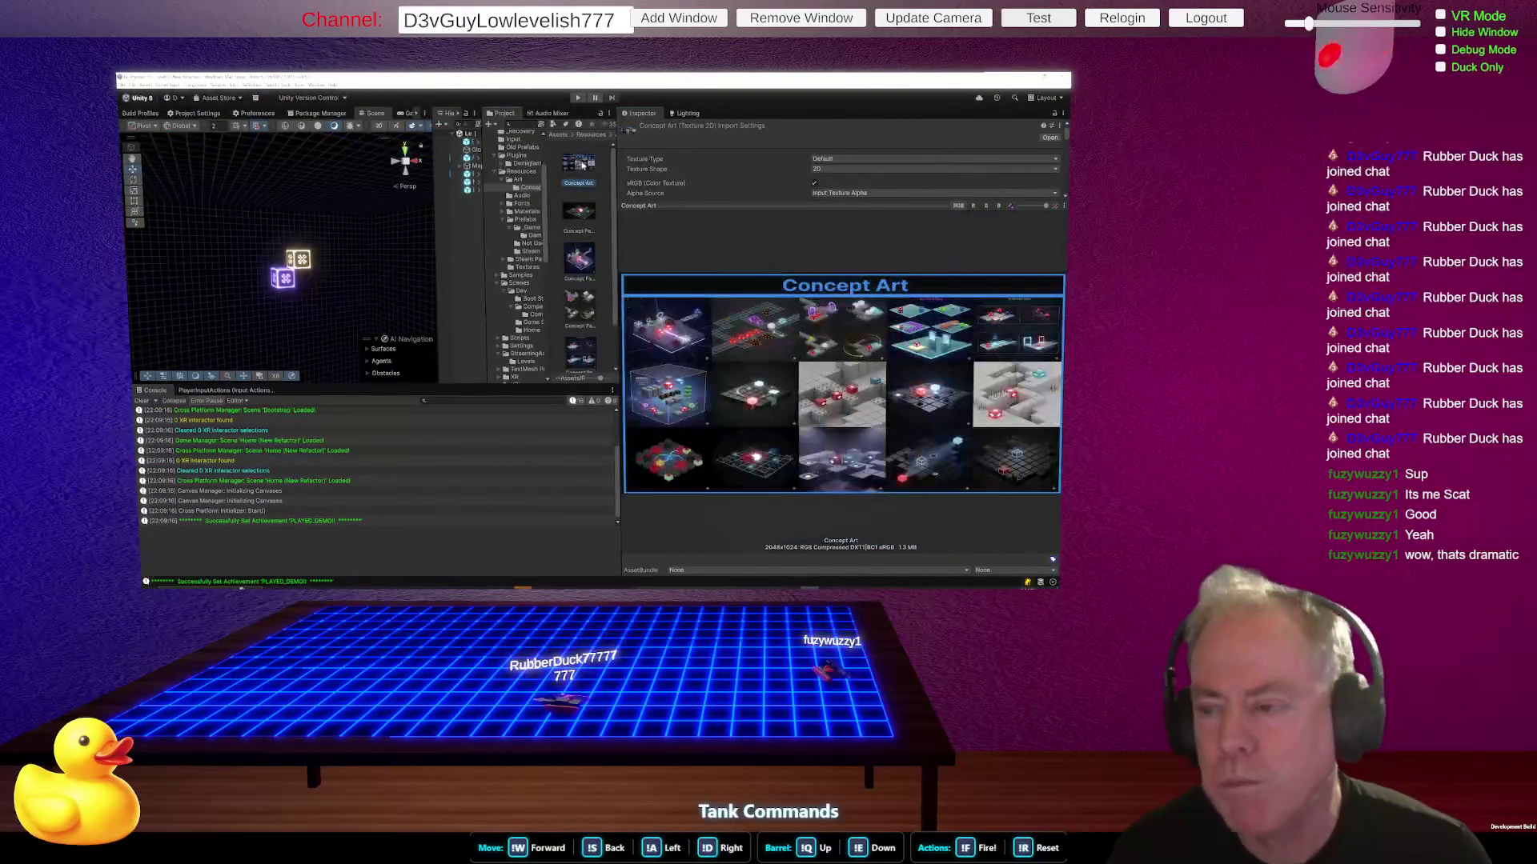
pyautogui.click(582, 213)
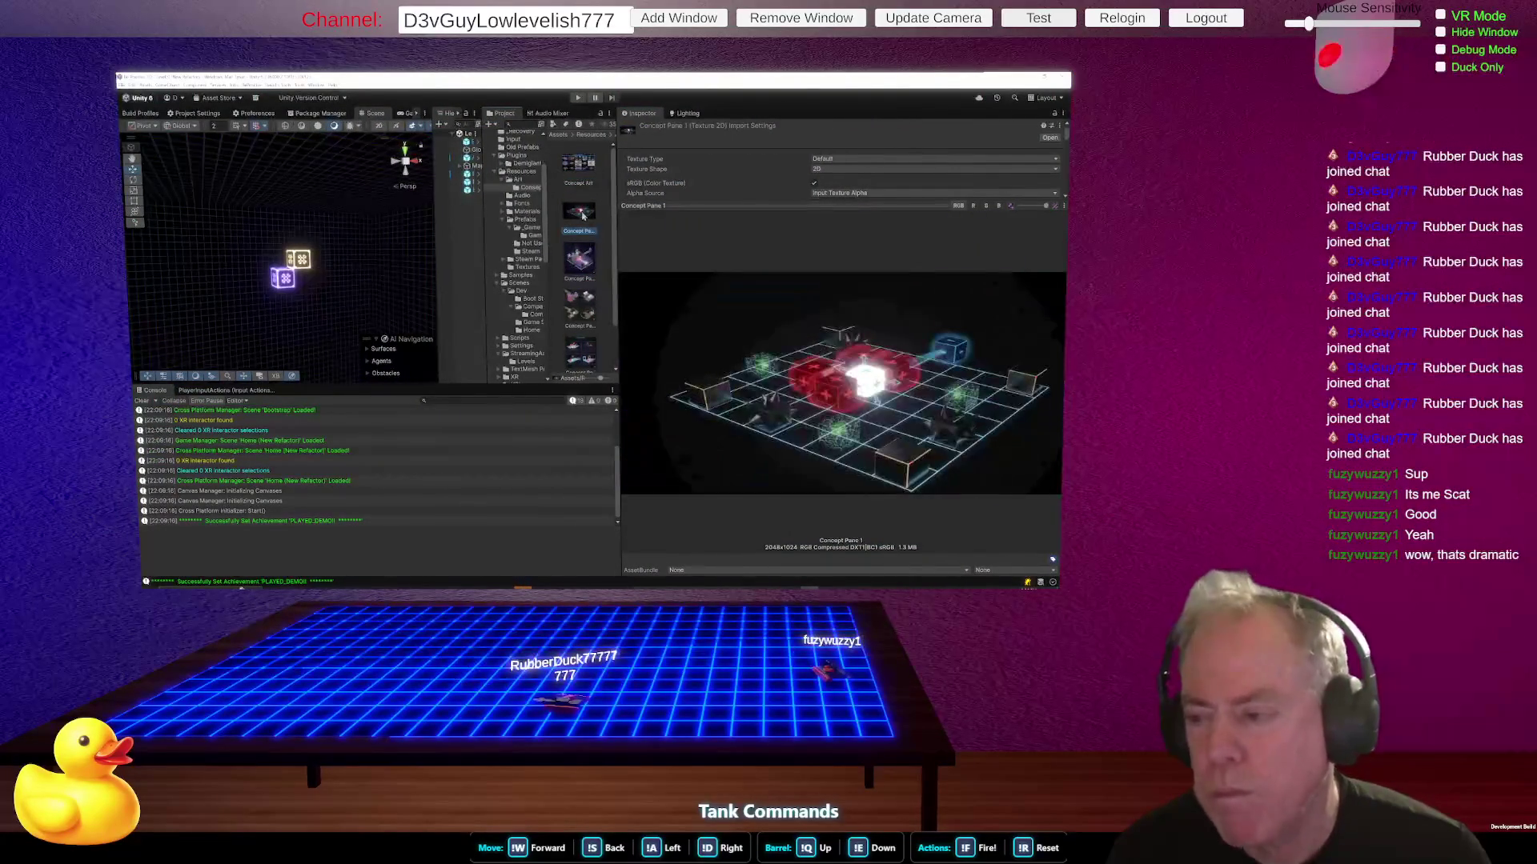
pyautogui.click(588, 257)
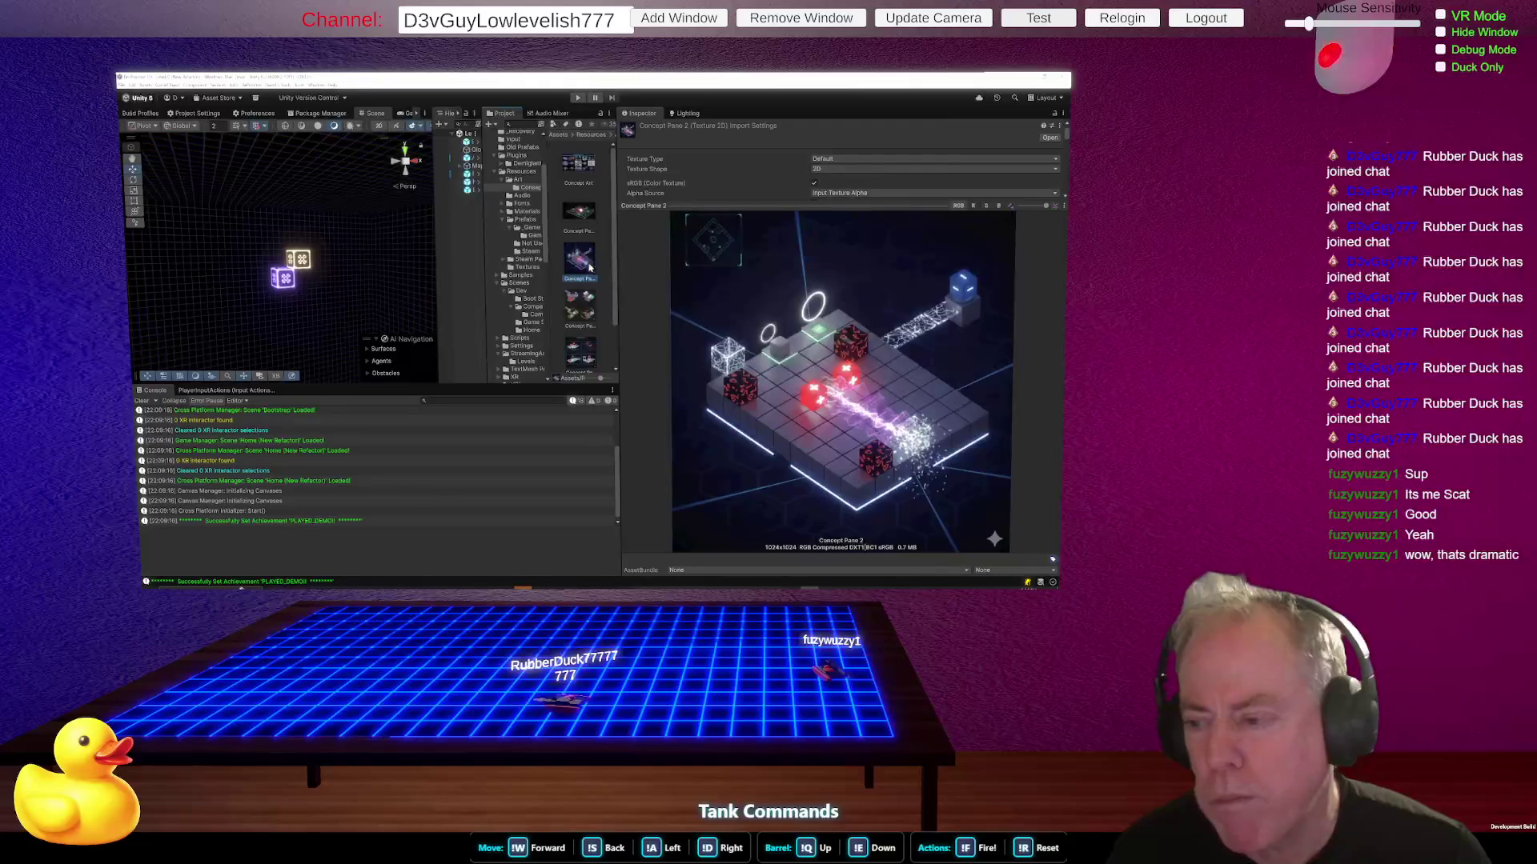
pyautogui.click(589, 309)
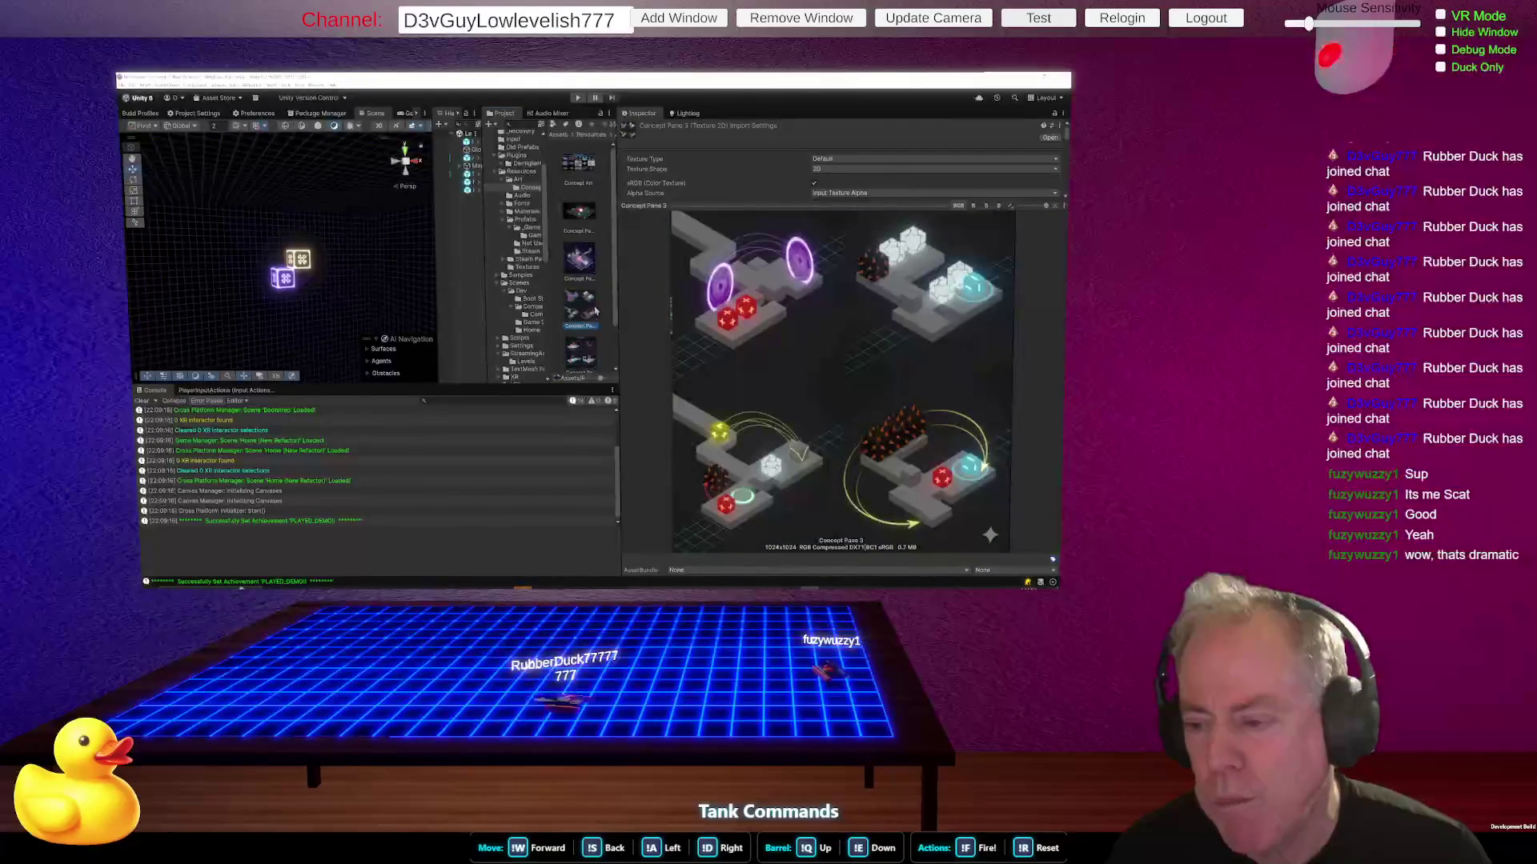
pyautogui.click(588, 357)
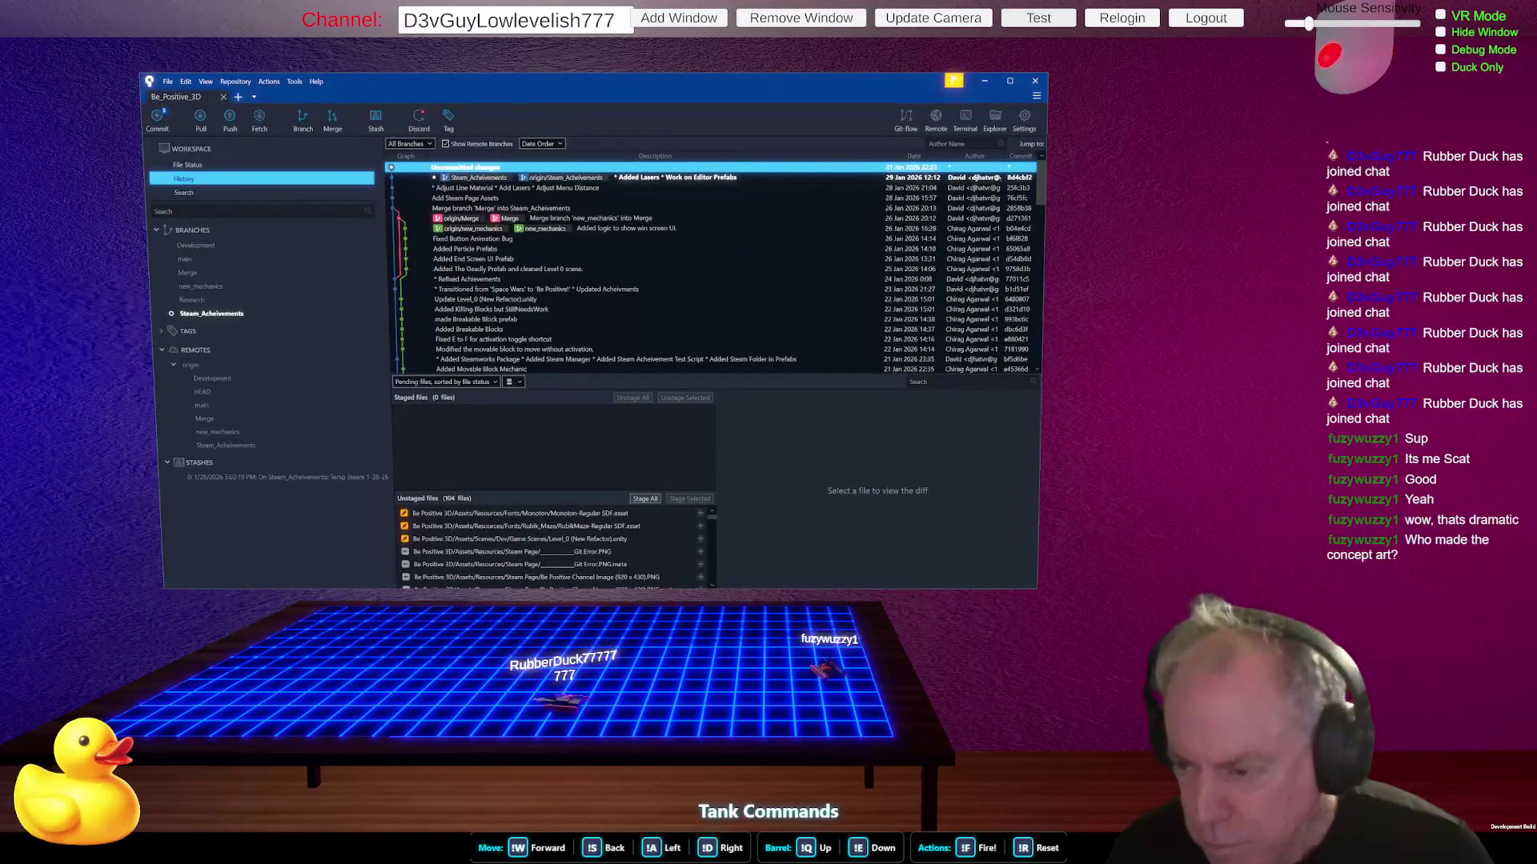
# - Switch from Sourcetree back to Unity, showing the Concept Pane 4 preview
pyautogui.hotkey('alt', 'Tab')
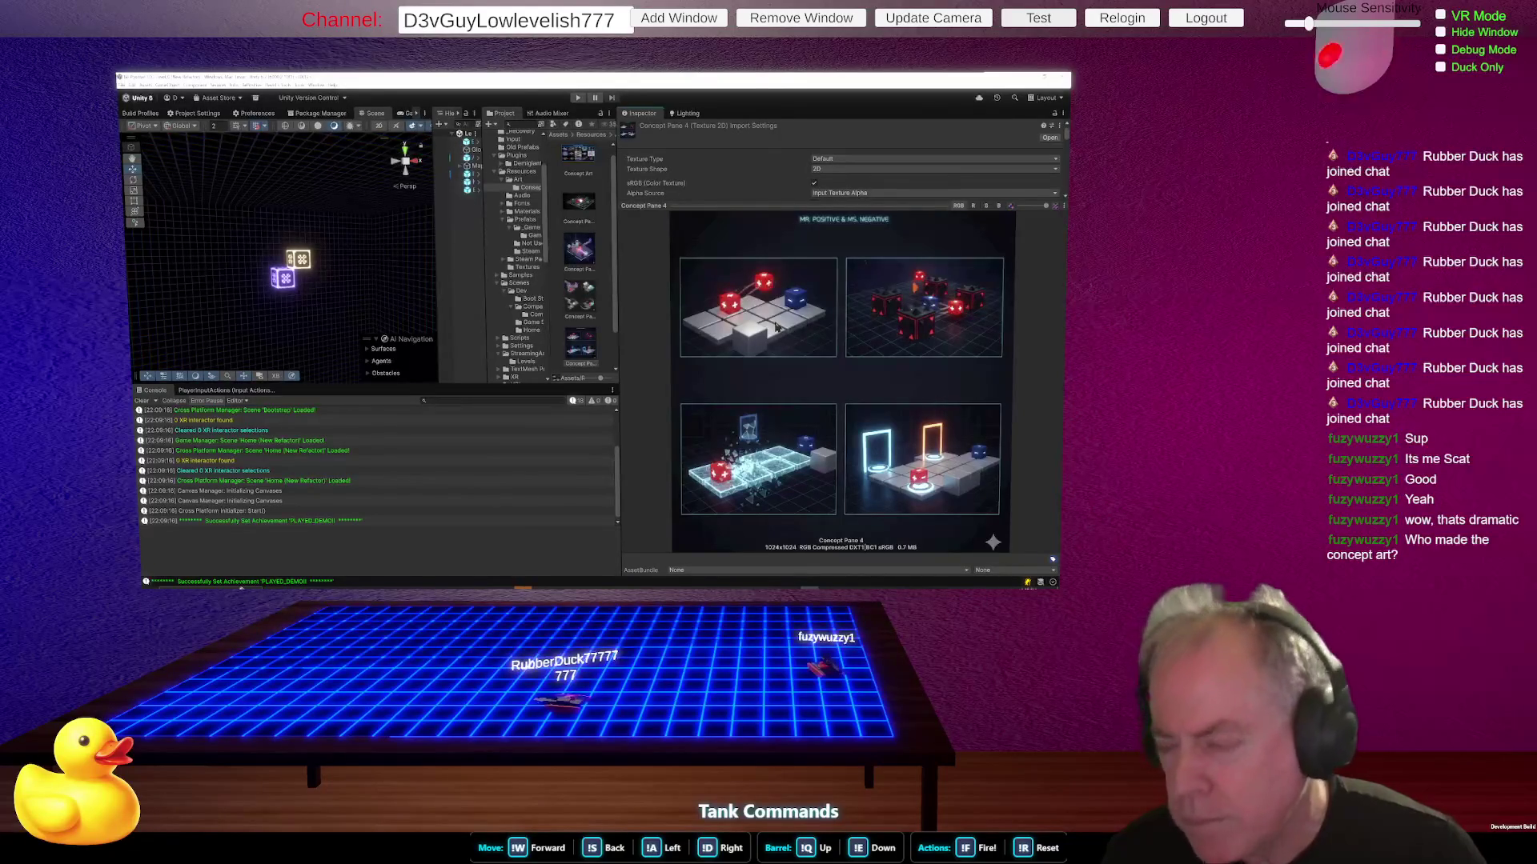
# - Preview Concept Pane 2 again, then the 2048x1024 Concept Pane 1 artwork
pyautogui.click(583, 260)
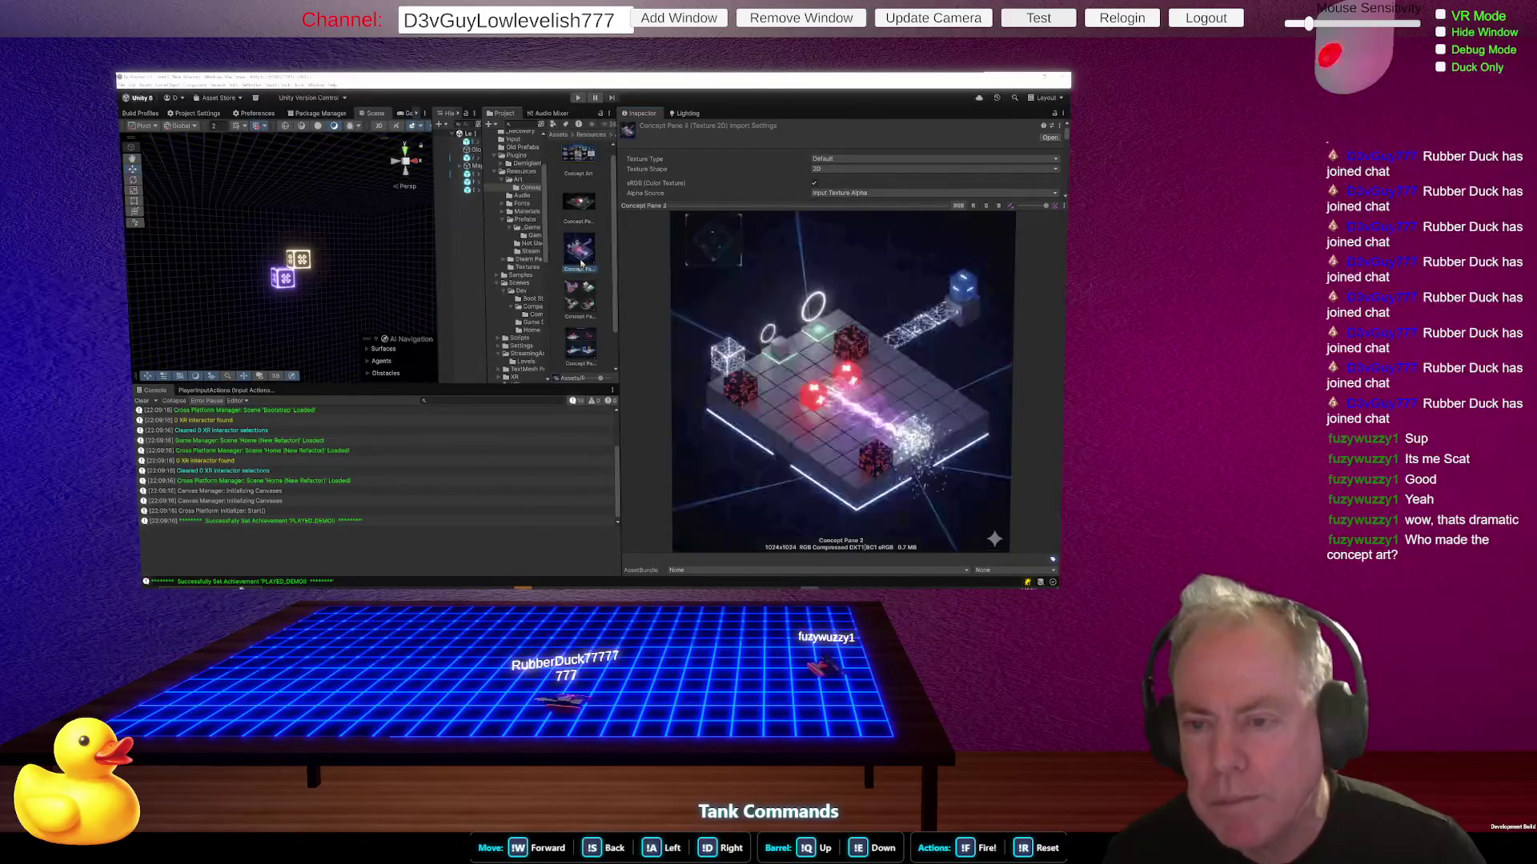
pyautogui.click(584, 205)
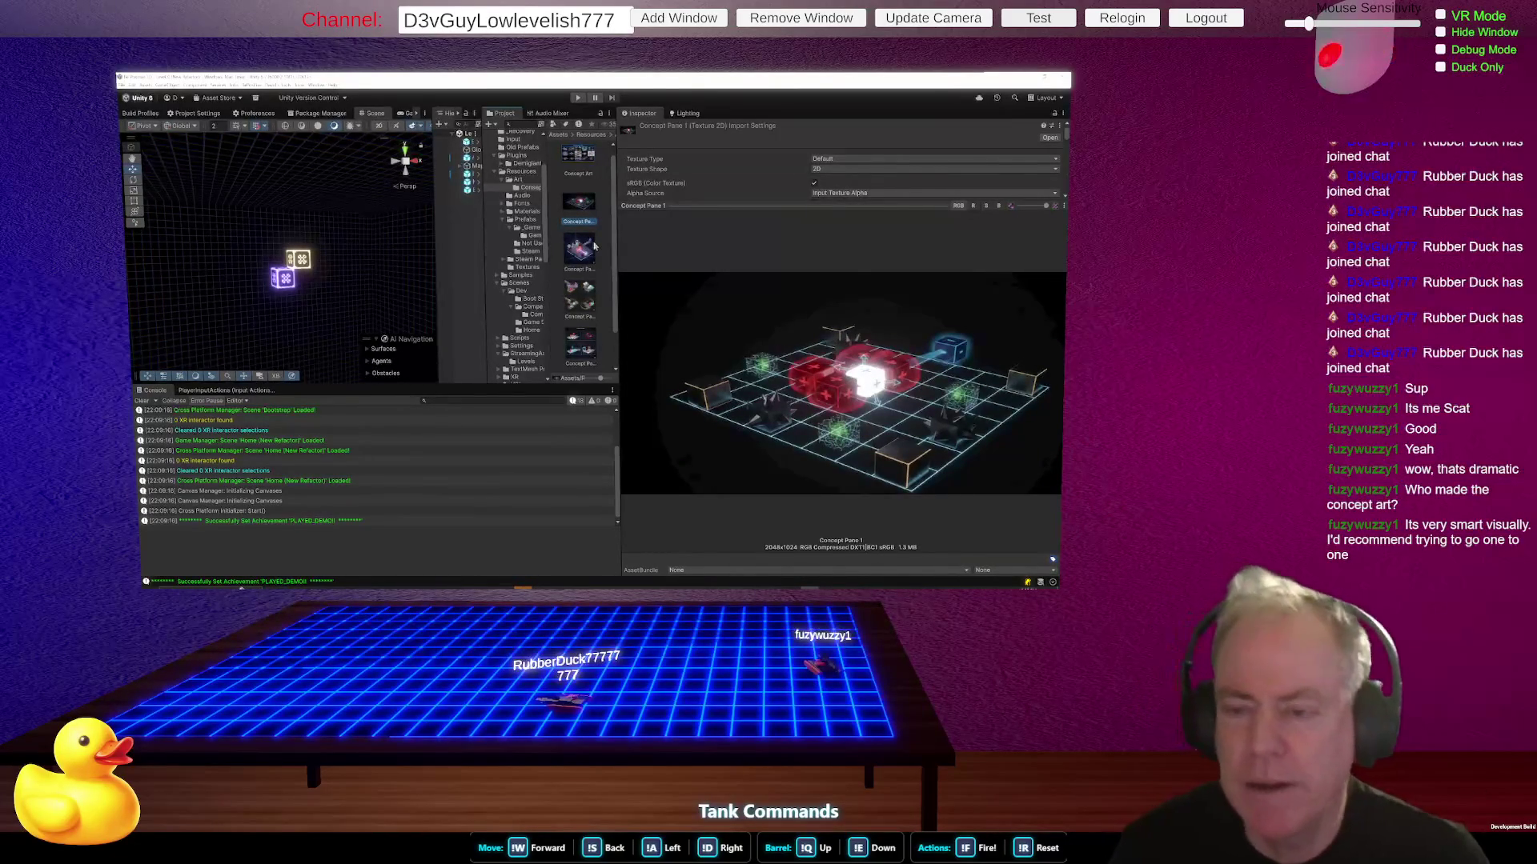
# - Widen the Project thumbnail grid and preview Concept Panes 1 and 2
pyautogui.moveTo(619, 265); pyautogui.dragTo(664, 269)
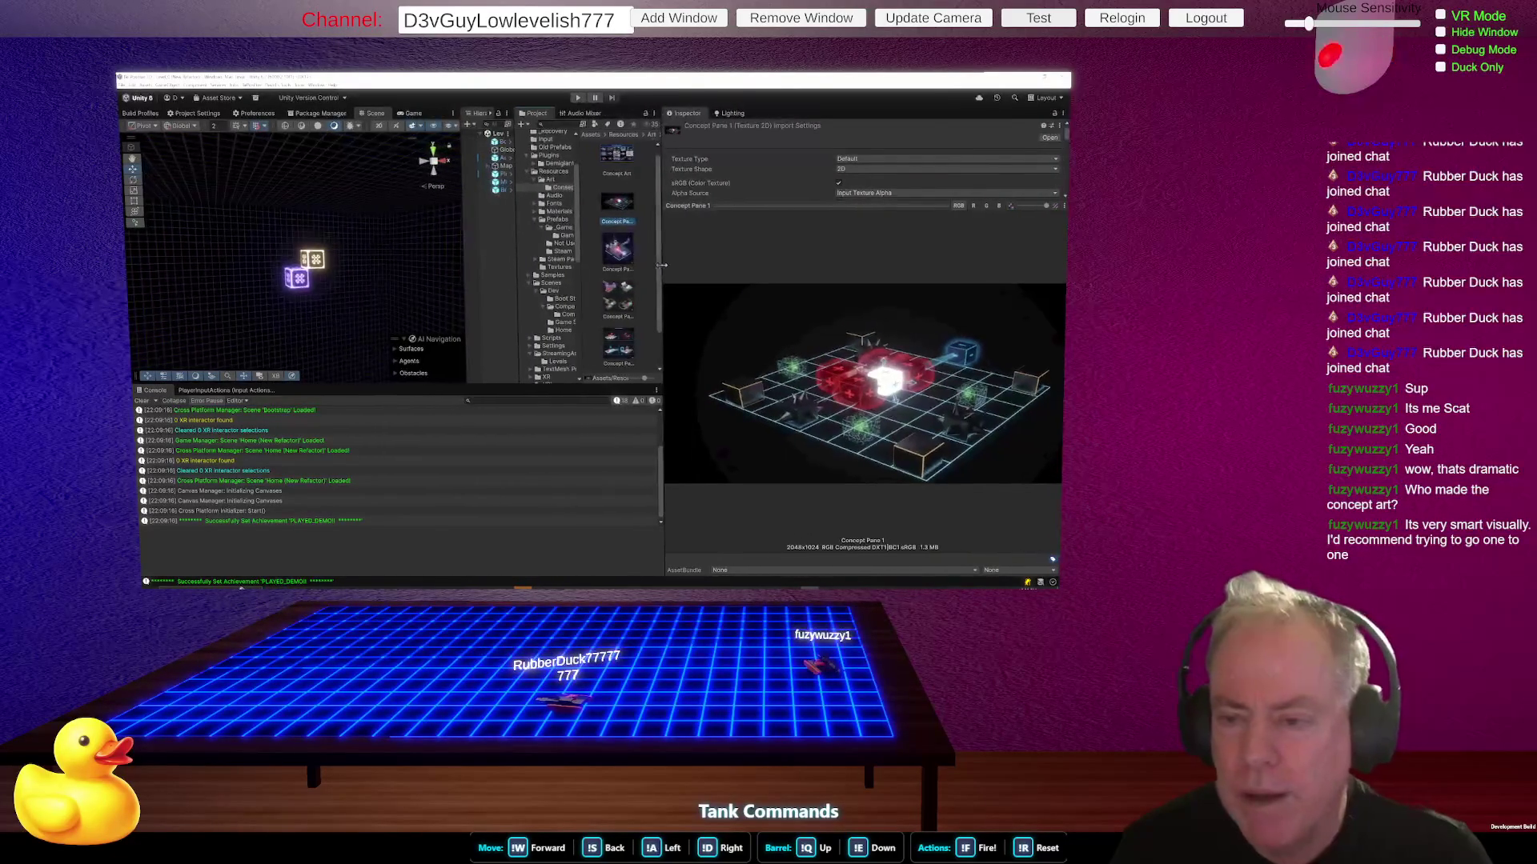
pyautogui.moveTo(574, 307); pyautogui.dragTo(533, 313)
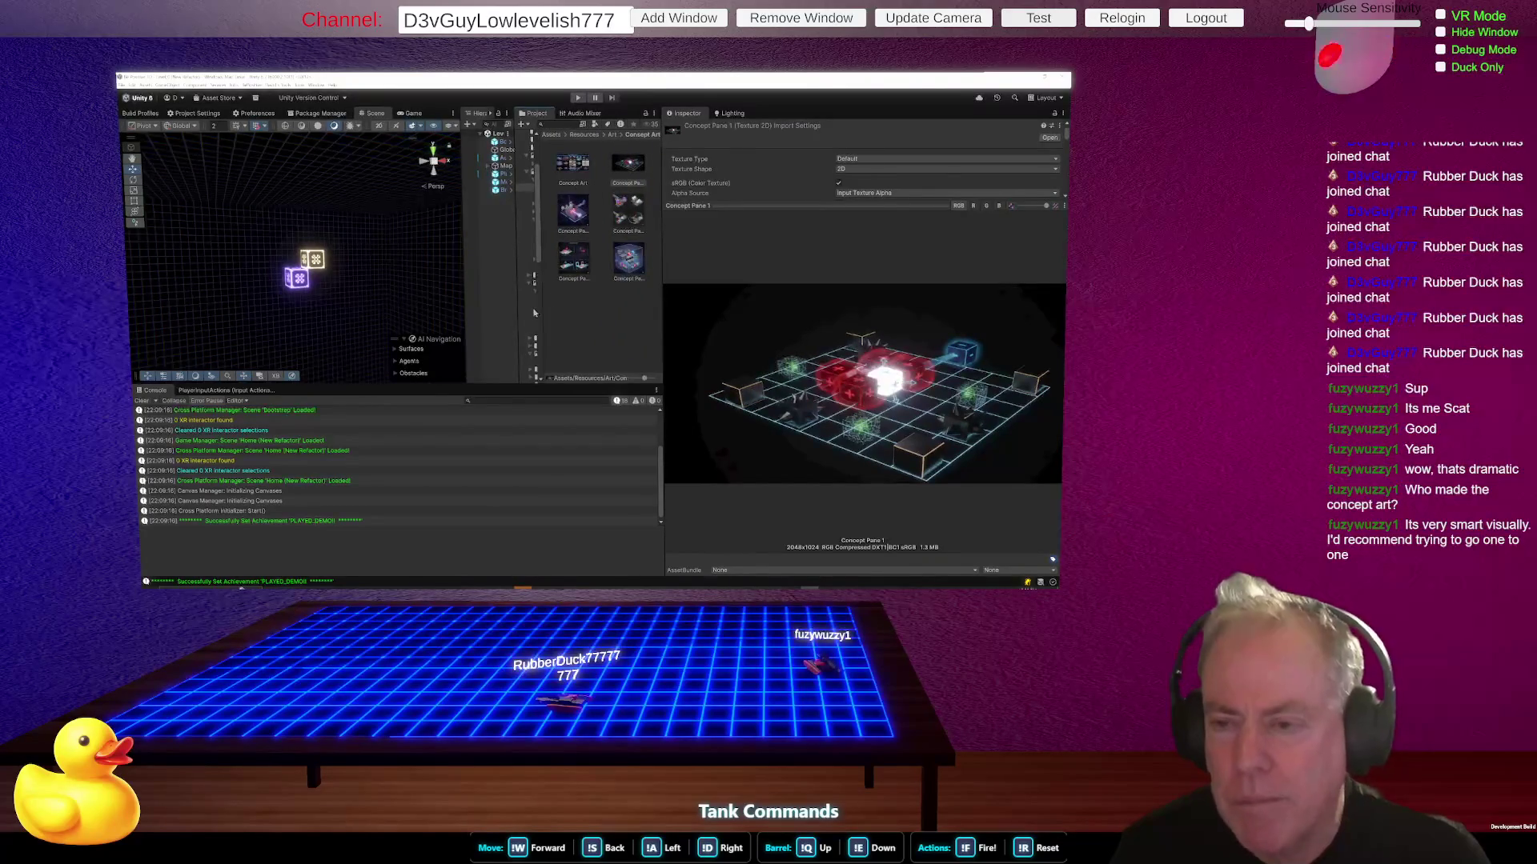
pyautogui.click(632, 166)
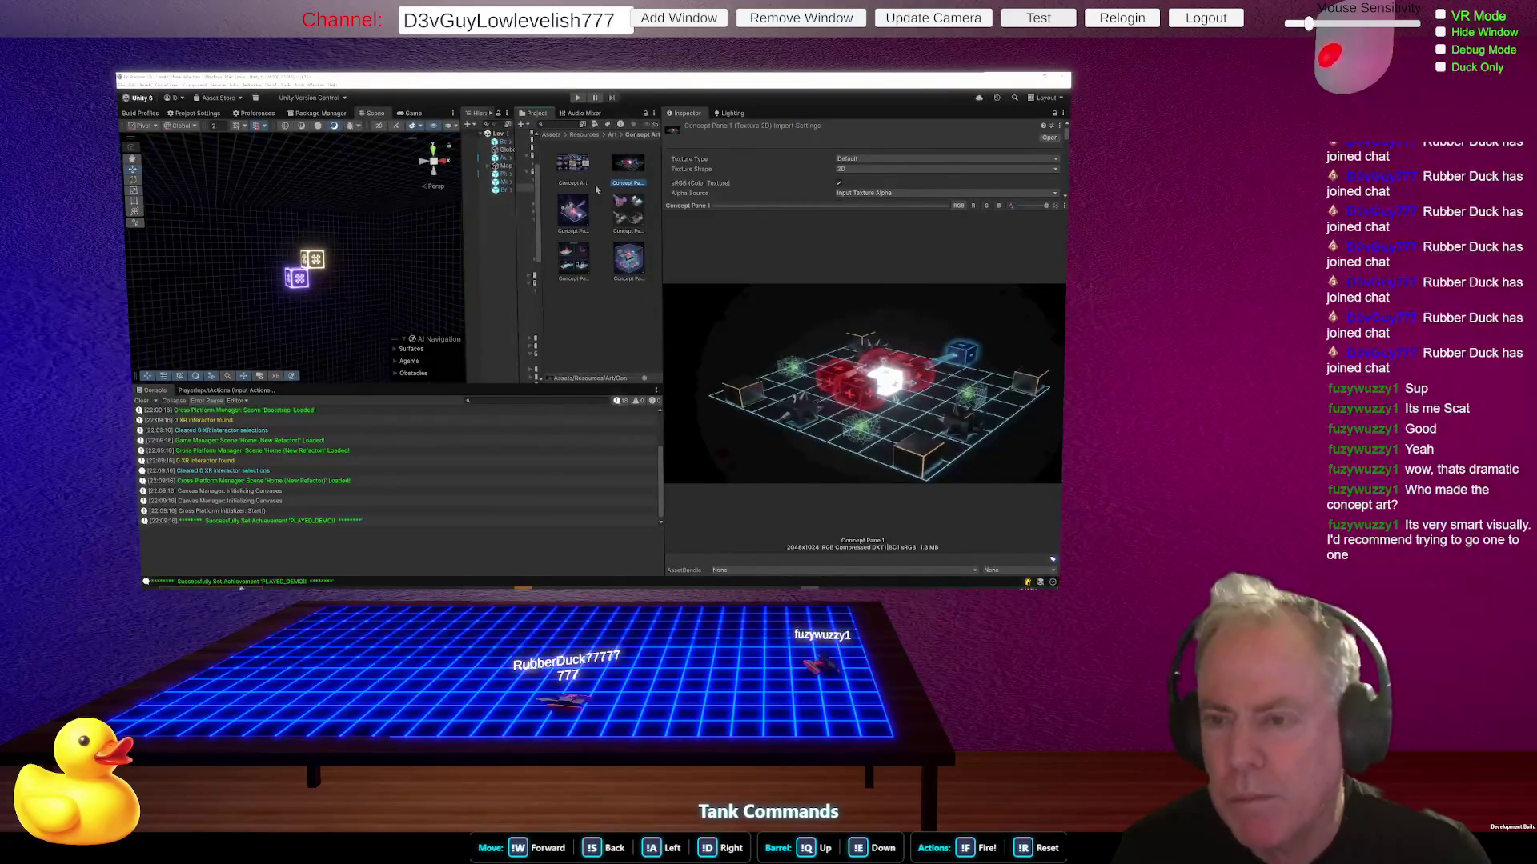
pyautogui.click(575, 213)
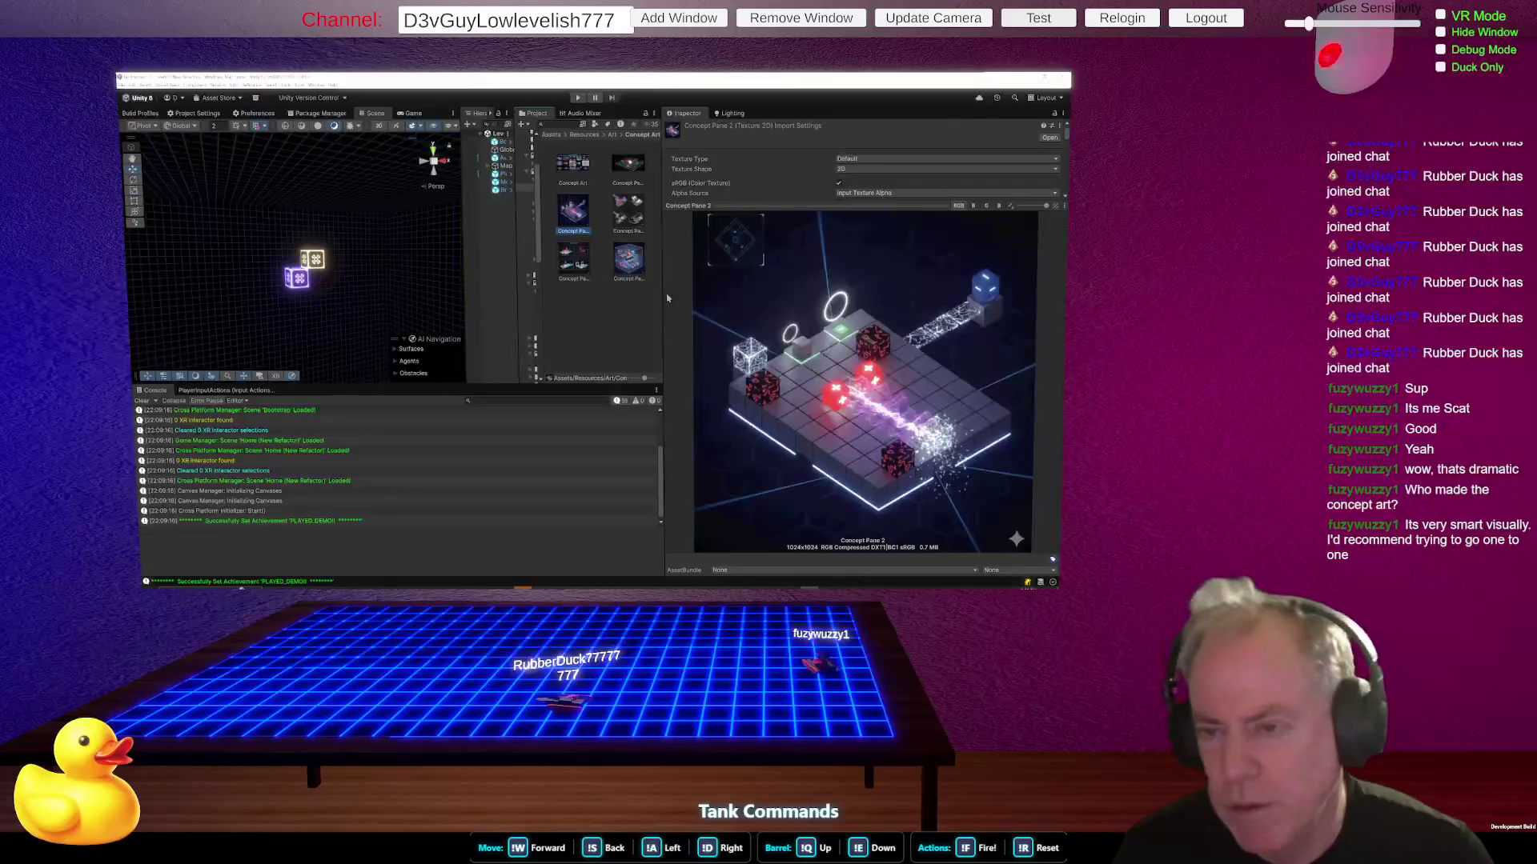
# - Page through Concept Panes 3, 4, 2, 4 and 5, then bring up the cube capture
pyautogui.click(636, 212)
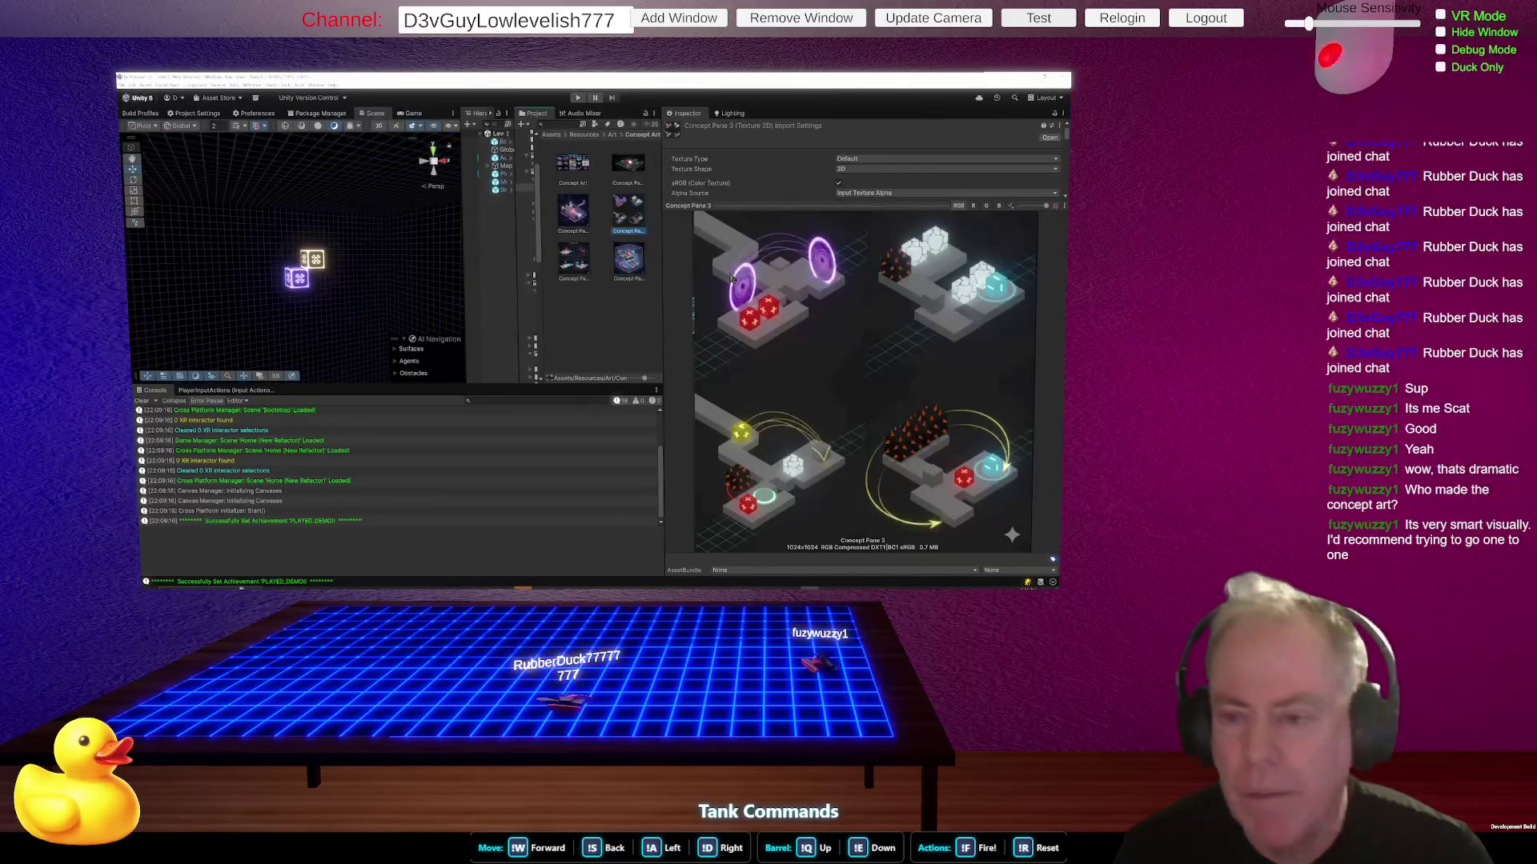
pyautogui.click(571, 268)
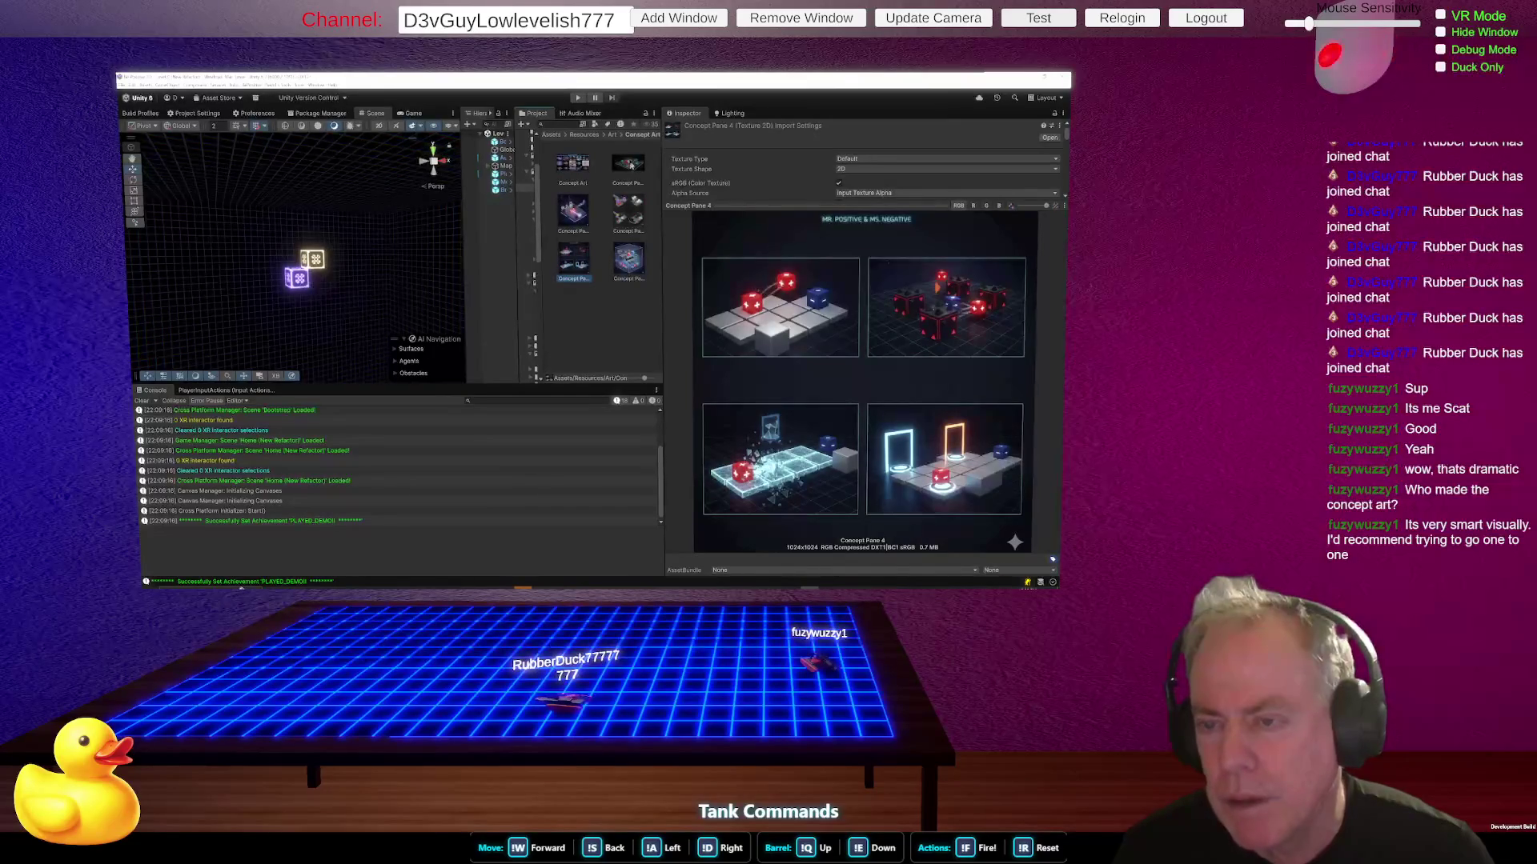
pyautogui.click(573, 212)
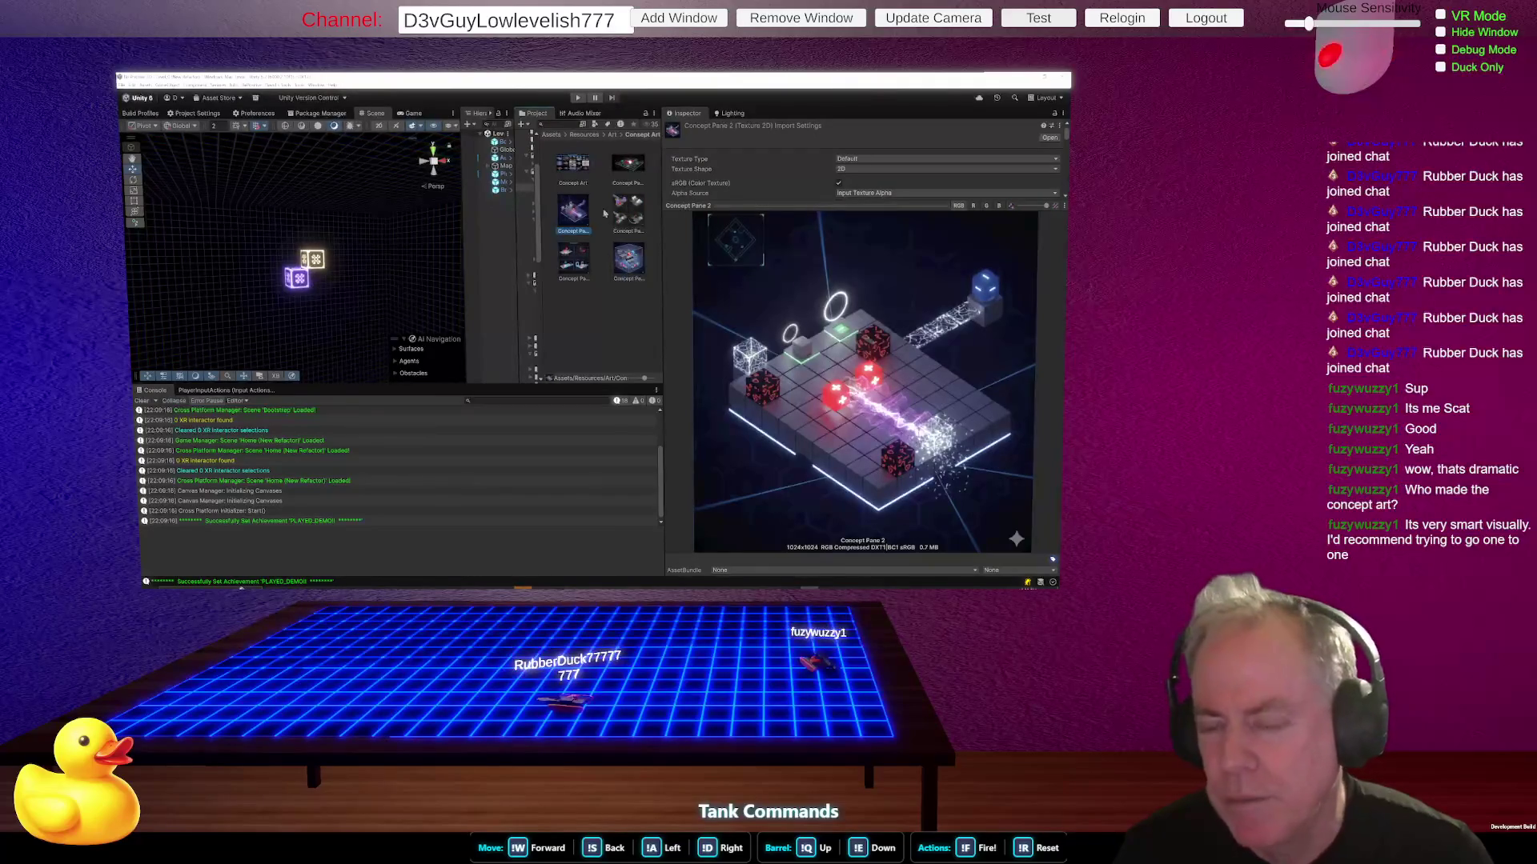
pyautogui.click(581, 271)
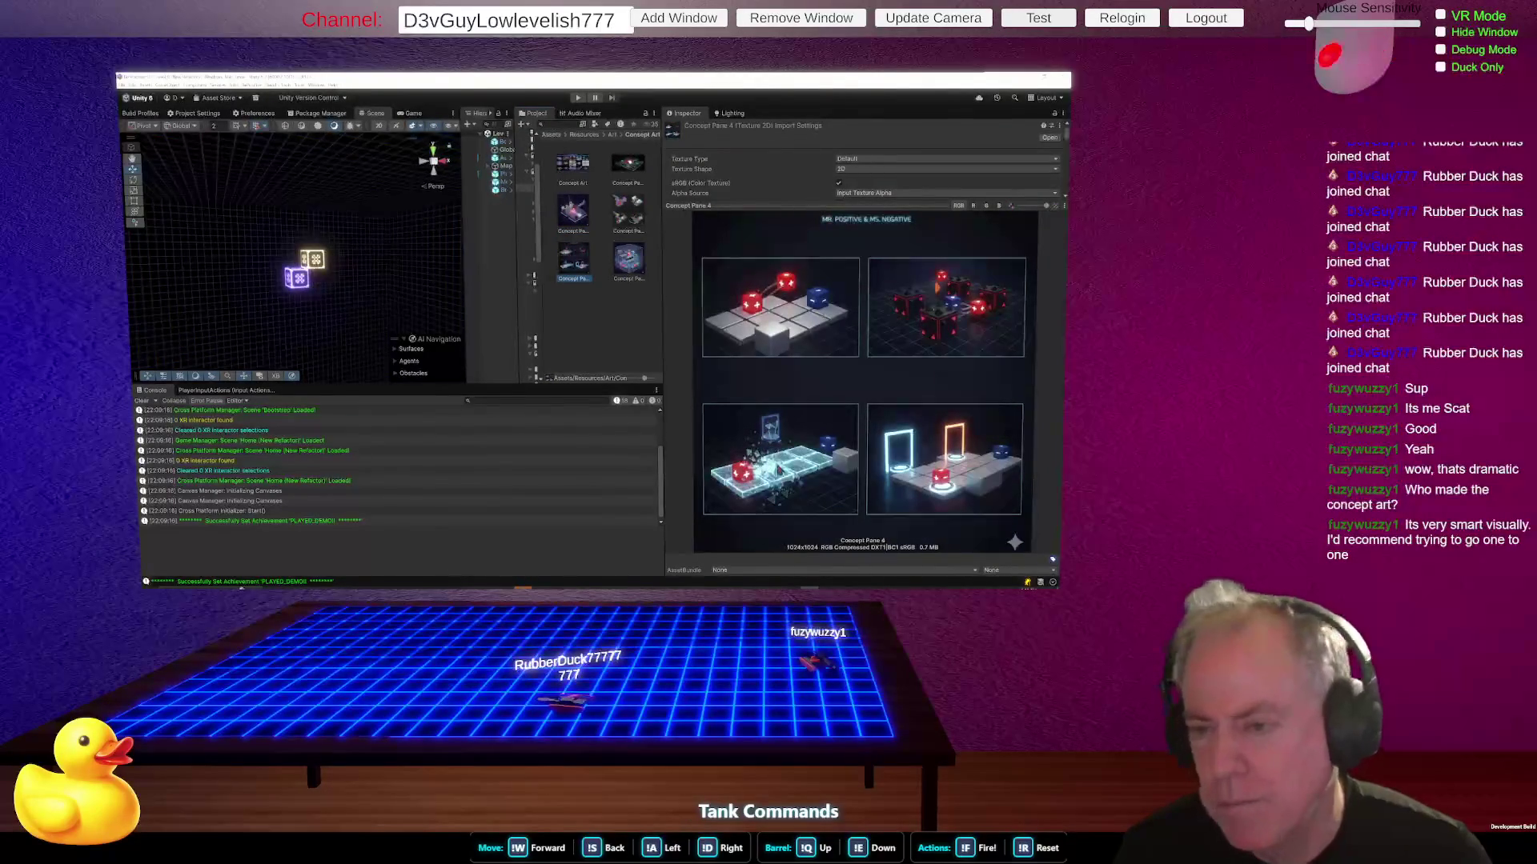
pyautogui.click(630, 270)
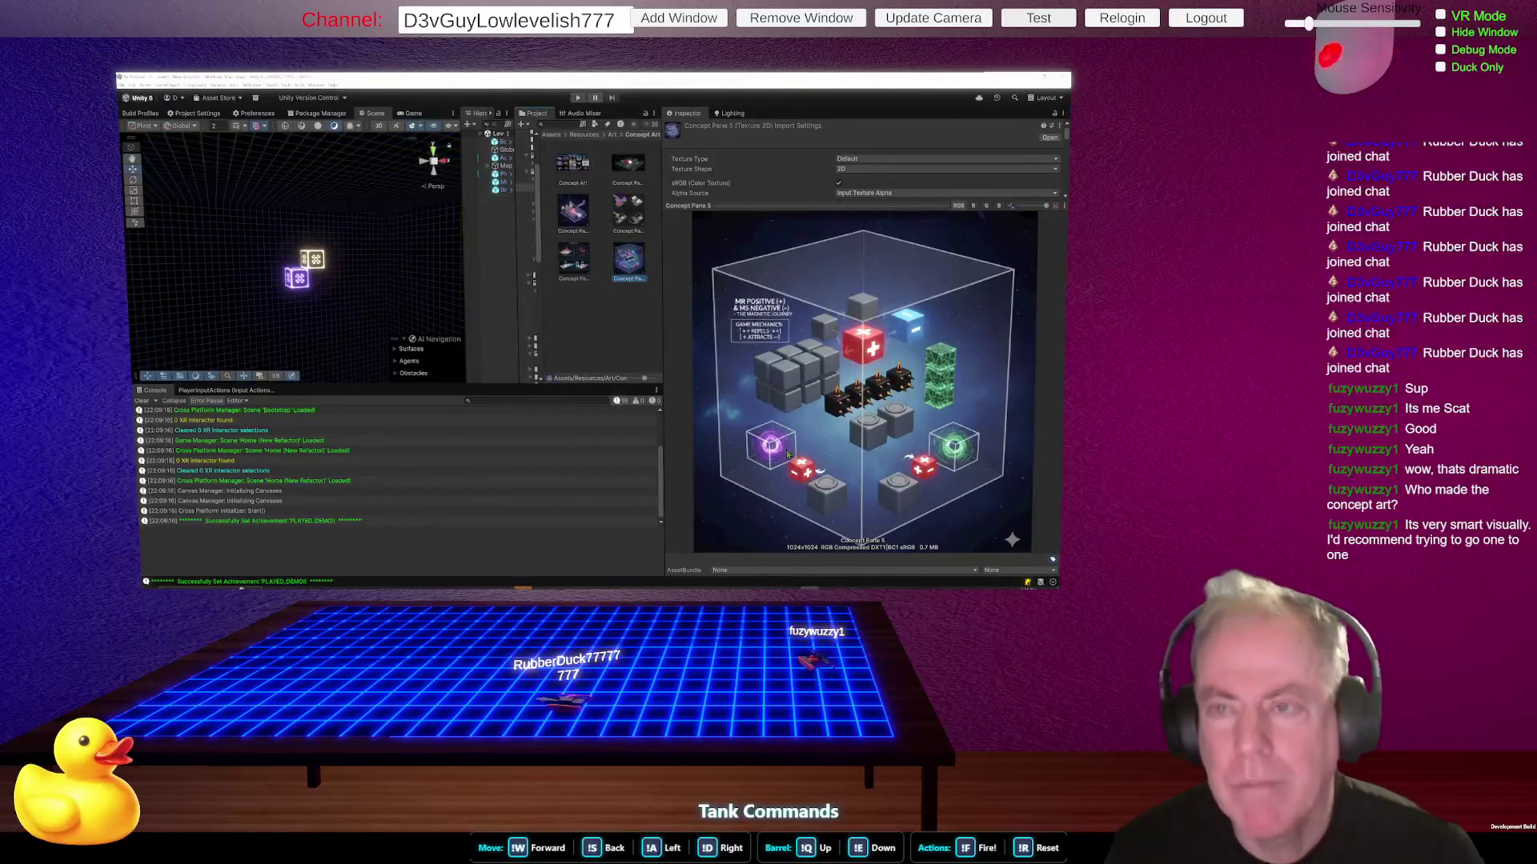
pyautogui.hotkey('alt', 'Tab')
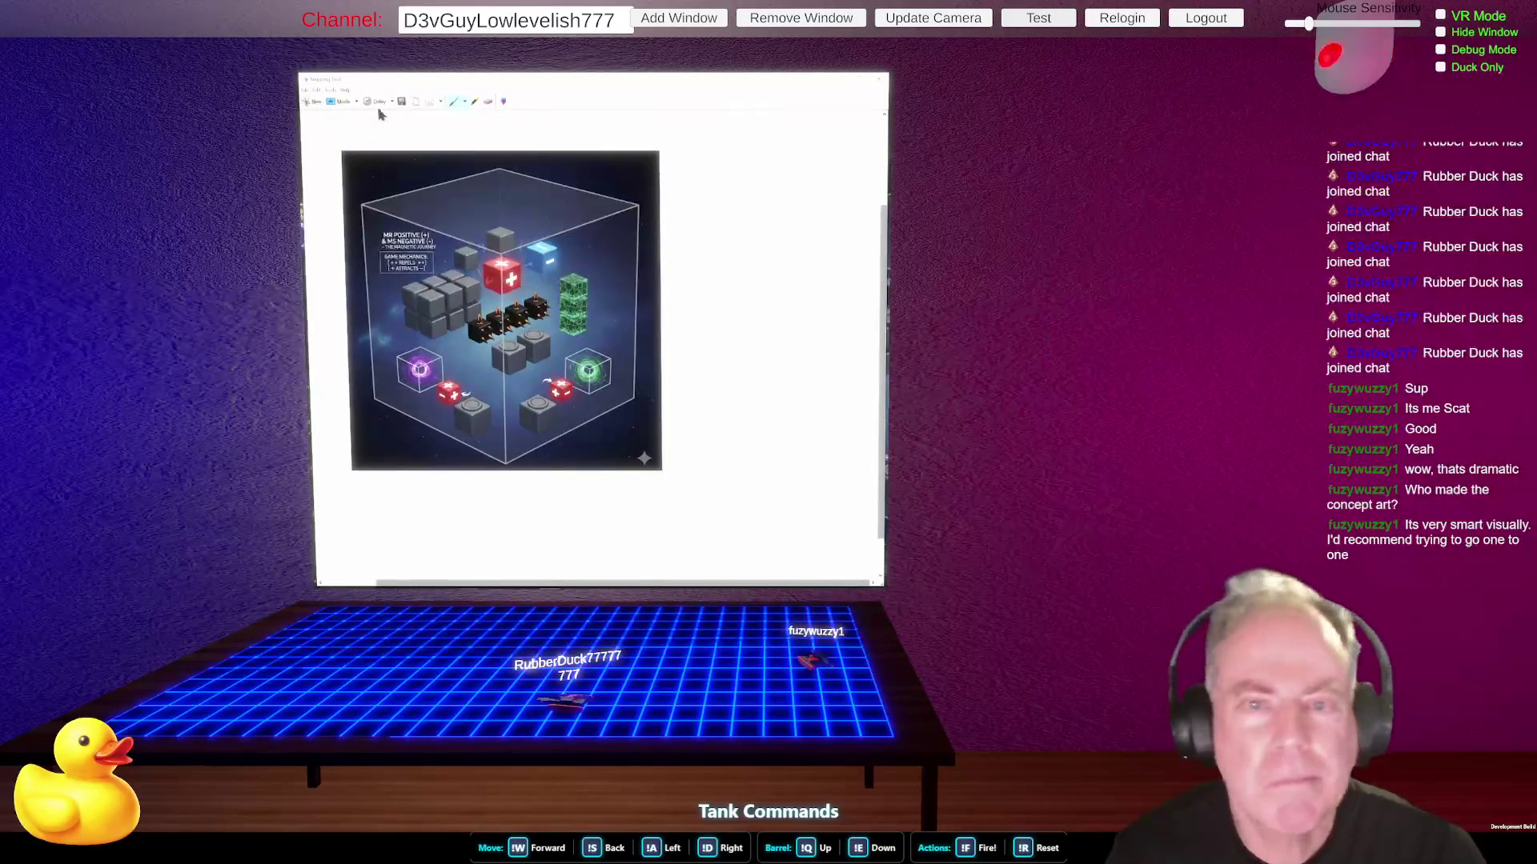
# - Check the Snipping Tool pen options, close the cube capture and return to the Figma board
pyautogui.click(329, 92)
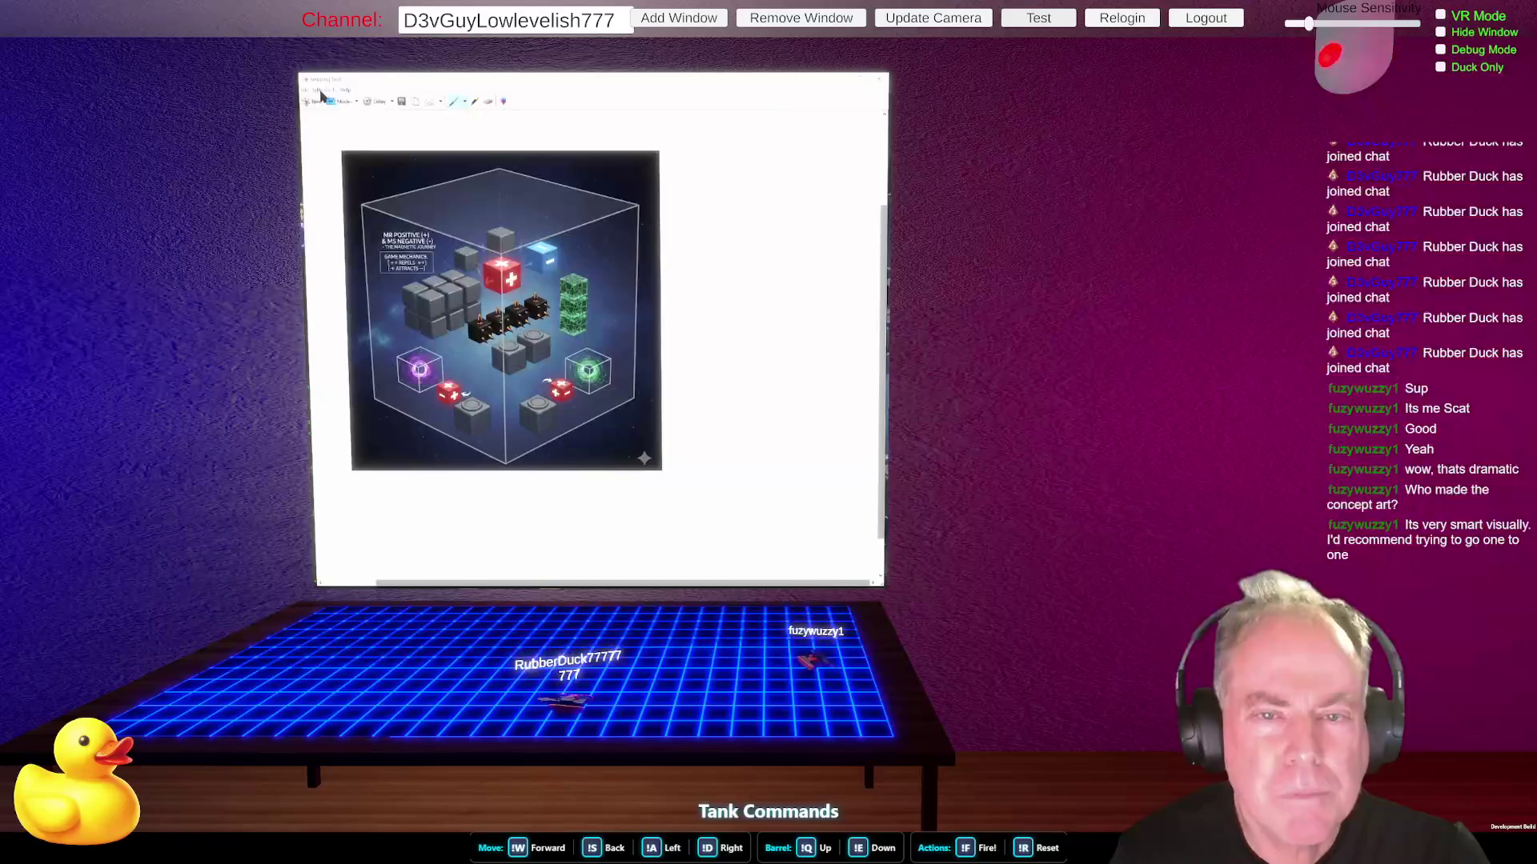
pyautogui.moveTo(317, 90)
pyautogui.click(707, 204)
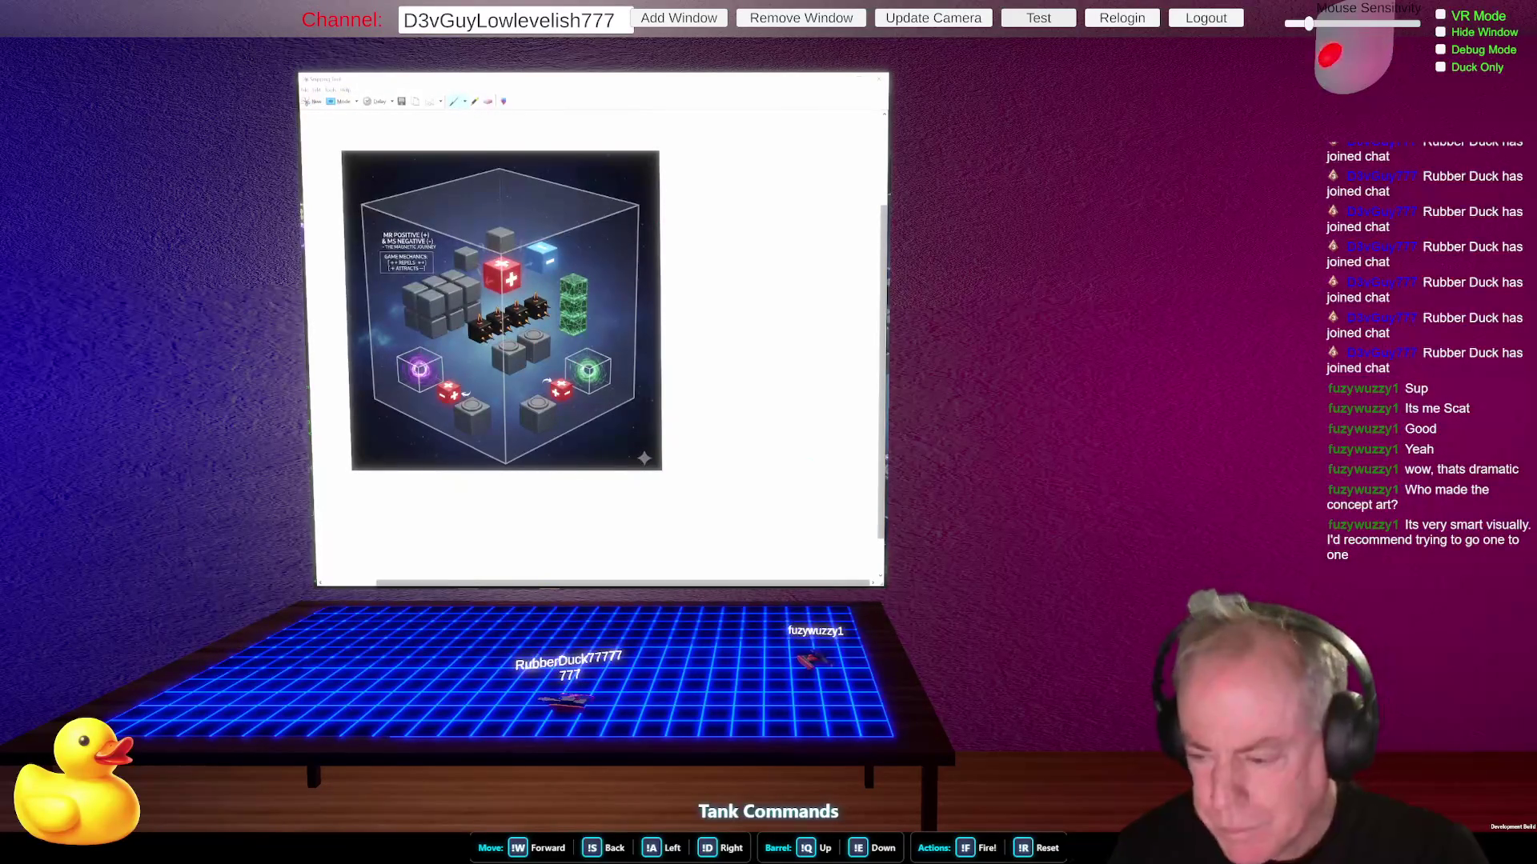
pyautogui.click(881, 79)
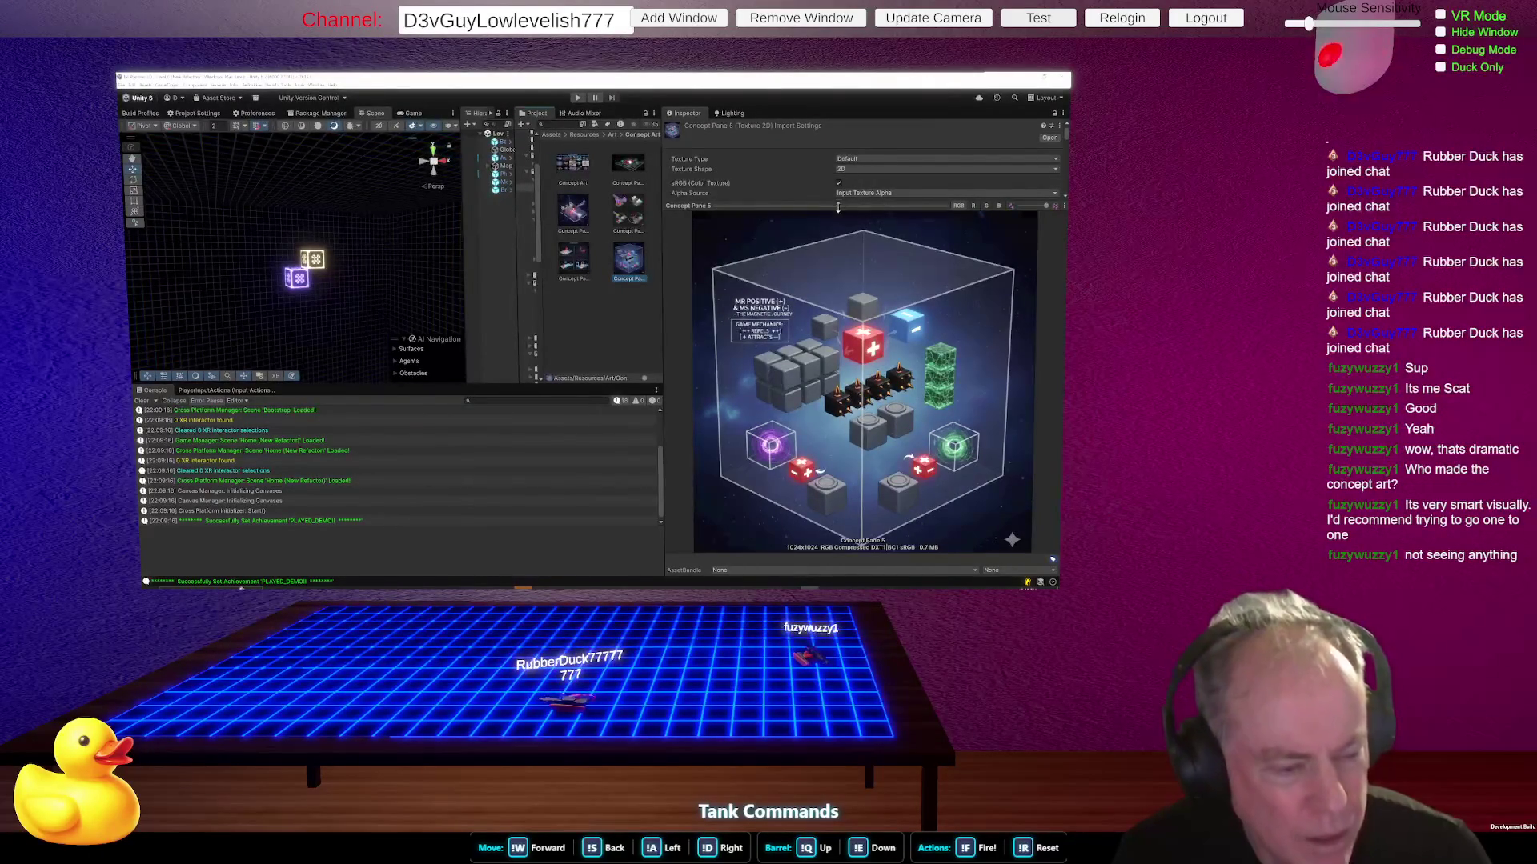
pyautogui.hotkey('alt', 'Tab')
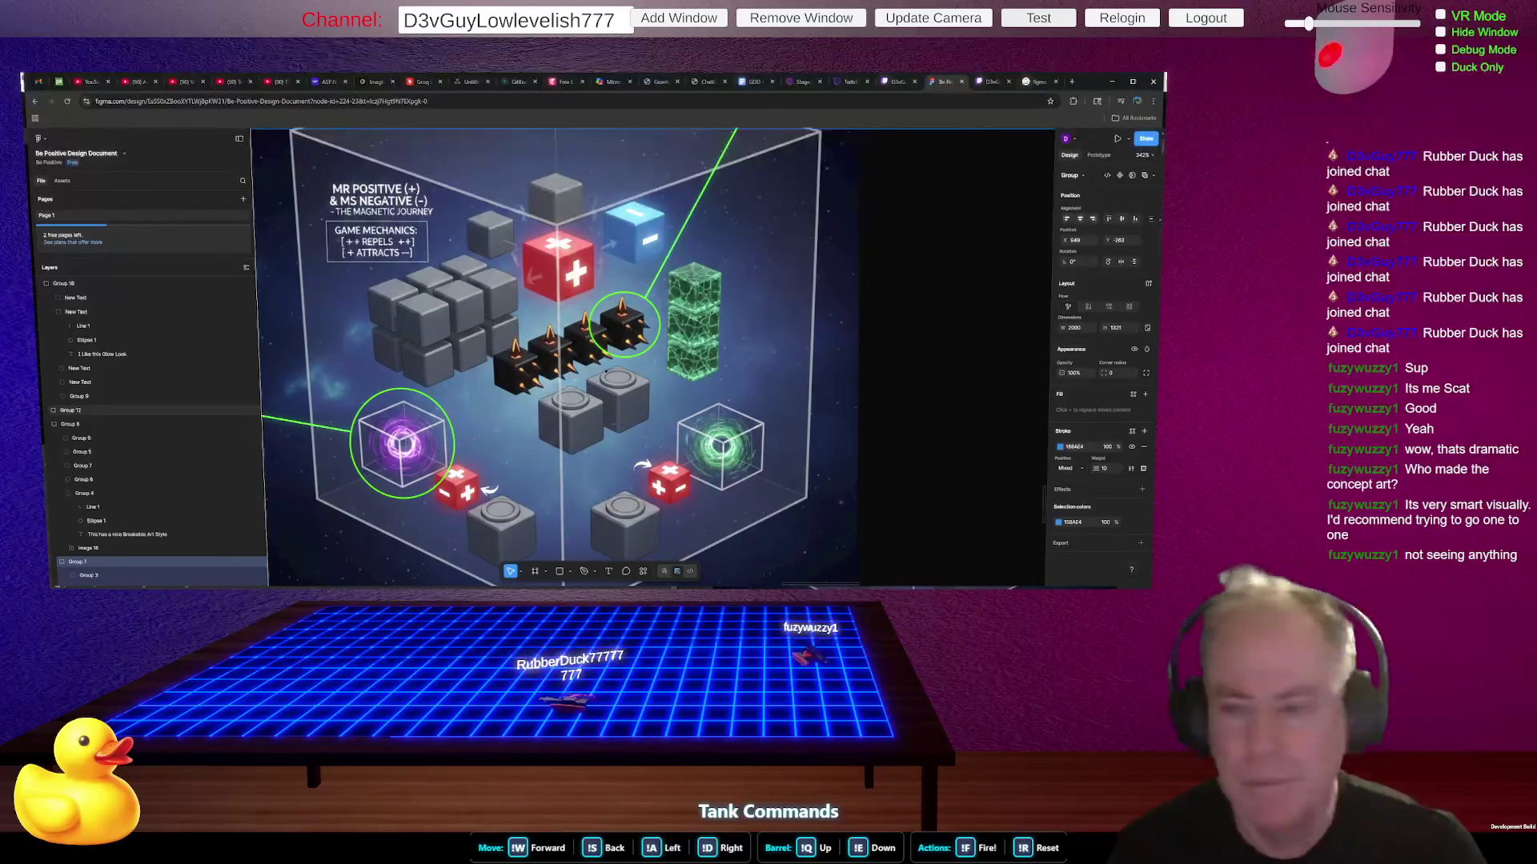
# - Zoom the canvas to show the Portals section with the cube art and four-panel sheet
pyautogui.scroll(5, 553, 363)
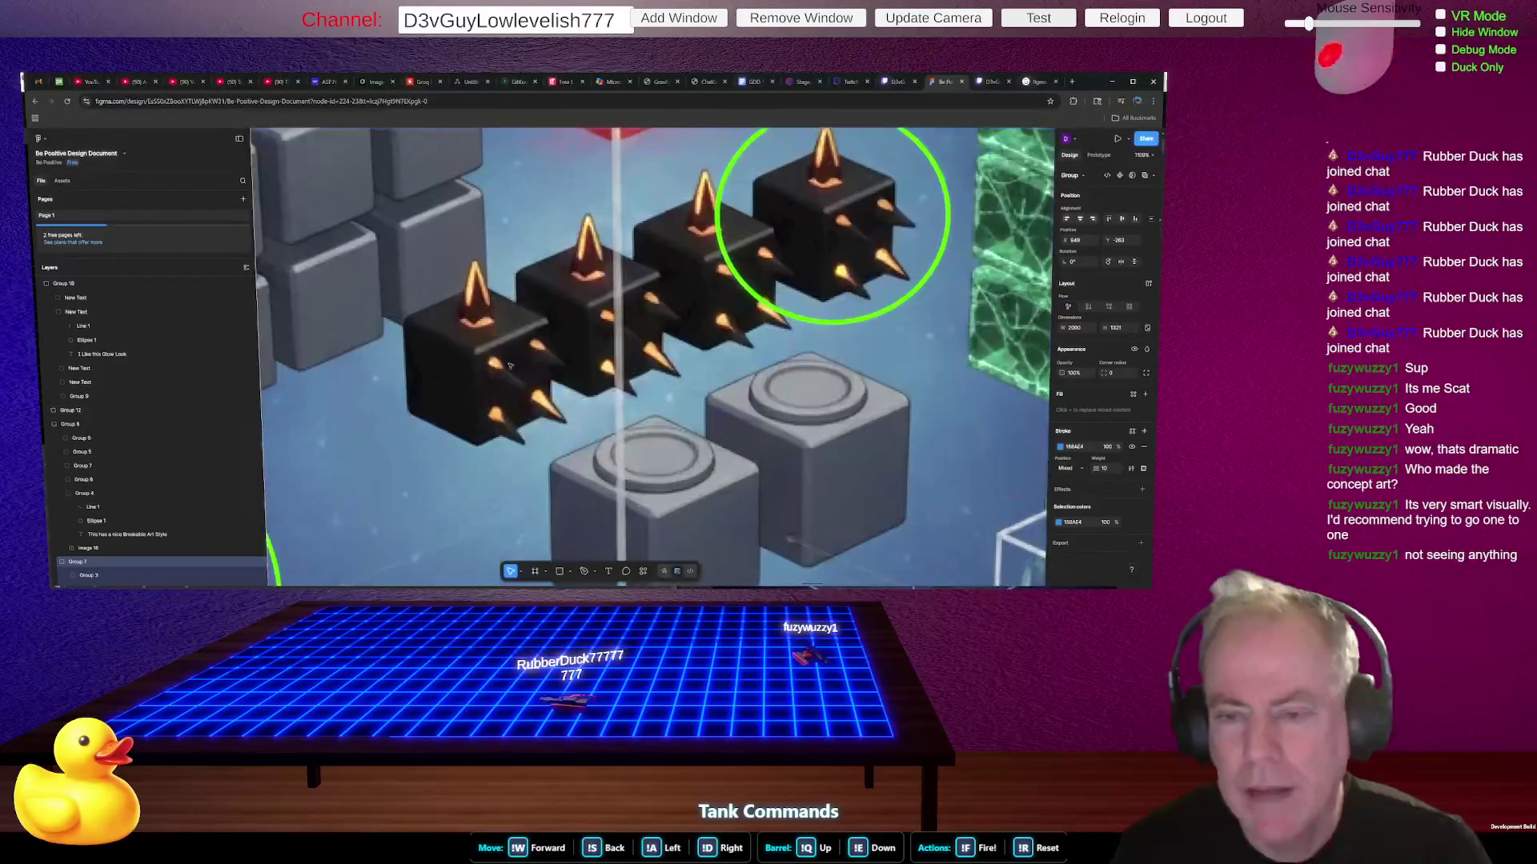
pyautogui.scroll(-10, 498, 349)
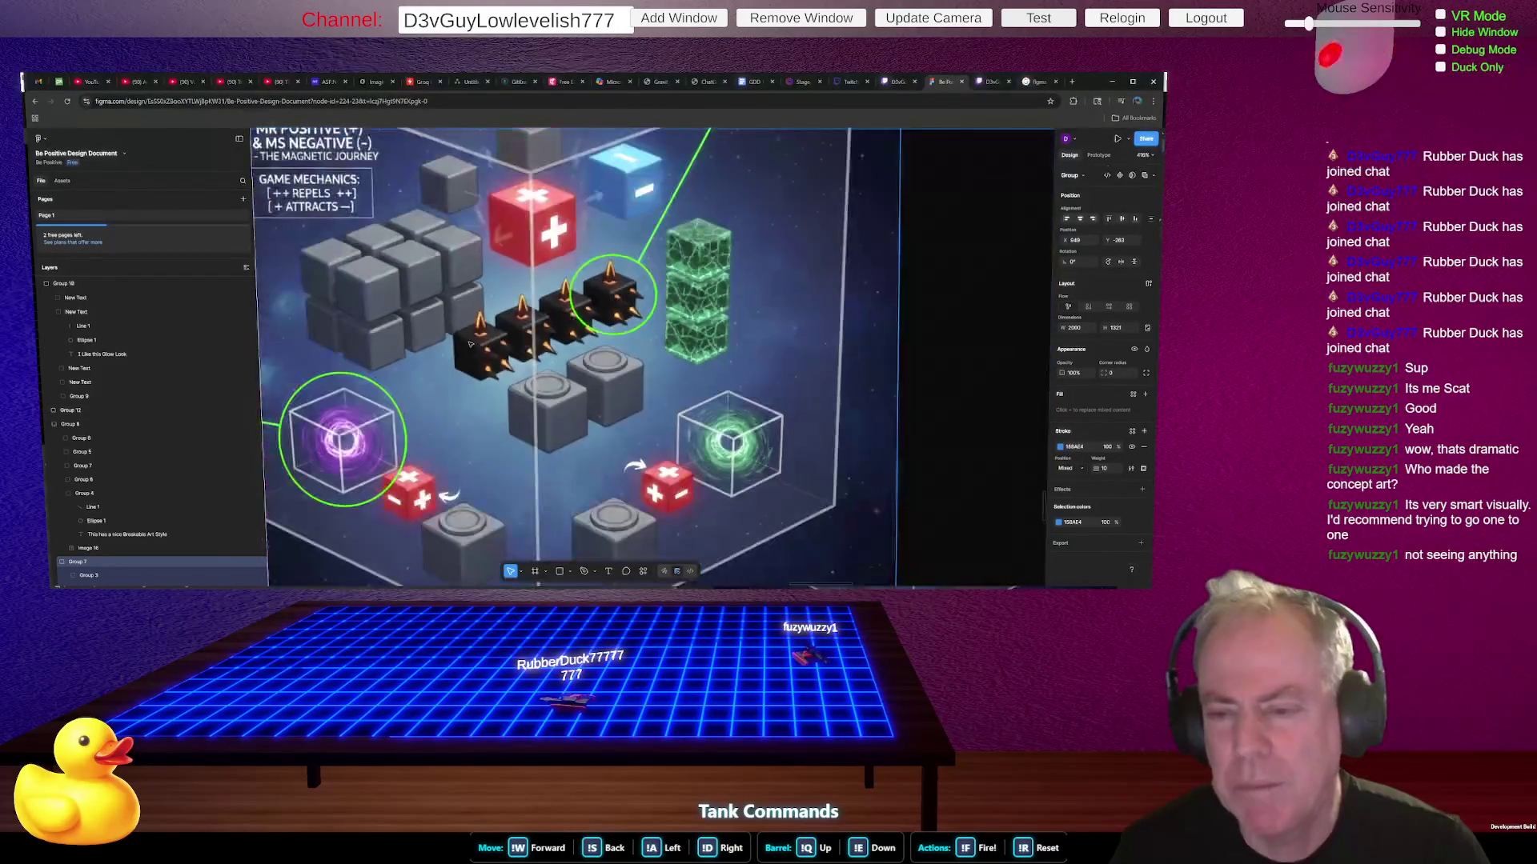
pyautogui.scroll(-3, 465, 345)
pyautogui.scroll(6, 680, 321)
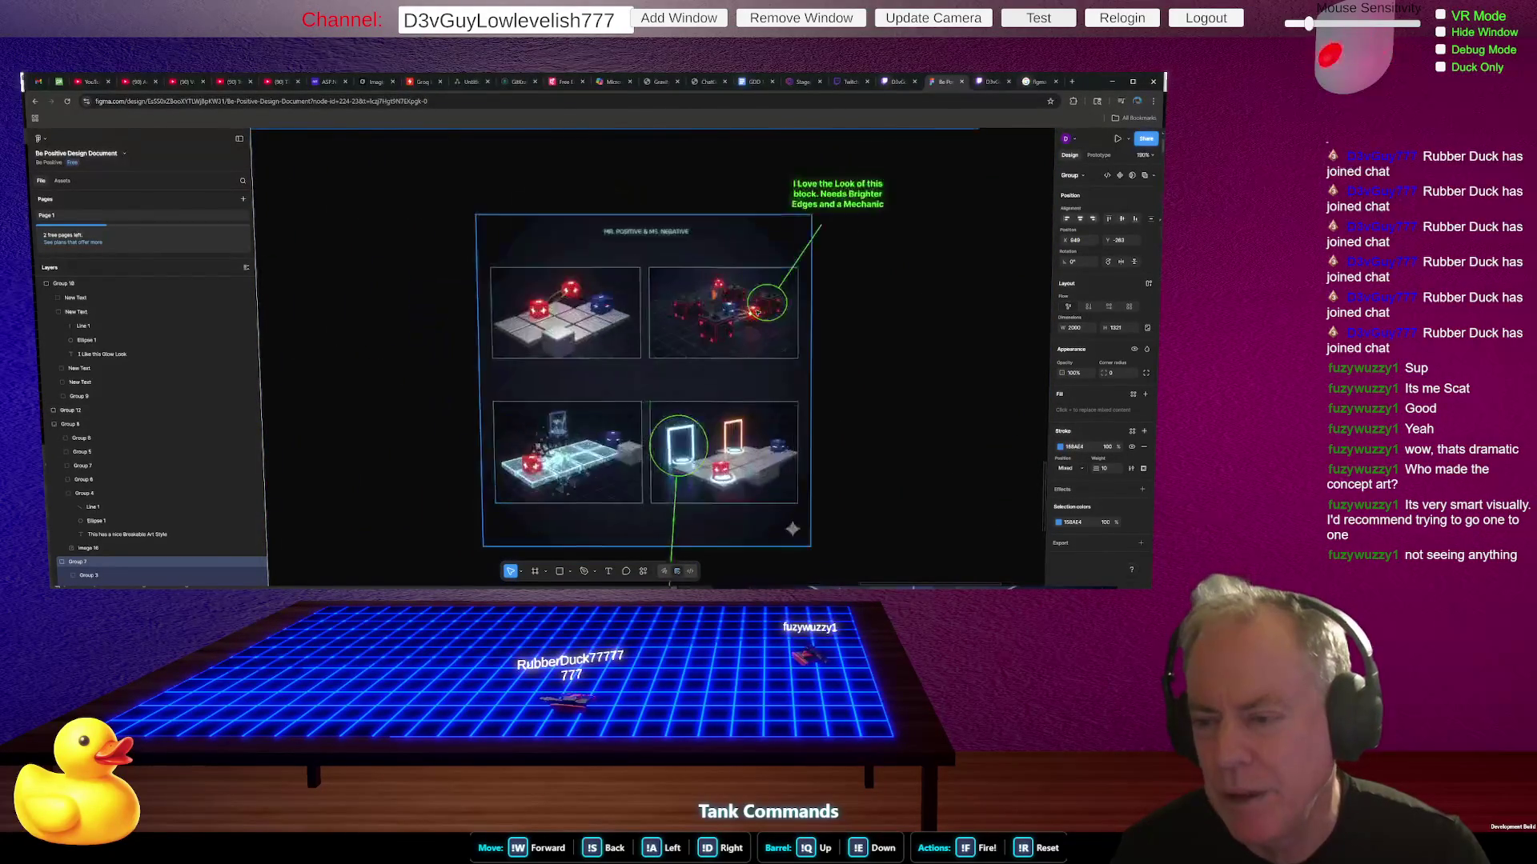
pyautogui.scroll(3, 679, 321)
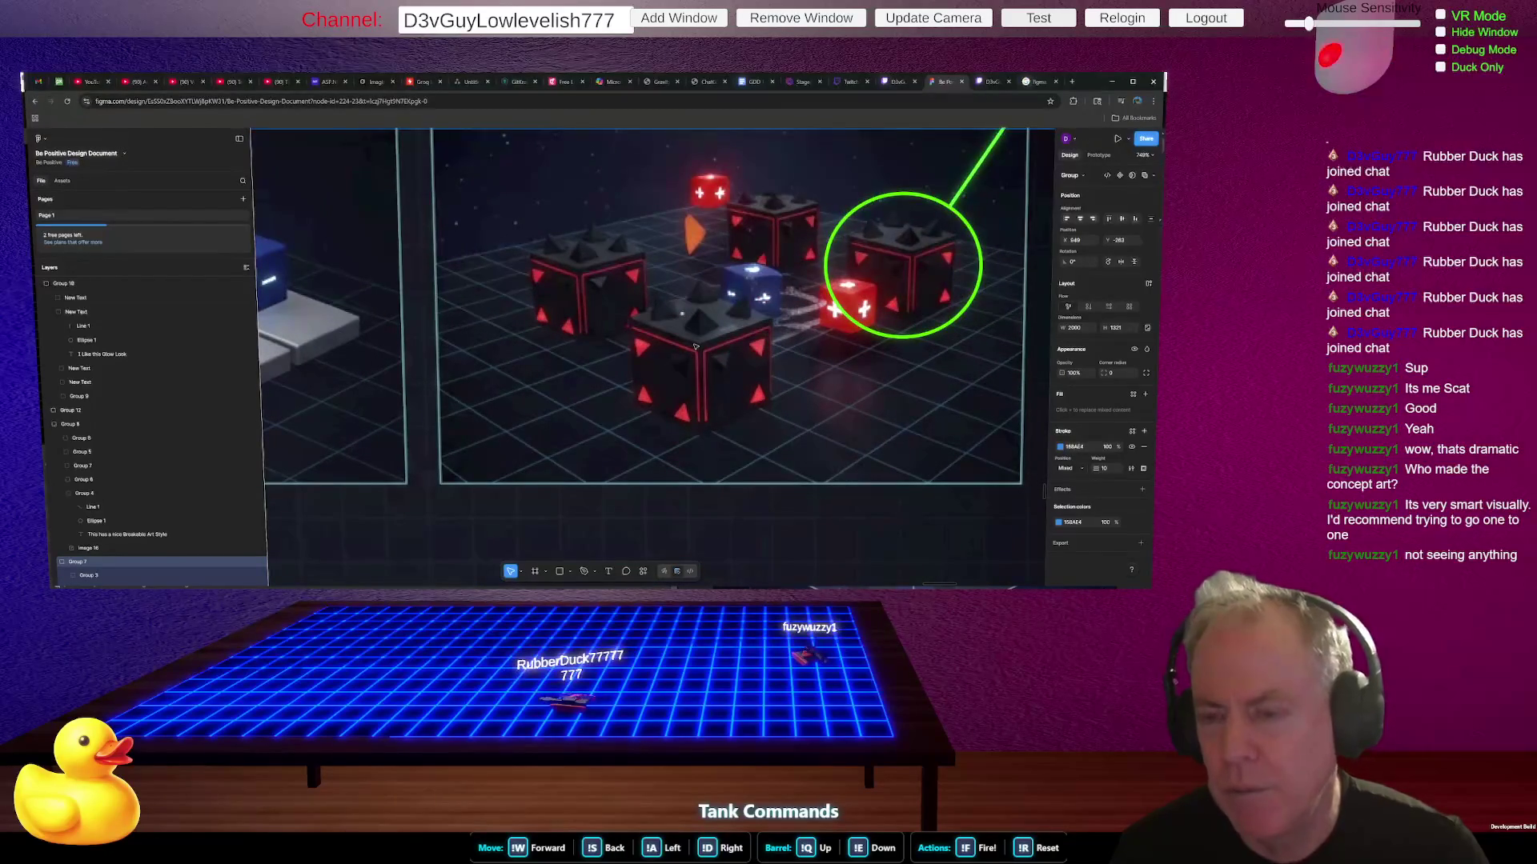
pyautogui.scroll(1, 696, 345)
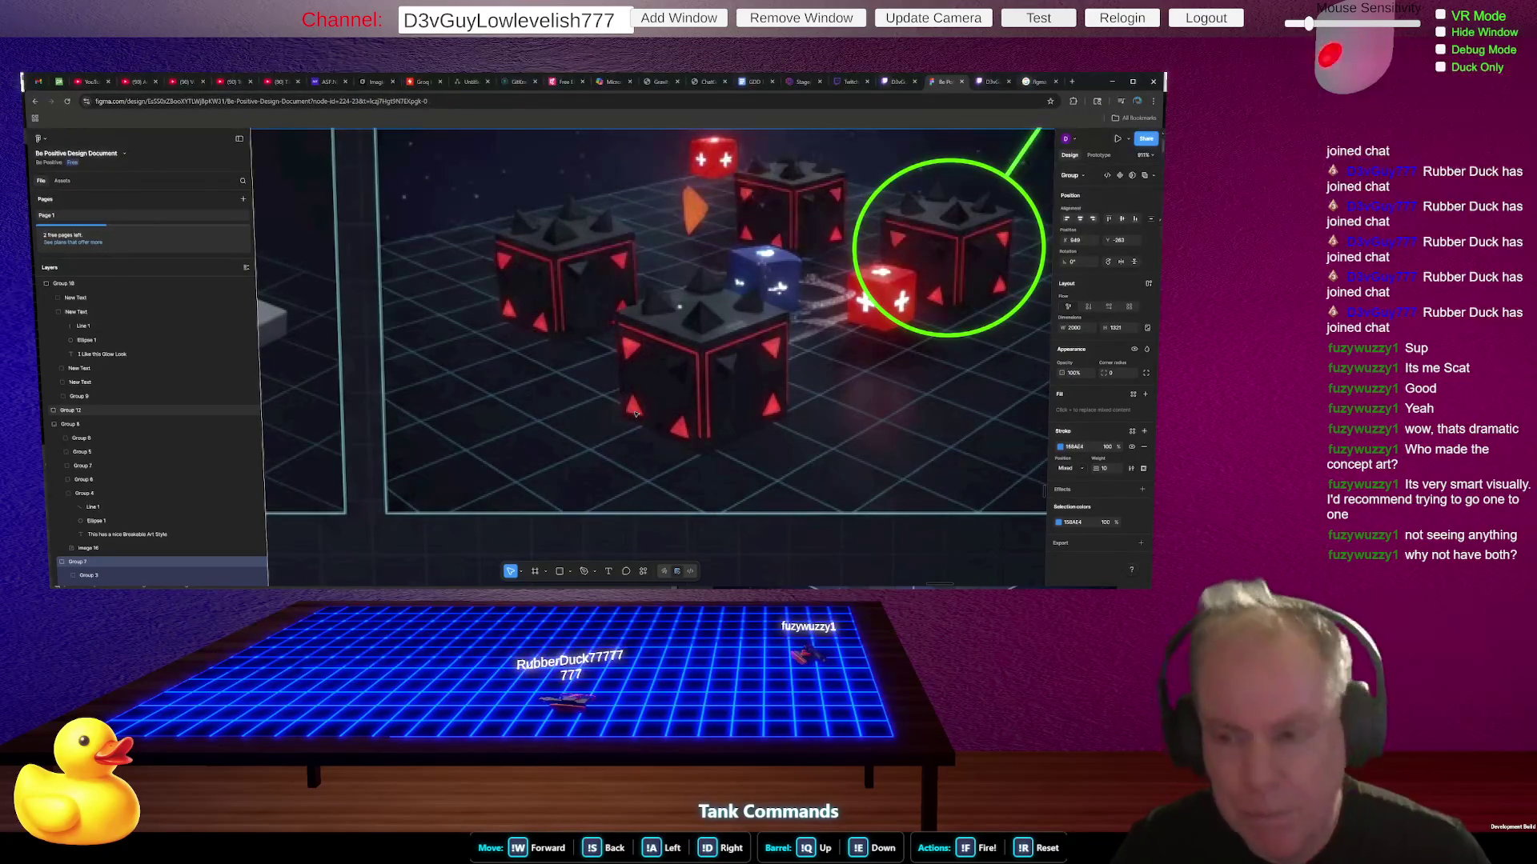
pyautogui.scroll(-5, 858, 310)
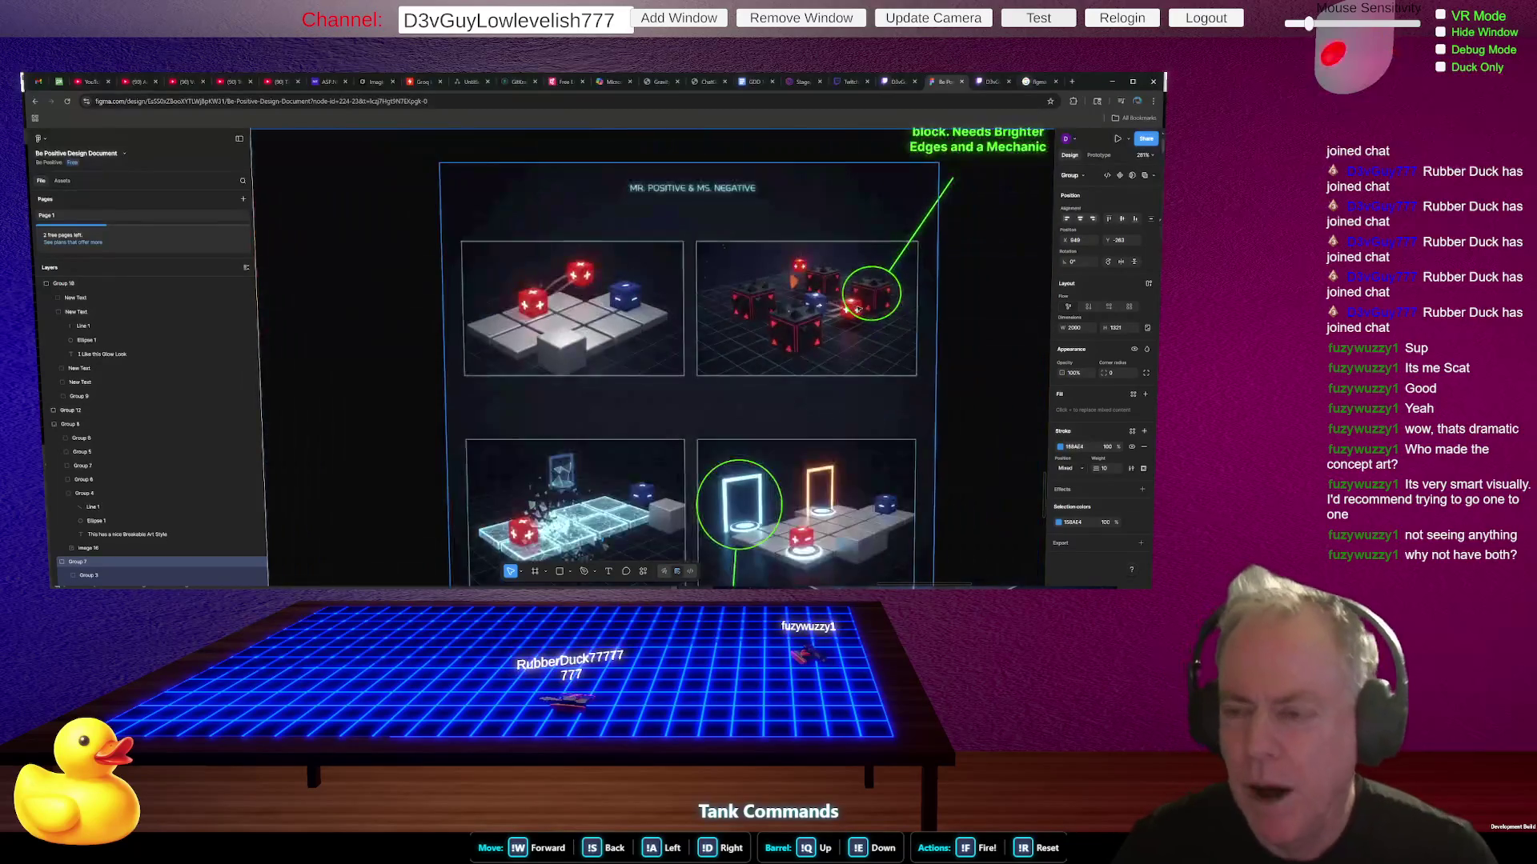
pyautogui.scroll(-5, 834, 322)
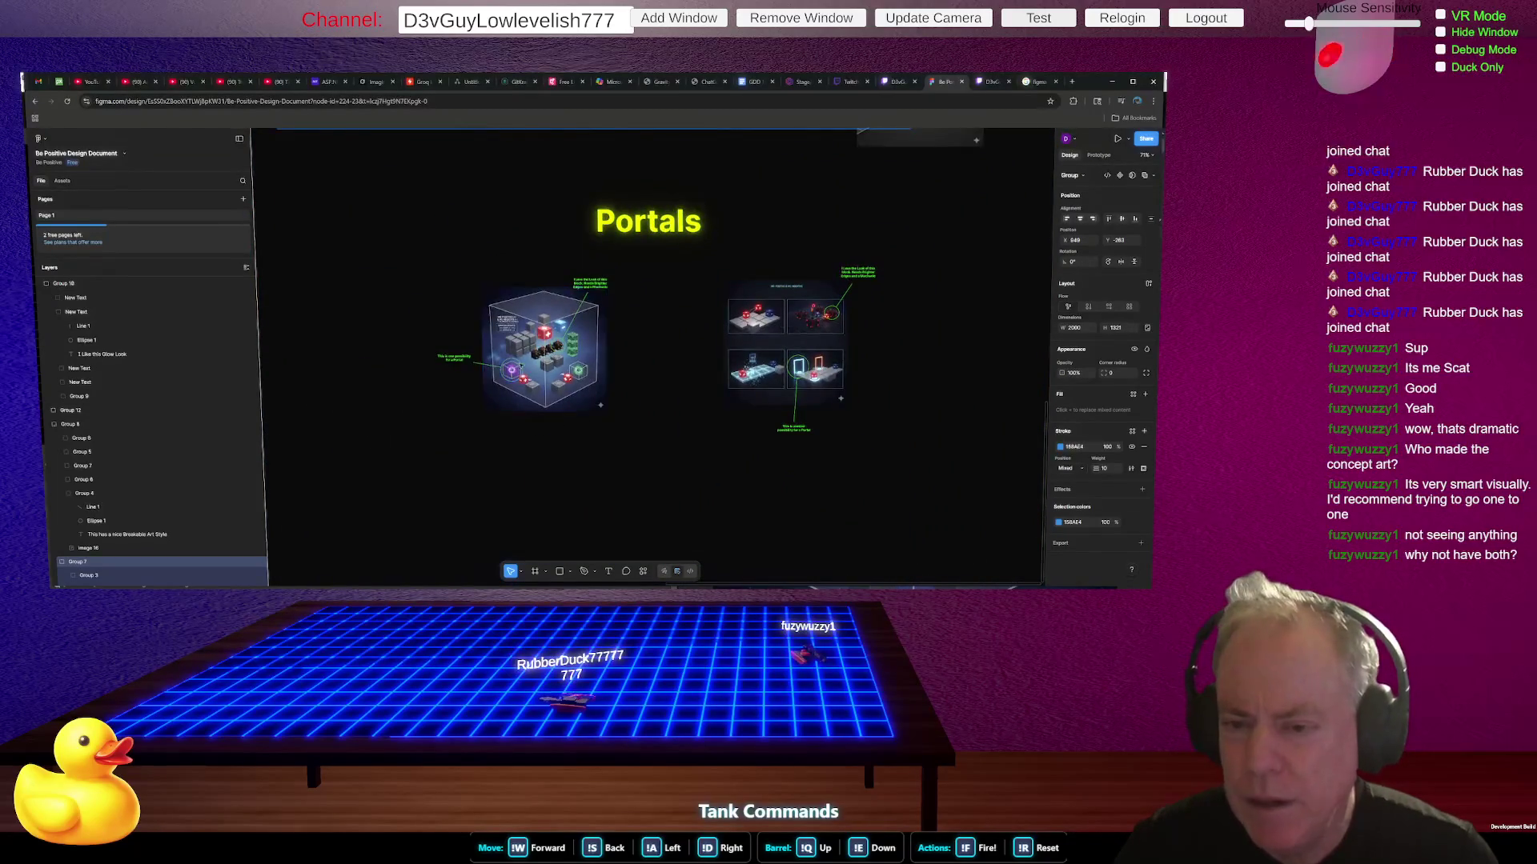
# - Zoom in on the Mr Positive & Ms Negative cube artwork to inspect spikes, portals and crystals
pyautogui.scroll(5, 530, 361)
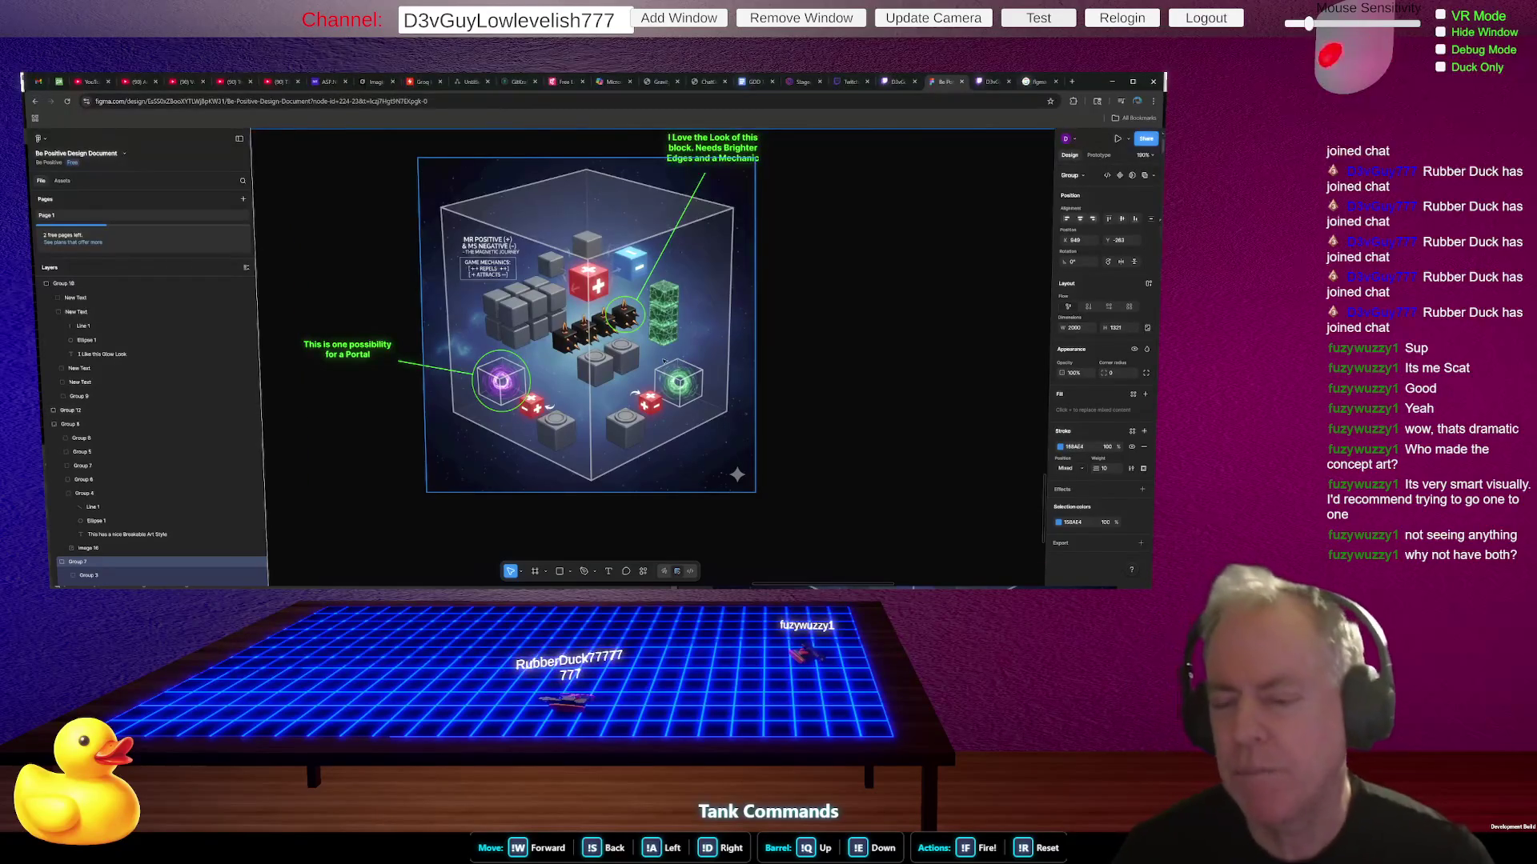
pyautogui.scroll(-3, 617, 391)
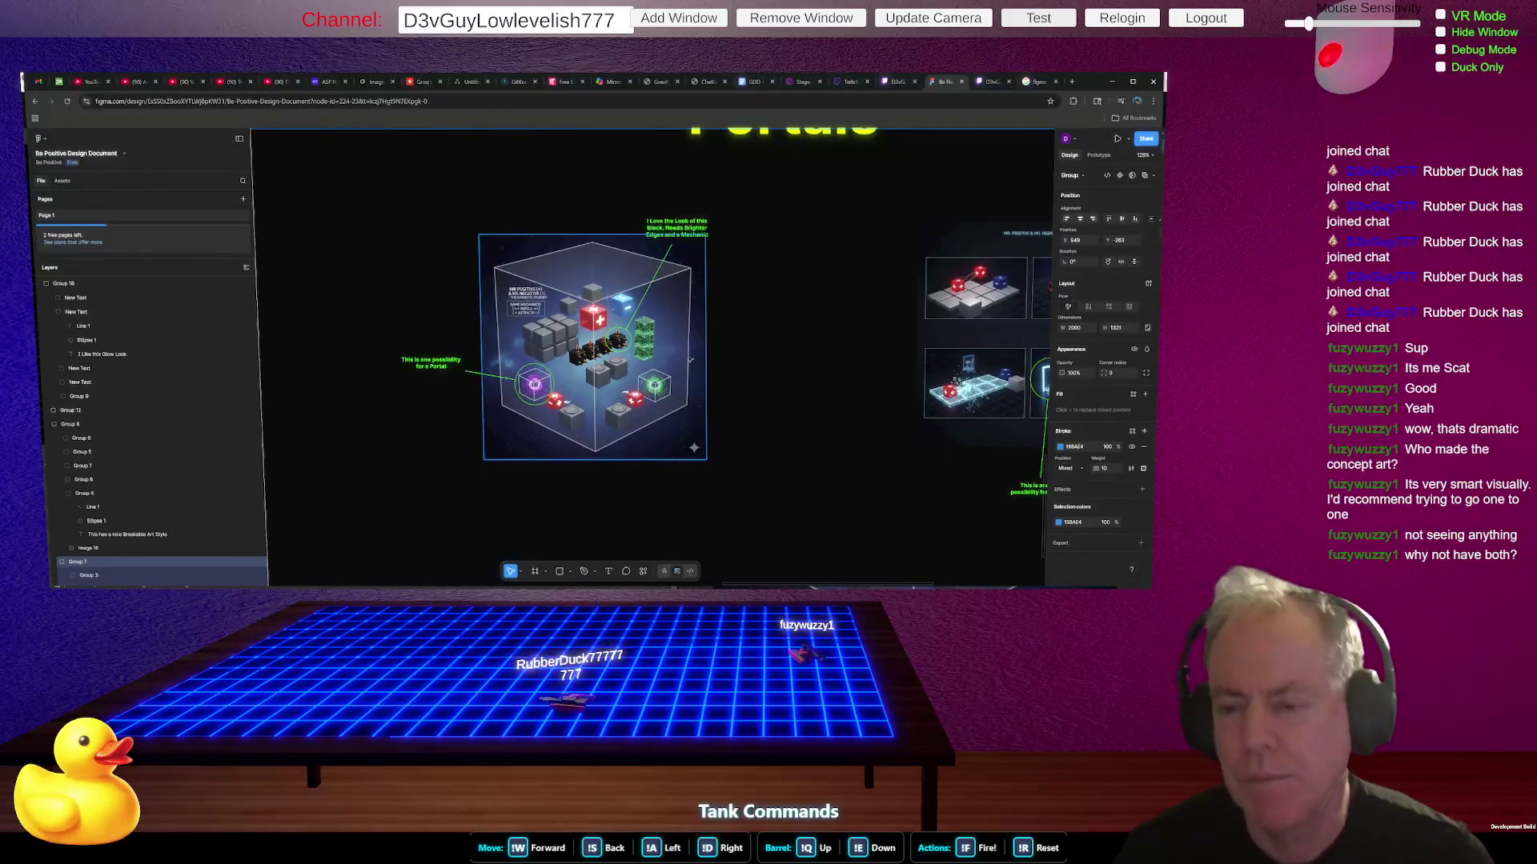
pyautogui.scroll(15, 655, 332)
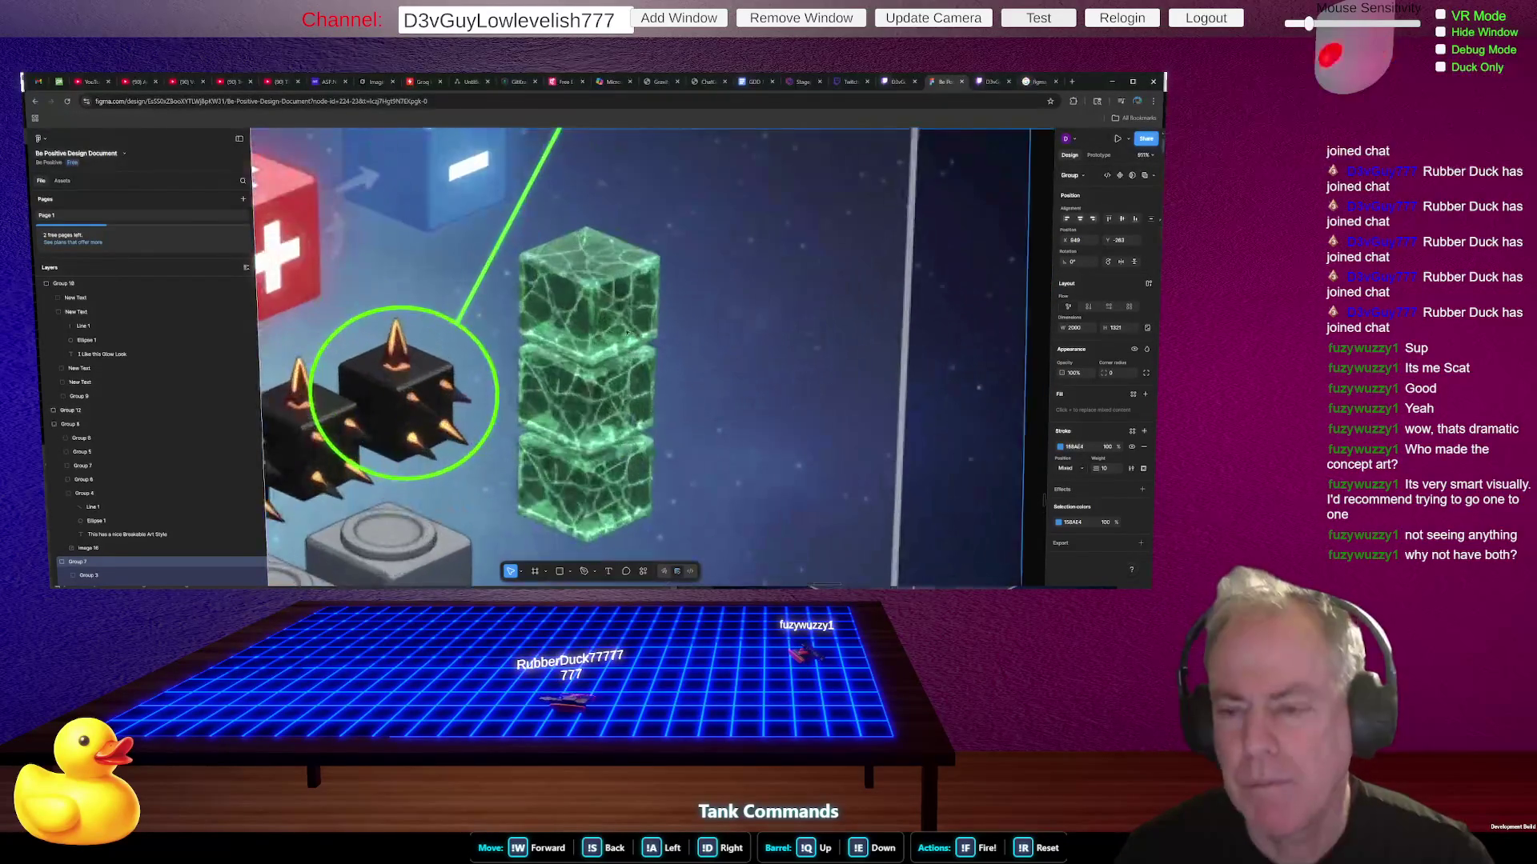
pyautogui.scroll(-10, 591, 325)
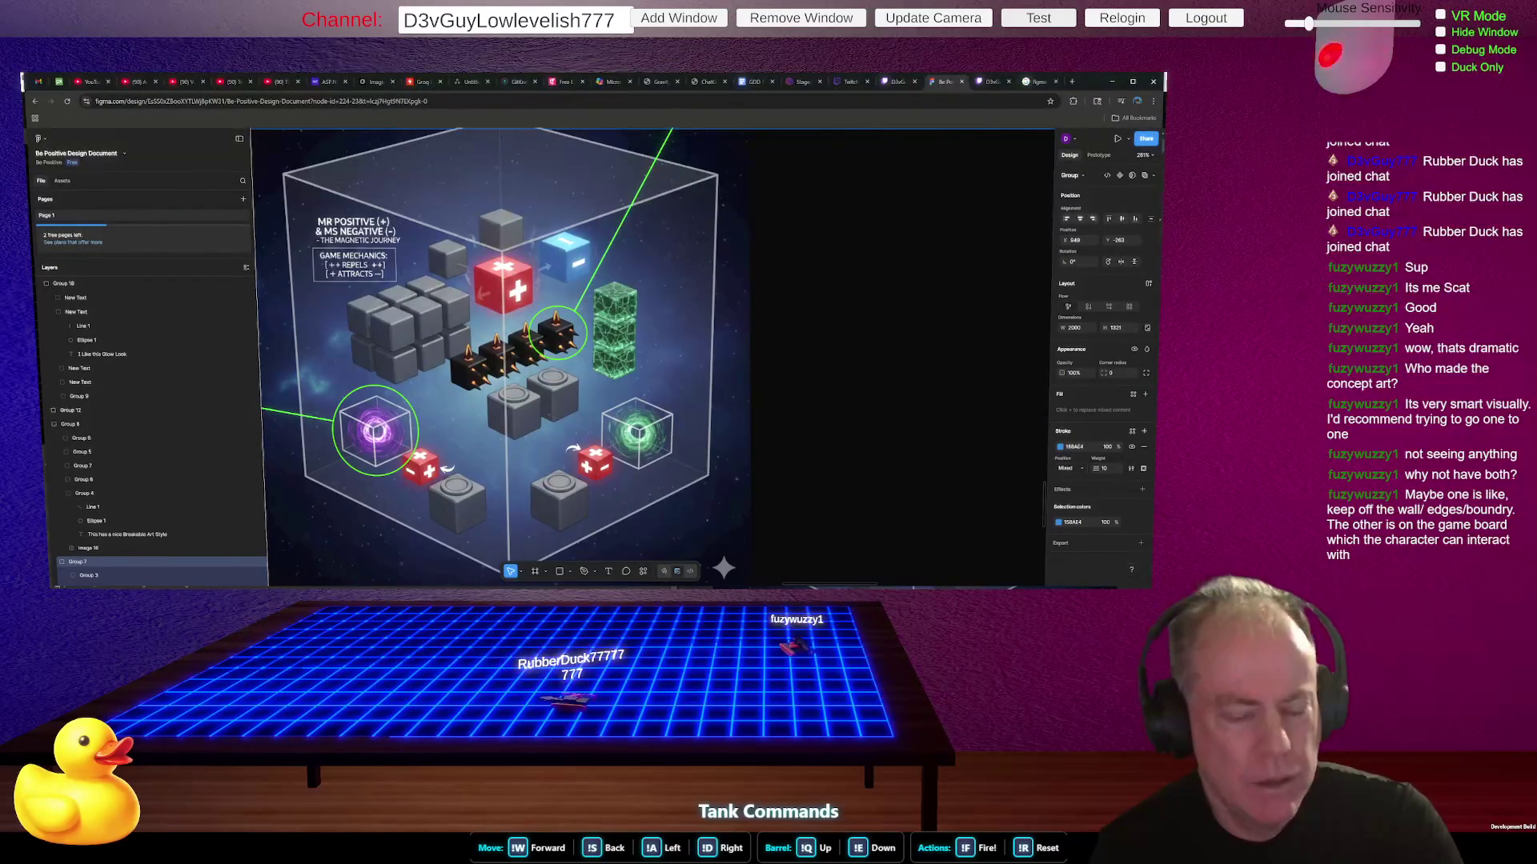
# - Fit the concept-art grid to view, zoom through its cube-world images, then show the whole frame
pyautogui.hotkey('shift', '2')
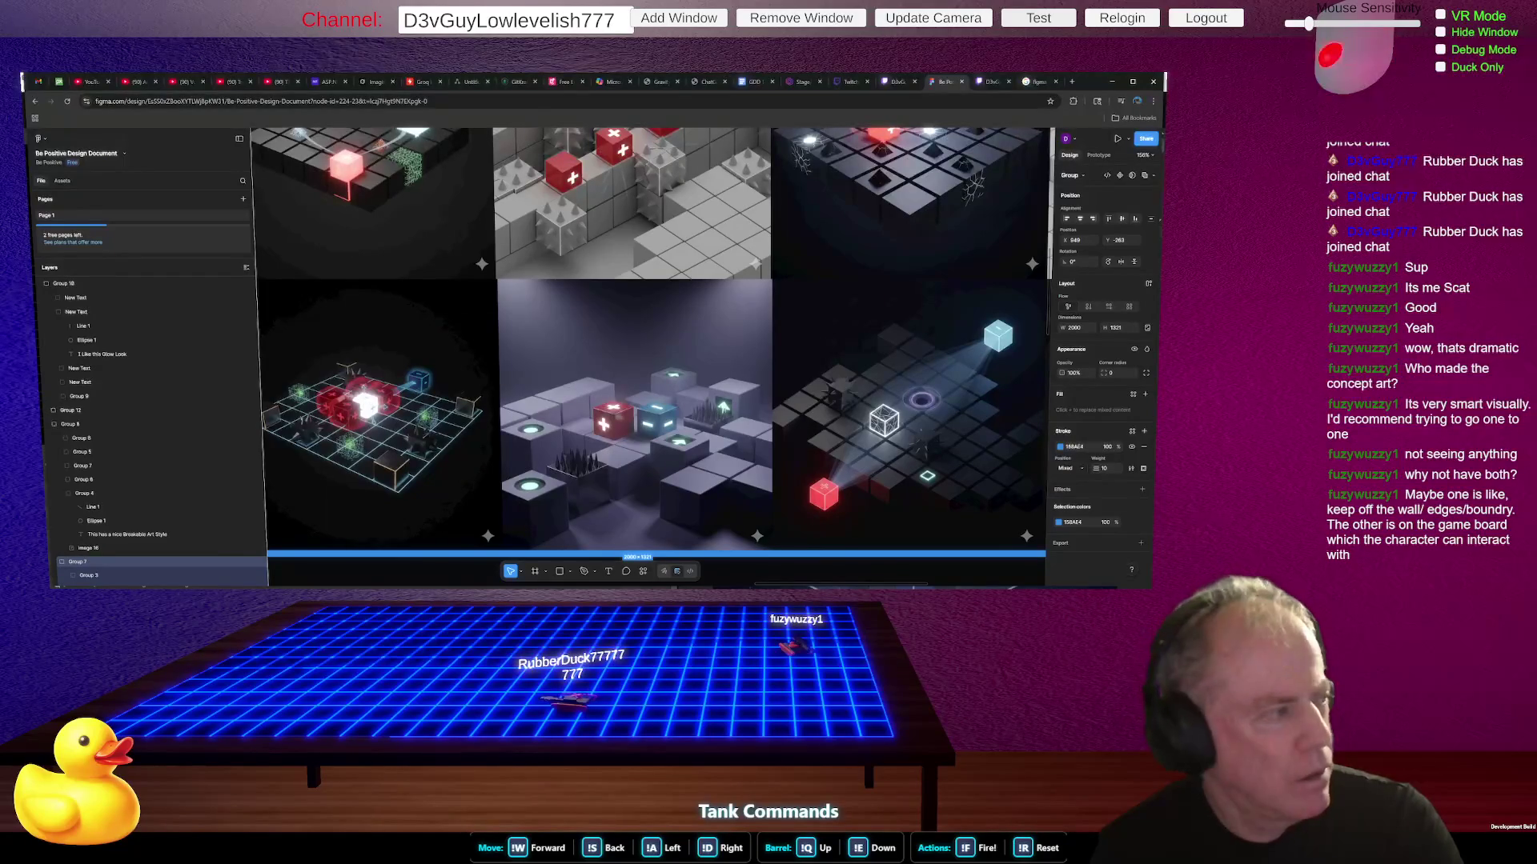
pyautogui.scroll(-3, 534, 469)
pyautogui.scroll(3, 534, 469)
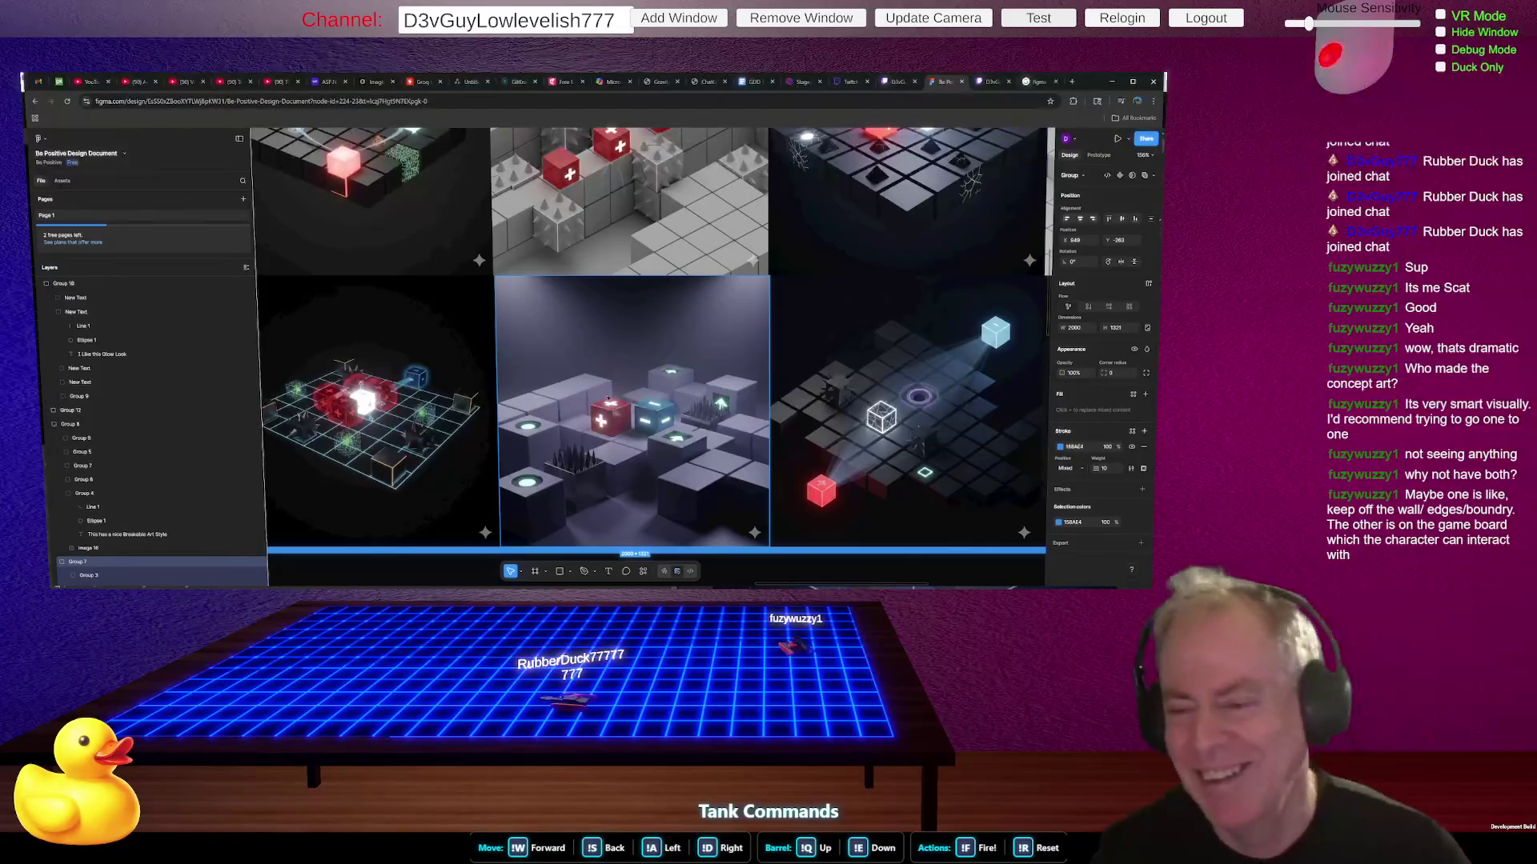
pyautogui.scroll(-4, 784, 427)
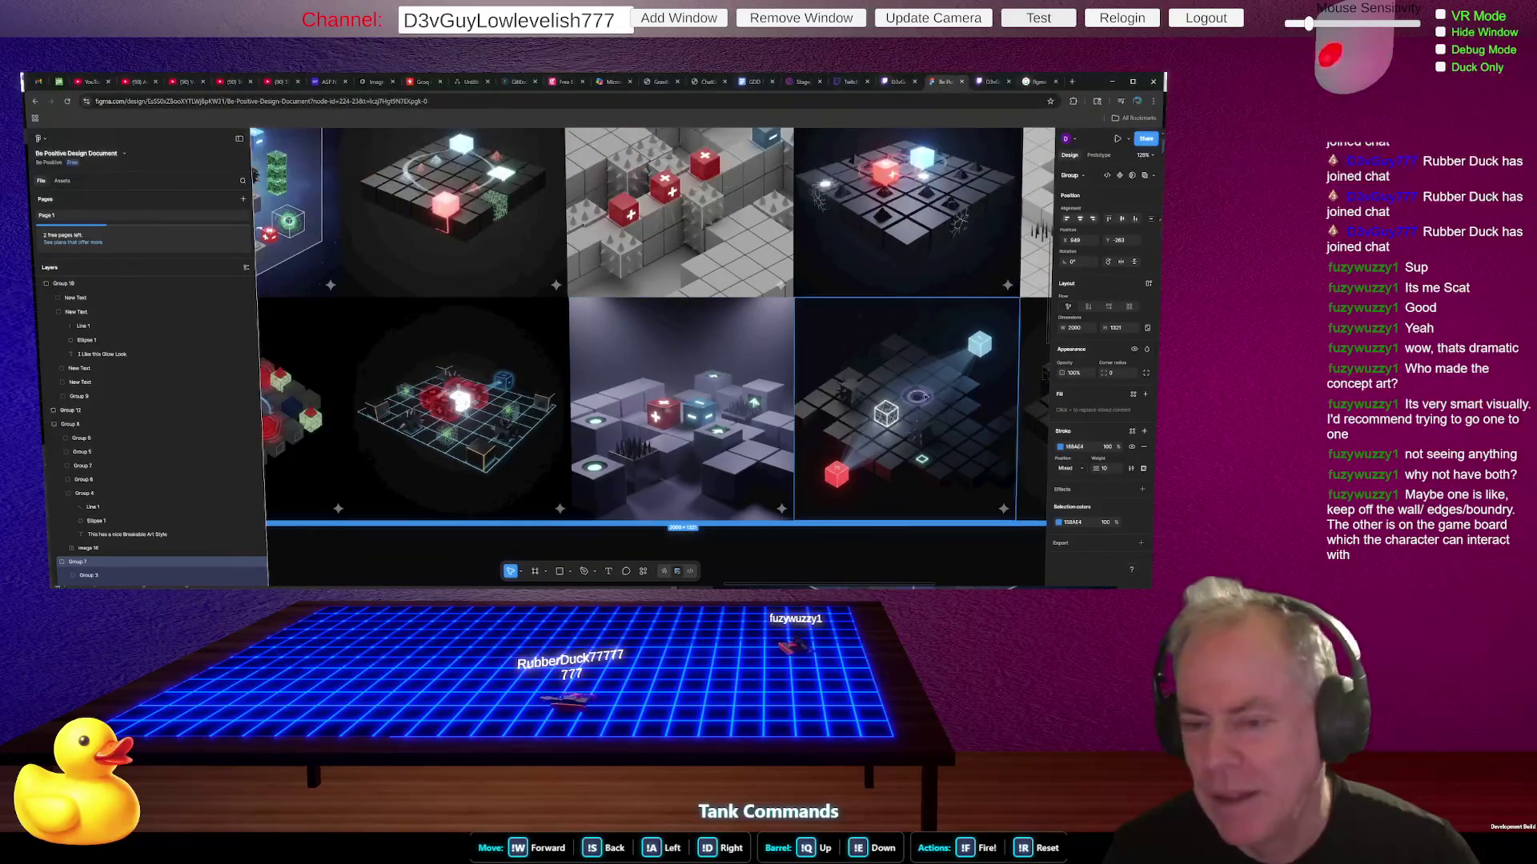
pyautogui.scroll(-5, 780, 420)
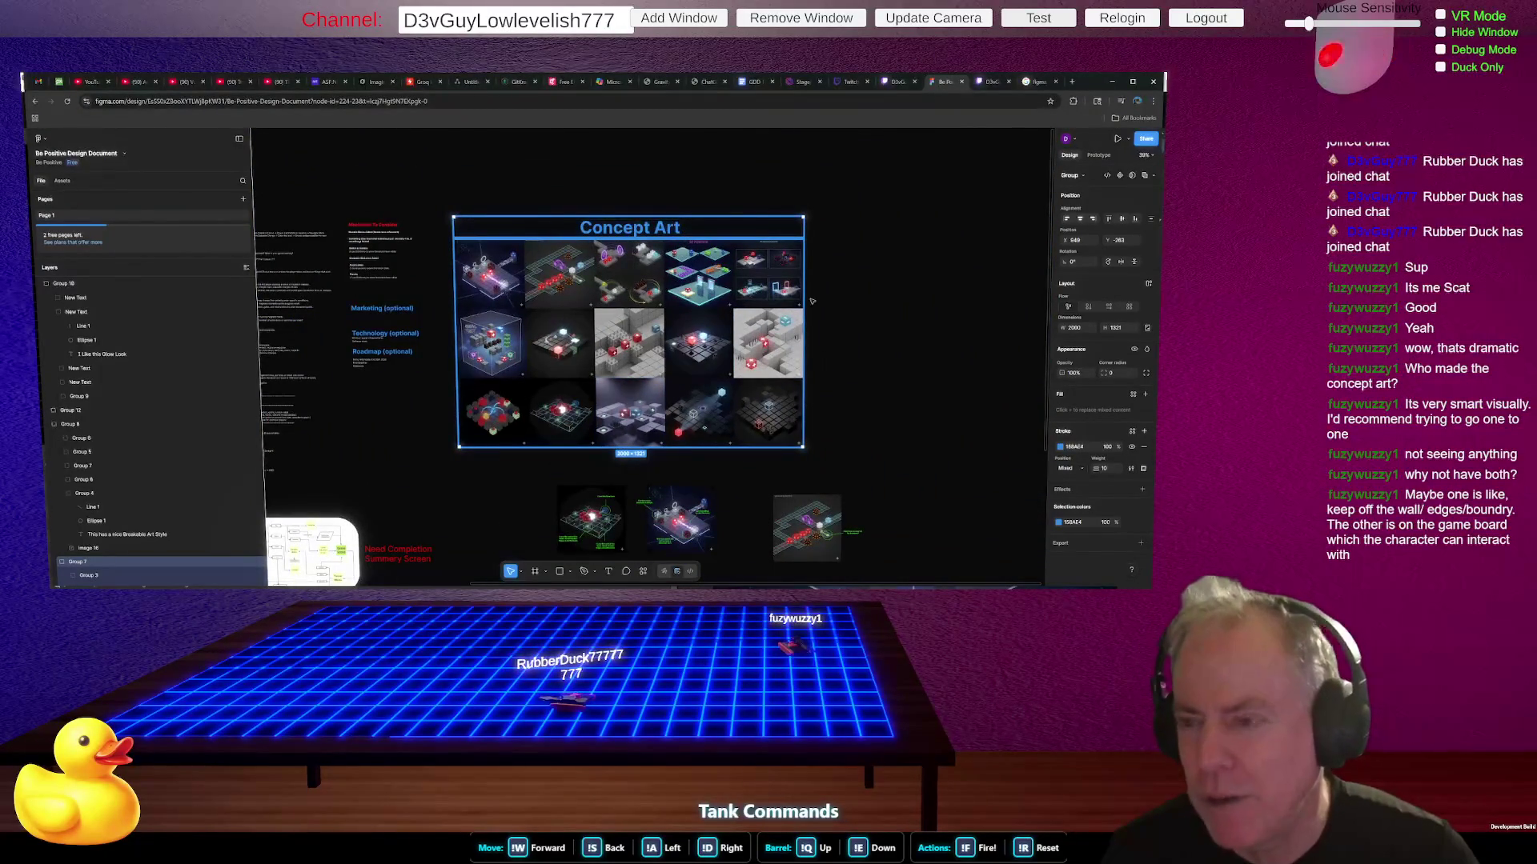
pyautogui.scroll(10, 767, 350)
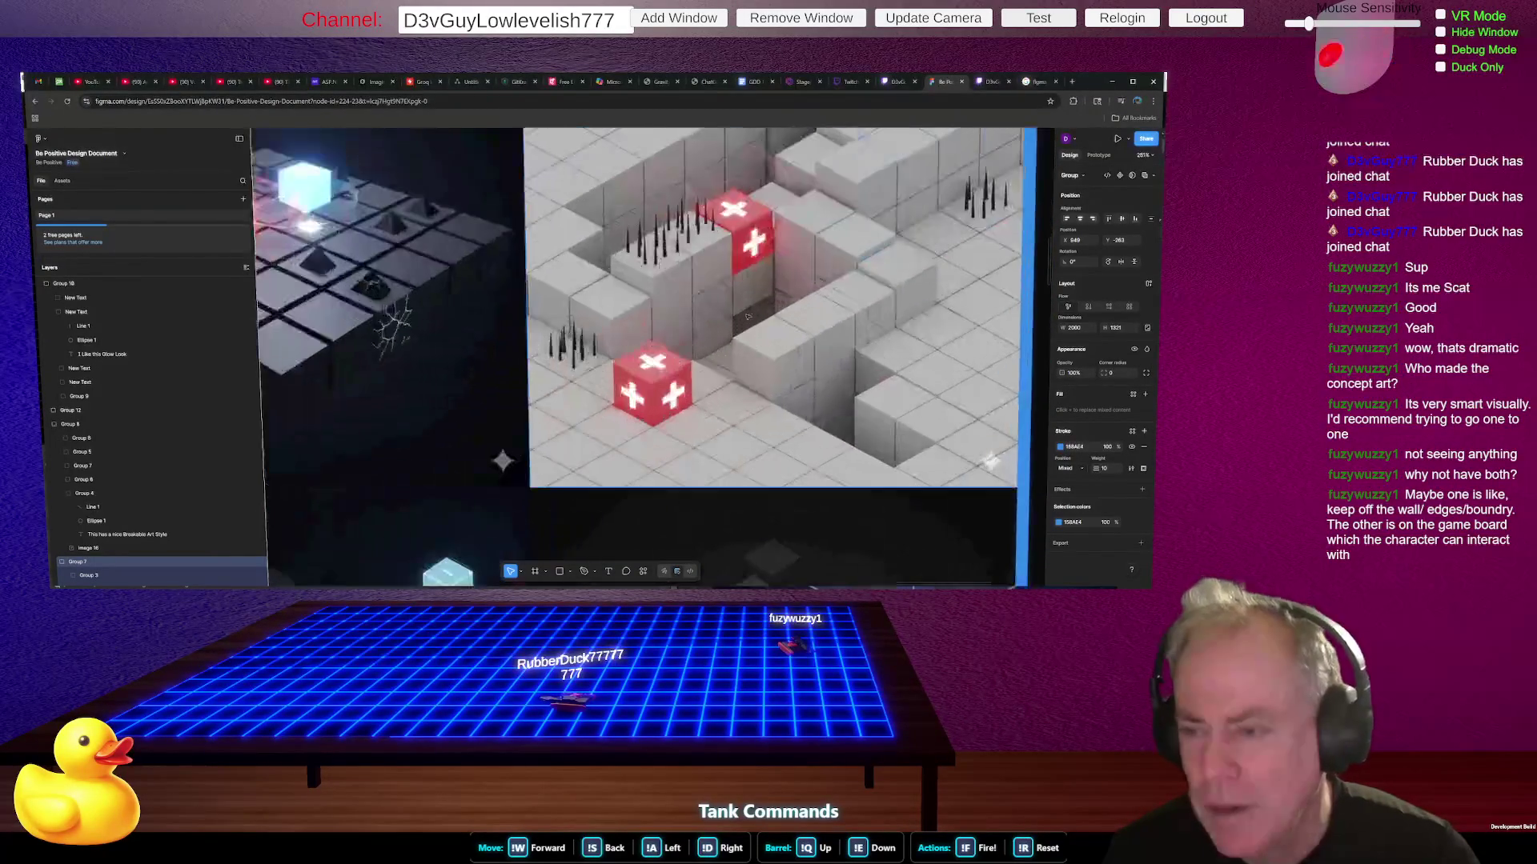
pyautogui.scroll(4, 650, 219)
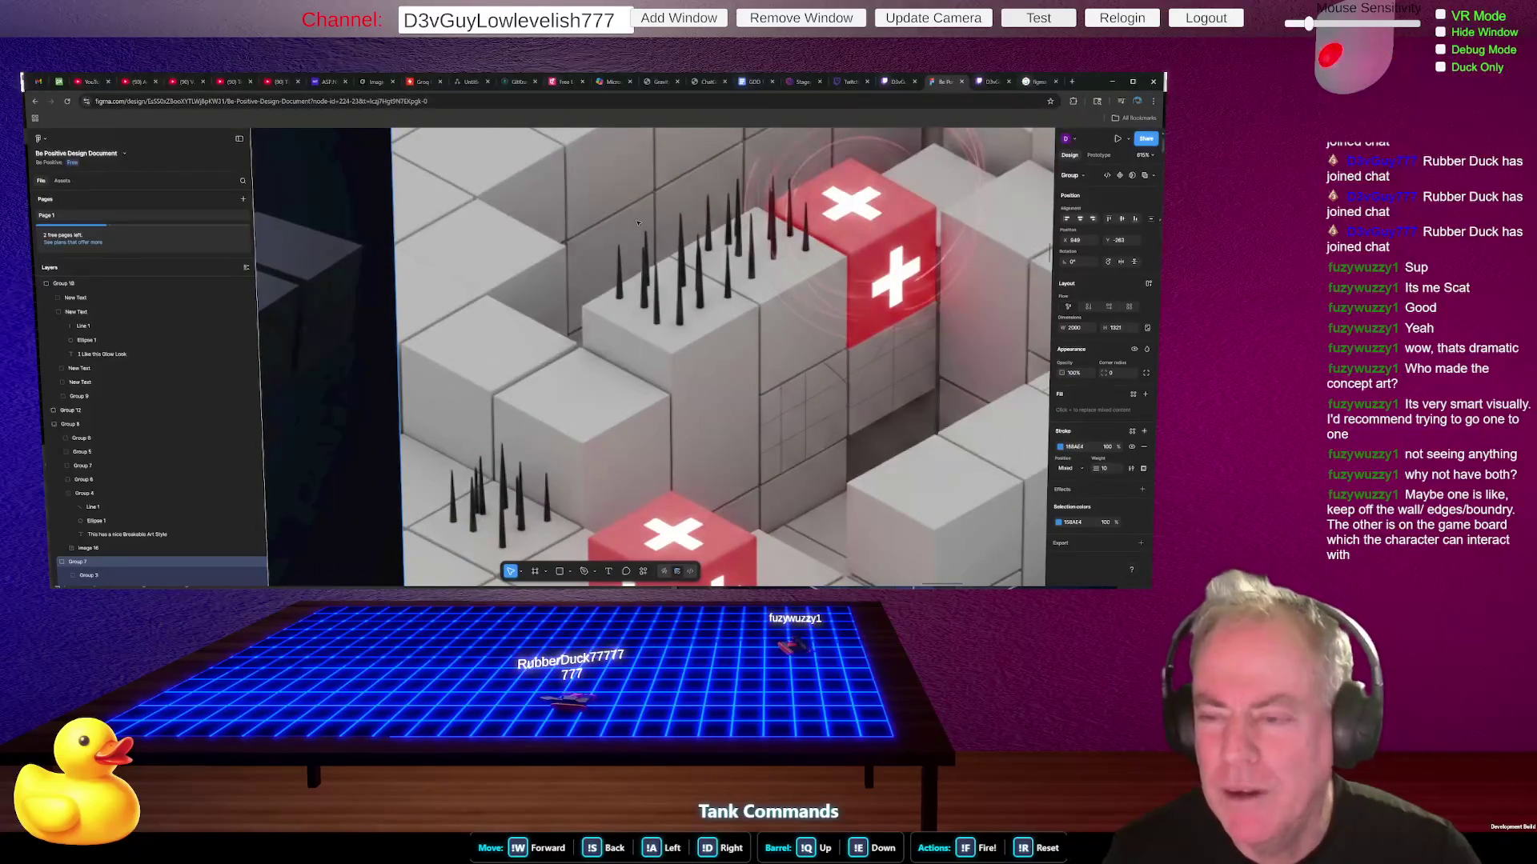
pyautogui.scroll(-1, 682, 221)
pyautogui.scroll(-10, 667, 241)
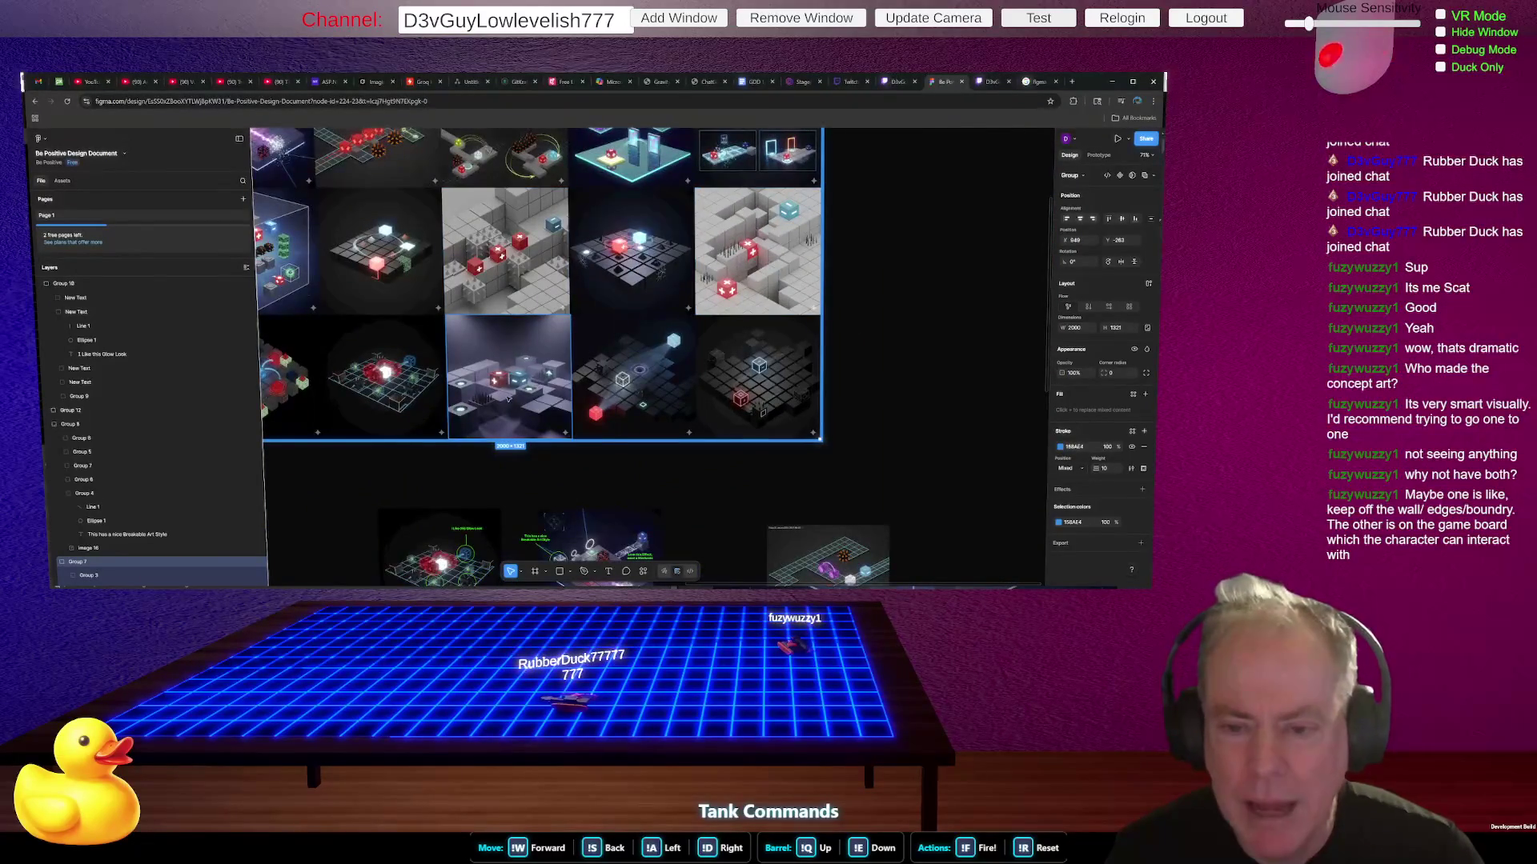
pyautogui.scroll(10, 528, 357)
pyautogui.scroll(-2, 560, 377)
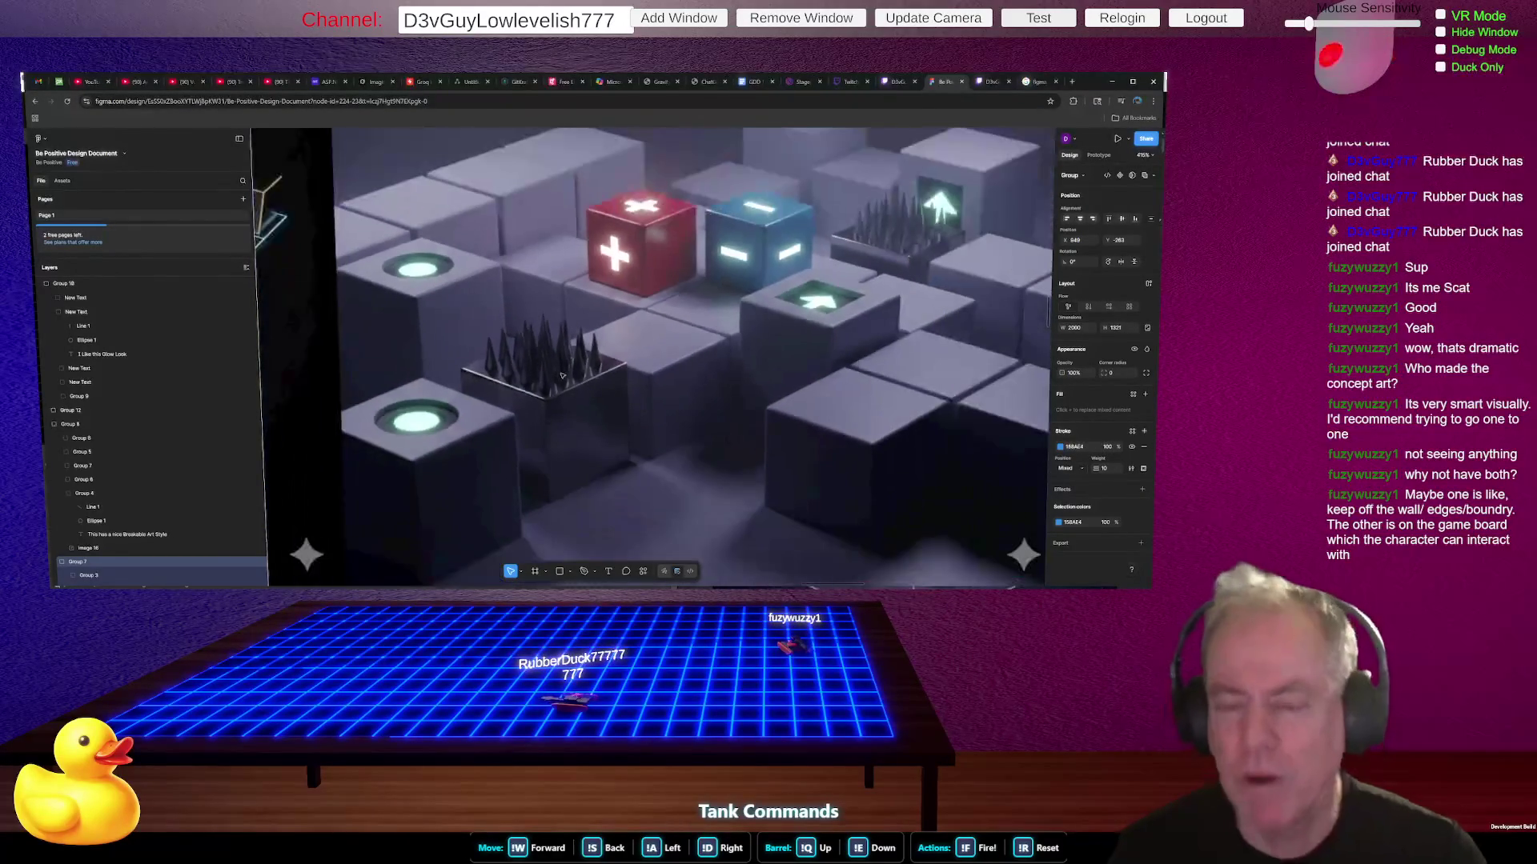
pyautogui.scroll(-8, 562, 375)
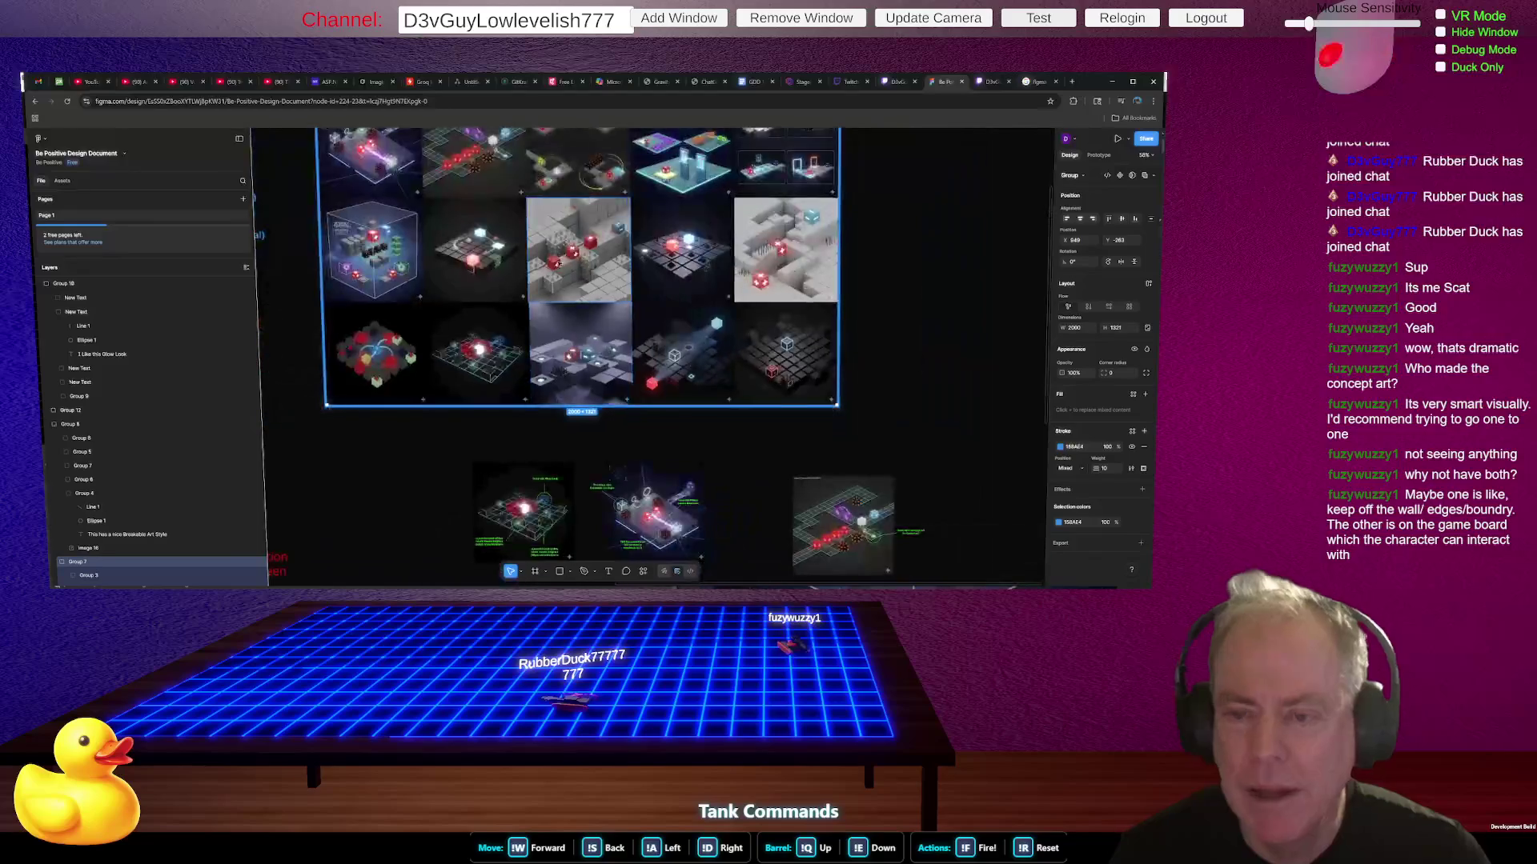
pyautogui.scroll(5, 571, 282)
pyautogui.scroll(7, 560, 304)
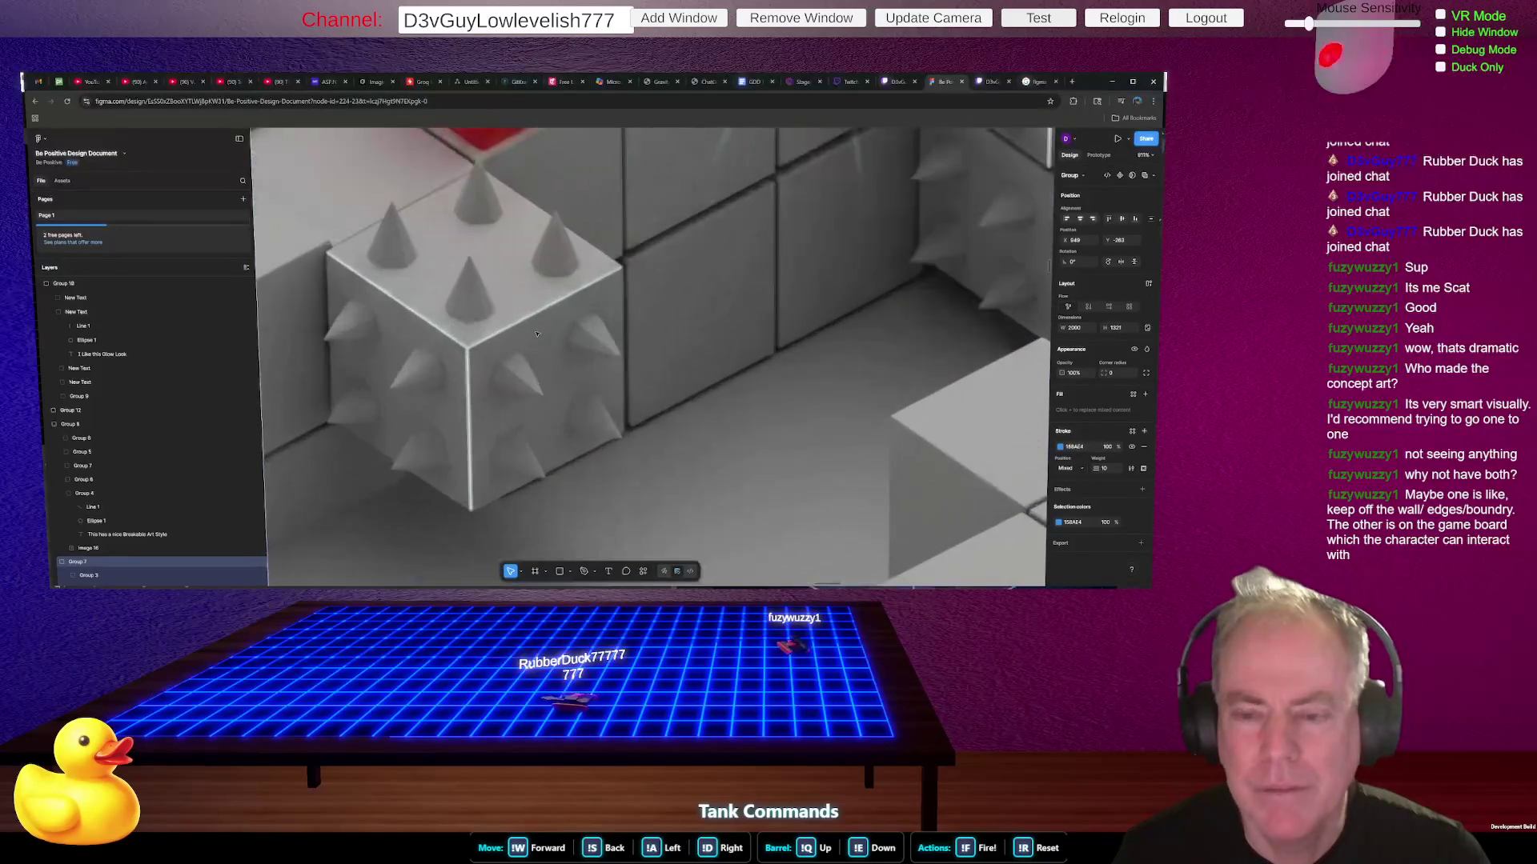
pyautogui.scroll(-1, 537, 335)
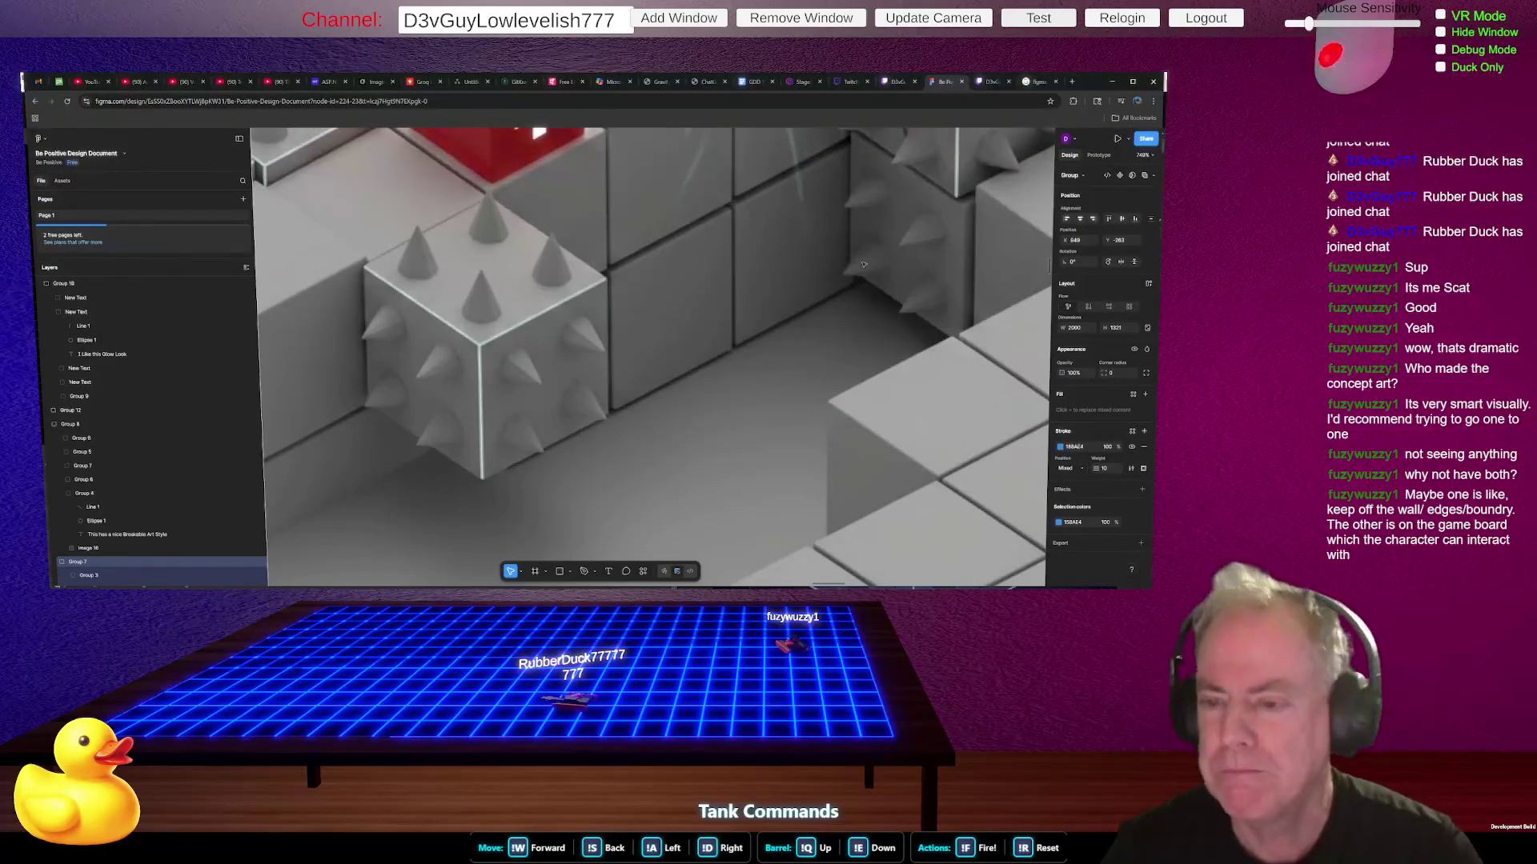
pyautogui.scroll(-10, 653, 318)
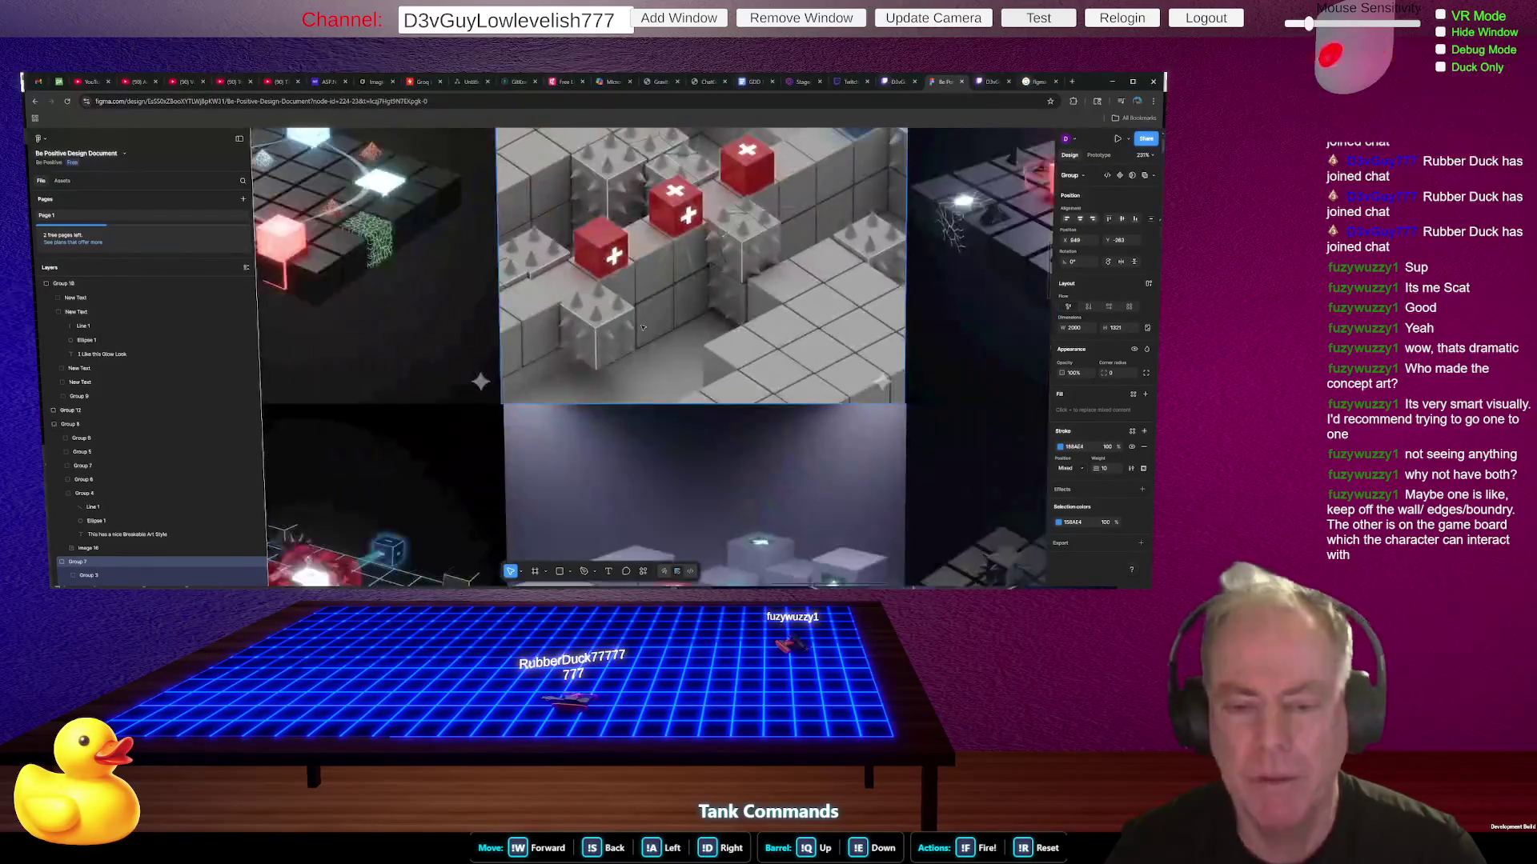
pyautogui.scroll(-3, 621, 324)
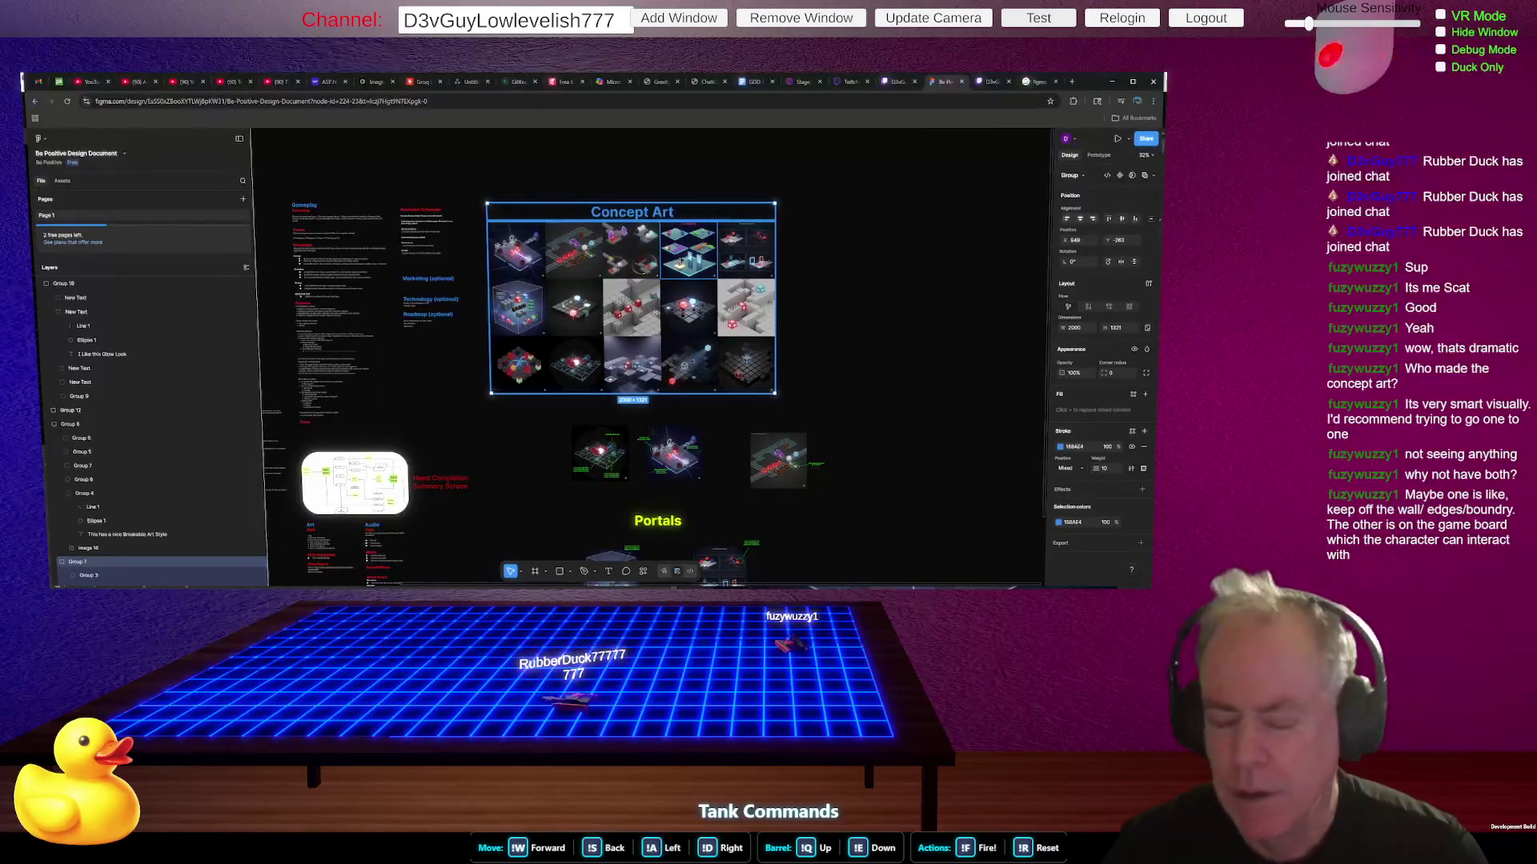
# - Zoom around the TODO list, reset to 100%, then zoom to Concept Art at about 37%
pyautogui.scroll(-3, 921, 349)
pyautogui.scroll(4, 524, 315)
pyautogui.scroll(6, 560, 314)
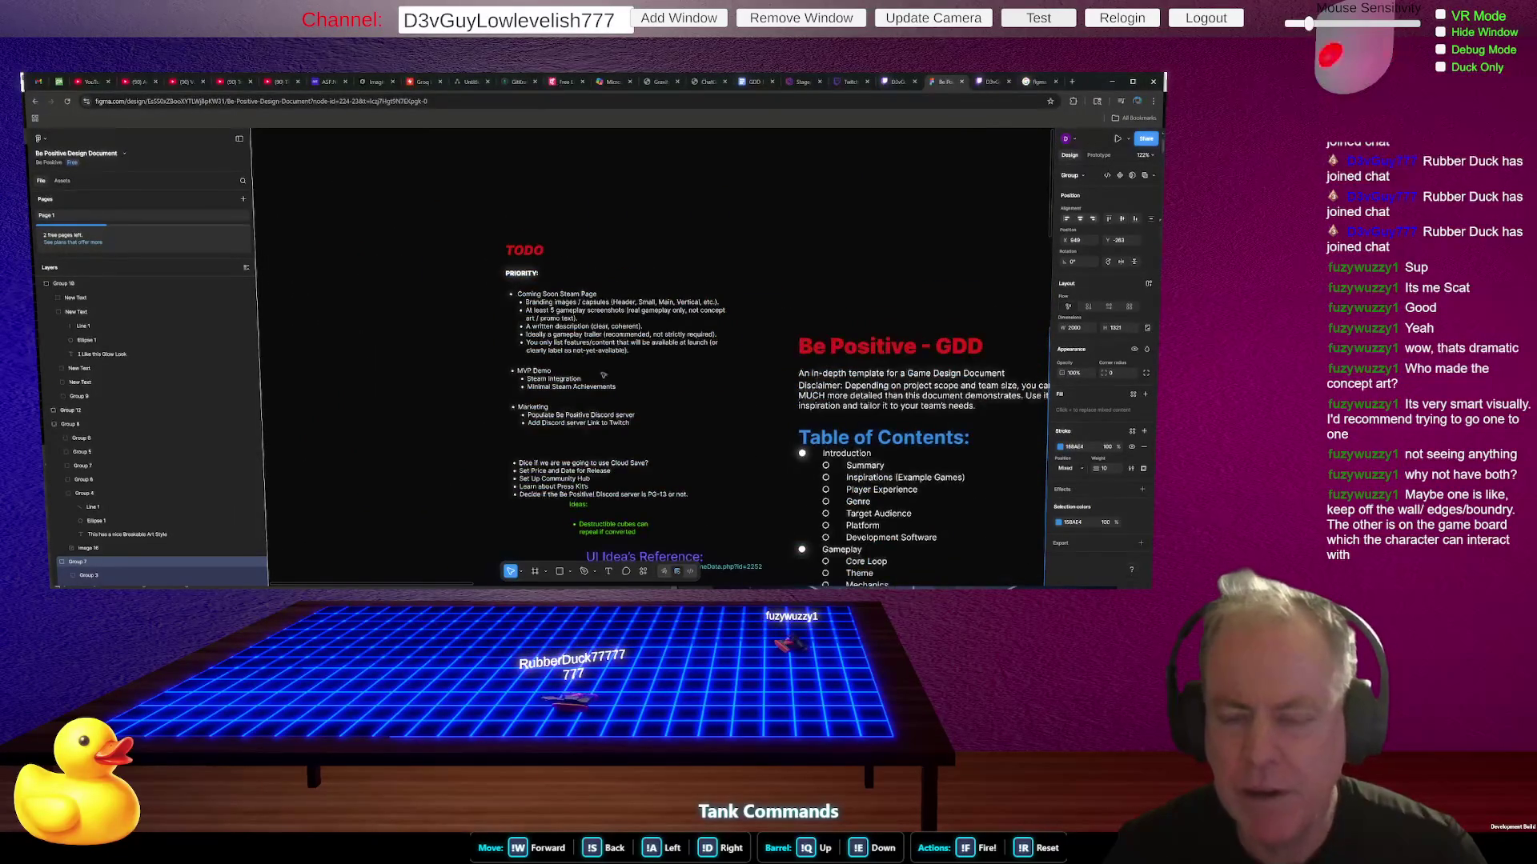
pyautogui.scroll(1, 631, 258)
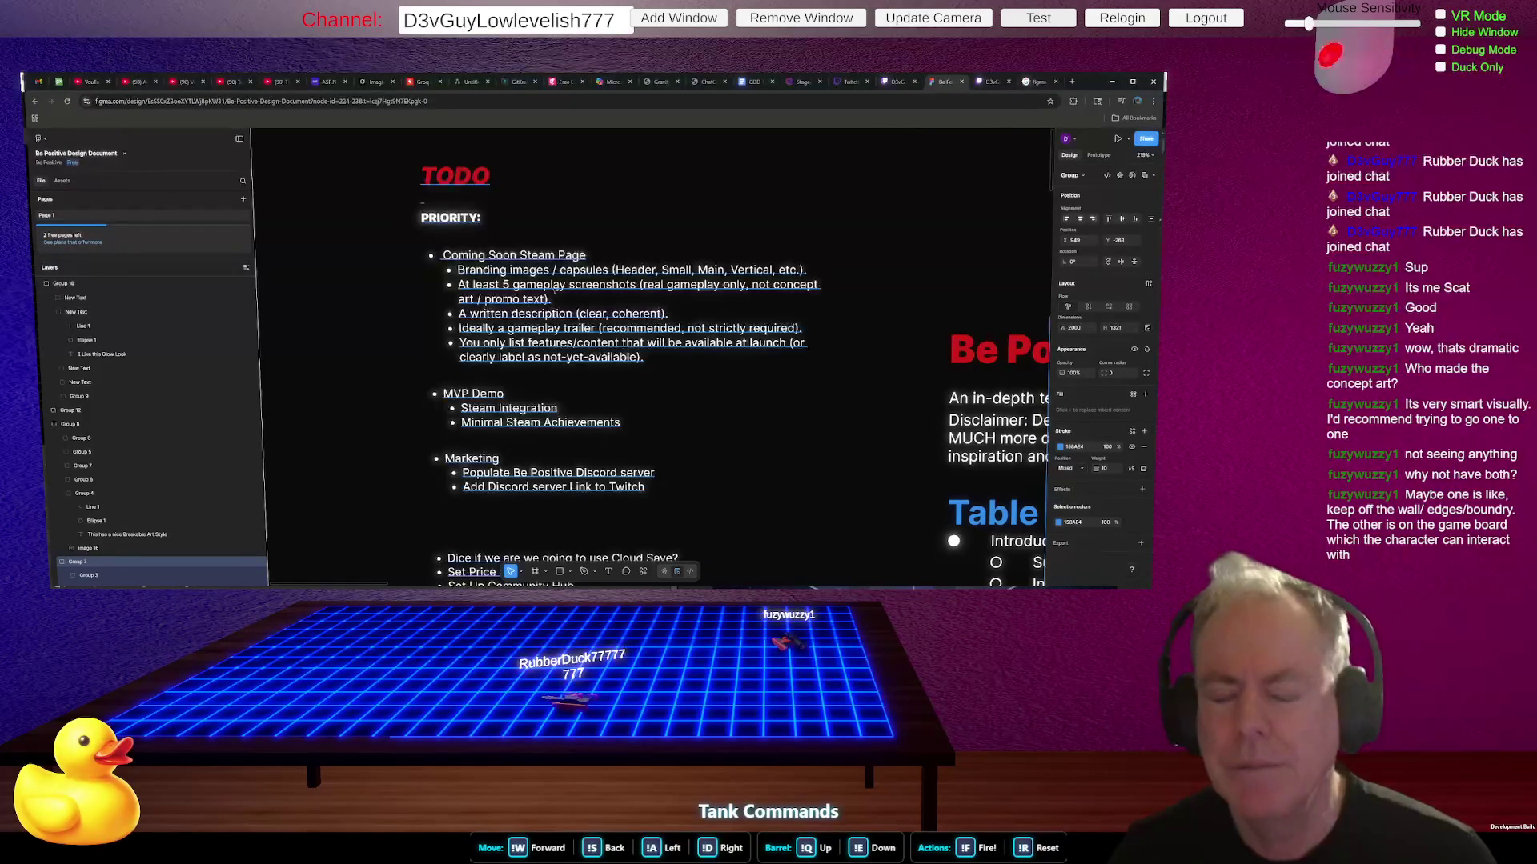
pyautogui.scroll(3, 567, 258)
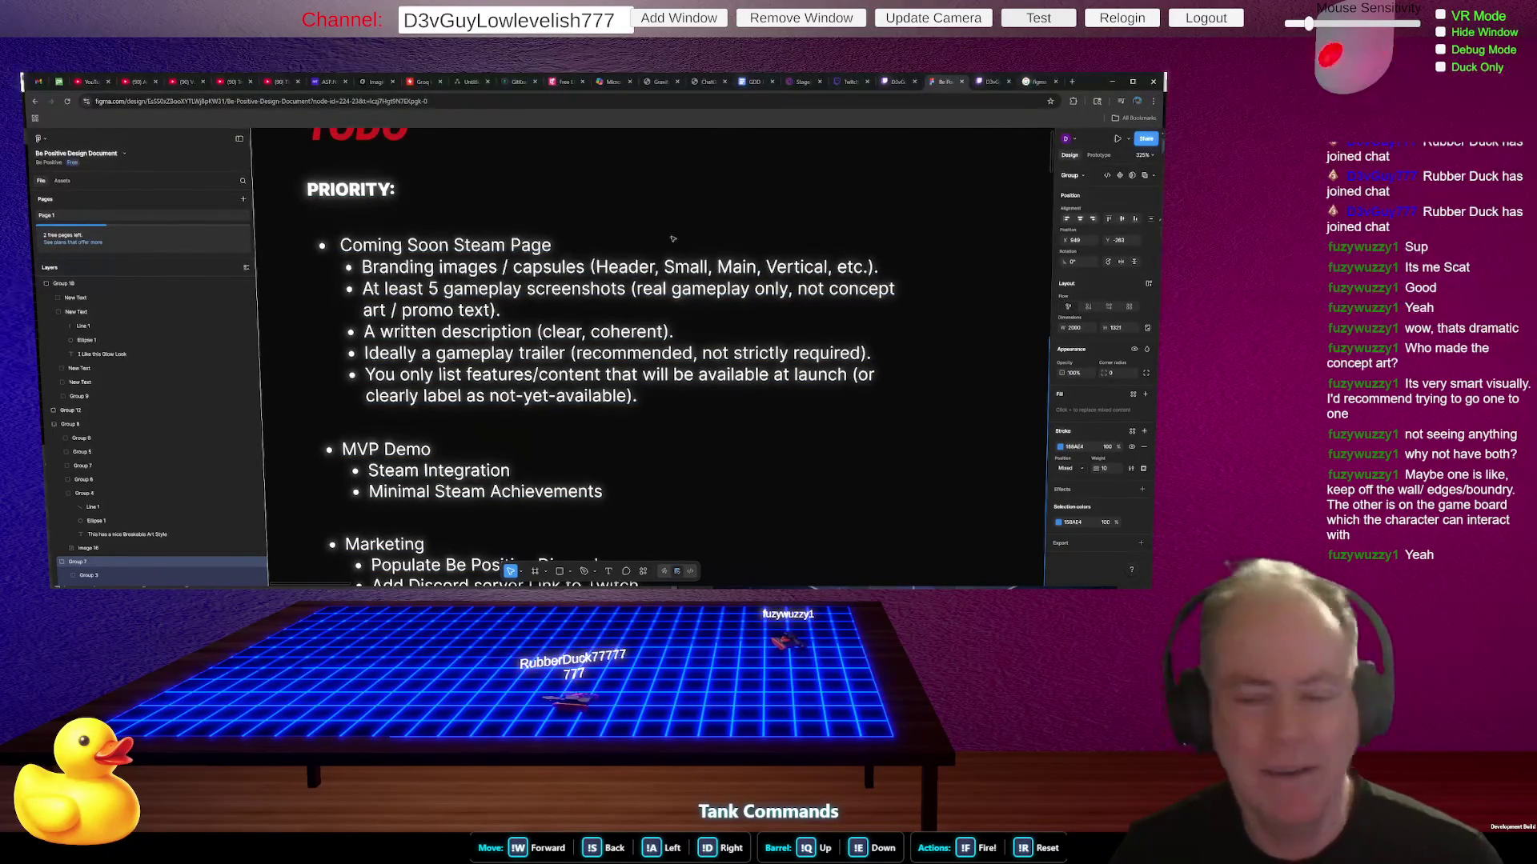
pyautogui.hotkey('shift', '0')
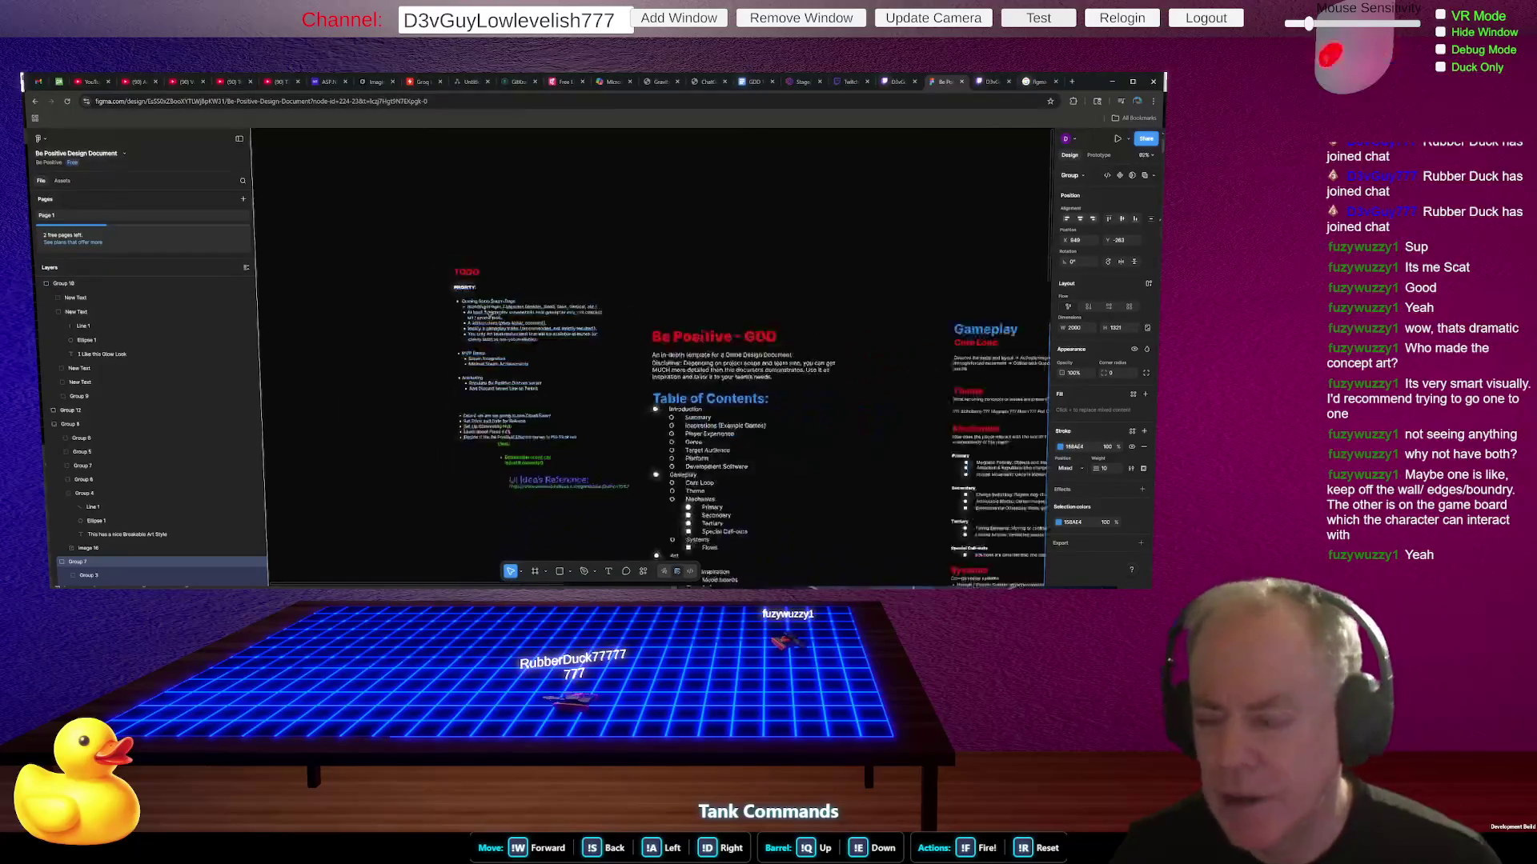
pyautogui.scroll(-5, 480, 336)
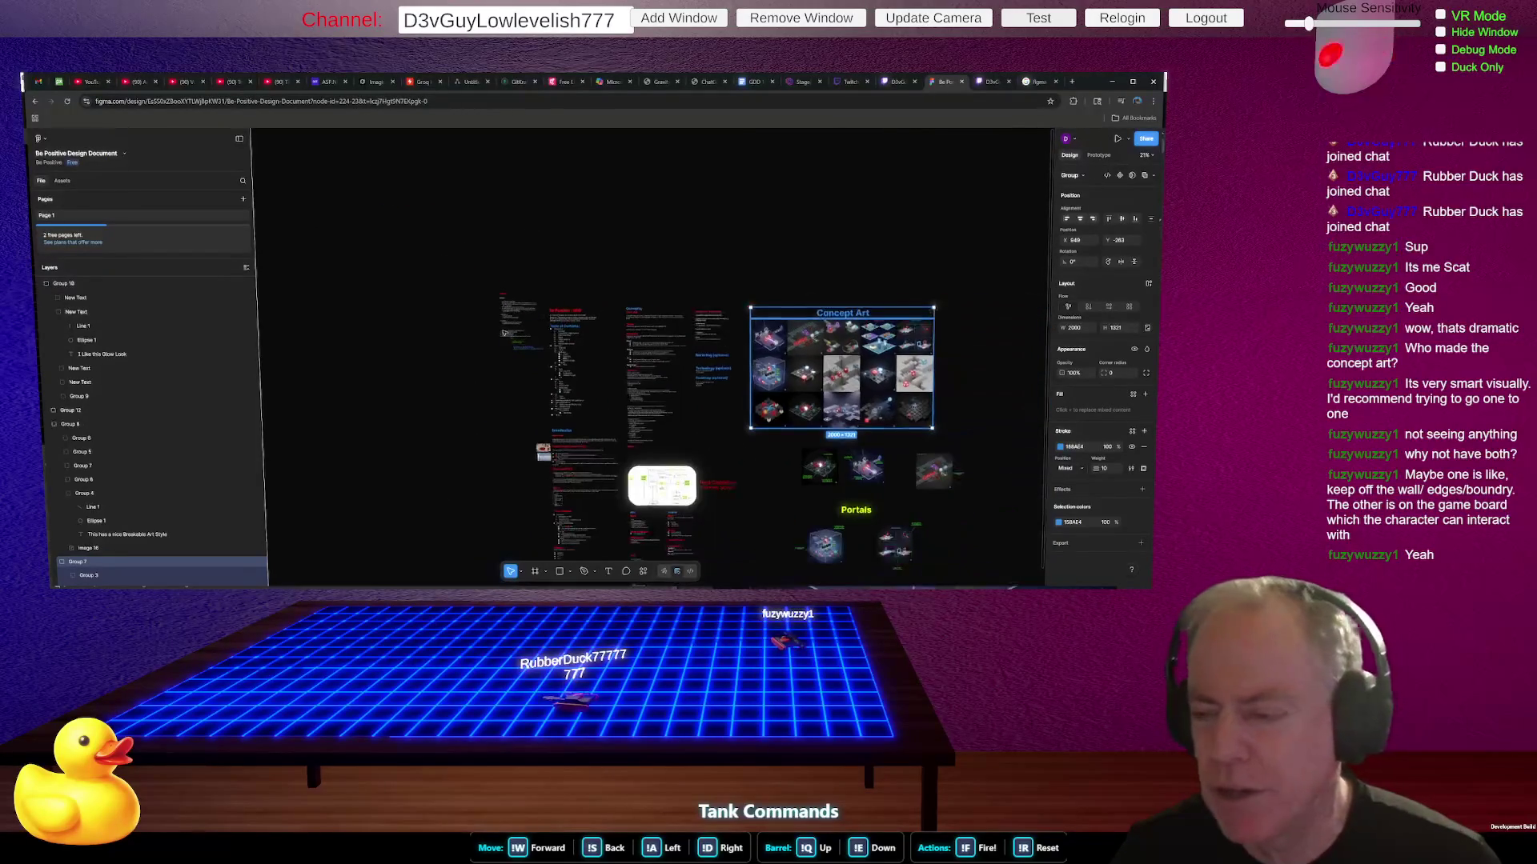
pyautogui.scroll(3, 940, 390)
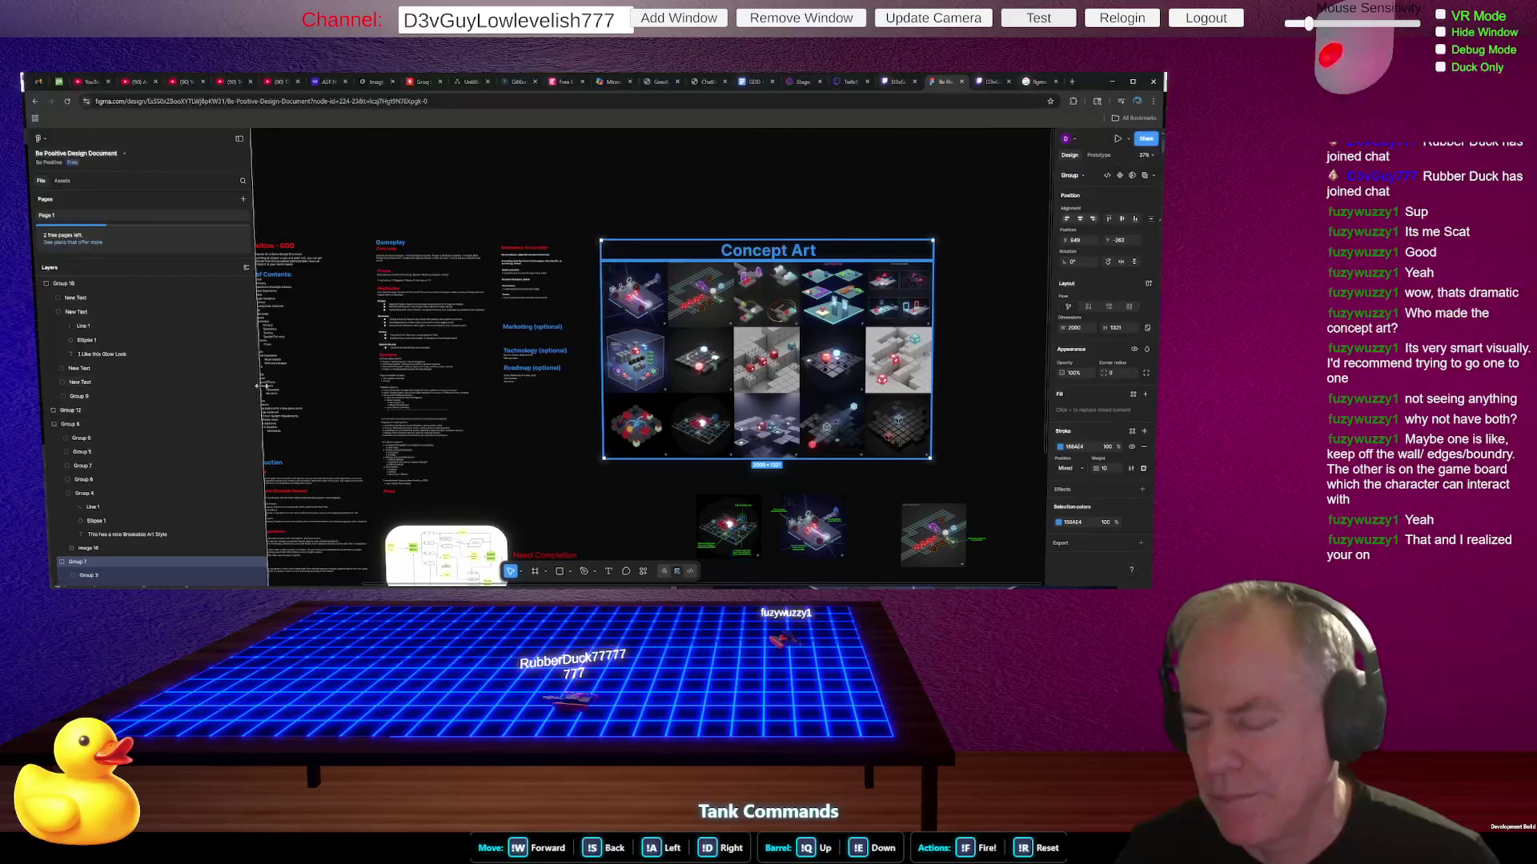
# - Zoom into the Concept Art images, fire two rounds of test fireworks, then go to the Twitch stream
pyautogui.scroll(3, 522, 419)
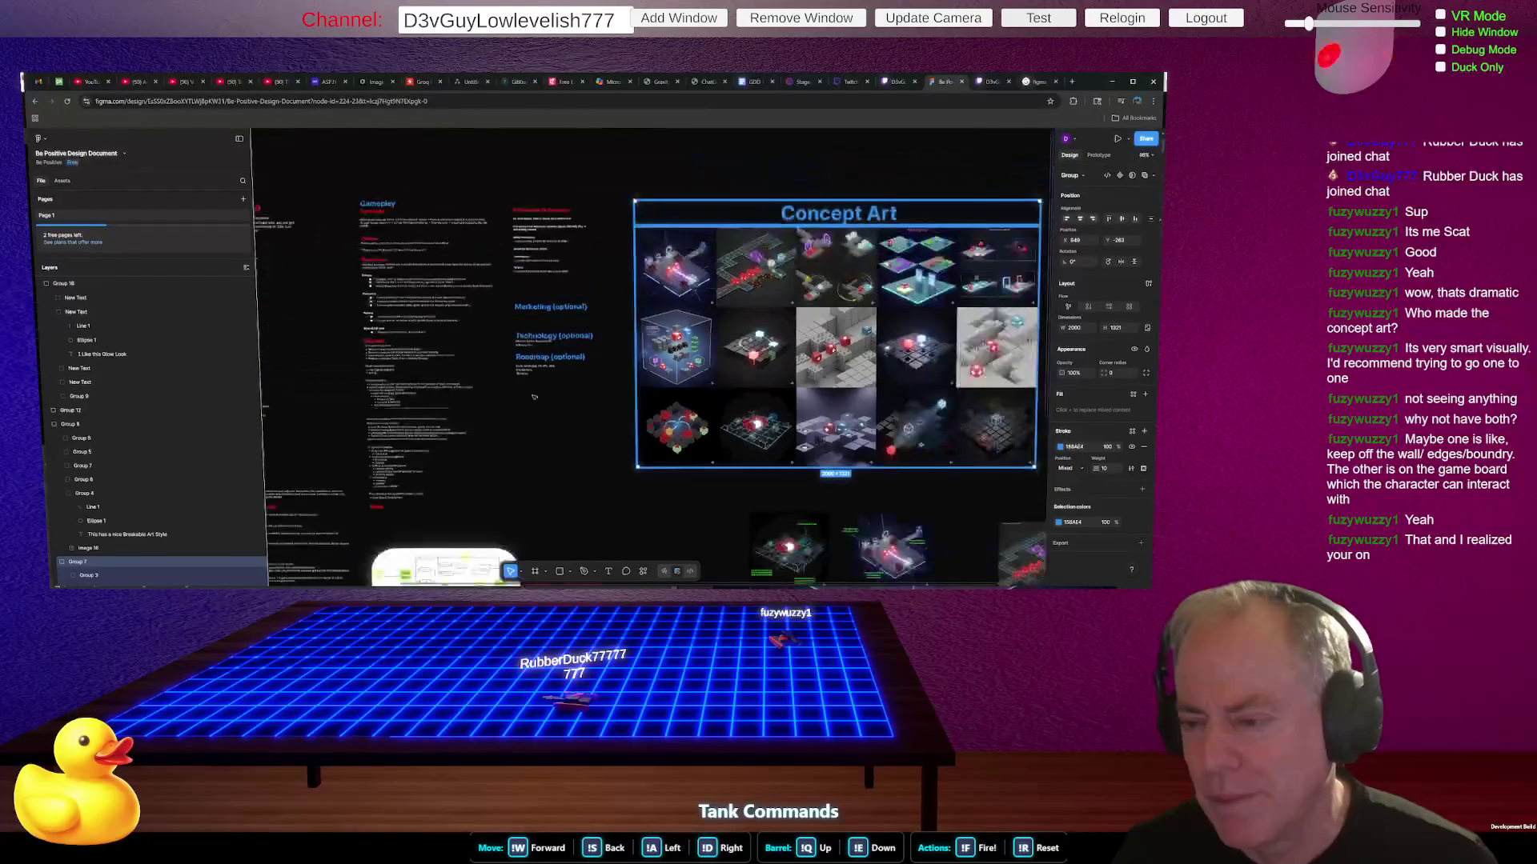
pyautogui.scroll(2, 813, 453)
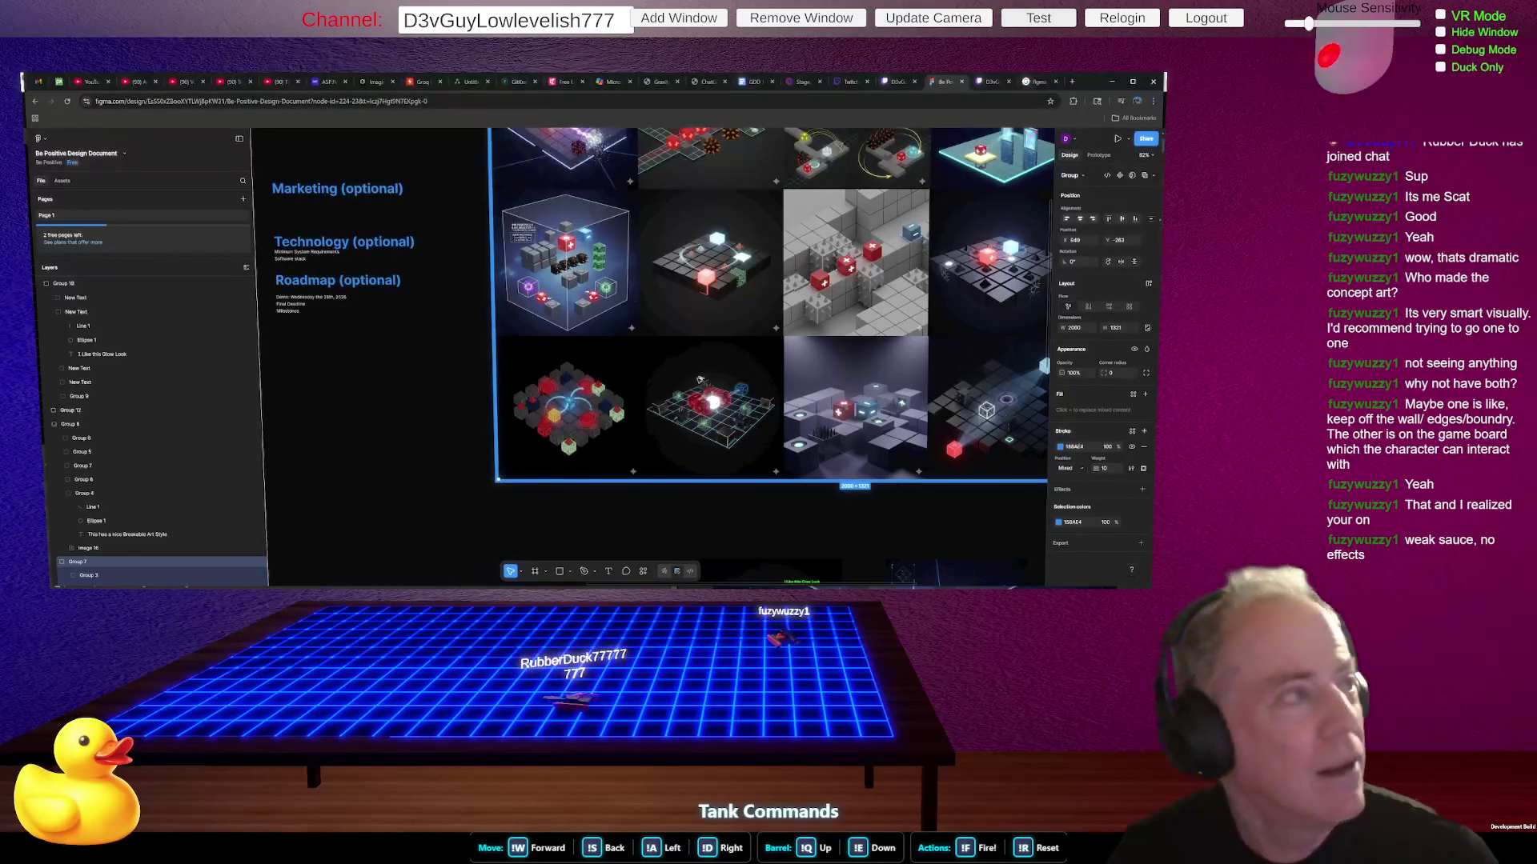
pyautogui.click(1039, 17)
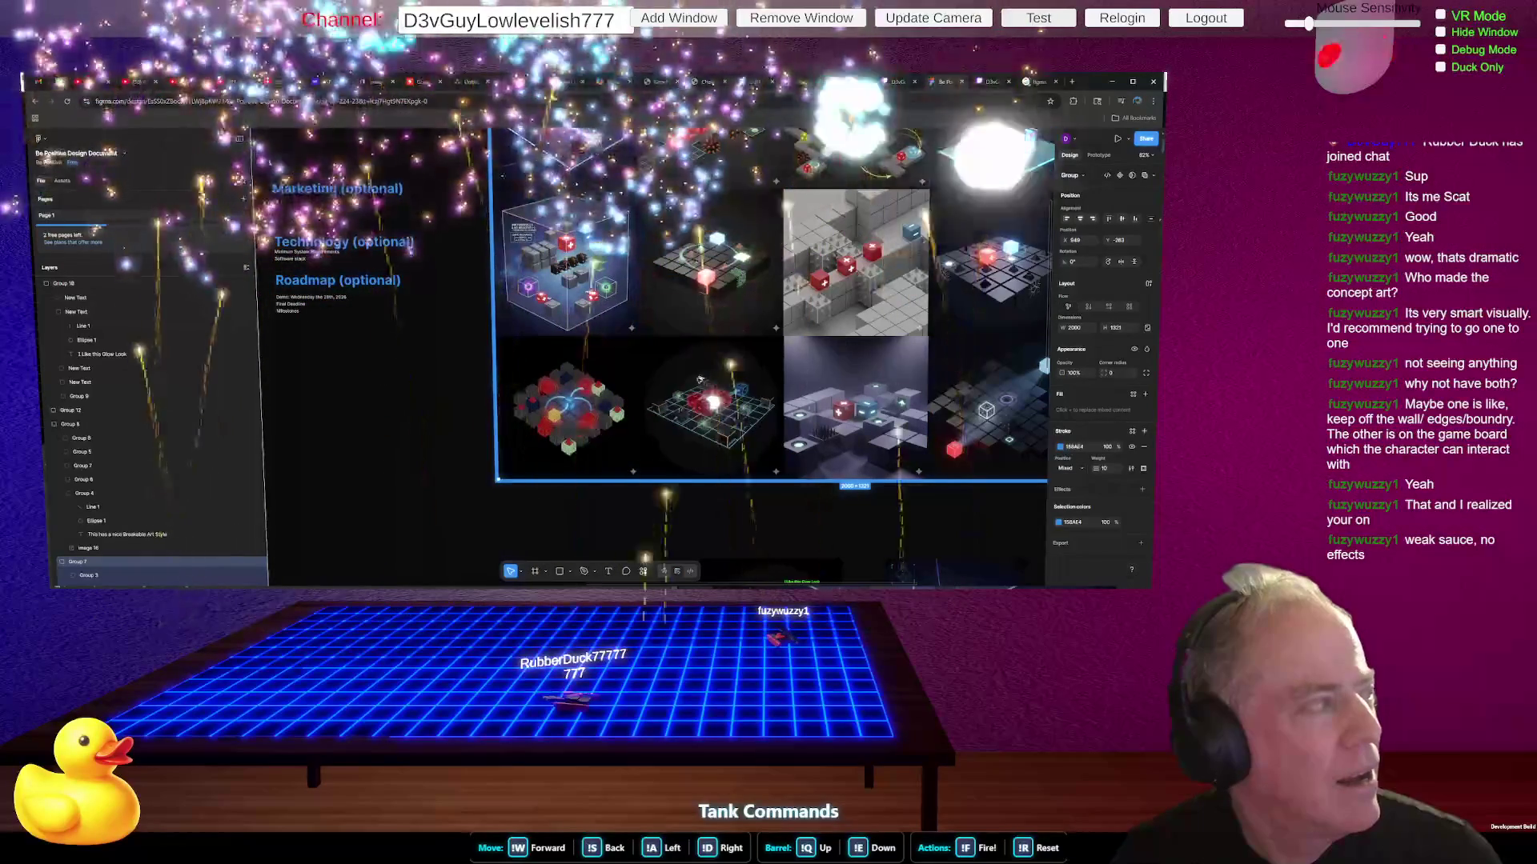
pyautogui.click(1038, 18)
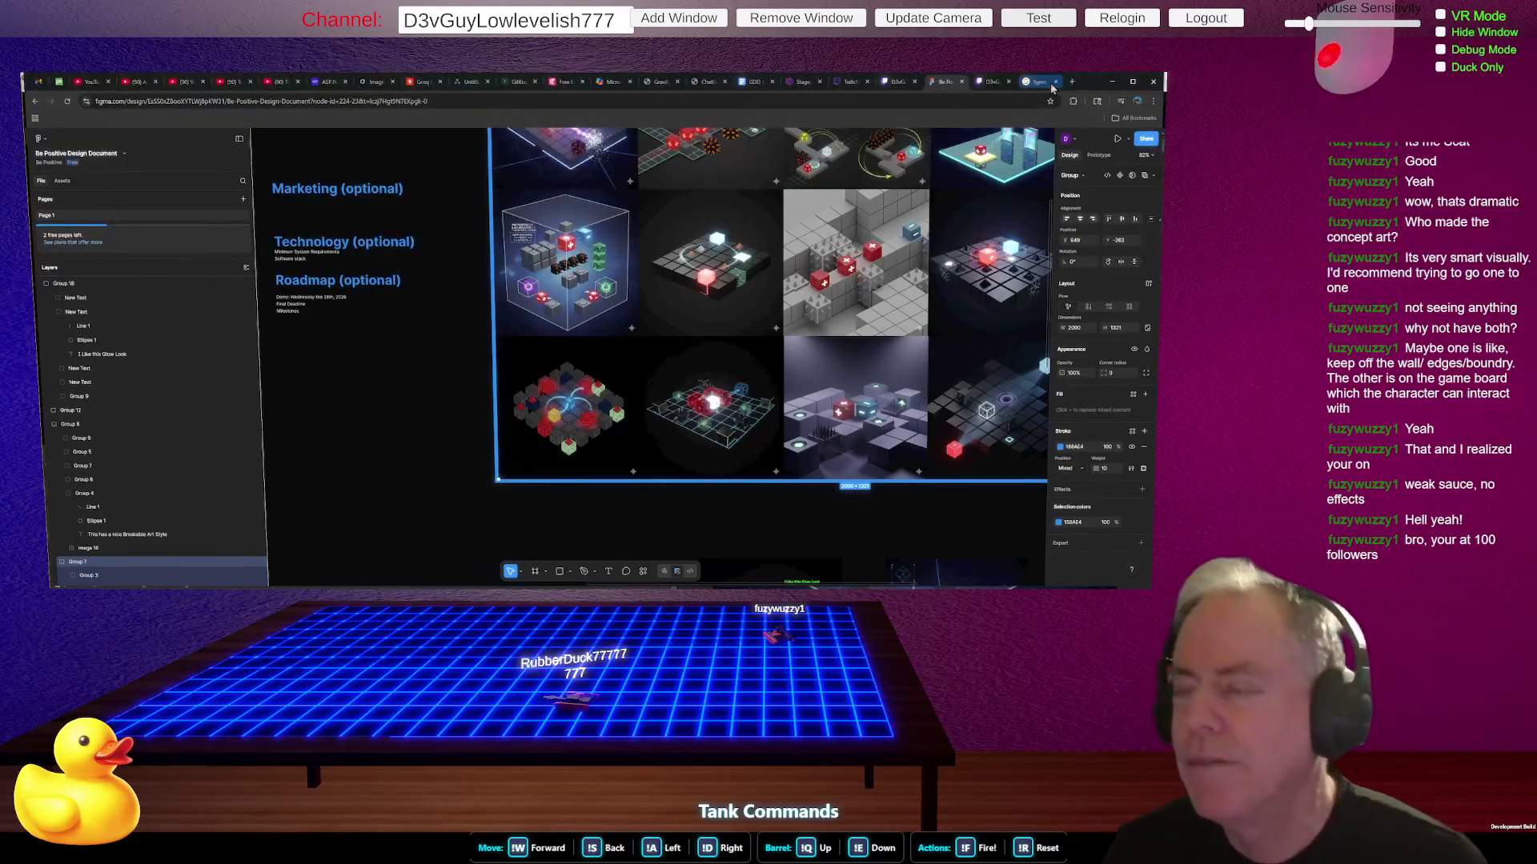
pyautogui.click(993, 87)
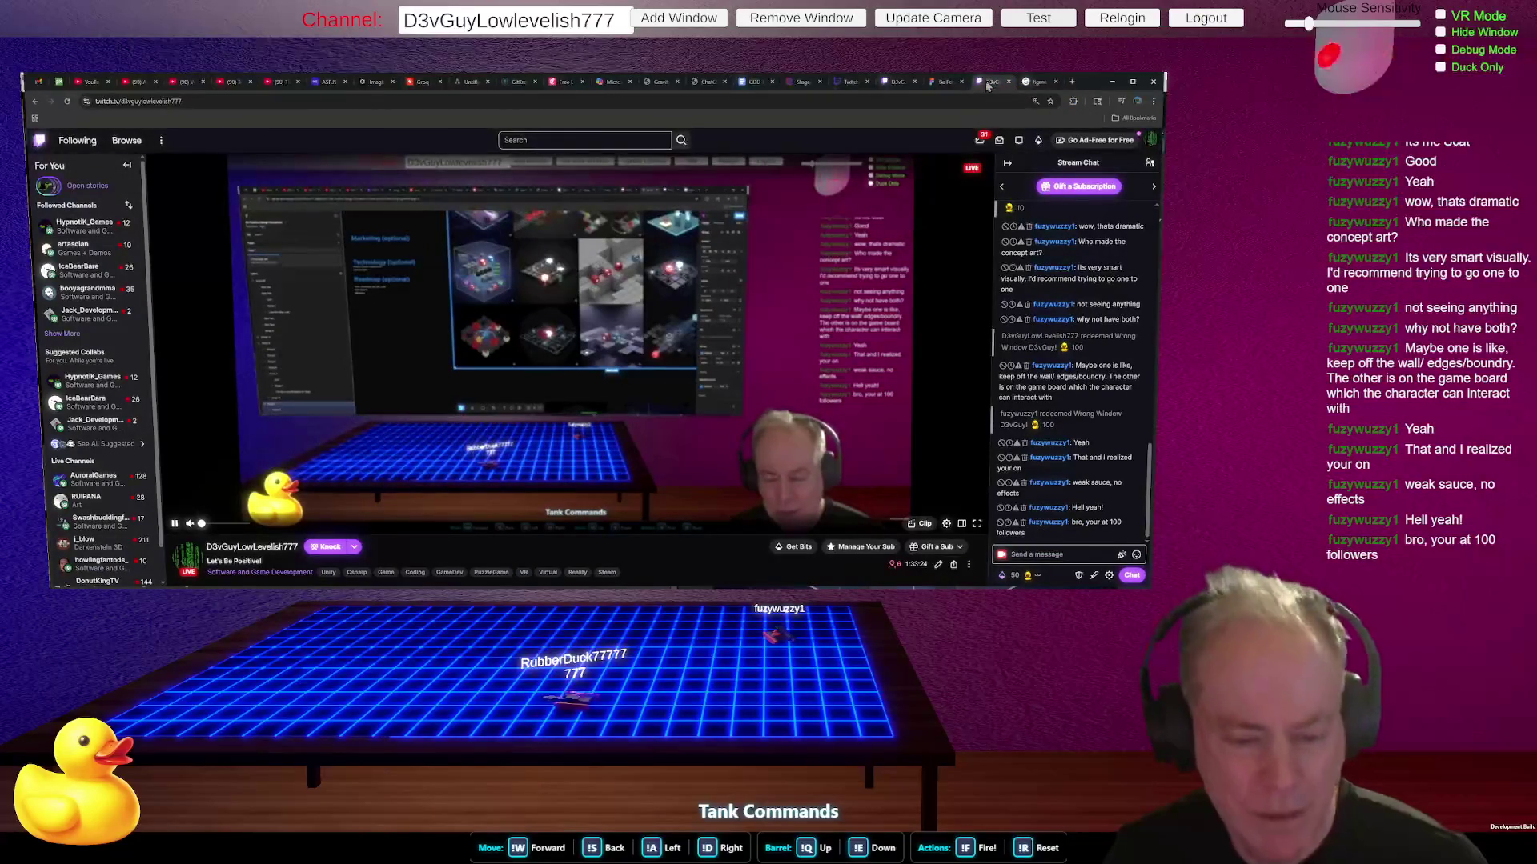
# - View the Twitch channel Home page with its 100 followers, then bring up the Unity editor
pyautogui.scroll(-3, 681, 360)
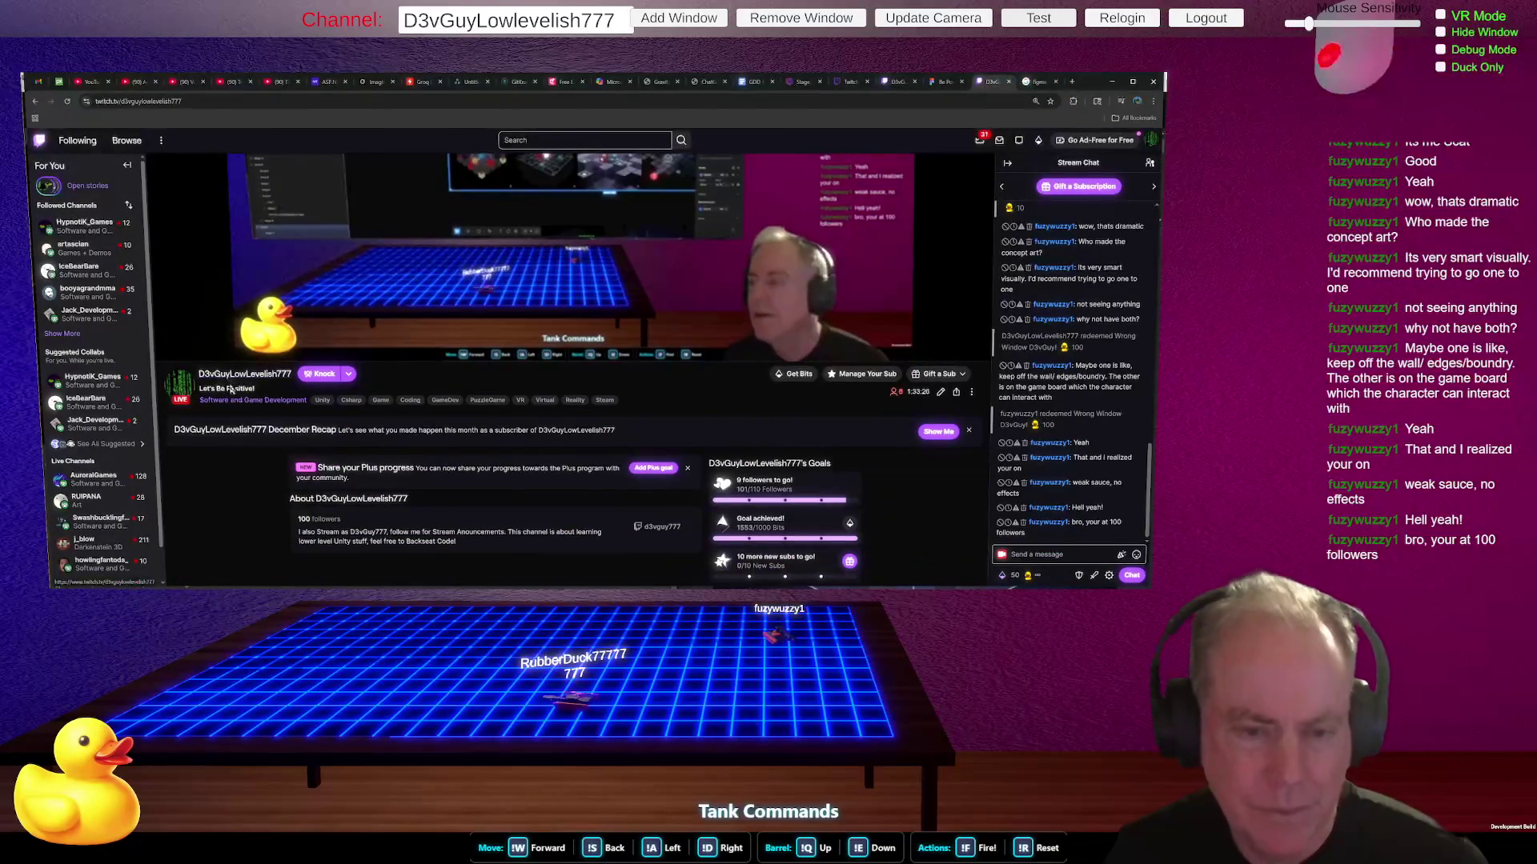
pyautogui.click(237, 376)
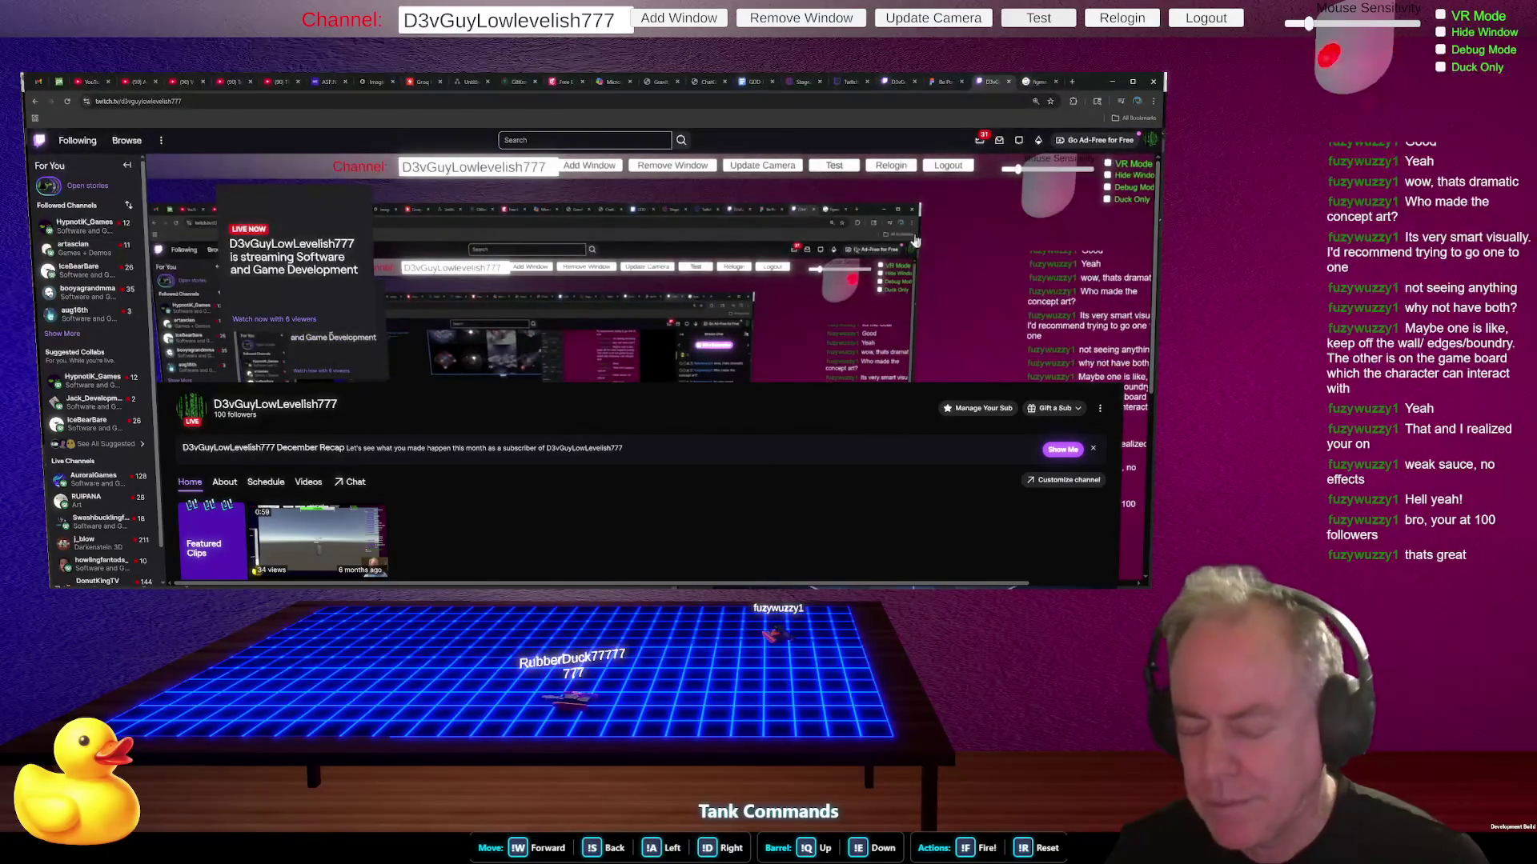
pyautogui.hotkey('alt', 'Tab')
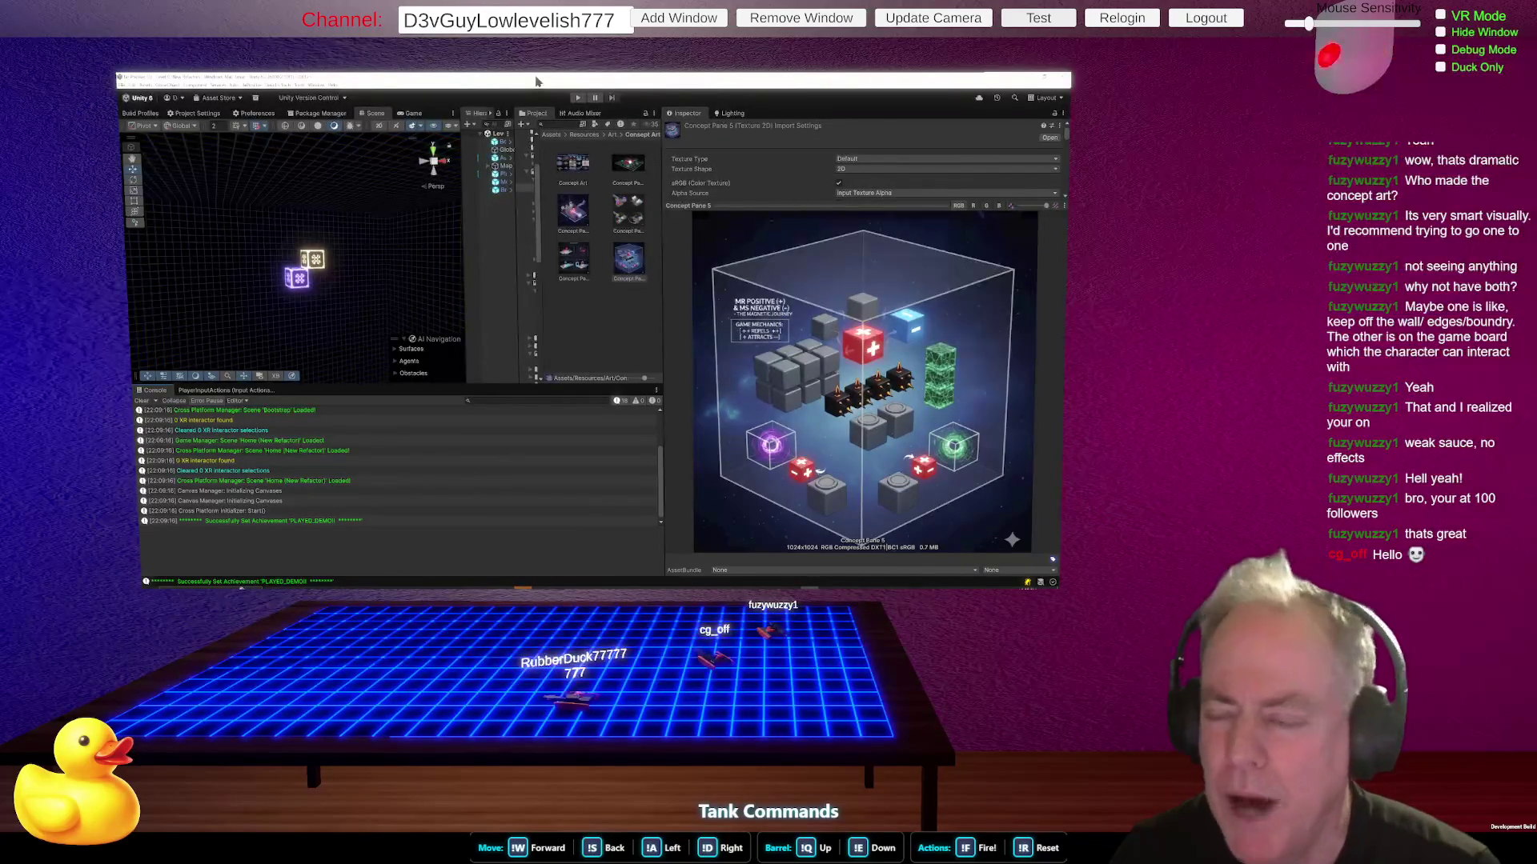
# - Reload the Twitch channel Home page to refresh its follower count, then return to Figma
pyautogui.hotkey('alt', 'Tab')
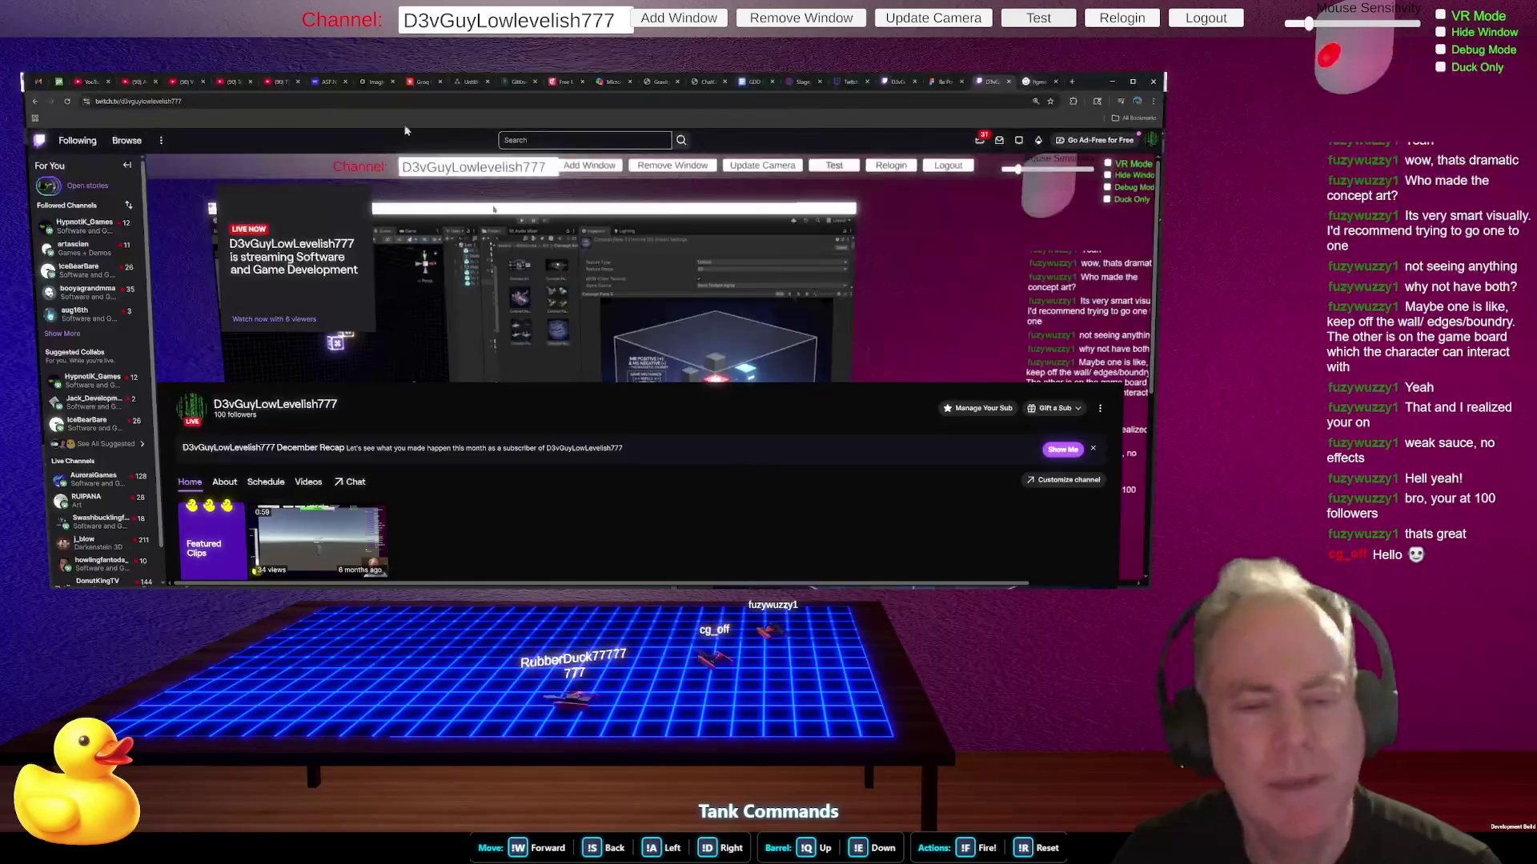
pyautogui.click(67, 101)
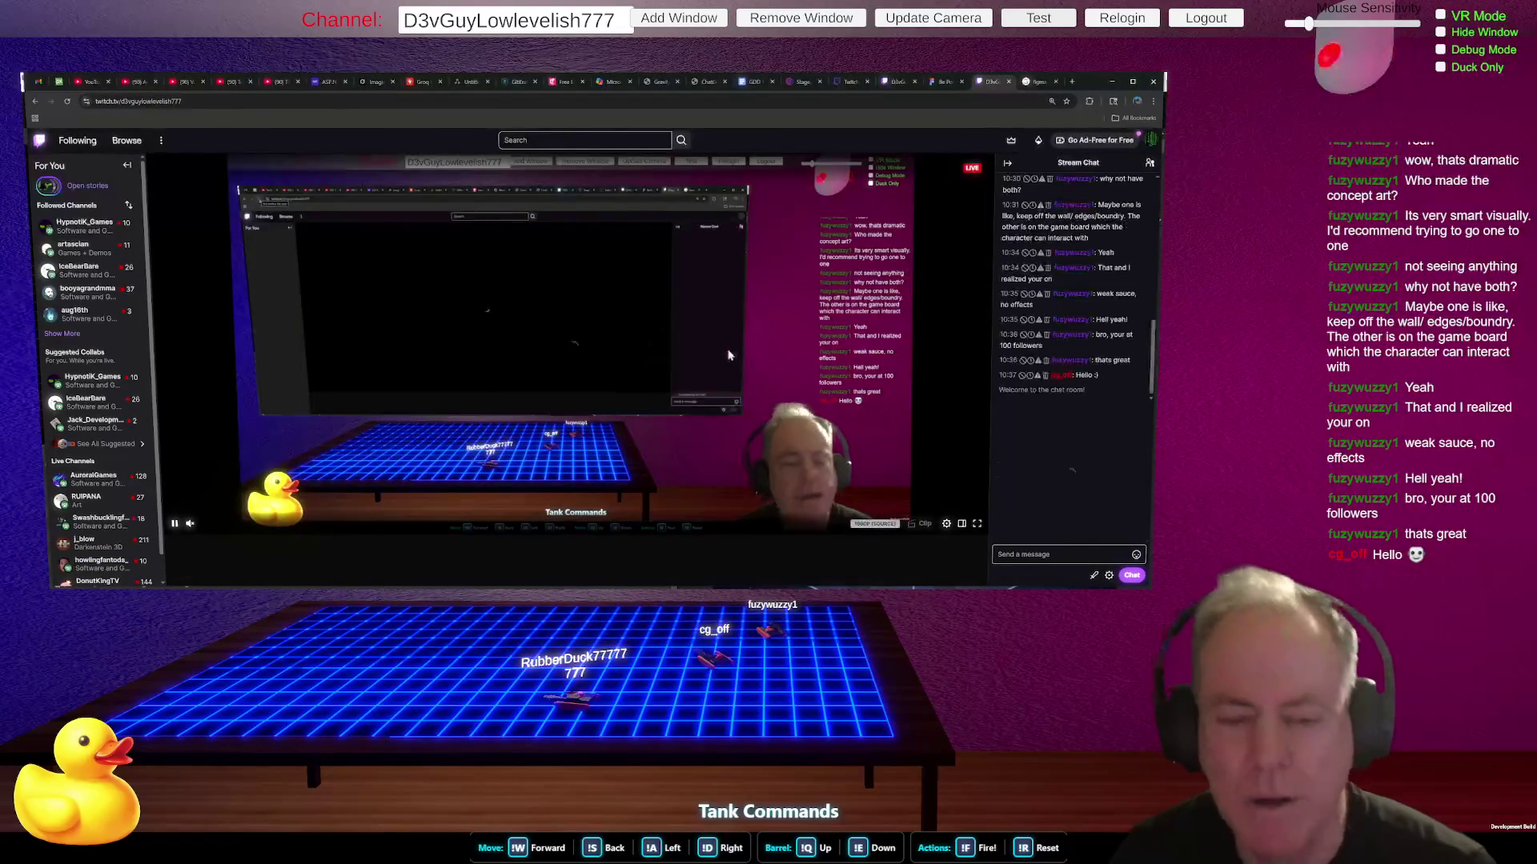
pyautogui.scroll(-1, 631, 330)
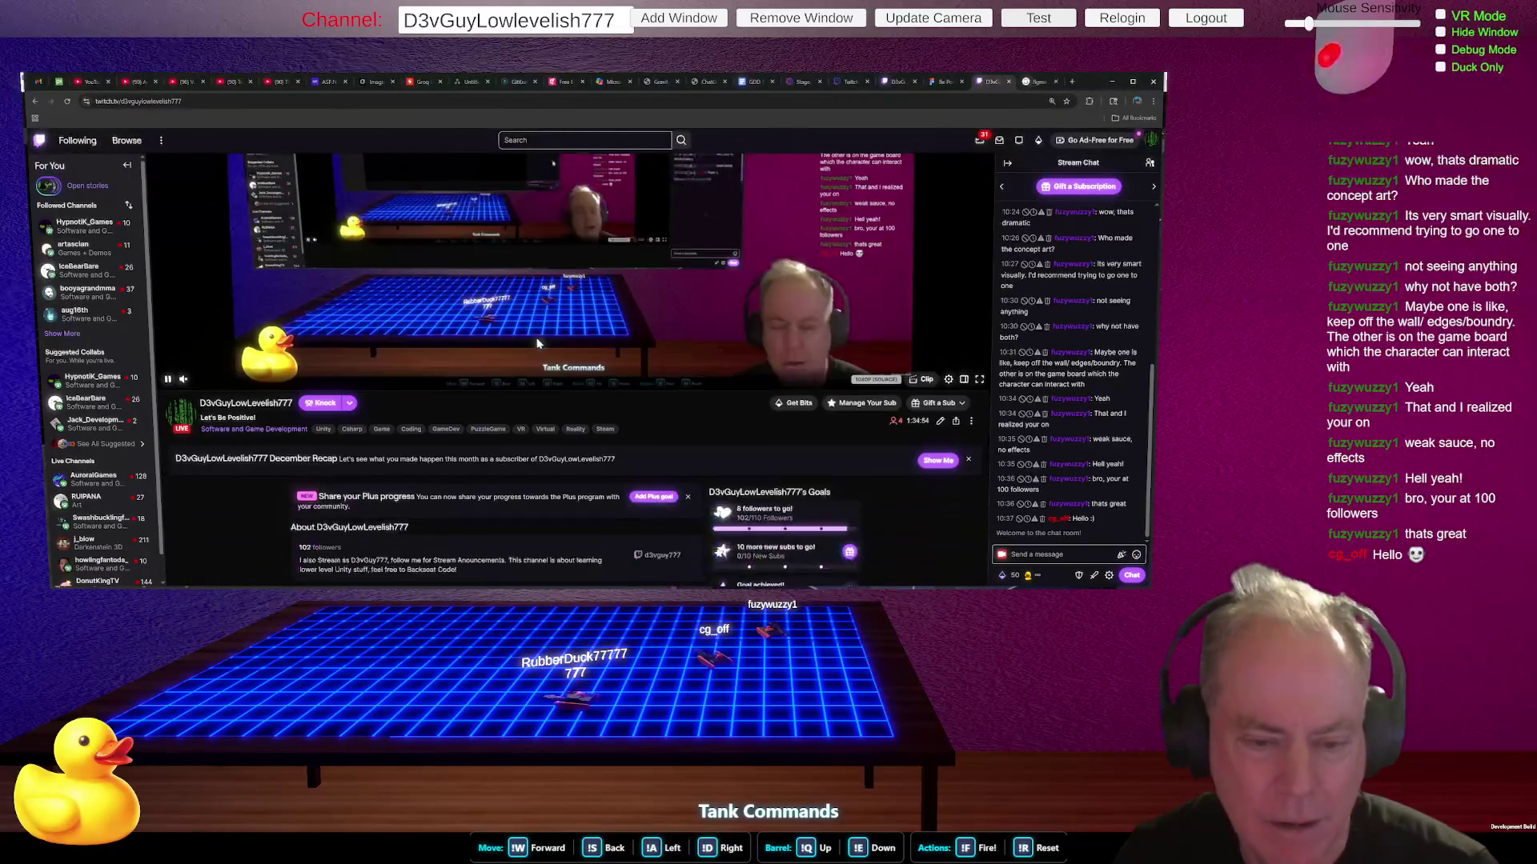
pyautogui.click(273, 404)
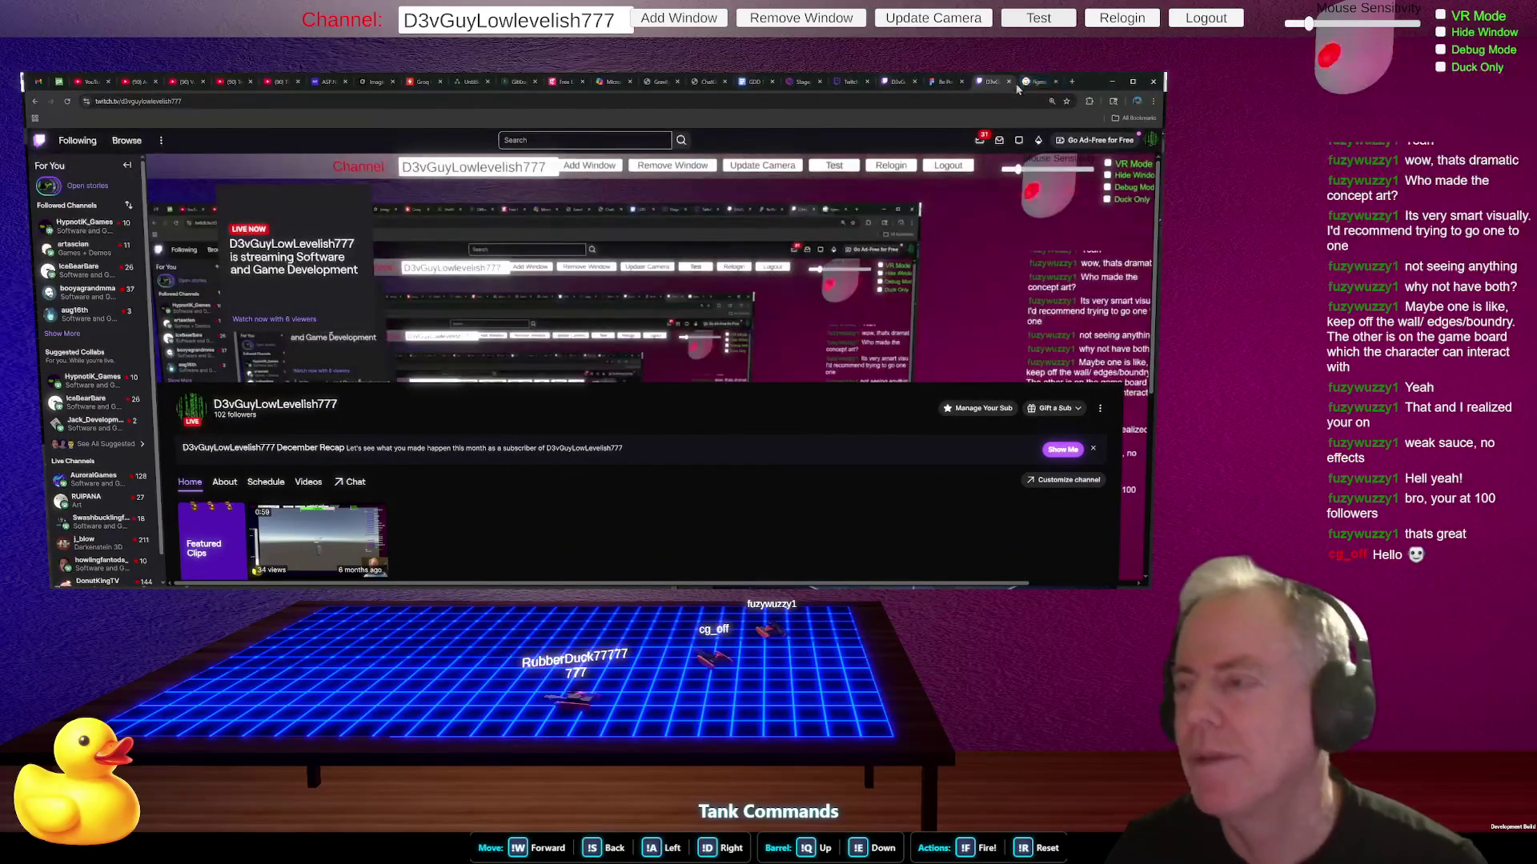
pyautogui.click(945, 84)
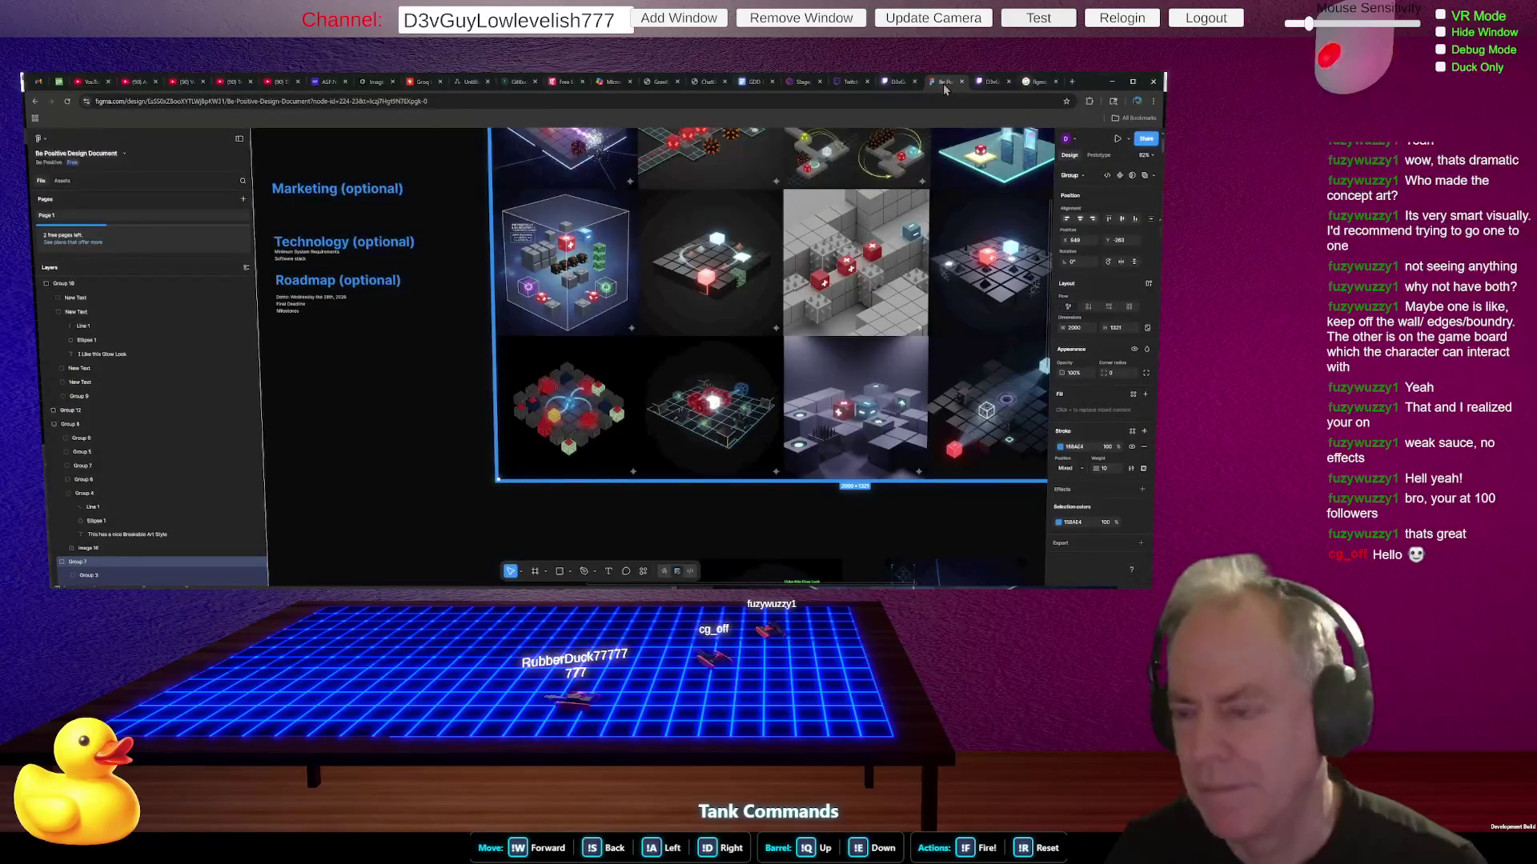
# - Zoom out to 46%, nudge the thumbnail under Concept Art, then show Unity's Concept Pane 5 texture
pyautogui.scroll(-5, 807, 380)
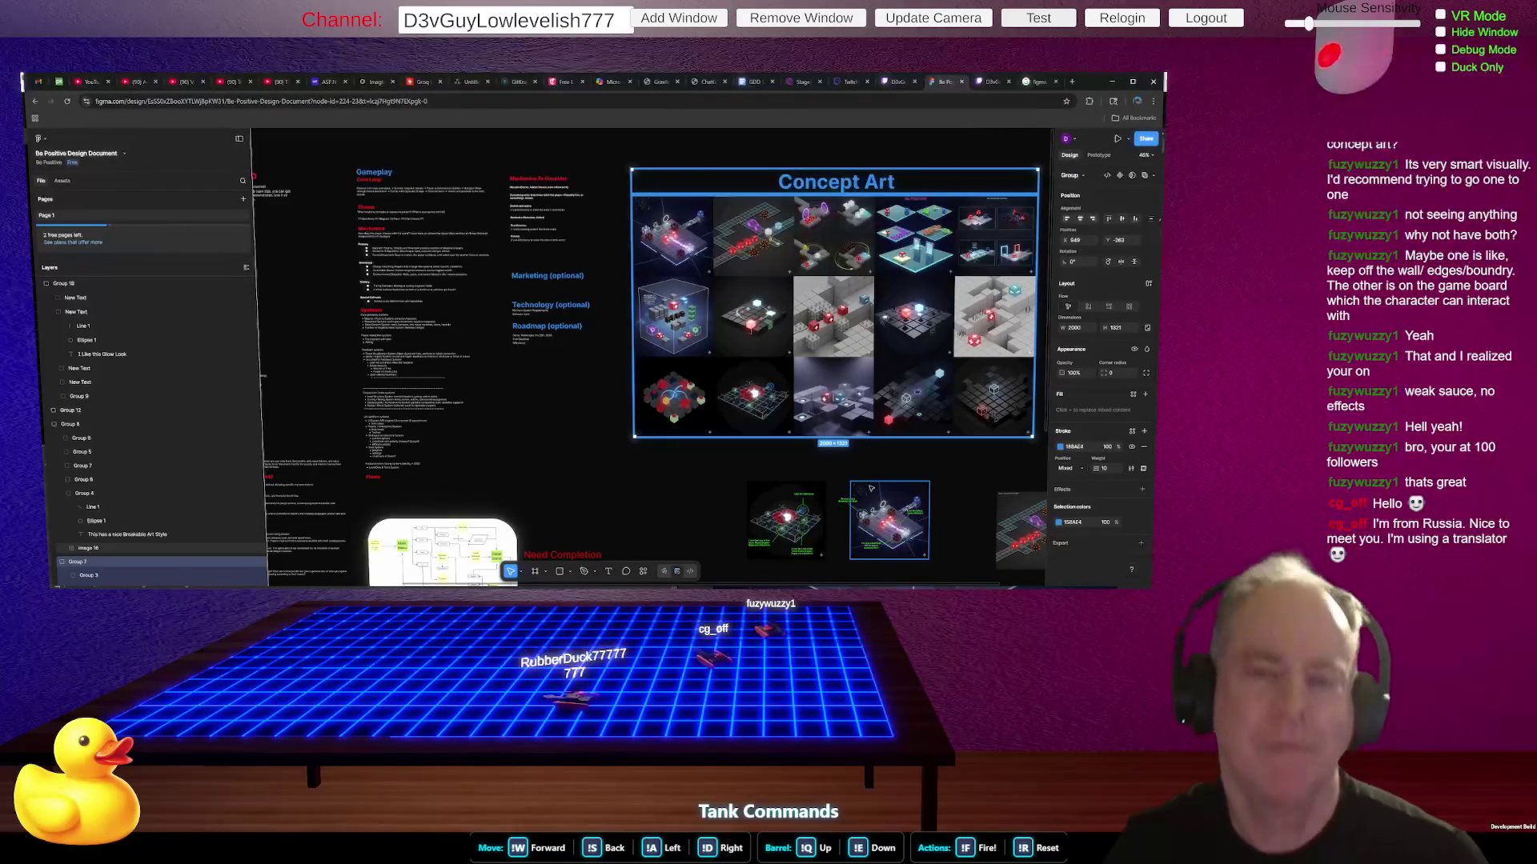
pyautogui.moveTo(871, 489); pyautogui.dragTo(871, 488)
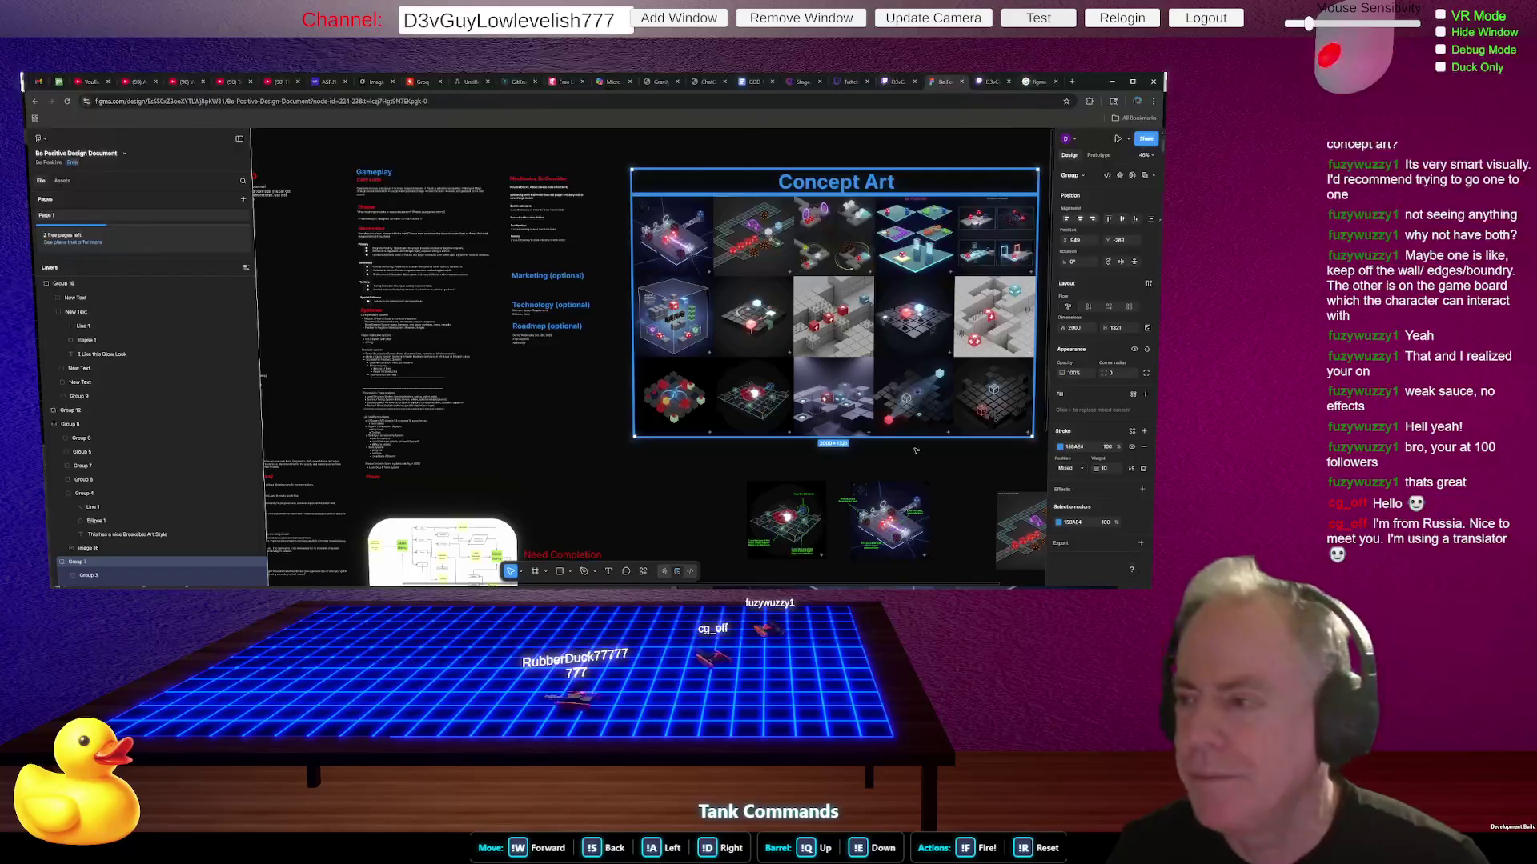
pyautogui.hotkey('alt', 'Tab')
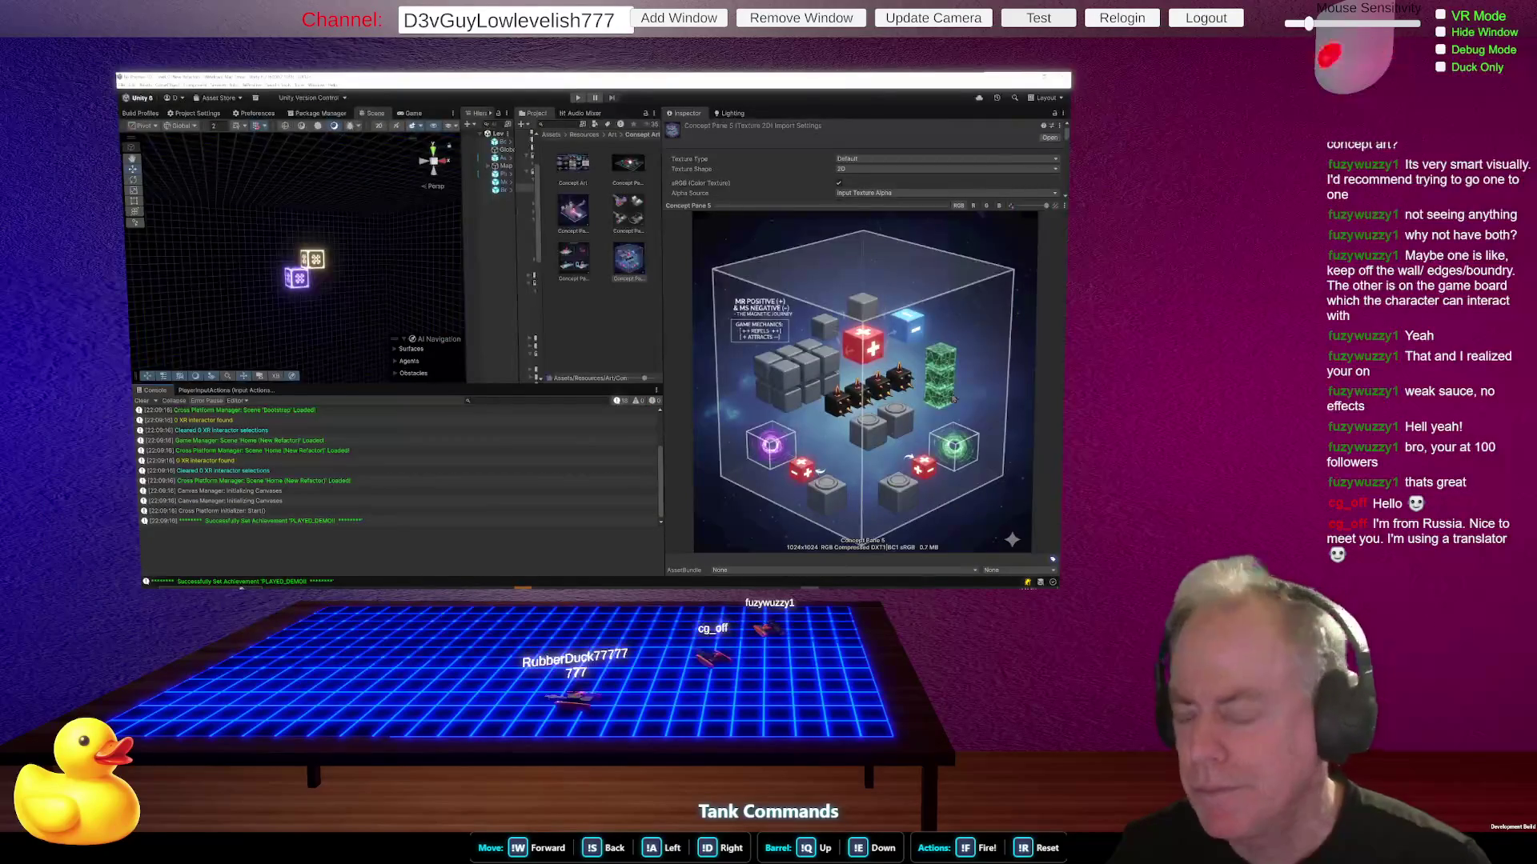
# - Preview the Concept Pane 3 texture in Unity's Inspector, then switch back to Figma
pyautogui.click(628, 216)
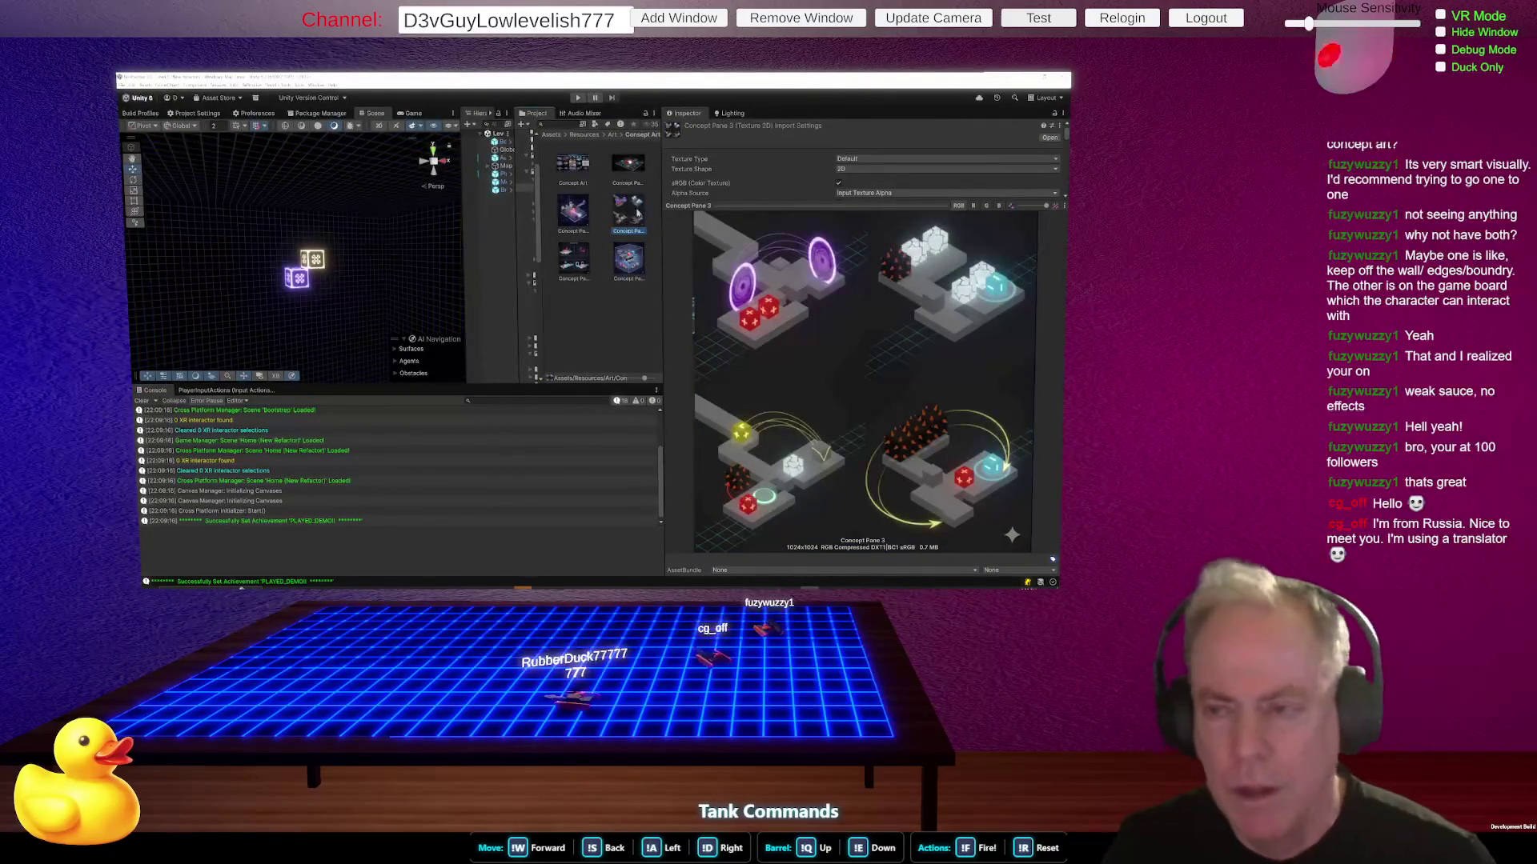
pyautogui.hotkey('alt', 'Tab')
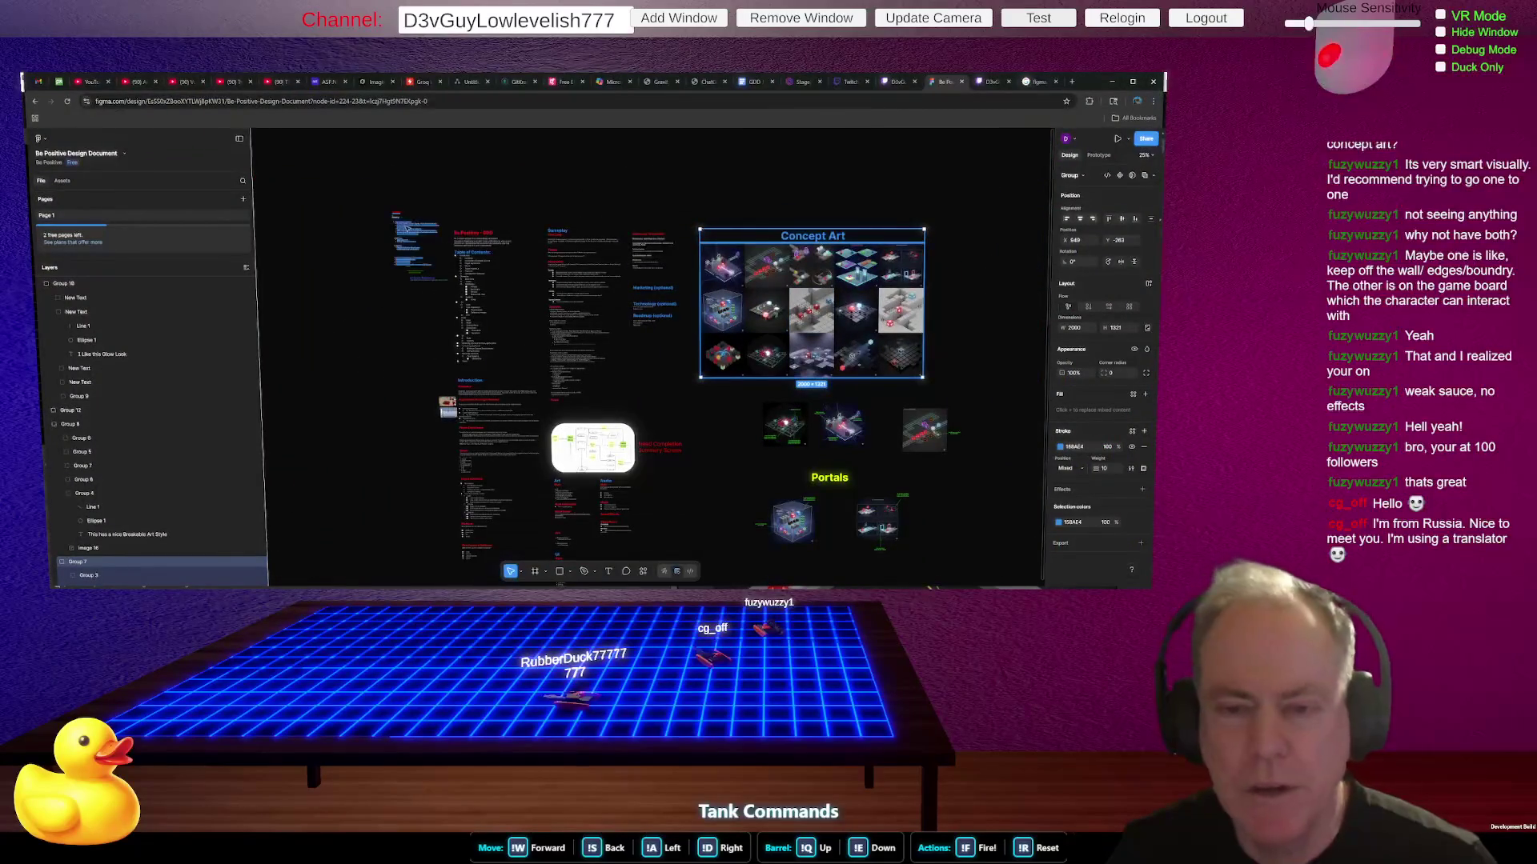
# - View the TODO list at 100%, then zoom in further on the GDD table of contents
pyautogui.hotkey('shift', '0')
pyautogui.scroll(4, 514, 218)
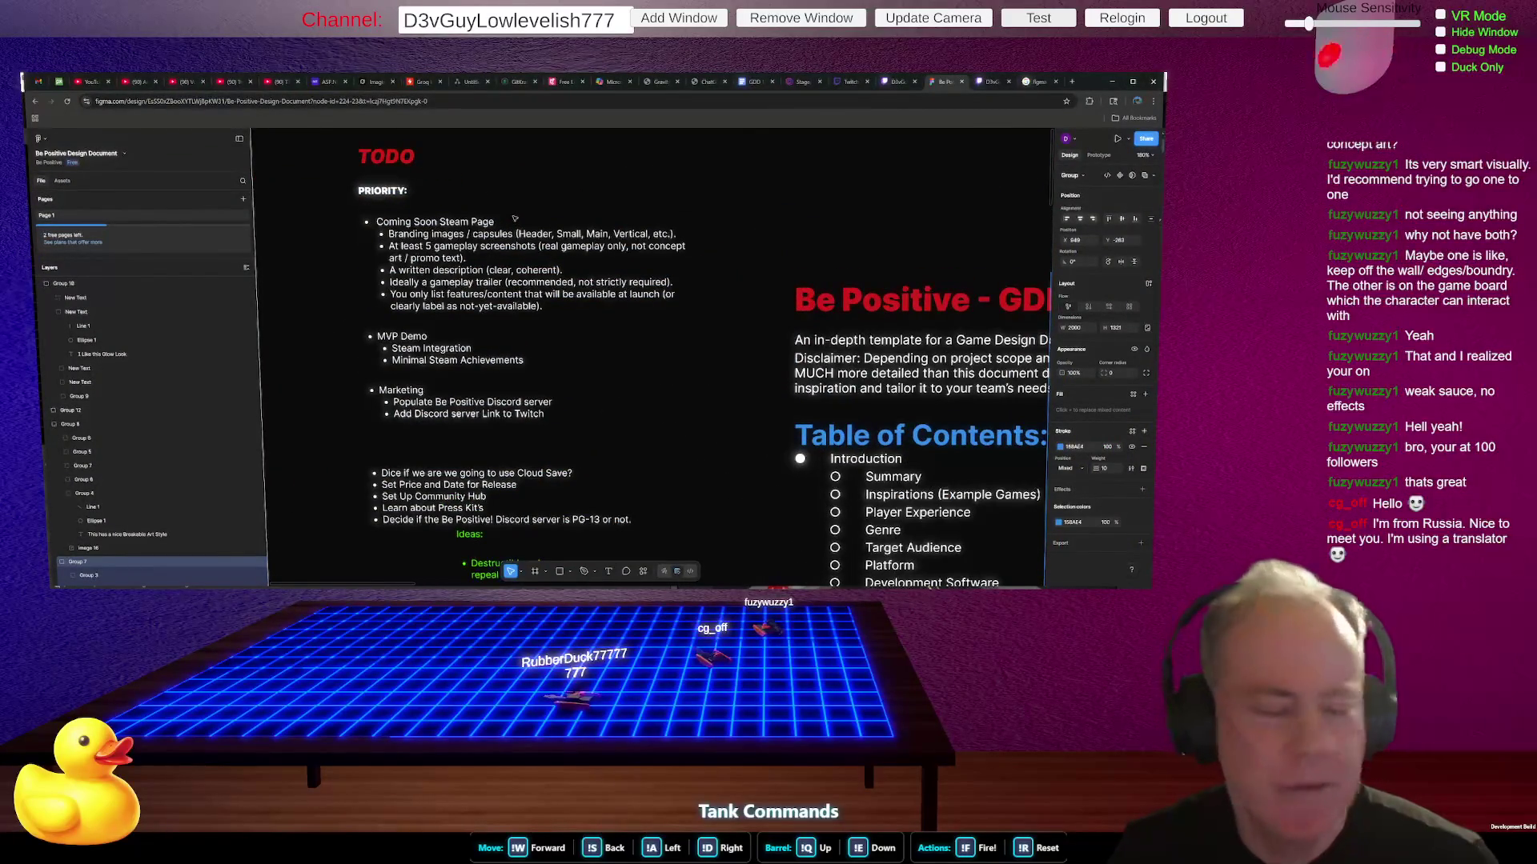